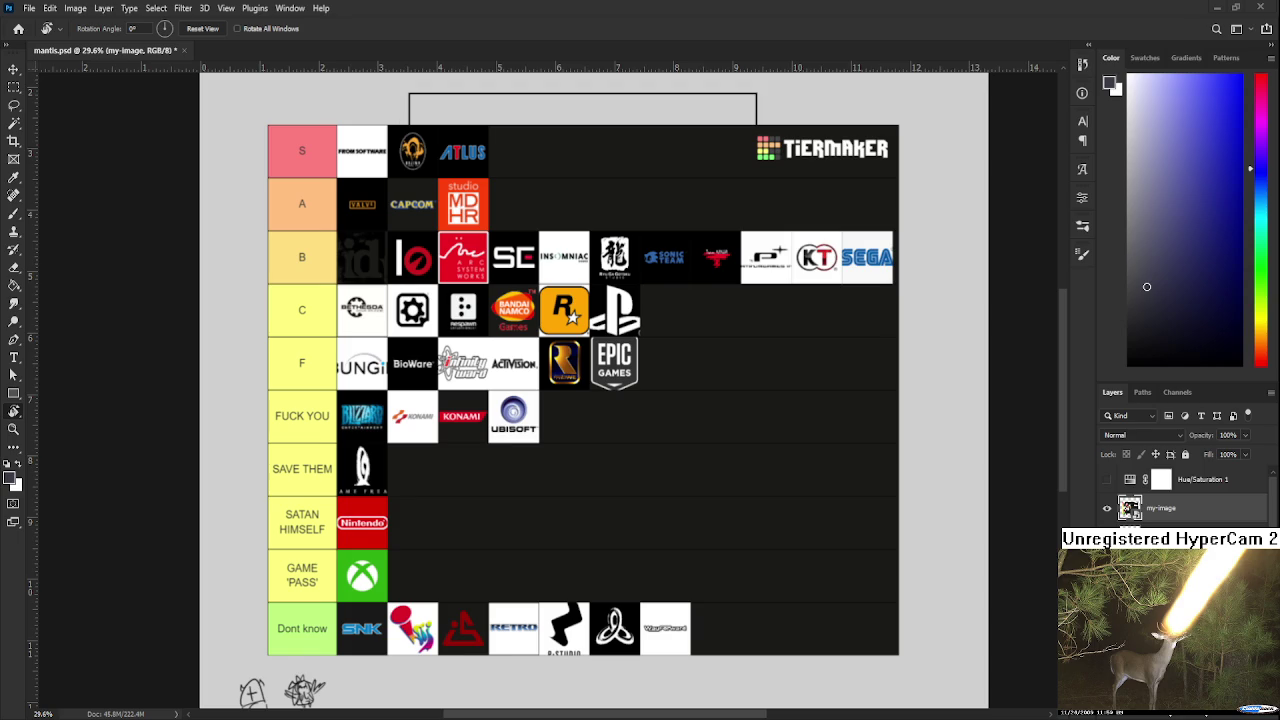
# Step: Delete the my-image layer so the tier-list picture is gone and the bust painting shows
pyautogui.press('Delete')
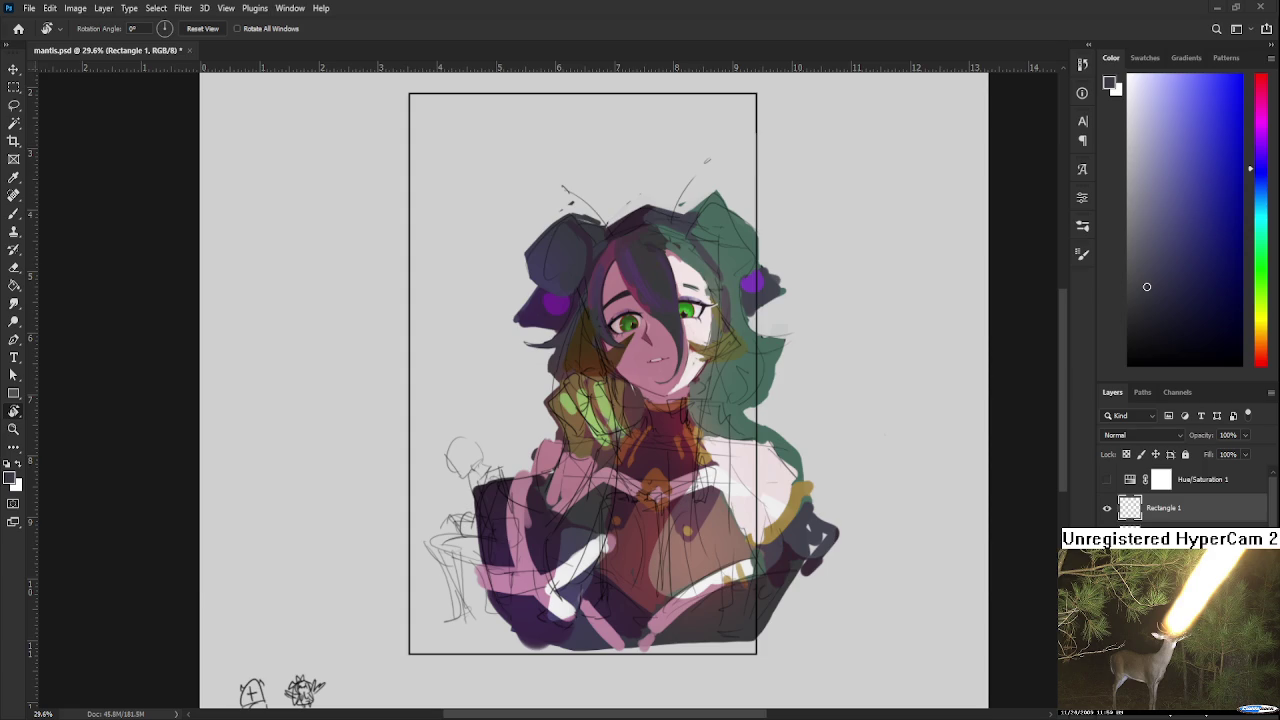
# Step: Zoom in and pan to the character's face, sampling a colour from the hair
pyautogui.scroll(3, 685, 323)
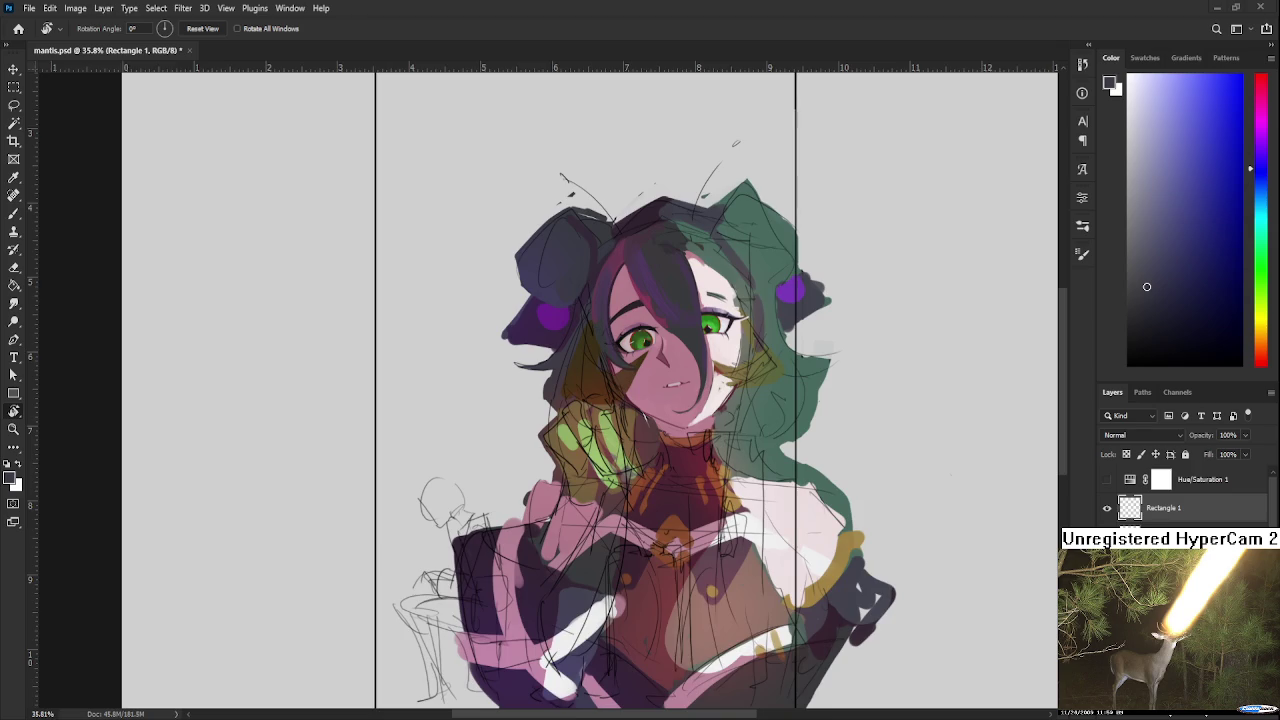
pyautogui.scroll(2, 685, 323)
pyautogui.scroll(3, 685, 323)
pyautogui.moveTo(685, 323)
pyautogui.mouseDown()
pyautogui.moveTo(376, 497)
pyautogui.moveTo(316, 413)
pyautogui.mouseUp()
pyautogui.keyDown('alt'); pyautogui.click(316, 413); pyautogui.keyUp('alt')
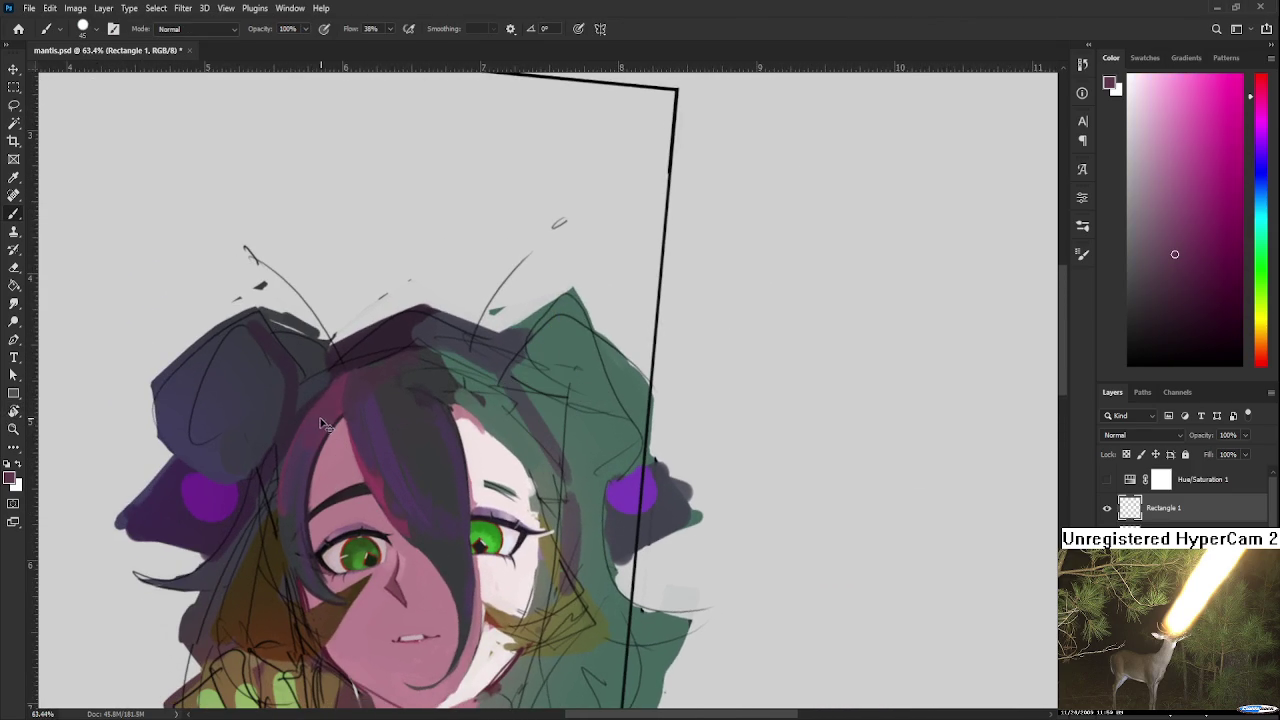
pyautogui.keyDown('alt'); pyautogui.click(329, 414); pyautogui.keyUp('alt')
pyautogui.moveTo(320, 453)
pyautogui.mouseDown()
pyautogui.moveTo(315, 383)
pyautogui.moveTo(318, 456)
pyautogui.mouseUp()
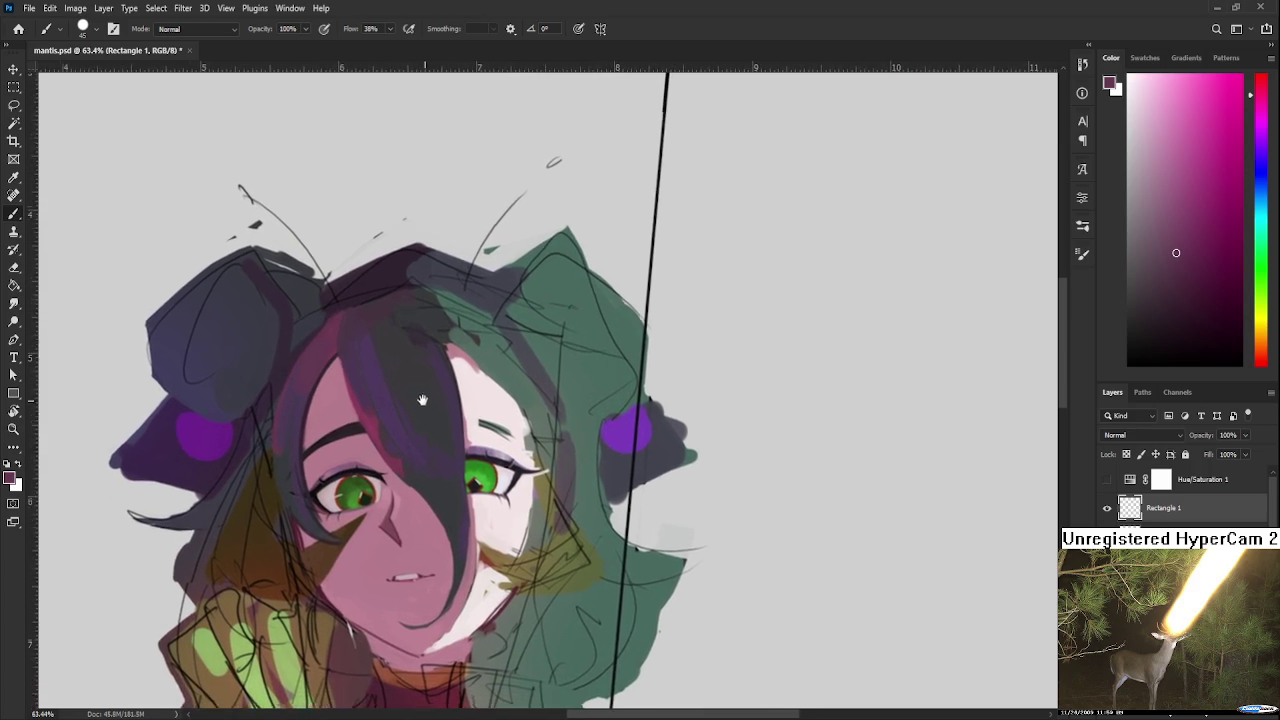
# Step: Tilt the view with R and sample dark purple, purple-grey and magenta tones from the hair
pyautogui.keyDown('alt'); pyautogui.click(315, 481); pyautogui.keyUp('alt')
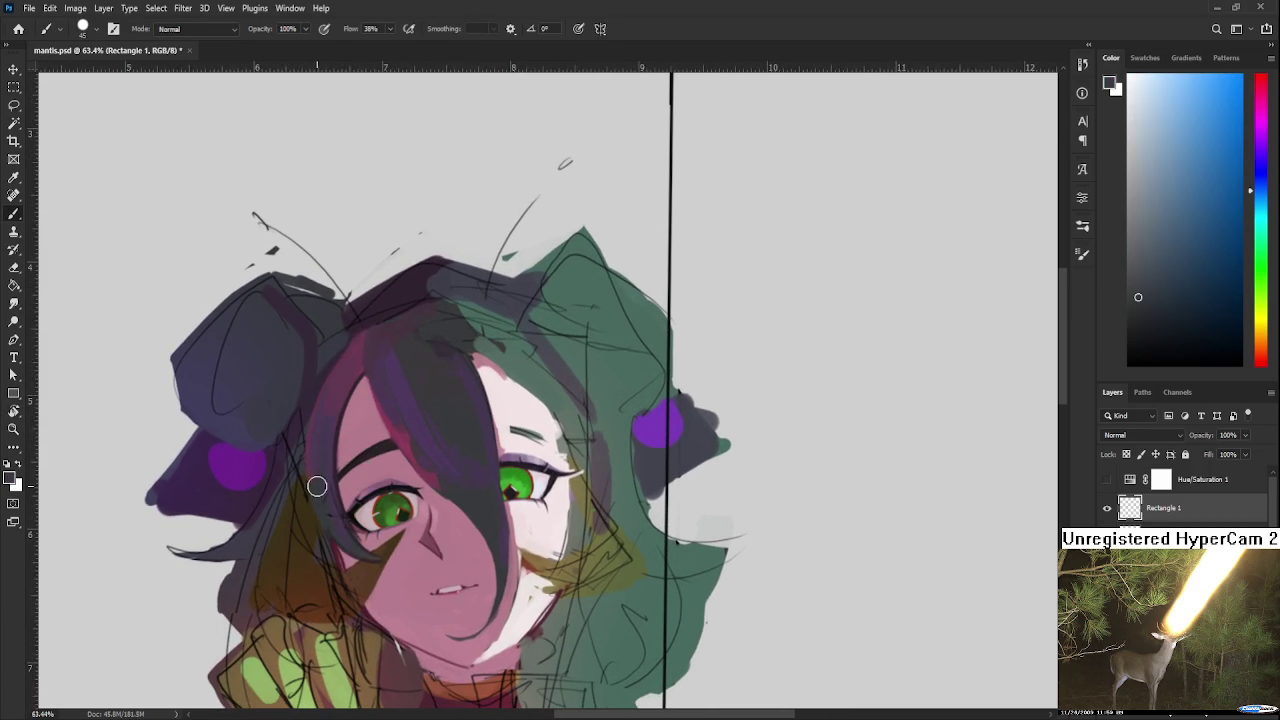
pyautogui.keyDown('alt'); pyautogui.click(327, 458); pyautogui.keyUp('alt')
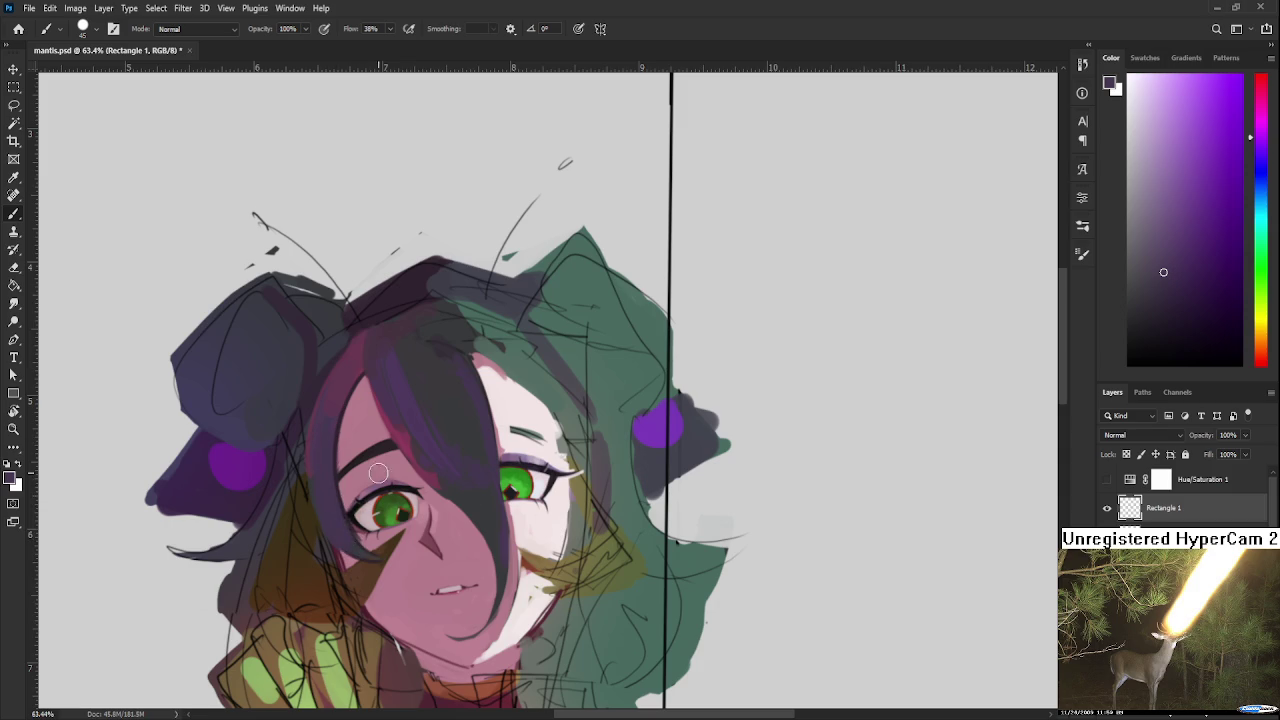
pyautogui.press('r')
pyautogui.moveTo(466, 442)
pyautogui.mouseDown()
pyautogui.moveTo(452, 531)
pyautogui.moveTo(356, 455)
pyautogui.mouseUp()
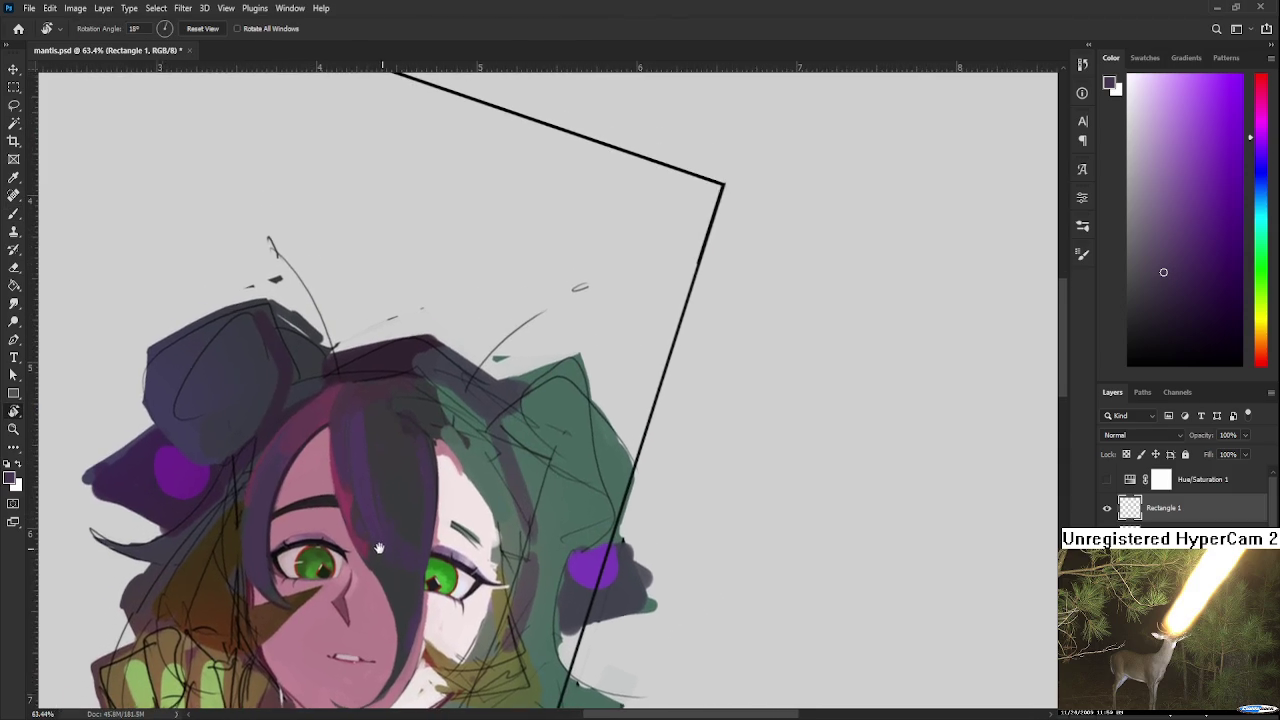
pyautogui.keyDown('alt'); pyautogui.click(376, 417); pyautogui.keyUp('alt')
pyautogui.keyDown('alt'); pyautogui.click(388, 456); pyautogui.keyUp('alt')
pyautogui.keyDown('alt'); pyautogui.click(375, 434); pyautogui.keyUp('alt')
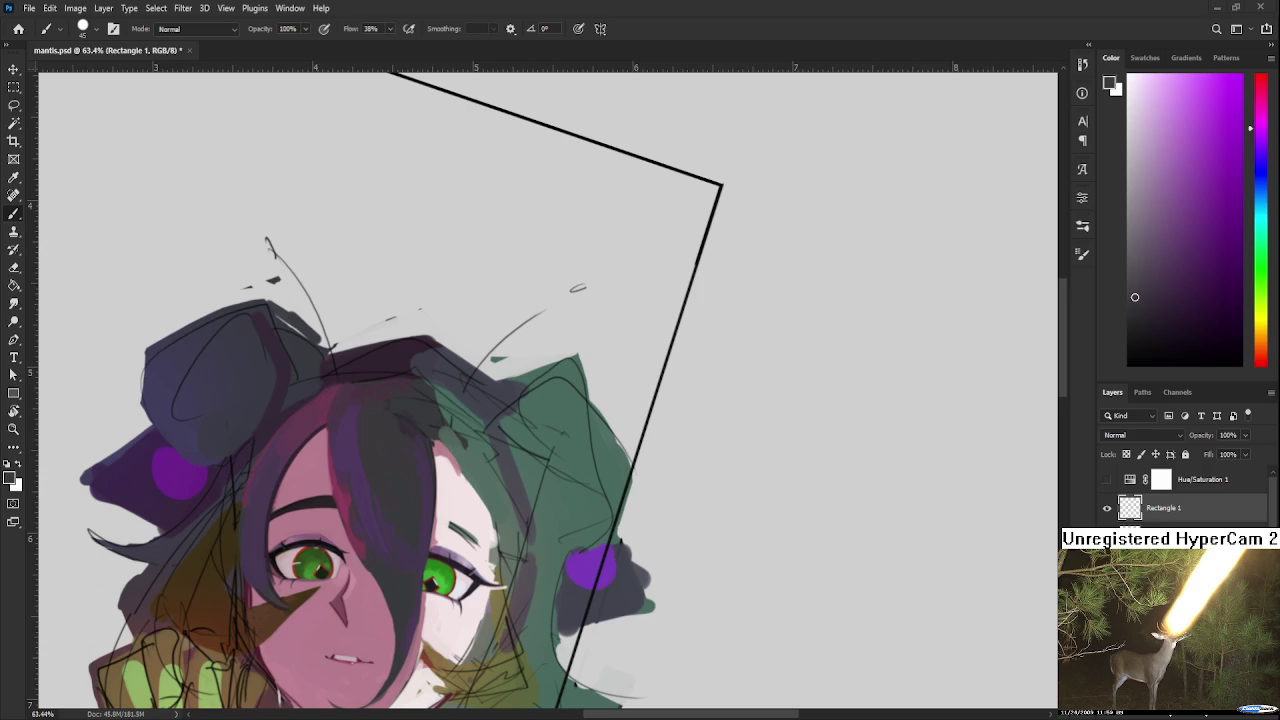
# Step: Zoom to 112% and sample purple and pink-magenta tones from the hair
pyautogui.scroll(-3, 519, 496)
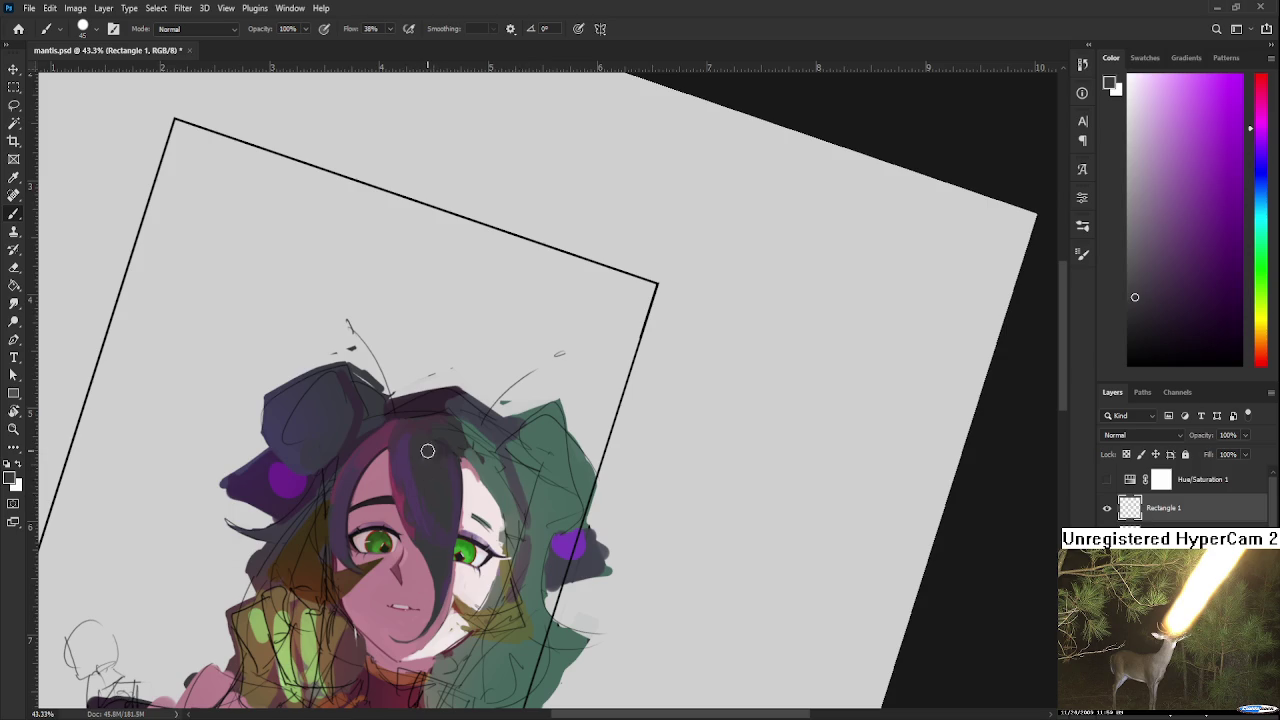
pyautogui.keyDown('alt'); pyautogui.click(420, 427); pyautogui.keyUp('alt')
pyautogui.keyDown('alt'); pyautogui.click(405, 438); pyautogui.keyUp('alt')
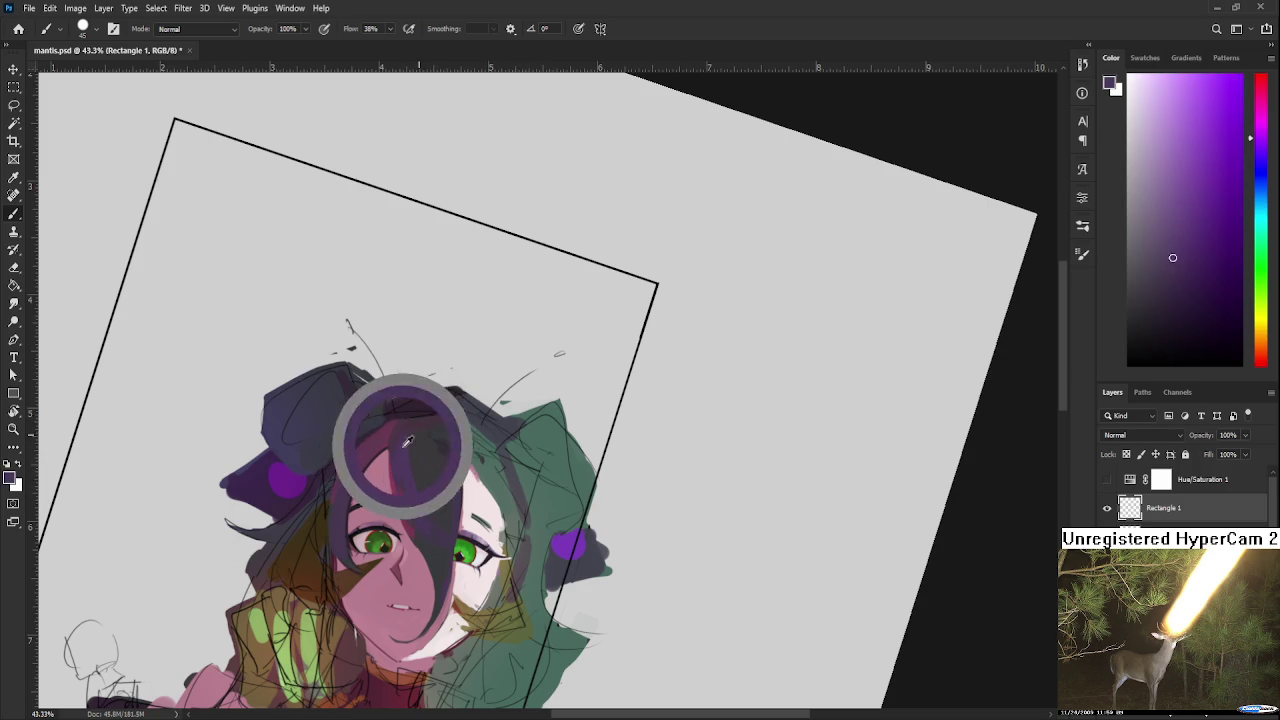
pyautogui.keyDown('alt'); pyautogui.click(383, 447); pyautogui.keyUp('alt')
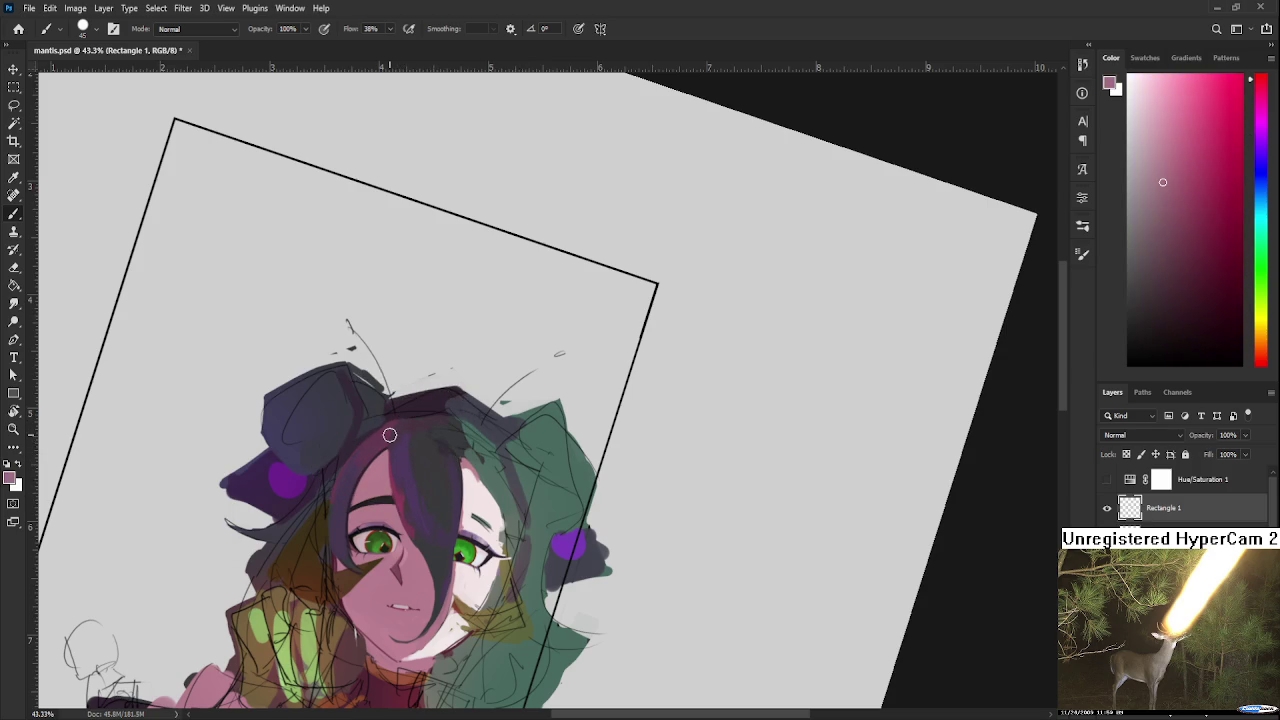
pyautogui.scroll(2, 386, 448)
pyautogui.scroll(3, 391, 460)
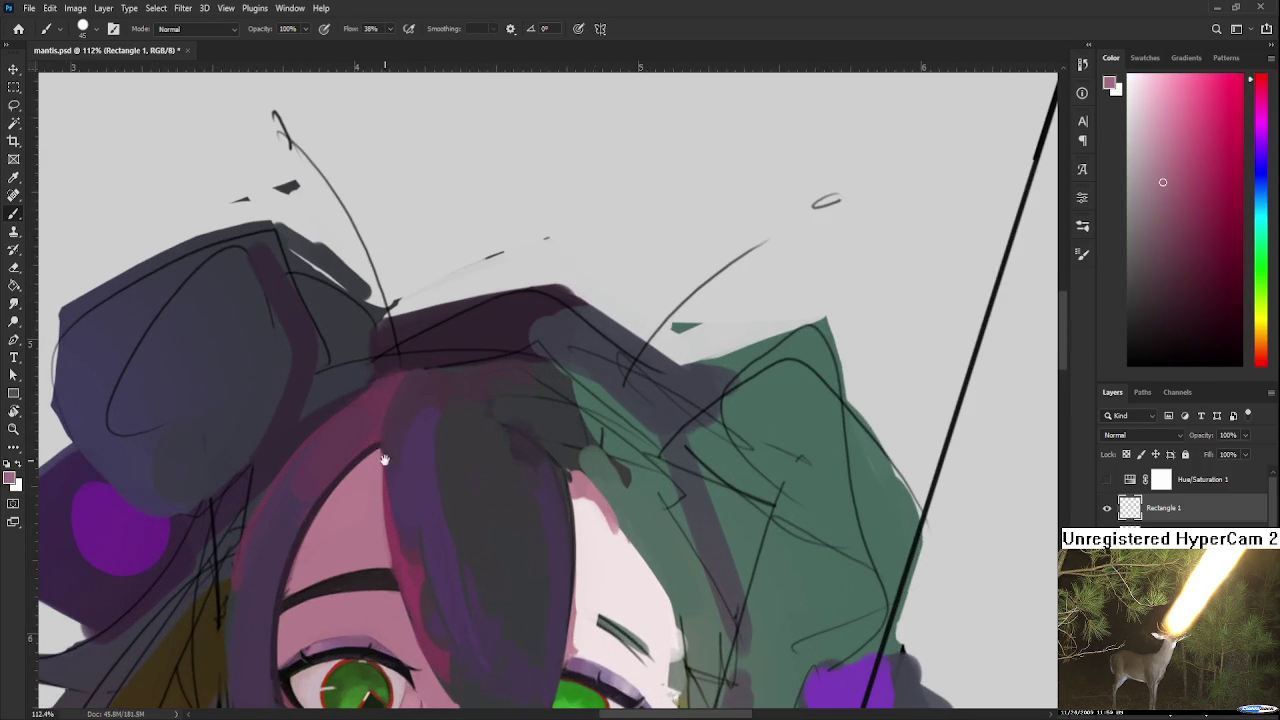
pyautogui.scroll(2, 391, 478)
pyautogui.keyDown('alt'); pyautogui.click(343, 500); pyautogui.keyUp('alt')
pyautogui.keyDown('alt'); pyautogui.click(400, 447); pyautogui.keyUp('alt')
pyautogui.keyDown('alt'); pyautogui.click(400, 477); pyautogui.keyUp('alt')
pyautogui.keyDown('alt'); pyautogui.click(388, 450); pyautogui.keyUp('alt')
pyautogui.keyDown('alt'); pyautogui.click(384, 474); pyautogui.keyUp('alt')
pyautogui.keyDown('alt'); pyautogui.click(373, 450); pyautogui.keyUp('alt')
pyautogui.keyDown('alt'); pyautogui.click(362, 472); pyautogui.keyUp('alt')
# Step: Paint darker purple strokes across the crown of the hair, resampling pinks and darker shades
pyautogui.moveTo(366, 477)
pyautogui.mouseDown()
pyautogui.moveTo(366, 489)
pyautogui.moveTo(386, 460)
pyautogui.mouseUp()
pyautogui.keyDown('alt'); pyautogui.click(386, 457); pyautogui.keyUp('alt')
pyautogui.keyDown('alt'); pyautogui.click(357, 506); pyautogui.keyUp('alt')
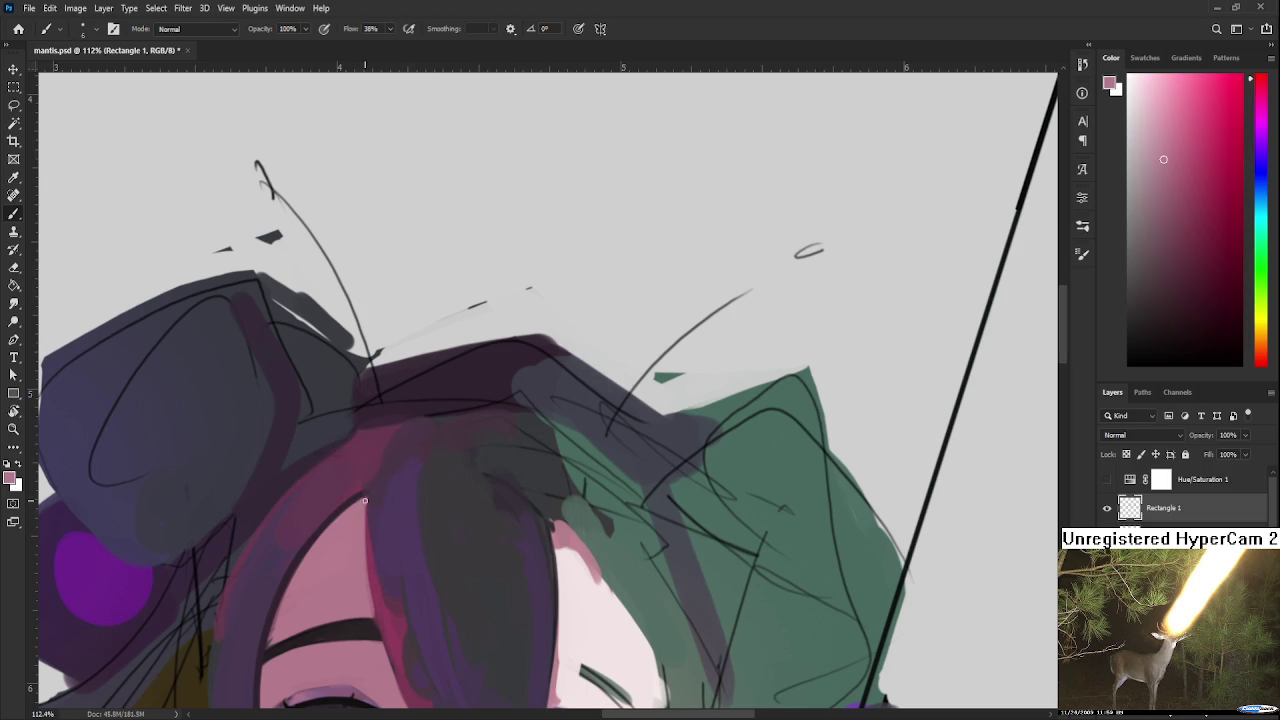
pyautogui.keyDown('alt'); pyautogui.click(364, 498); pyautogui.keyUp('alt')
pyautogui.keyDown('alt'); pyautogui.click(364, 495); pyautogui.keyUp('alt')
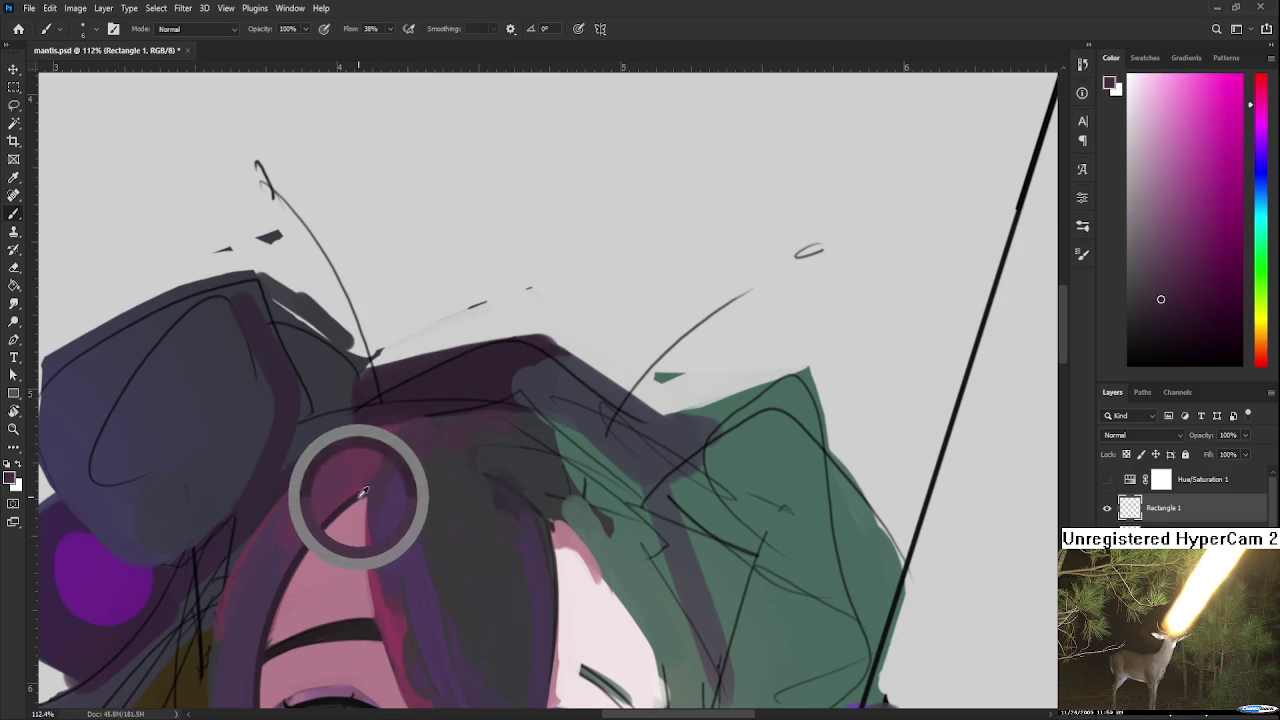
pyautogui.keyDown('alt'); pyautogui.click(380, 440); pyautogui.keyUp('alt')
pyautogui.keyDown('alt'); pyautogui.click(395, 466); pyautogui.keyUp('alt')
pyautogui.keyDown('alt'); pyautogui.click(423, 420); pyautogui.keyUp('alt')
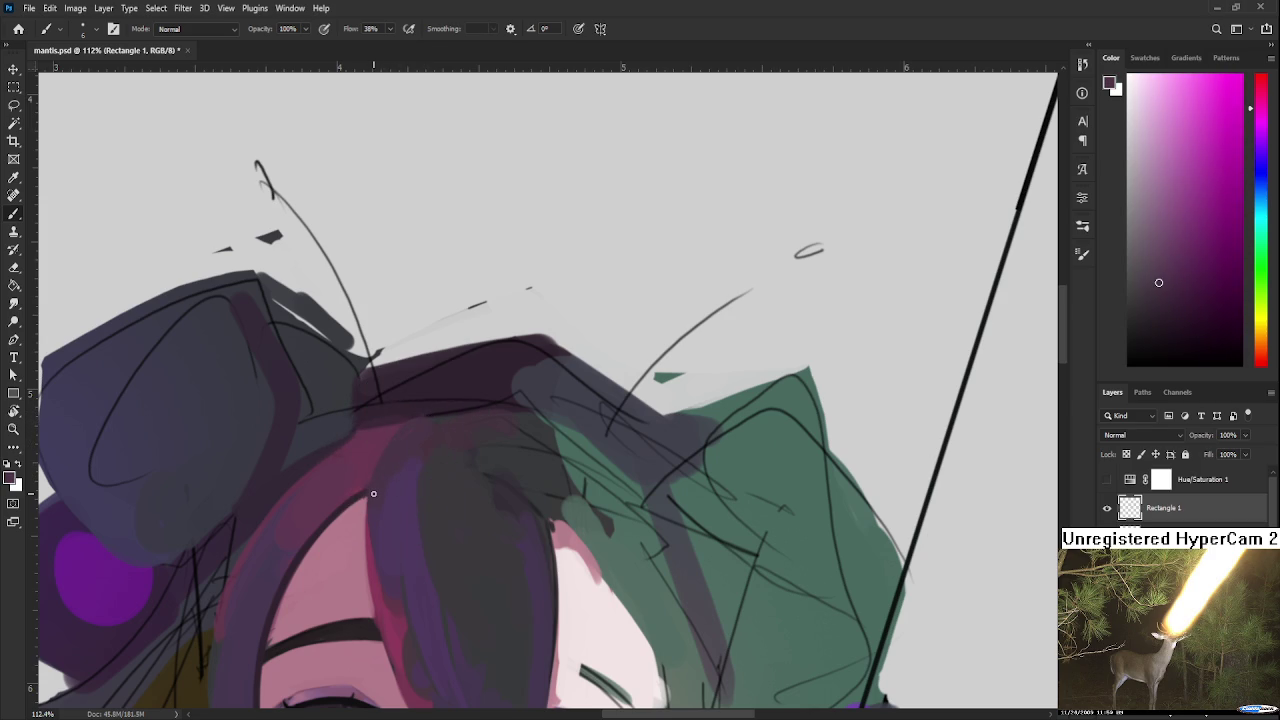
pyautogui.scroll(-3, 388, 482)
pyautogui.scroll(-2, 400, 470)
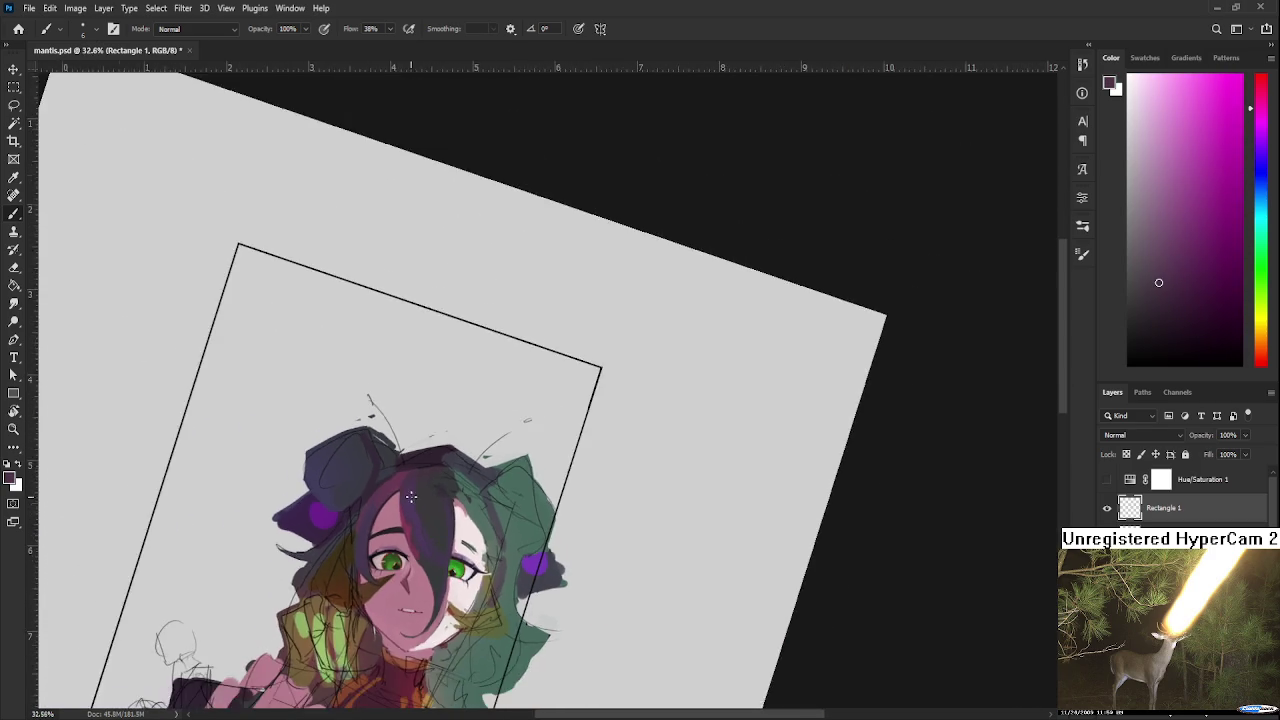
pyautogui.scroll(2, 433, 443)
pyautogui.scroll(2, 433, 443)
pyautogui.scroll(2, 450, 480)
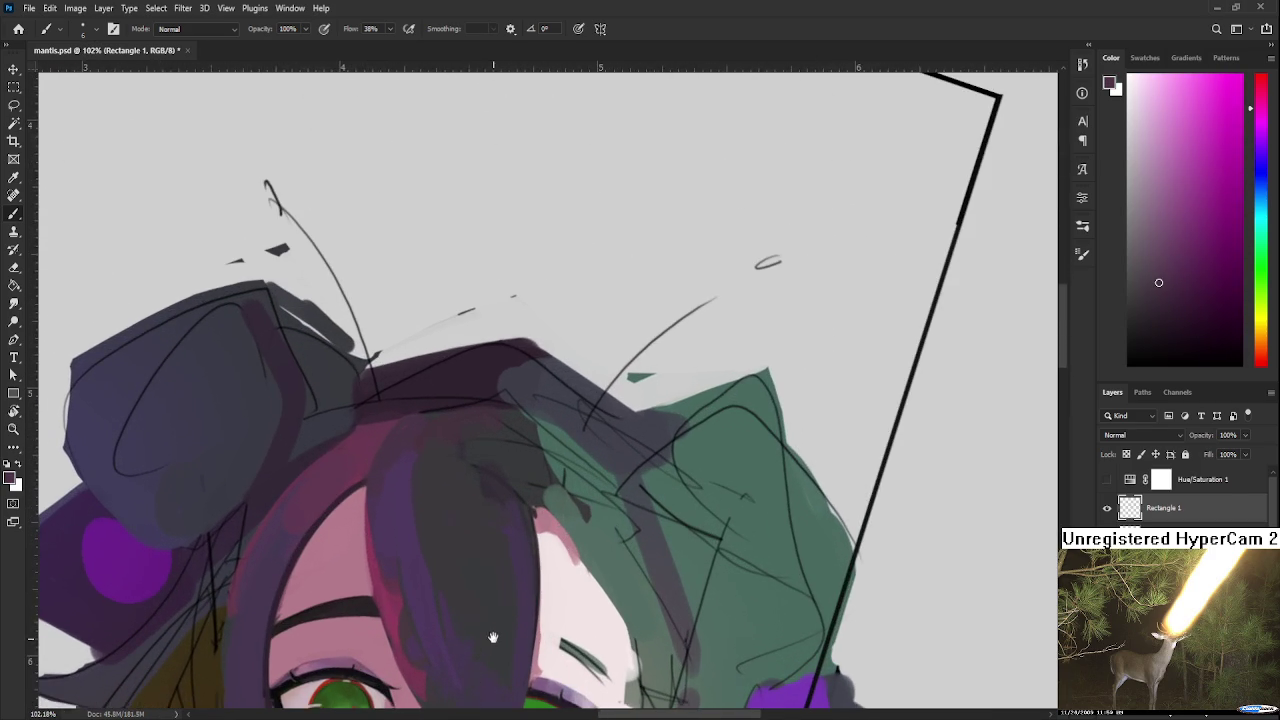
pyautogui.scroll(1, 520, 580)
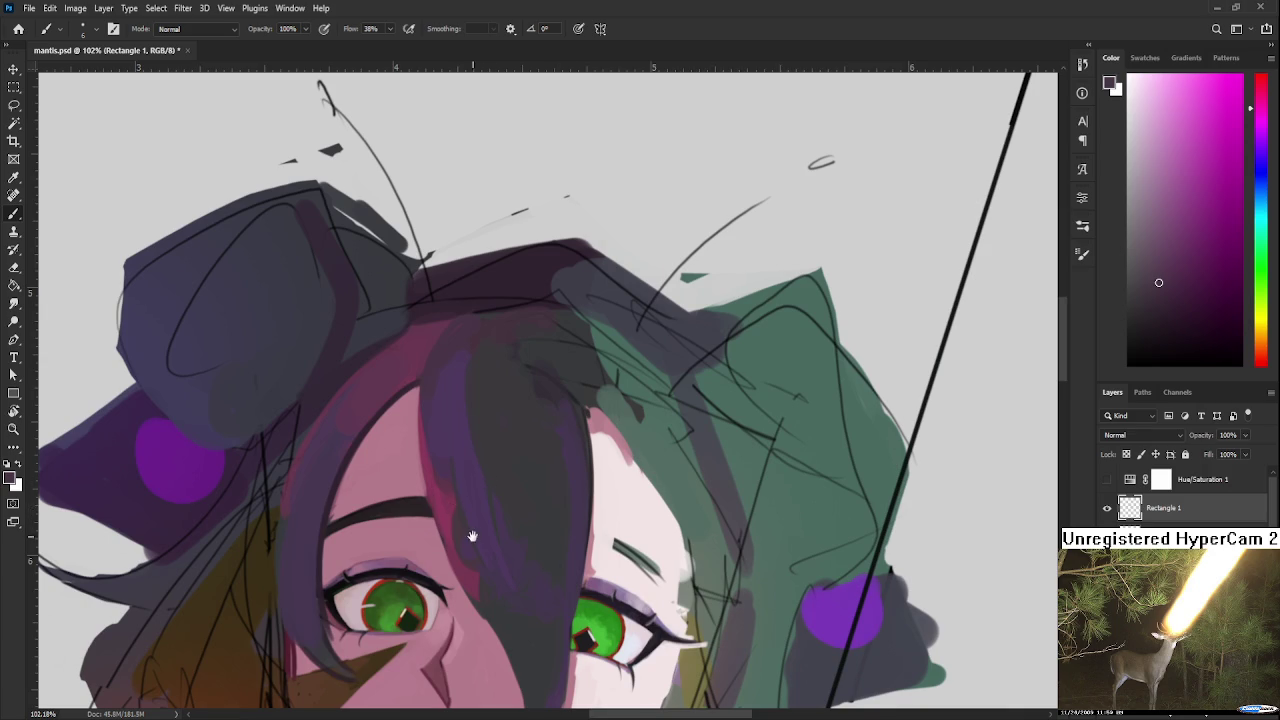
# Step: Rotate the view to 55° and paint dark grey over the hair strand with a 40 px brush
pyautogui.moveTo(472, 536); pyautogui.dragTo(488, 495)
pyautogui.press('r')
pyautogui.moveTo(543, 451); pyautogui.dragTo(453, 449)
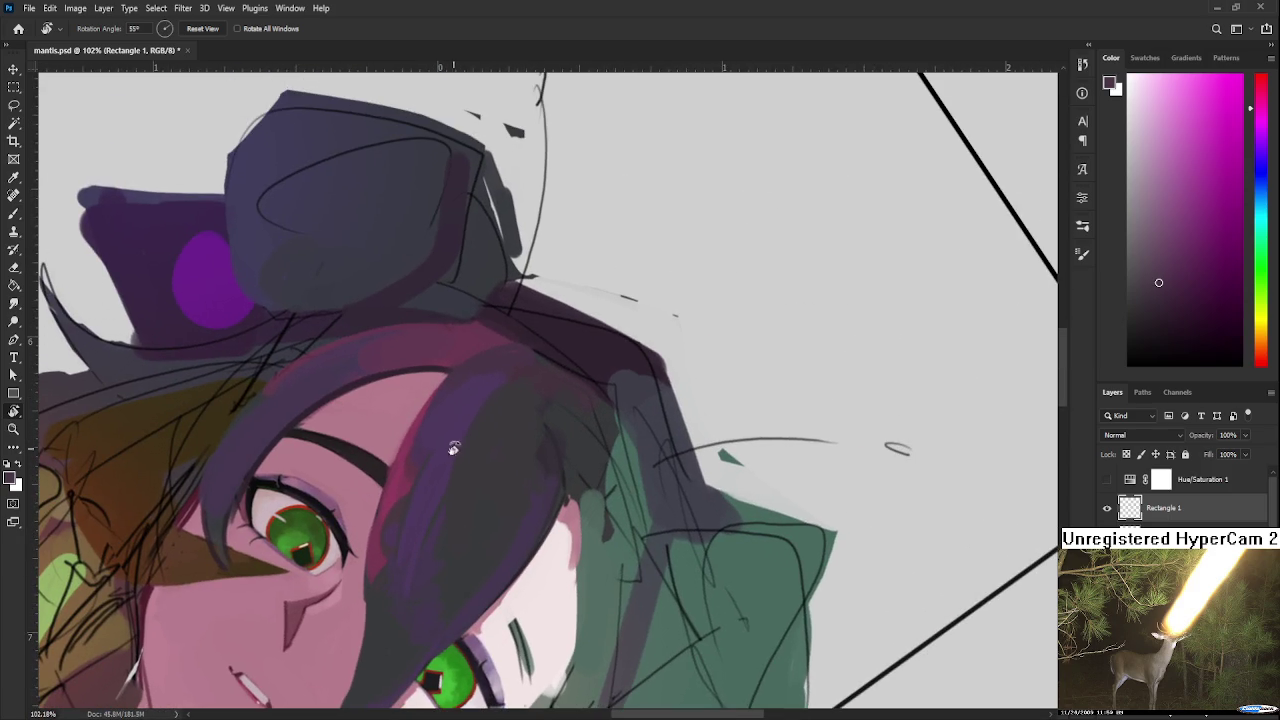
pyautogui.press('b')
pyautogui.keyDown('alt'); pyautogui.click(504, 417); pyautogui.keyUp('alt')
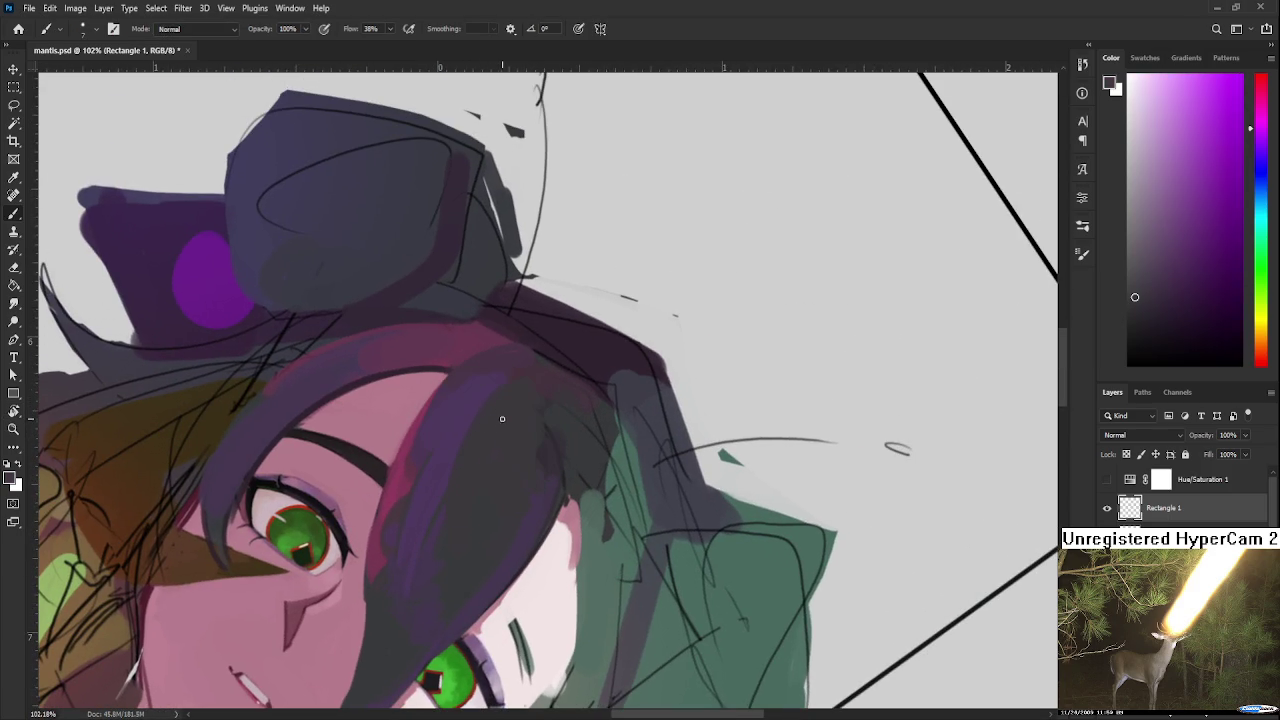
pyautogui.press(']')
pyautogui.moveTo(506, 383); pyautogui.dragTo(491, 457)
# Step: Re-tilt the view and sample purple, pinker magenta and muted magenta shades from the face and hair
pyautogui.keyDown('alt'); pyautogui.click(468, 420); pyautogui.keyUp('alt')
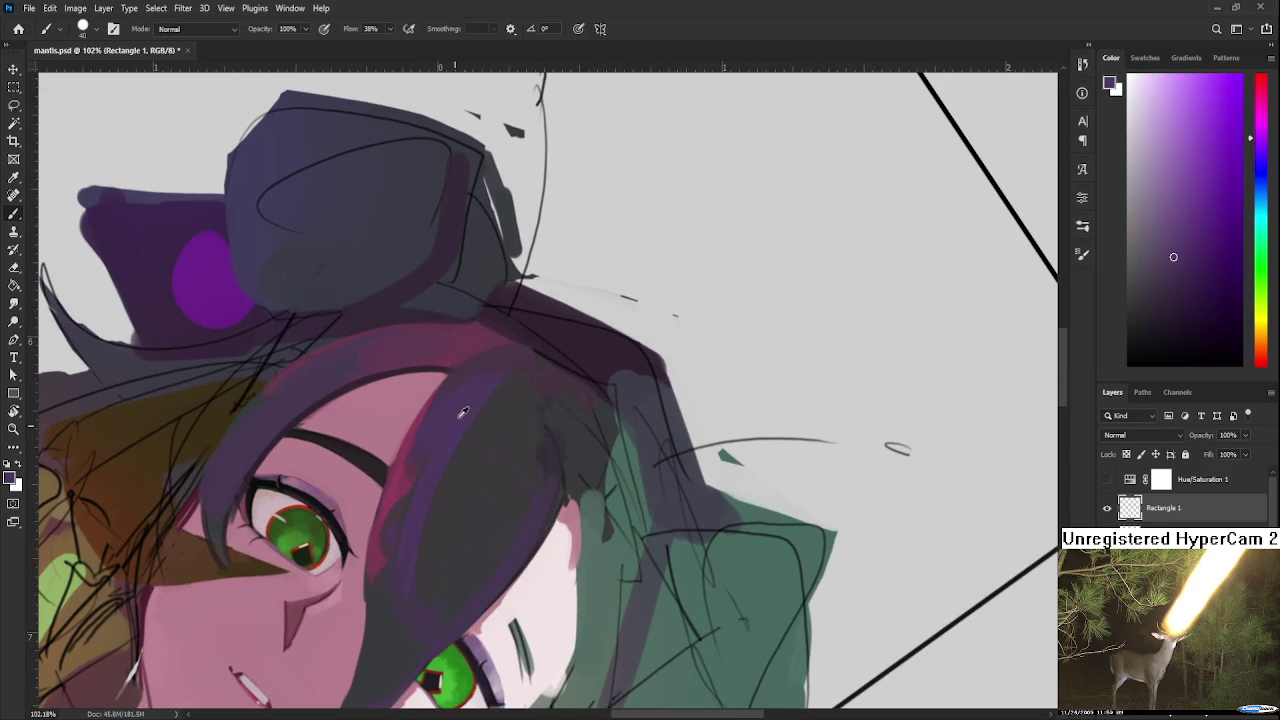
pyautogui.keyDown('alt'); pyautogui.click(429, 560); pyautogui.keyUp('alt')
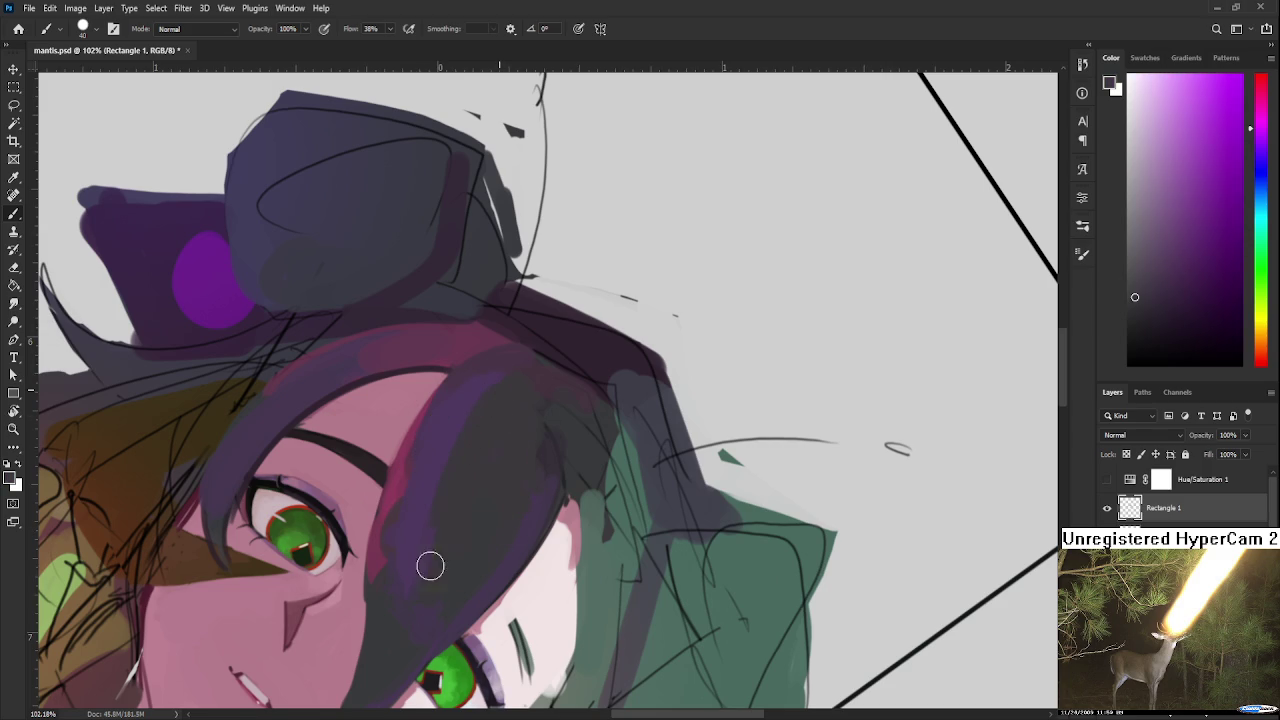
pyautogui.moveTo(474, 498); pyautogui.dragTo(541, 560)
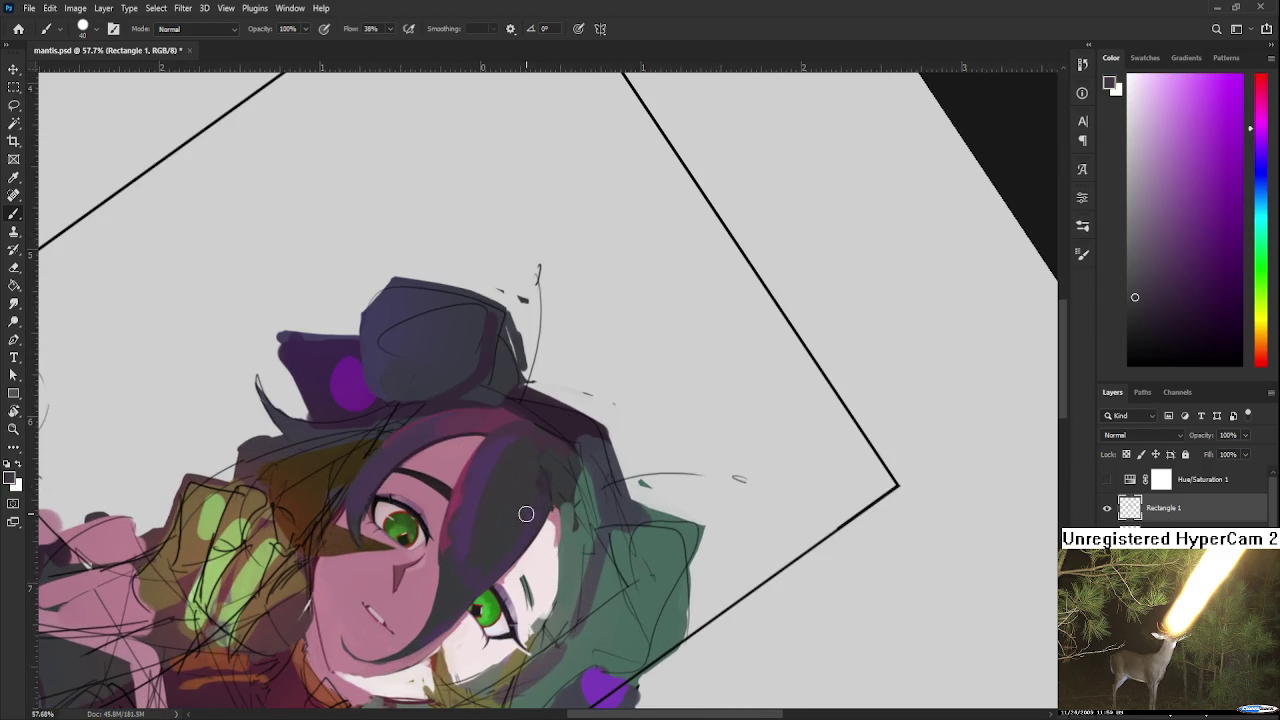
pyautogui.keyDown('alt'); pyautogui.click(471, 508); pyautogui.keyUp('alt')
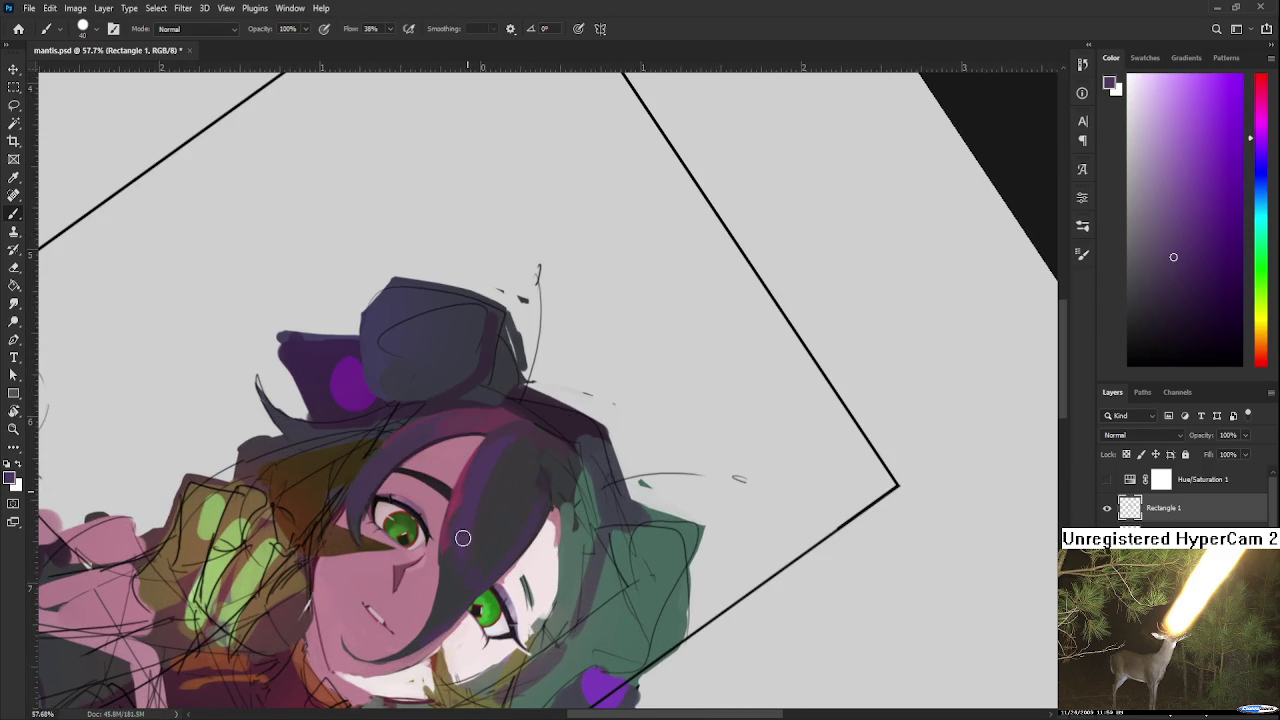
pyautogui.keyDown('alt'); pyautogui.click(450, 566); pyautogui.keyUp('alt')
pyautogui.keyDown('alt'); pyautogui.click(458, 535); pyautogui.keyUp('alt')
pyautogui.keyDown('alt'); pyautogui.click(446, 590); pyautogui.keyUp('alt')
pyautogui.keyDown('alt'); pyautogui.click(465, 564); pyautogui.keyUp('alt')
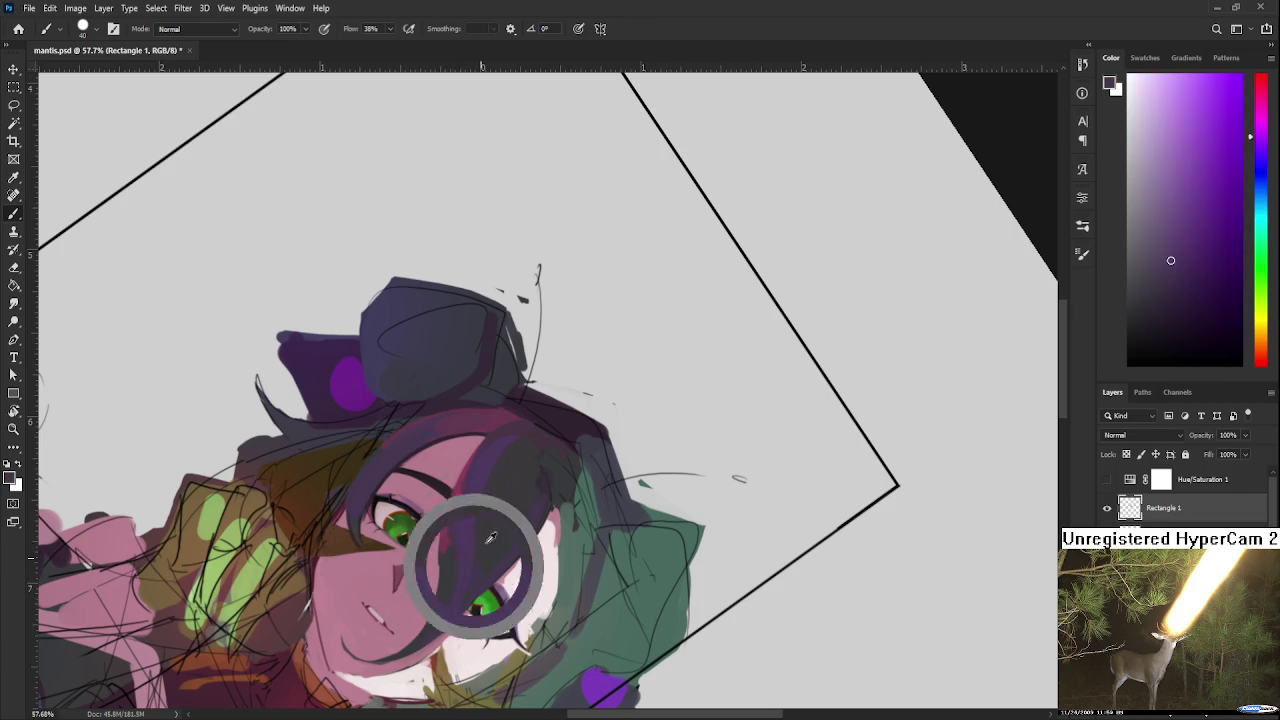
pyautogui.keyDown('alt'); pyautogui.click(518, 443); pyautogui.keyUp('alt')
pyautogui.keyDown('alt'); pyautogui.click(520, 441); pyautogui.keyUp('alt')
pyautogui.keyDown('alt'); pyautogui.click(522, 469); pyautogui.keyUp('alt')
pyautogui.keyDown('alt'); pyautogui.click(503, 538); pyautogui.keyUp('alt')
pyautogui.keyDown('alt'); pyautogui.click(490, 465); pyautogui.keyUp('alt')
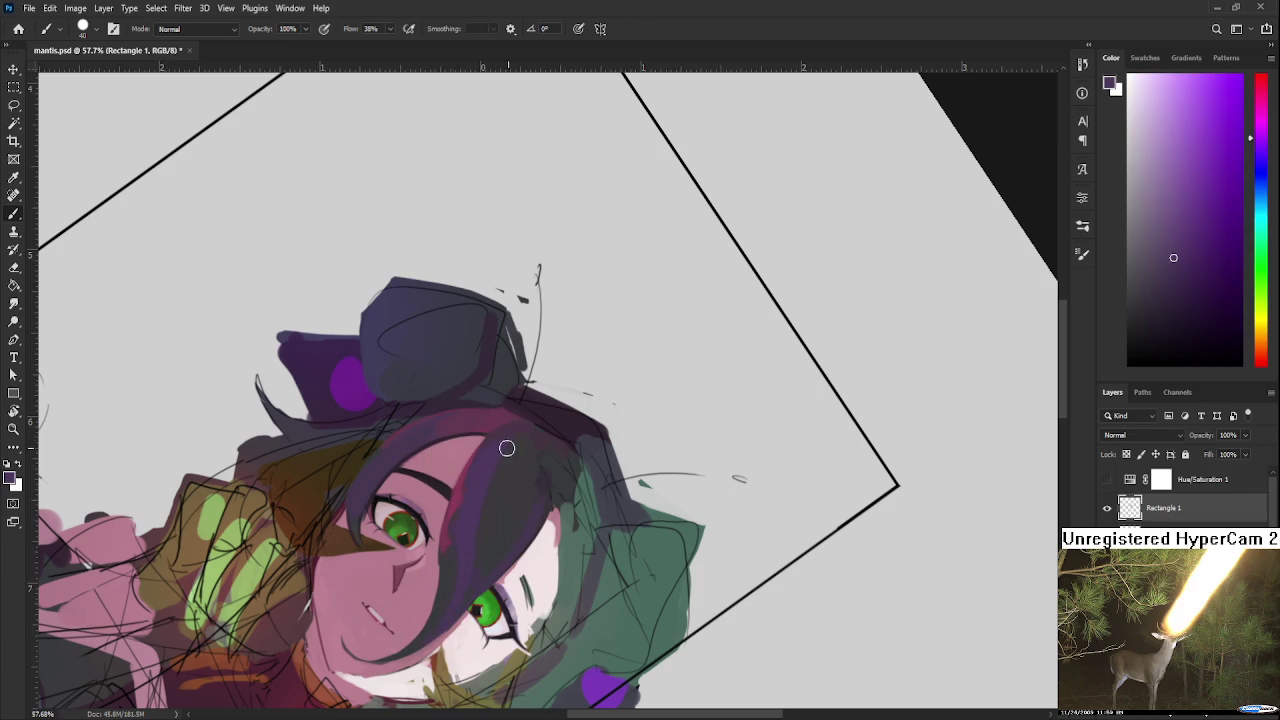
# Step: Straighten the view to about 6° and shade the left hair lobe darker, adding a faint ear stroke
pyautogui.press('r')
pyautogui.moveTo(506, 537); pyautogui.dragTo(547, 525)
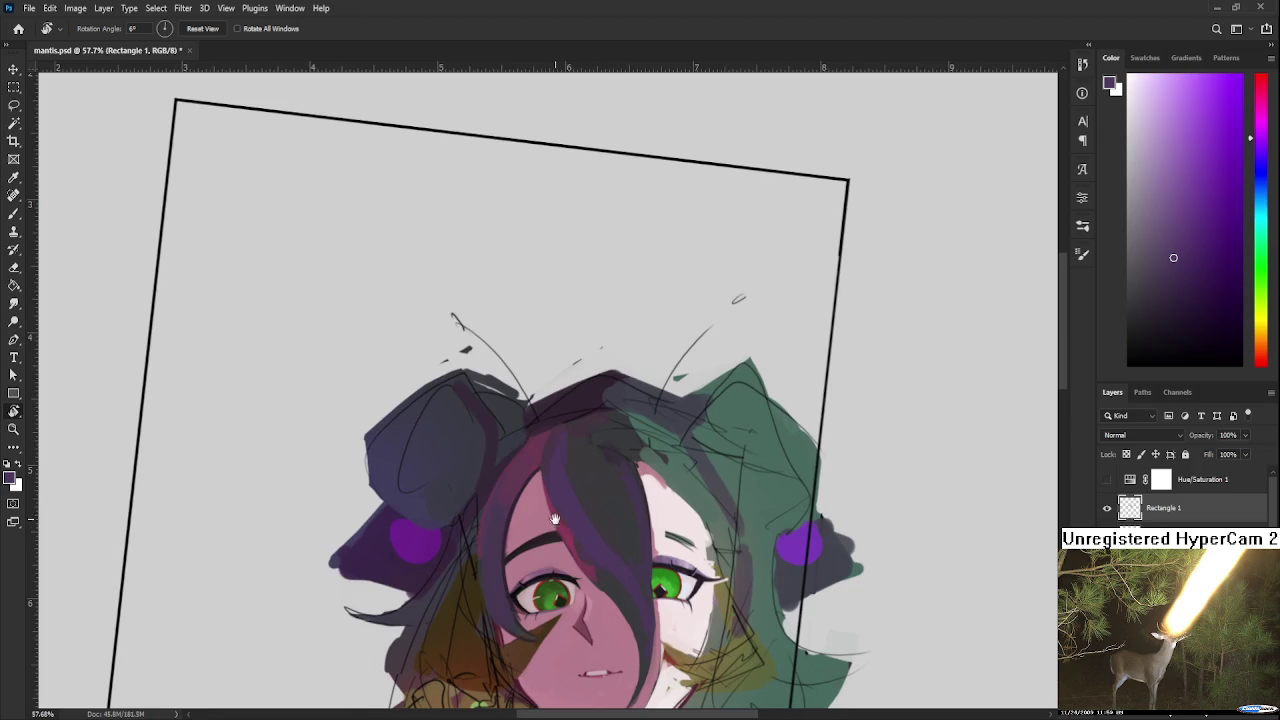
pyautogui.press('b')
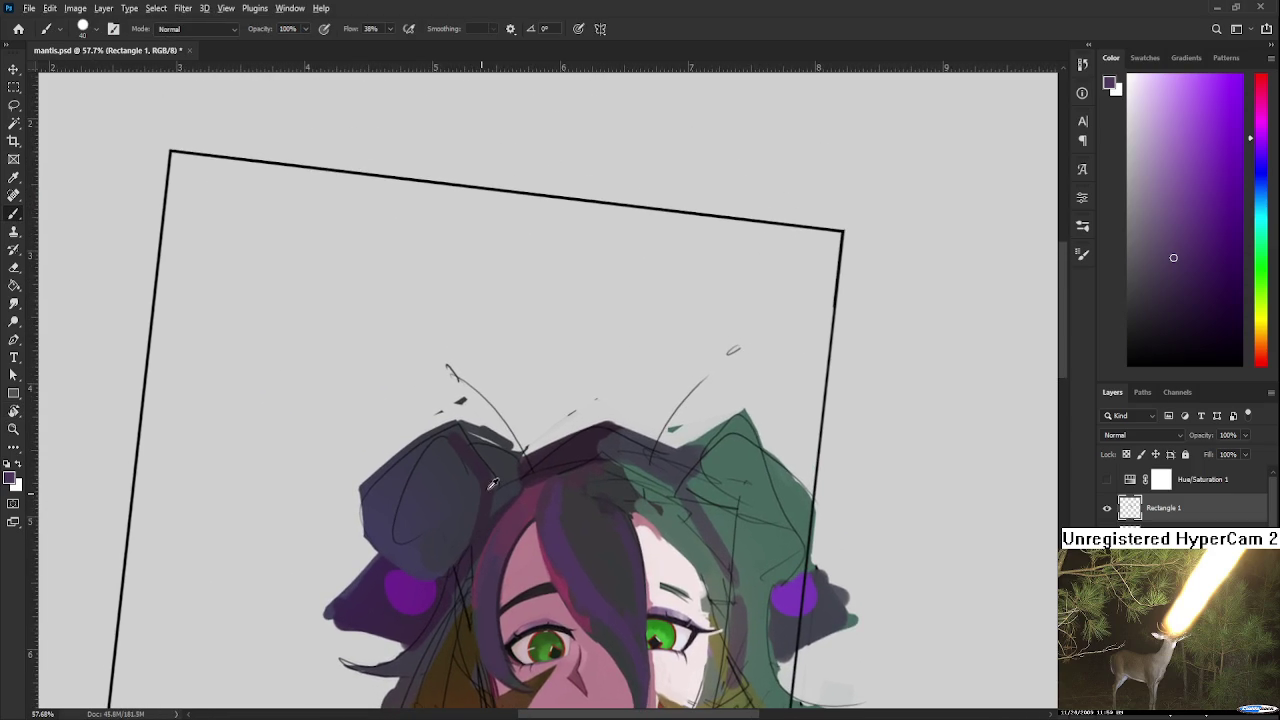
pyautogui.keyDown('alt'); pyautogui.click(529, 443); pyautogui.keyUp('alt')
pyautogui.moveTo(435, 496); pyautogui.dragTo(385, 550)
pyautogui.moveTo(423, 457); pyautogui.dragTo(390, 570)
pyautogui.moveTo(440, 425); pyautogui.dragTo(393, 535)
pyautogui.keyDown('alt'); pyautogui.click(423, 519); pyautogui.keyUp('alt')
pyautogui.moveTo(443, 449); pyautogui.dragTo(400, 523)
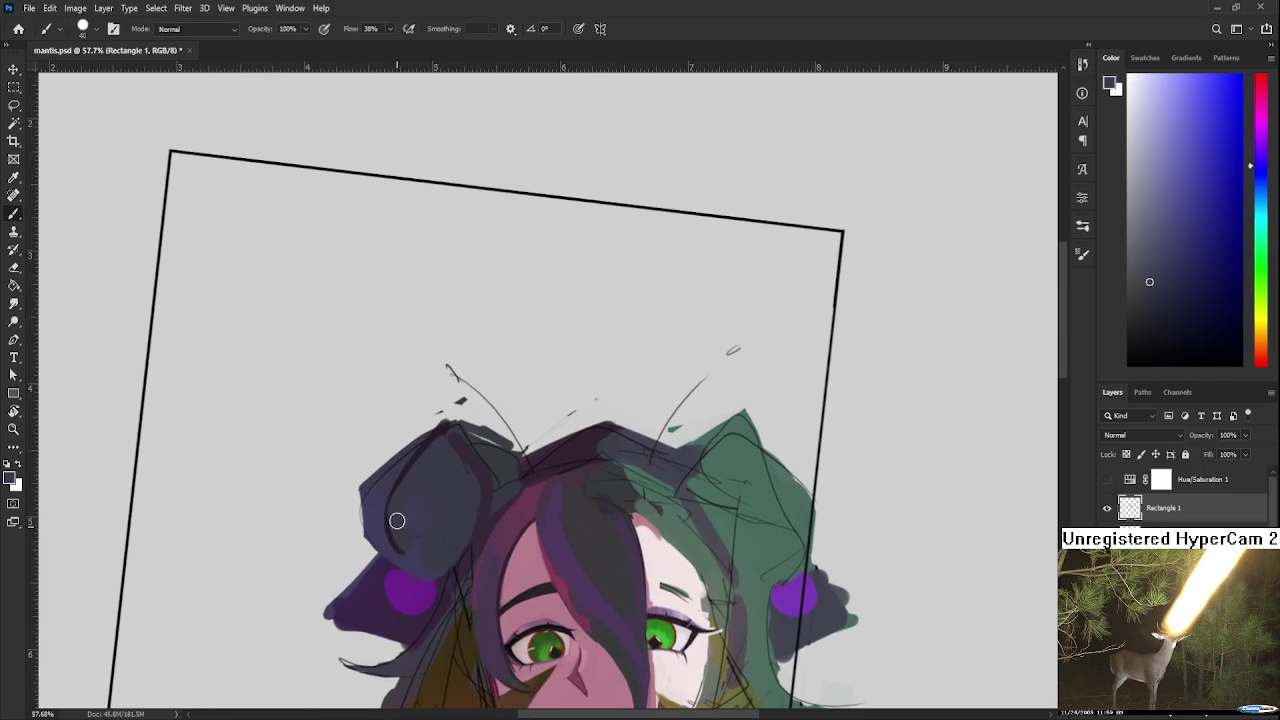
pyautogui.keyDown('alt'); pyautogui.click(424, 447); pyautogui.keyUp('alt')
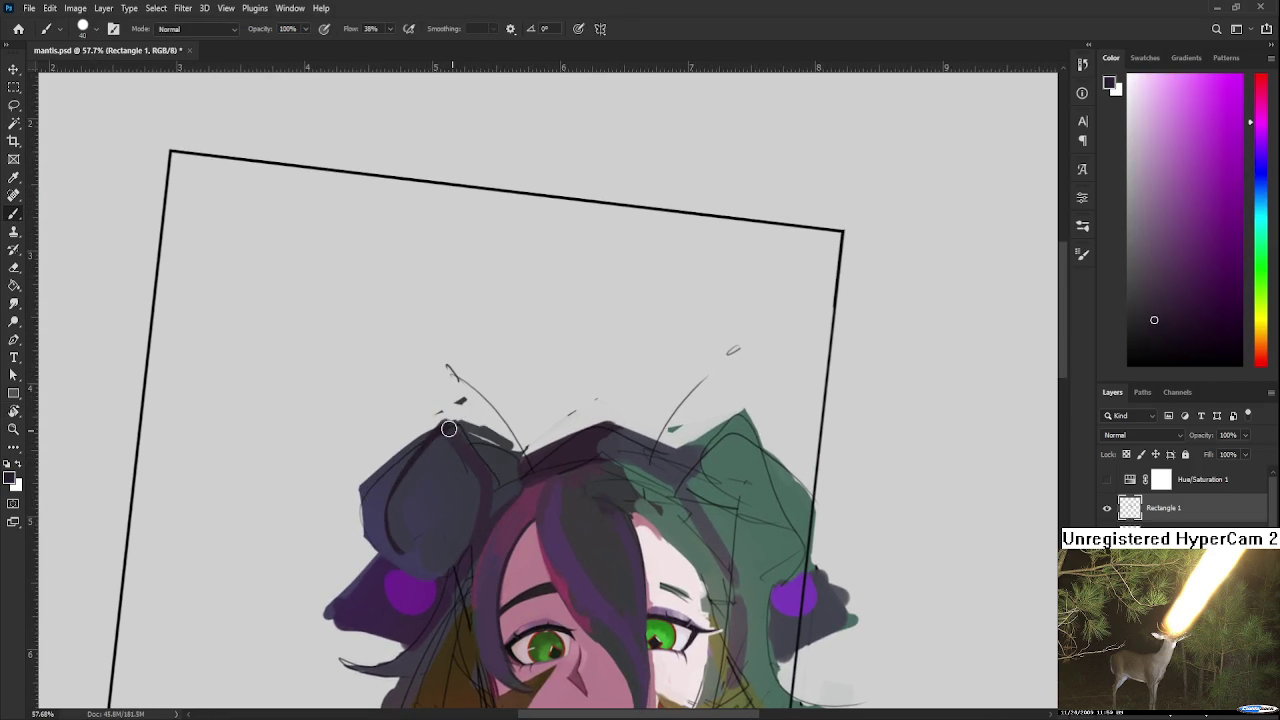
# Step: Sample dark blue, blue-grey and dark purple tones from the dark ear
pyautogui.keyDown('alt'); pyautogui.click(452, 462); pyautogui.keyUp('alt')
pyautogui.keyDown('alt'); pyautogui.click(480, 492); pyautogui.keyUp('alt')
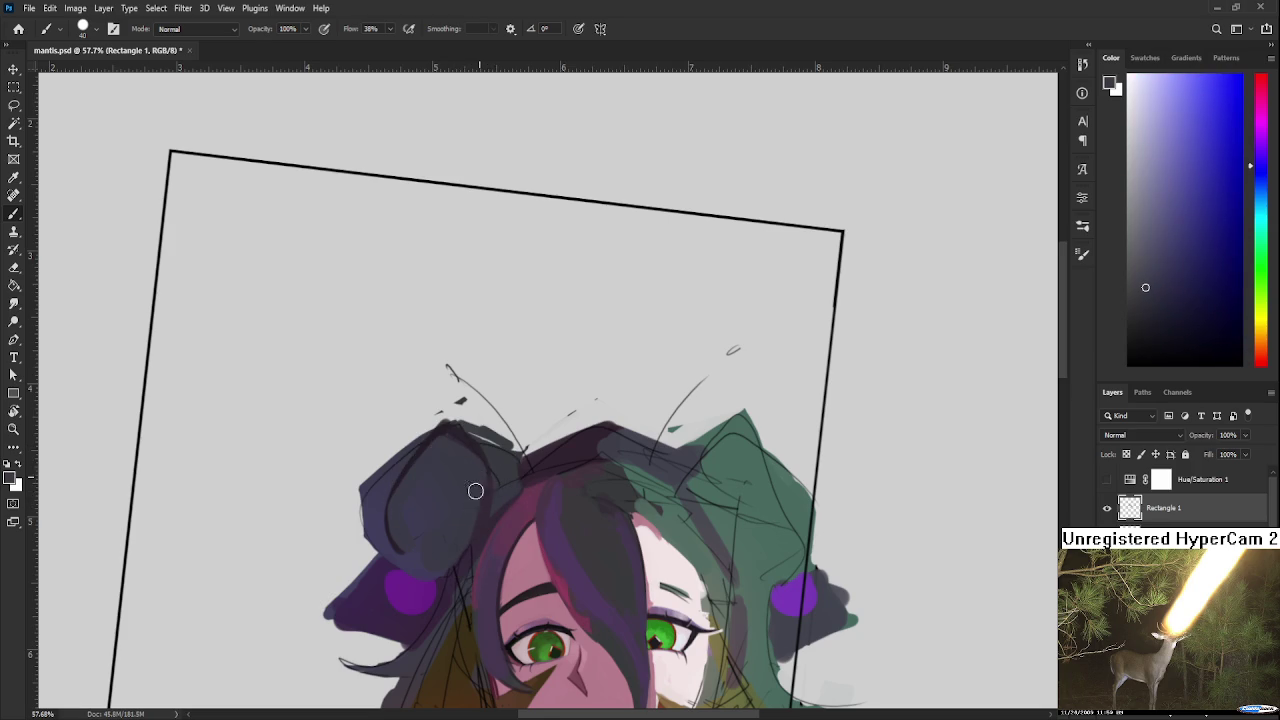
pyautogui.keyDown('alt'); pyautogui.click(428, 520); pyautogui.keyUp('alt')
pyautogui.keyDown('alt'); pyautogui.click(420, 448); pyautogui.keyUp('alt')
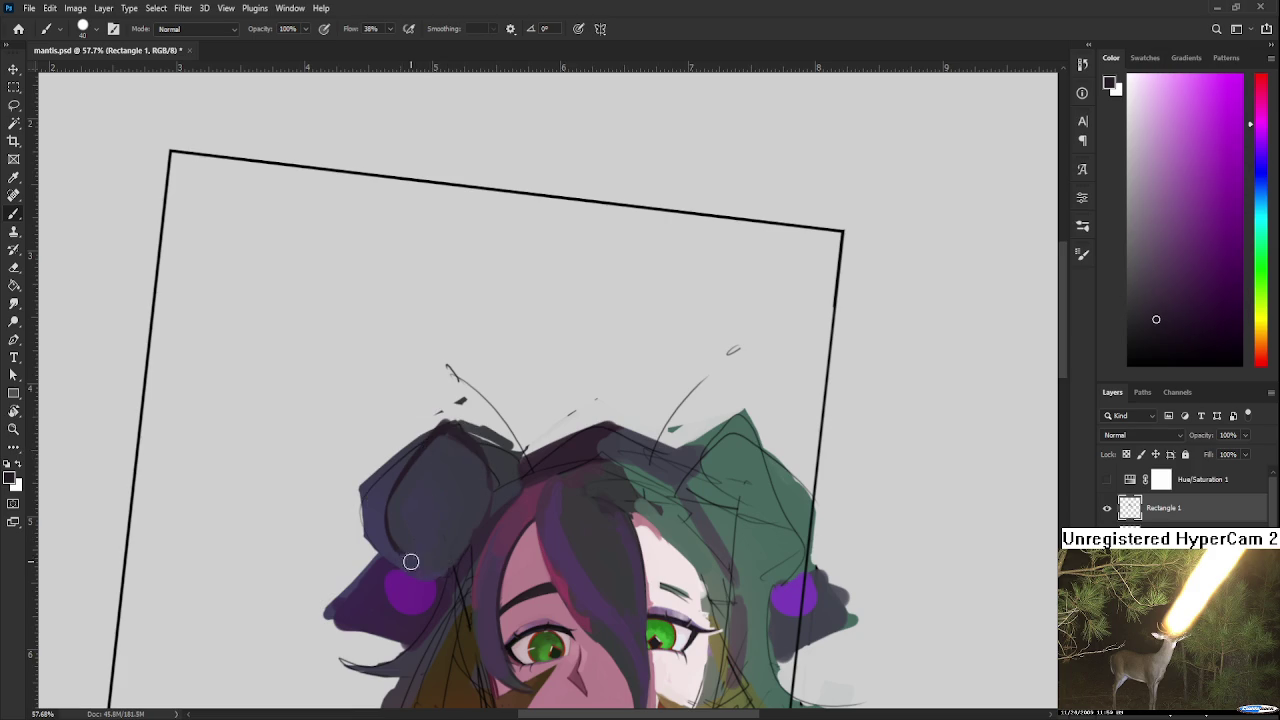
pyautogui.keyDown('alt'); pyautogui.click(452, 555); pyautogui.keyUp('alt')
pyautogui.keyDown('alt'); pyautogui.click(444, 555); pyautogui.keyUp('alt')
pyautogui.keyDown('alt'); pyautogui.click(444, 555); pyautogui.keyUp('alt')
pyautogui.keyDown('alt'); pyautogui.click(446, 550); pyautogui.keyUp('alt')
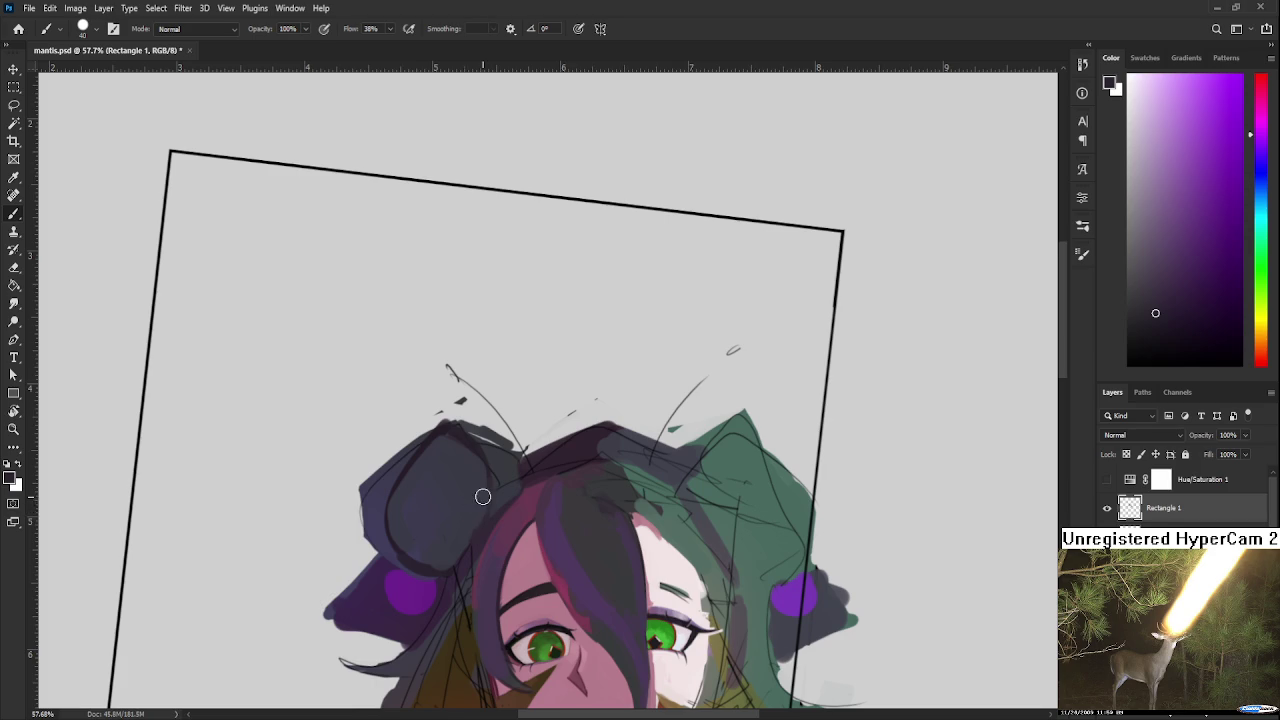
pyautogui.keyDown('alt'); pyautogui.click(481, 482); pyautogui.keyUp('alt')
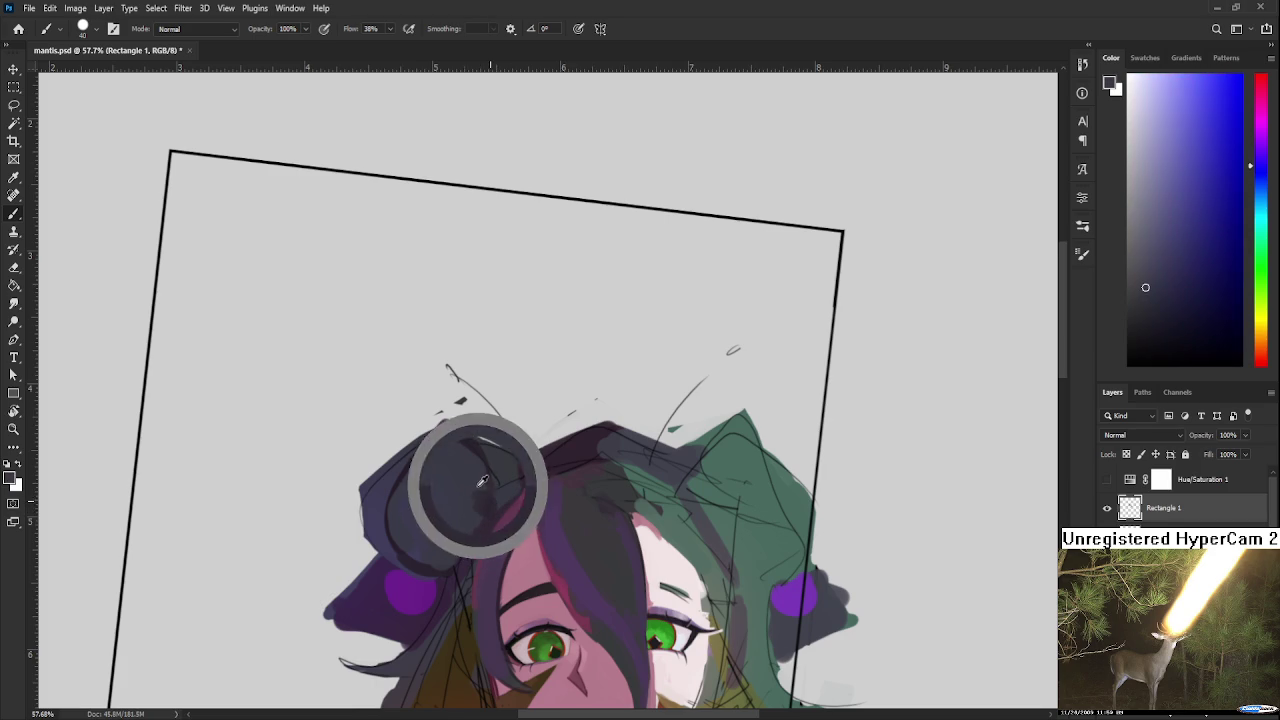
pyautogui.moveTo(450, 465)
pyautogui.mouseDown()
pyautogui.moveTo(450, 428)
pyautogui.moveTo(437, 491)
pyautogui.mouseUp()
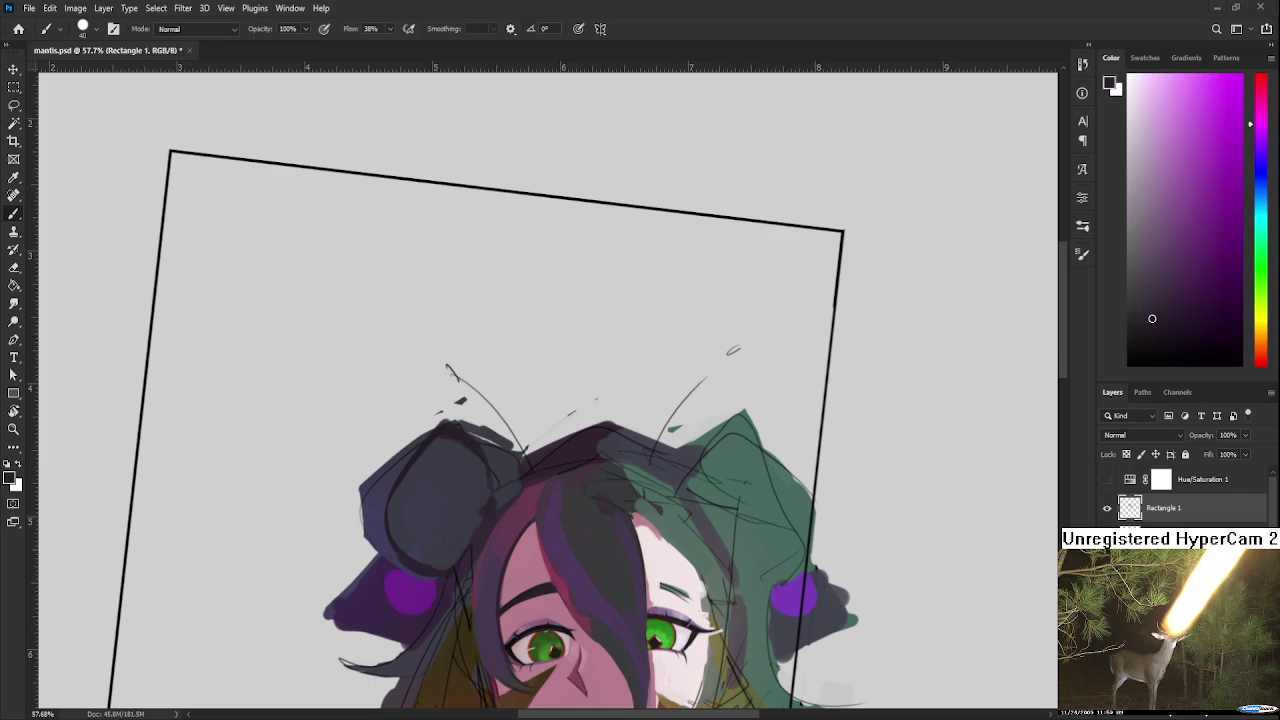
# Step: Shift the view up-left and pick purples and a pink highlight along the central hair strand
pyautogui.moveTo(558, 557)
pyautogui.mouseDown()
pyautogui.moveTo(503, 503)
pyautogui.moveTo(495, 446)
pyautogui.moveTo(509, 436)
pyautogui.mouseUp()
pyautogui.keyDown('alt'); pyautogui.click(513, 445); pyautogui.keyUp('alt')
pyautogui.keyDown('alt'); pyautogui.click(511, 442); pyautogui.keyUp('alt')
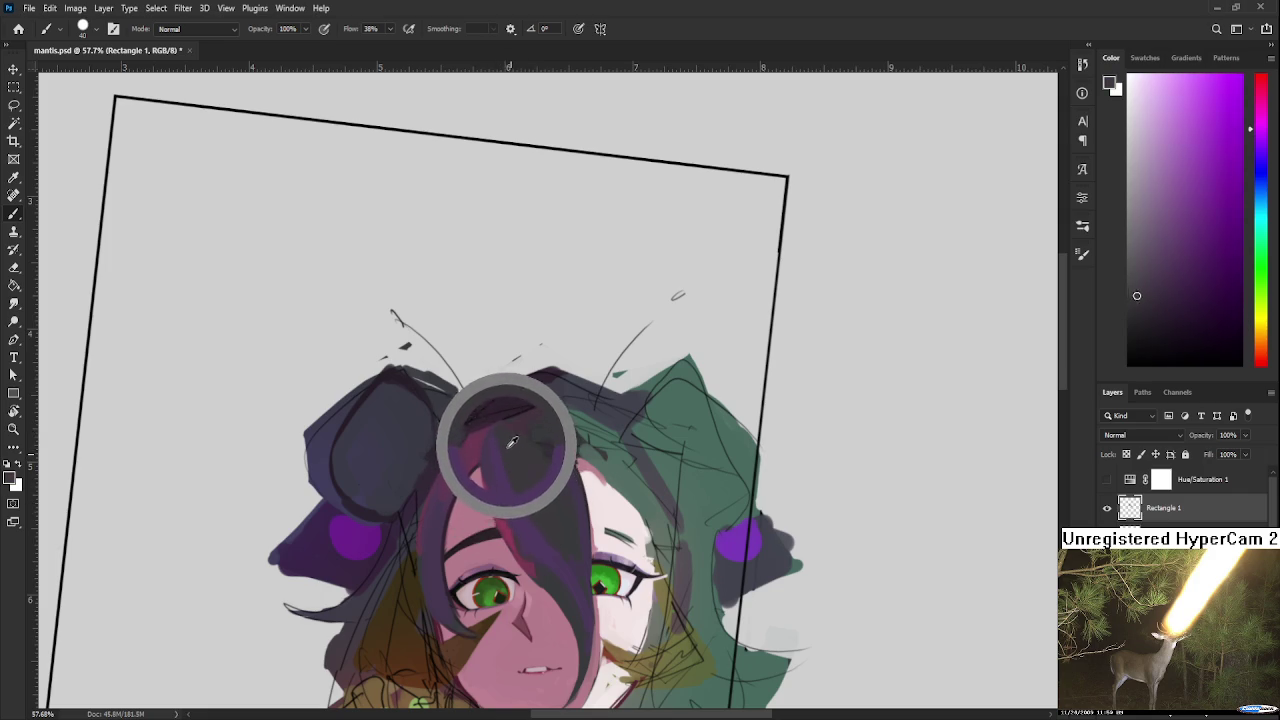
pyautogui.moveTo(511, 442); pyautogui.dragTo(519, 464)
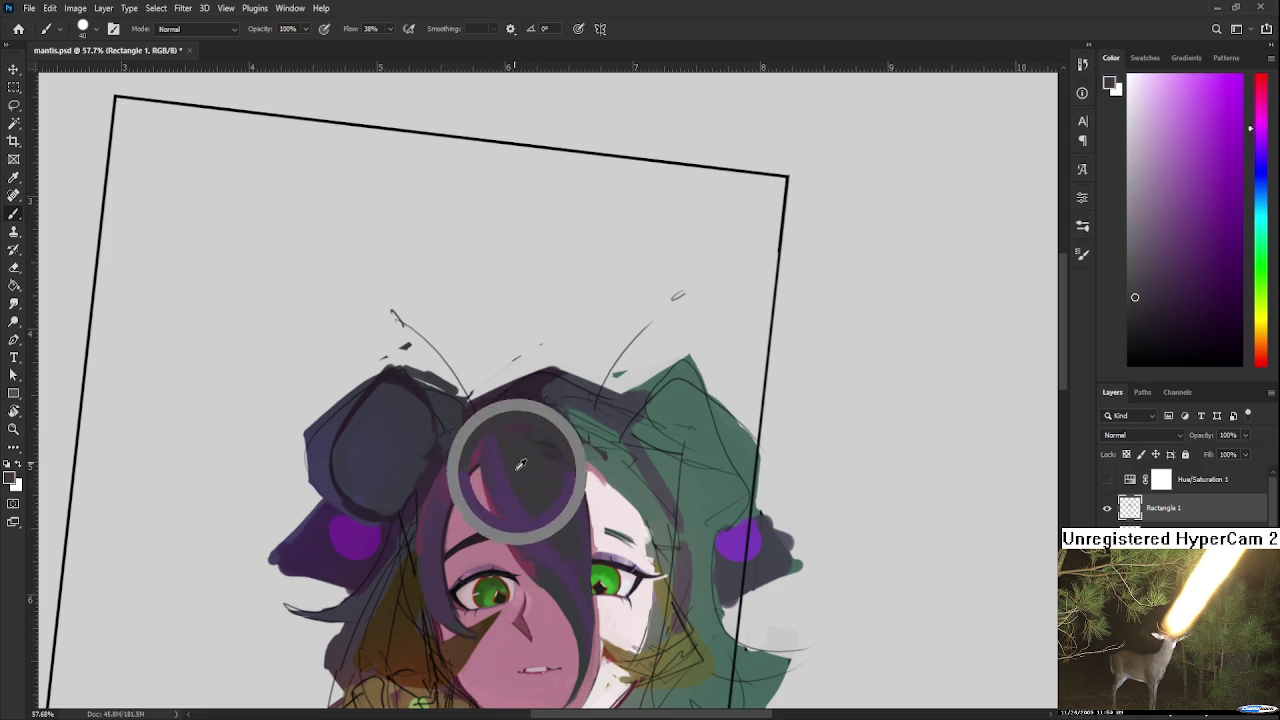
pyautogui.moveTo(519, 464); pyautogui.dragTo(509, 434)
pyautogui.moveTo(543, 516); pyautogui.dragTo(486, 455)
pyautogui.keyDown('alt'); pyautogui.click(478, 445); pyautogui.keyUp('alt')
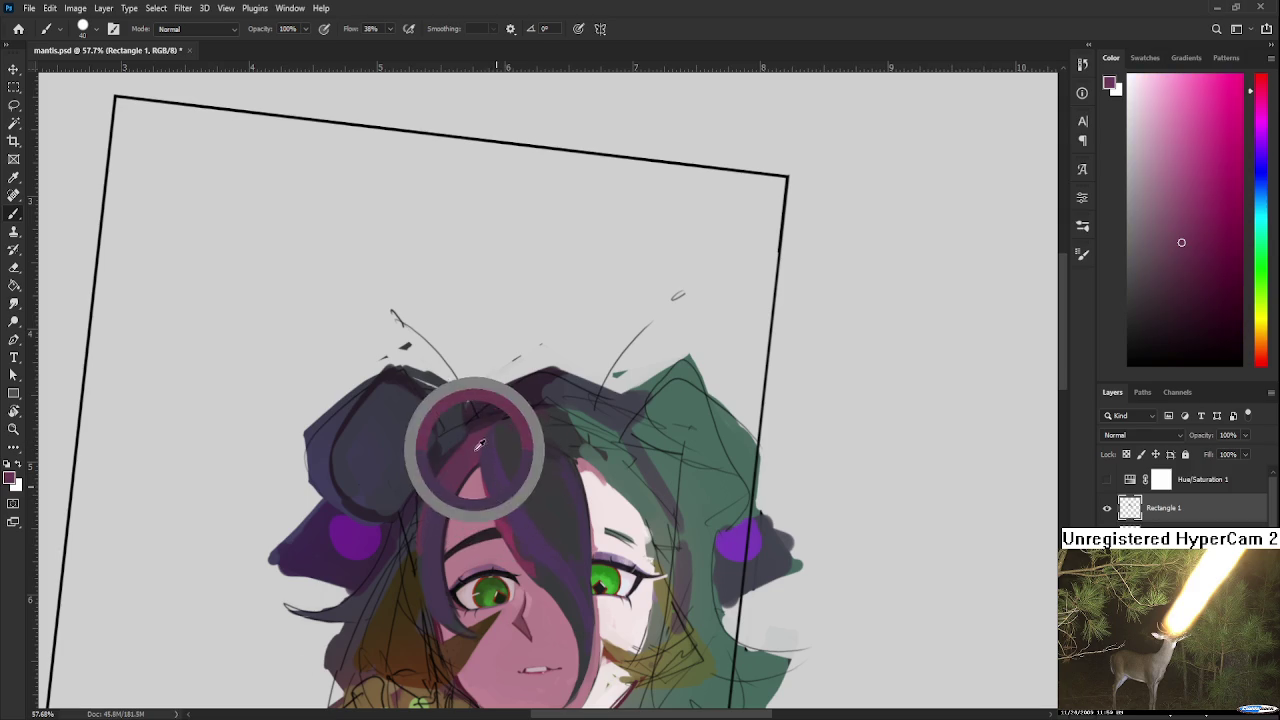
pyautogui.keyDown('alt'); pyautogui.click(480, 446); pyautogui.keyUp('alt')
pyautogui.keyDown('alt'); pyautogui.click(481, 446); pyautogui.keyUp('alt')
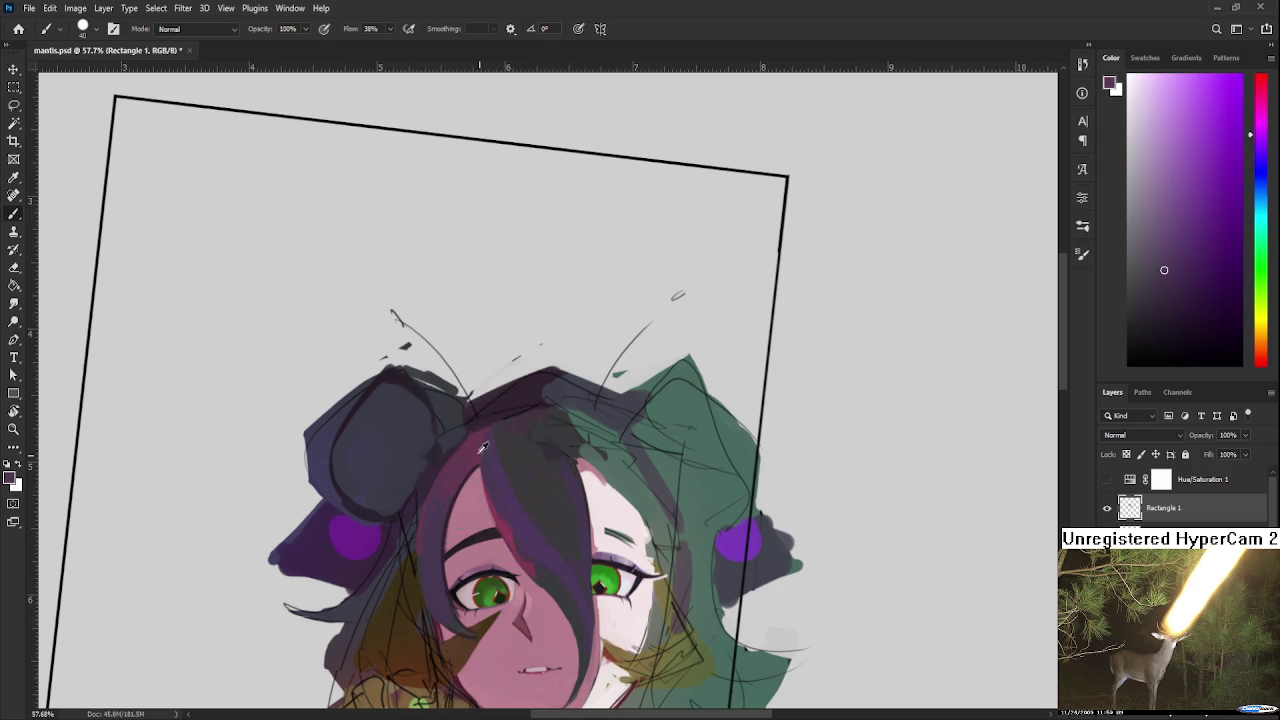
pyautogui.keyDown('alt'); pyautogui.click(514, 488); pyautogui.keyUp('alt')
# Step: Recentre on the left bun and pick lighter and darker purples from the dark hair
pyautogui.moveTo(494, 466); pyautogui.dragTo(522, 442)
pyautogui.keyDown('alt'); pyautogui.click(487, 456); pyautogui.keyUp('alt')
pyautogui.keyDown('alt'); pyautogui.click(417, 484); pyautogui.keyUp('alt')
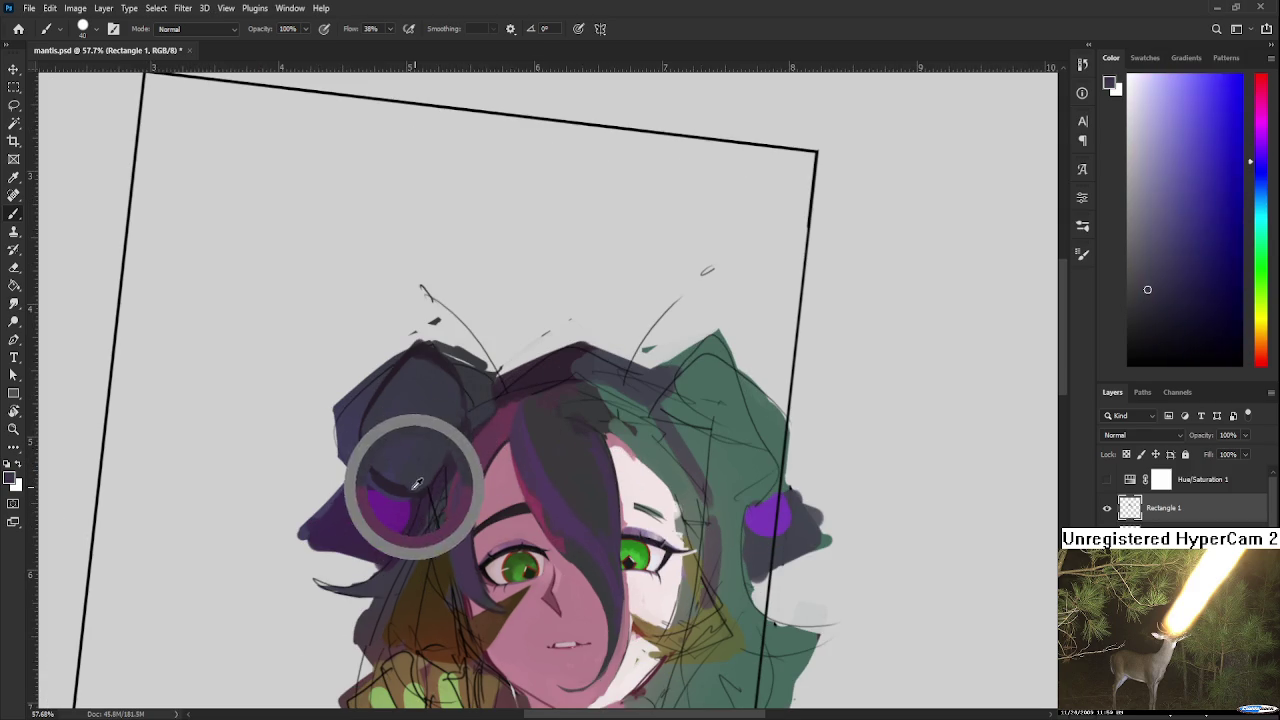
pyautogui.keyDown('alt'); pyautogui.click(406, 480); pyautogui.keyUp('alt')
pyautogui.keyDown('alt'); pyautogui.click(410, 468); pyautogui.keyUp('alt')
pyautogui.keyDown('alt'); pyautogui.click(391, 474); pyautogui.keyUp('alt')
pyautogui.keyDown('alt'); pyautogui.click(400, 471); pyautogui.keyUp('alt')
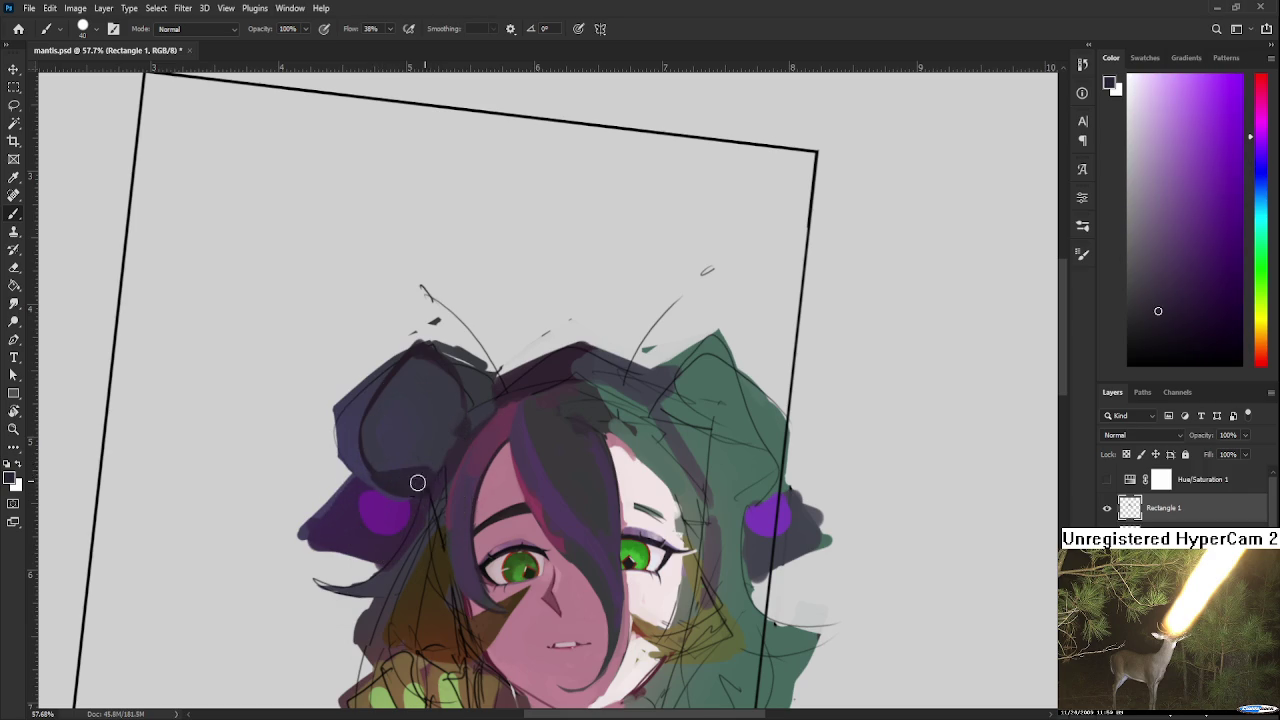
pyautogui.keyDown('alt'); pyautogui.click(414, 480); pyautogui.keyUp('alt')
pyautogui.keyDown('alt'); pyautogui.click(402, 474); pyautogui.keyUp('alt')
# Step: Resample the dark hair colour, ending on a dark blue-grey
pyautogui.keyDown('alt'); pyautogui.click(455, 430); pyautogui.keyUp('alt')
pyautogui.keyDown('alt'); pyautogui.click(449, 429); pyautogui.keyUp('alt')
pyautogui.moveTo(449, 429); pyautogui.dragTo(437, 491)
pyautogui.keyDown('alt'); pyautogui.click(447, 486); pyautogui.keyUp('alt')
pyautogui.keyDown('alt'); pyautogui.click(455, 458); pyautogui.keyUp('alt')
pyautogui.keyDown('alt'); pyautogui.click(416, 428); pyautogui.keyUp('alt')
# Step: Sample bluer and purple tones across the dark bun and the ear
pyautogui.scroll(-1, 430, 455)
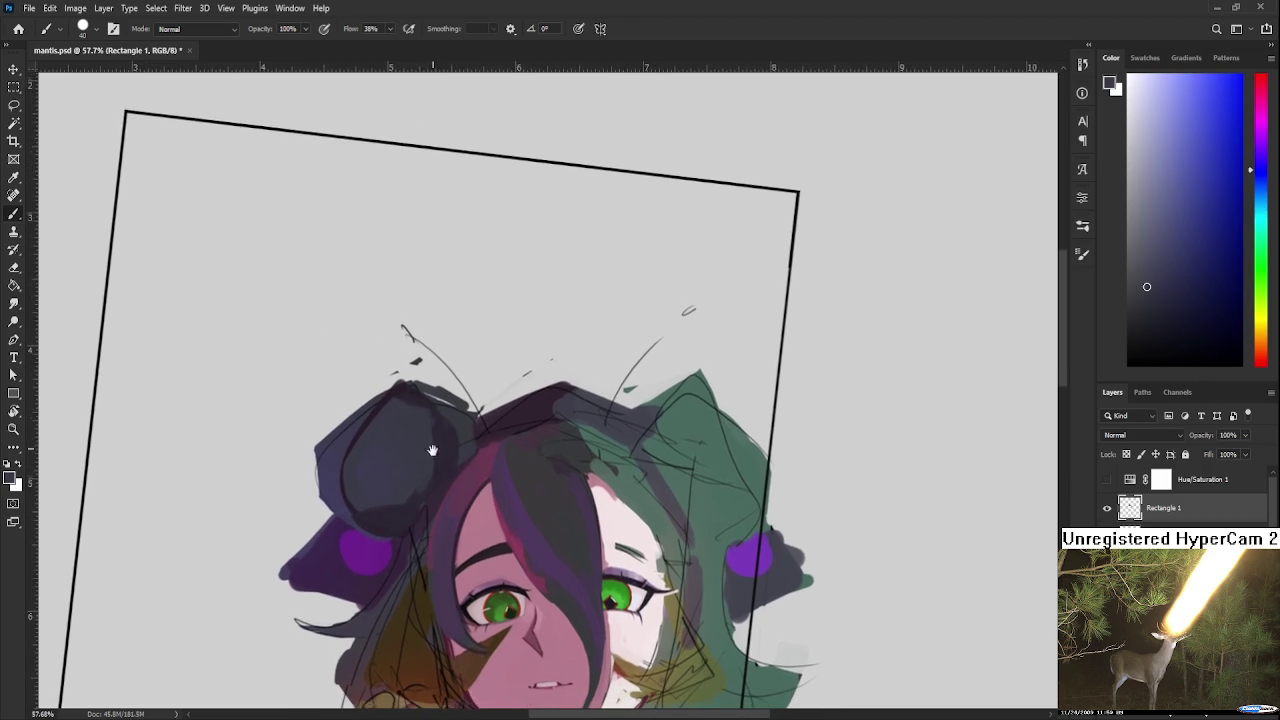
pyautogui.keyDown('alt'); pyautogui.click(448, 423); pyautogui.keyUp('alt')
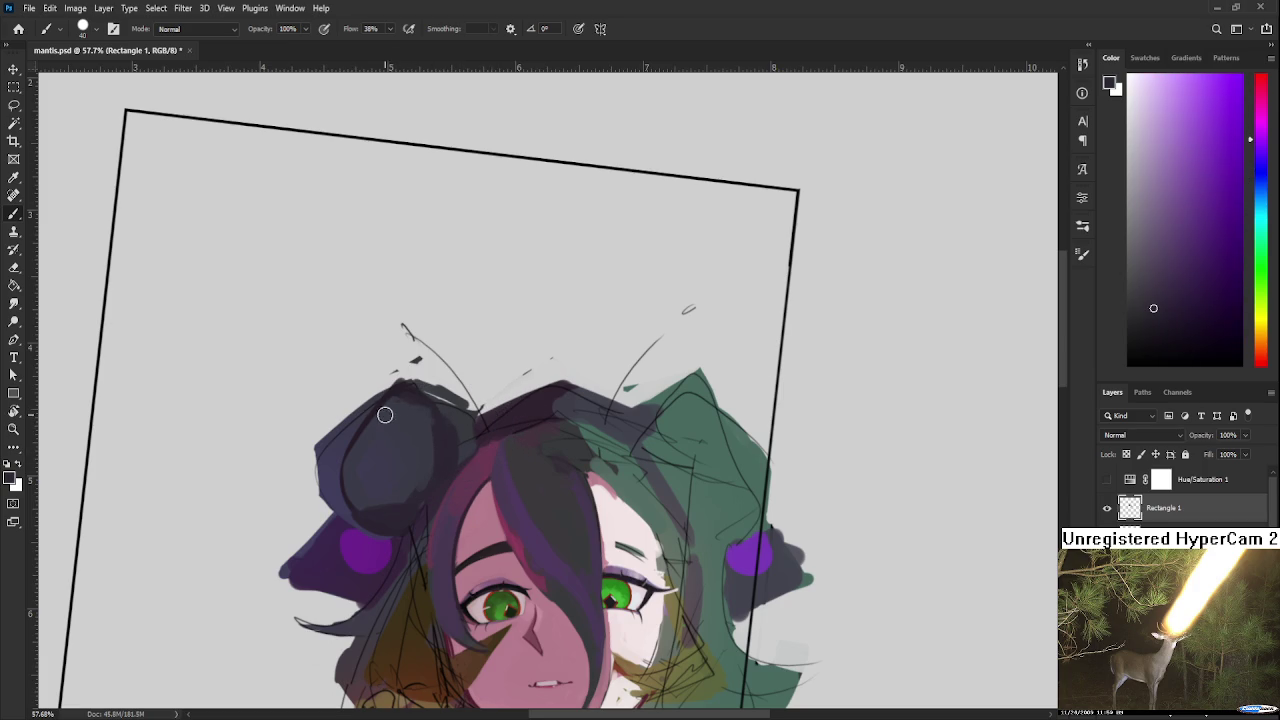
pyautogui.keyDown('alt'); pyautogui.click(435, 418); pyautogui.keyUp('alt')
pyautogui.keyDown('alt'); pyautogui.click(444, 426); pyautogui.keyUp('alt')
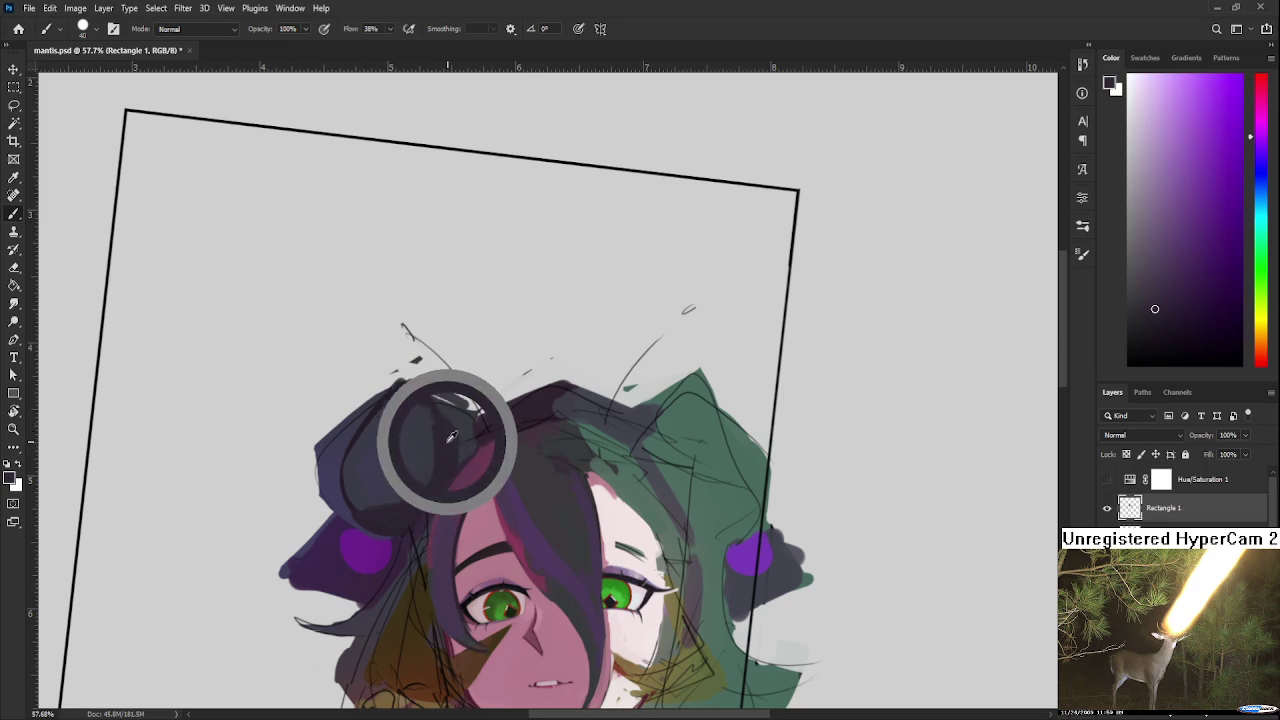
pyautogui.keyDown('alt'); pyautogui.click(381, 414); pyautogui.keyUp('alt')
pyautogui.keyDown('alt'); pyautogui.click(399, 413); pyautogui.keyUp('alt')
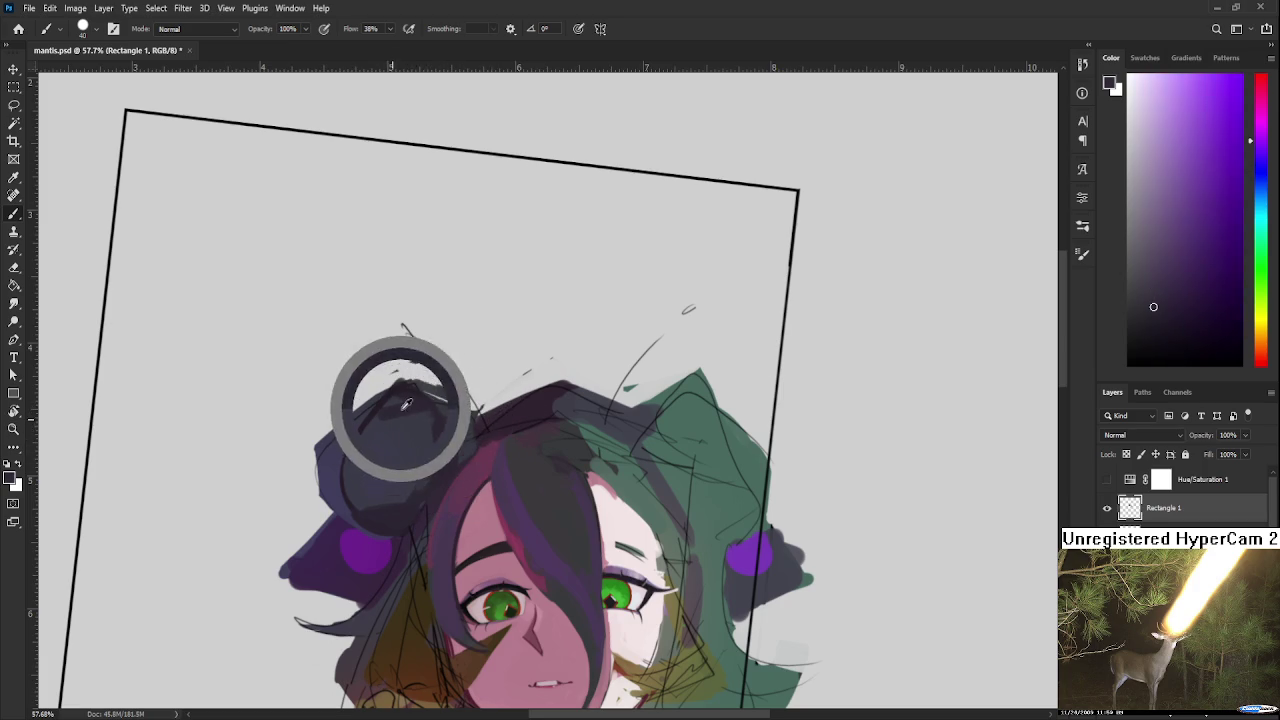
pyautogui.keyDown('alt'); pyautogui.click(374, 430); pyautogui.keyUp('alt')
pyautogui.keyDown('alt'); pyautogui.click(400, 400); pyautogui.keyUp('alt')
pyautogui.keyDown('alt'); pyautogui.click(389, 429); pyautogui.keyUp('alt')
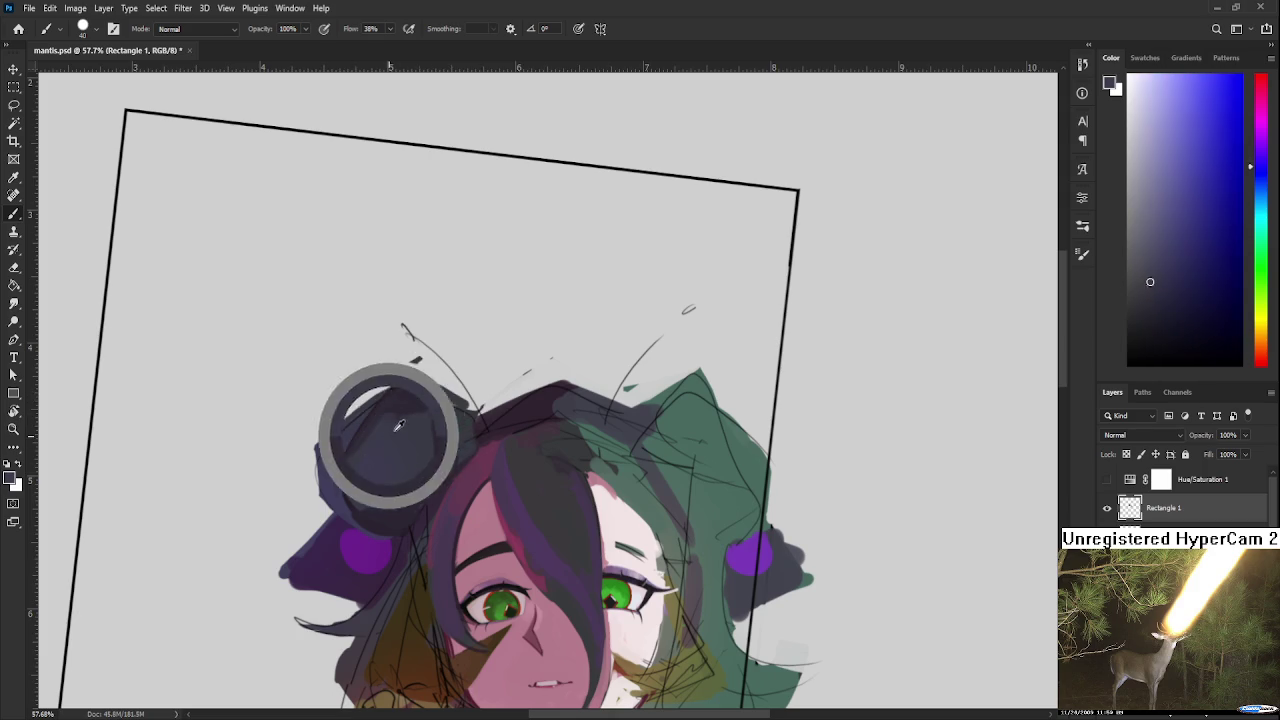
pyautogui.keyDown('alt'); pyautogui.click(399, 427); pyautogui.keyUp('alt')
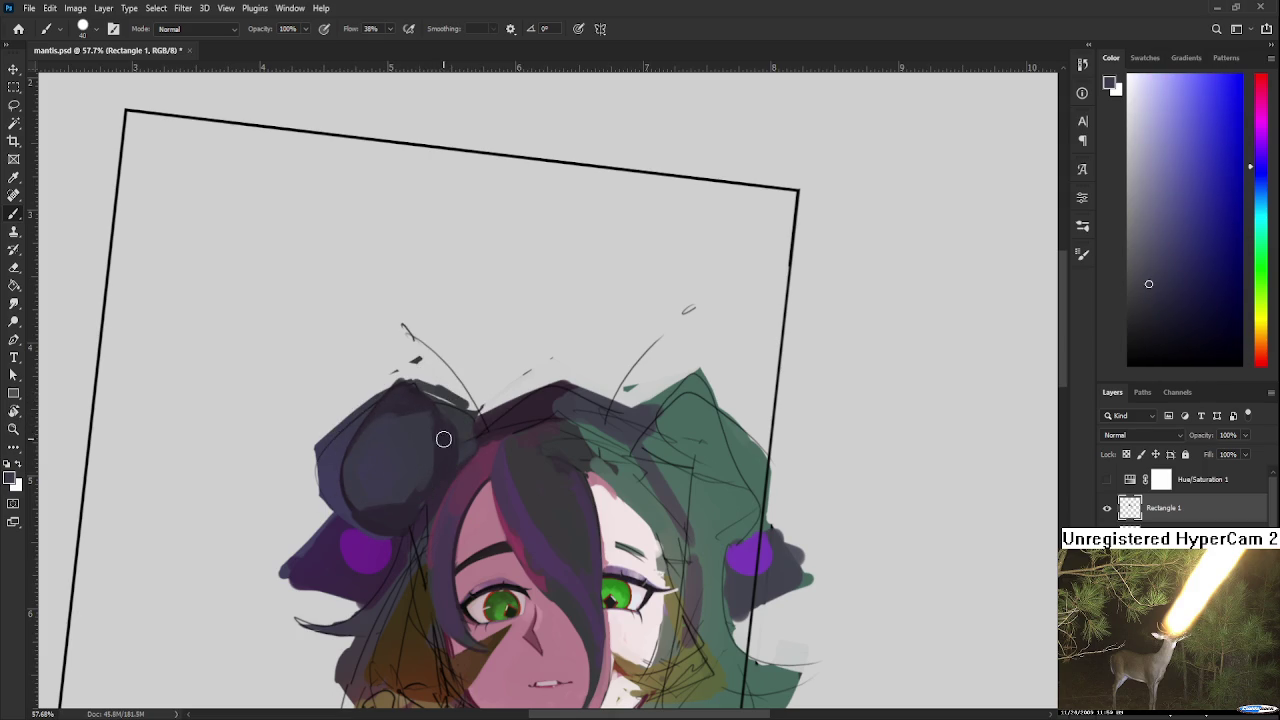
pyautogui.keyDown('alt'); pyautogui.click(400, 400); pyautogui.keyUp('alt')
pyautogui.keyDown('alt'); pyautogui.click(391, 406); pyautogui.keyUp('alt')
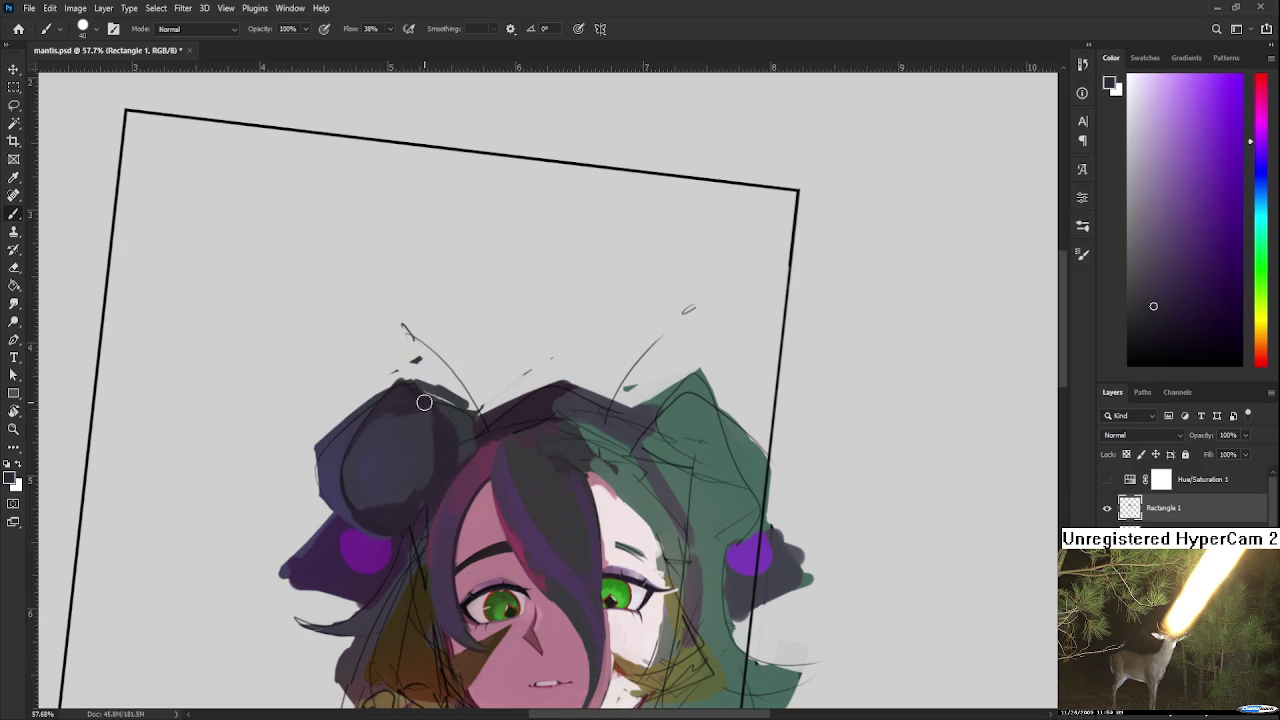
pyautogui.scroll(-2, 423, 400)
pyautogui.keyDown('alt'); pyautogui.click(480, 430); pyautogui.keyUp('alt')
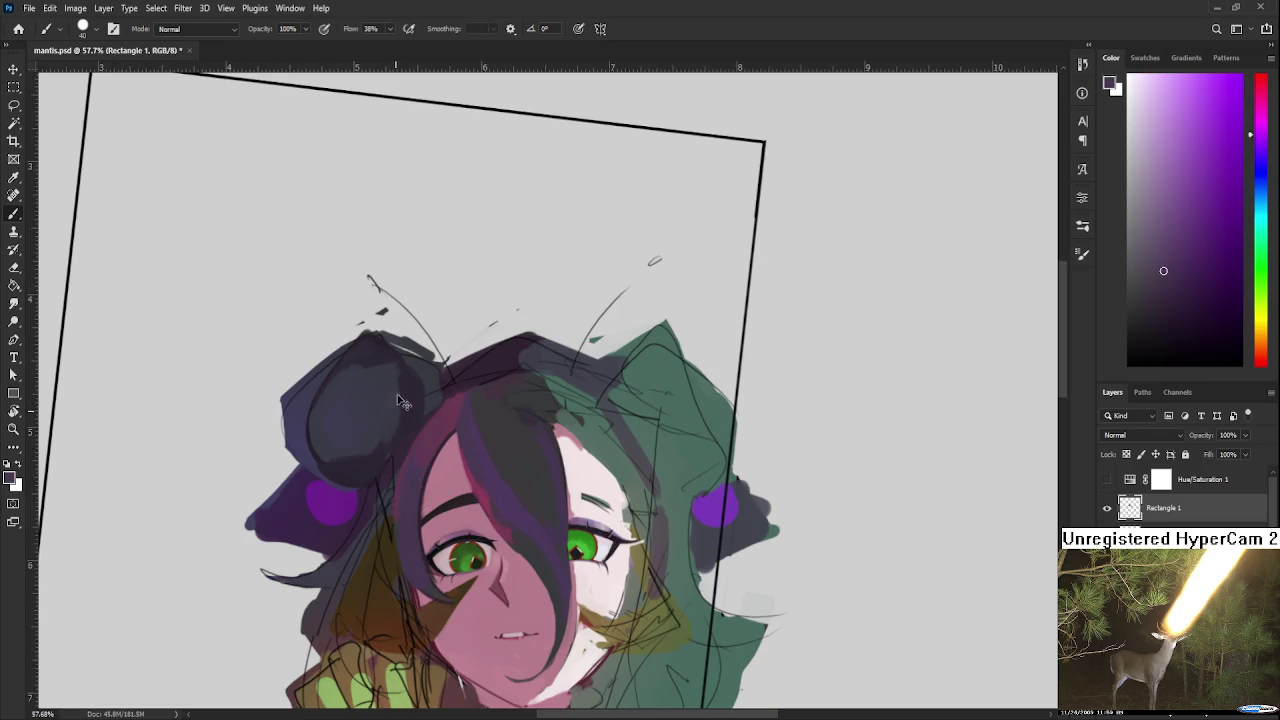
# Step: Sample the ear's dark shade and the face's pink, then paint a pink stroke inside the dark ear
pyautogui.keyDown('alt'); pyautogui.click(377, 451); pyautogui.keyUp('alt')
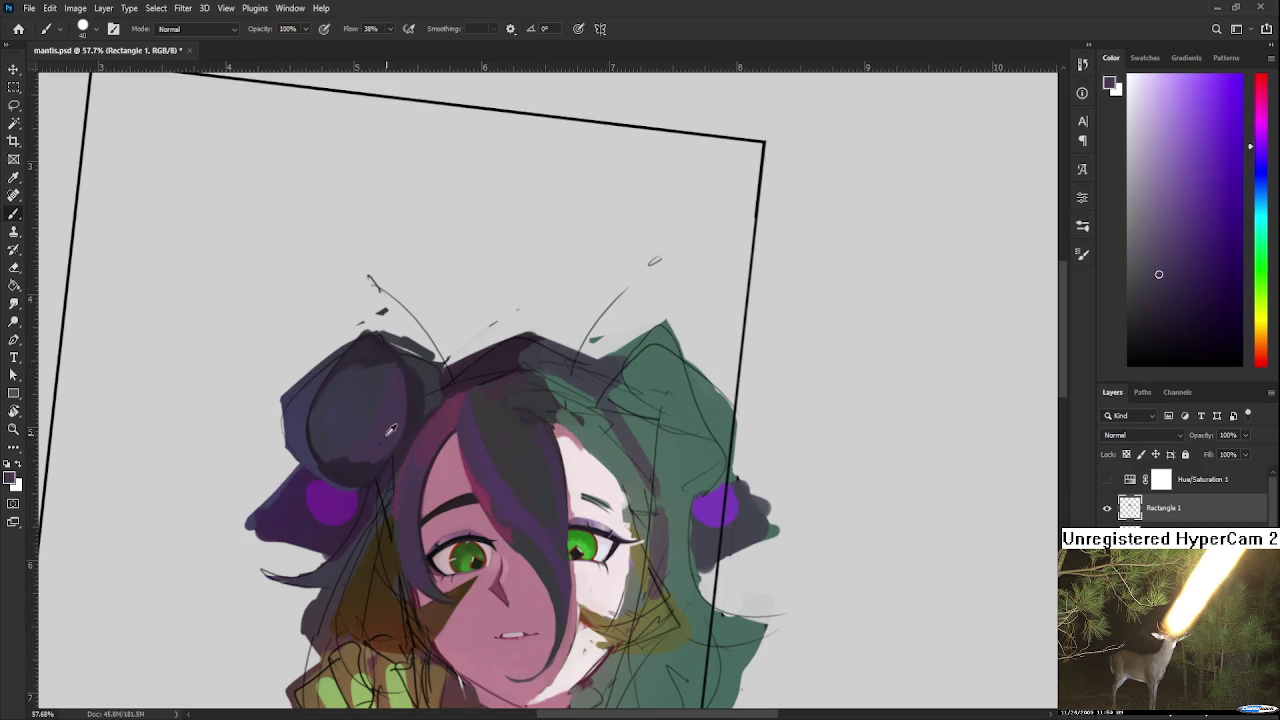
pyautogui.keyDown('alt'); pyautogui.click(371, 441); pyautogui.keyUp('alt')
pyautogui.keyDown('alt'); pyautogui.click(393, 420); pyautogui.keyUp('alt')
pyautogui.keyDown('alt'); pyautogui.click(443, 418); pyautogui.keyUp('alt')
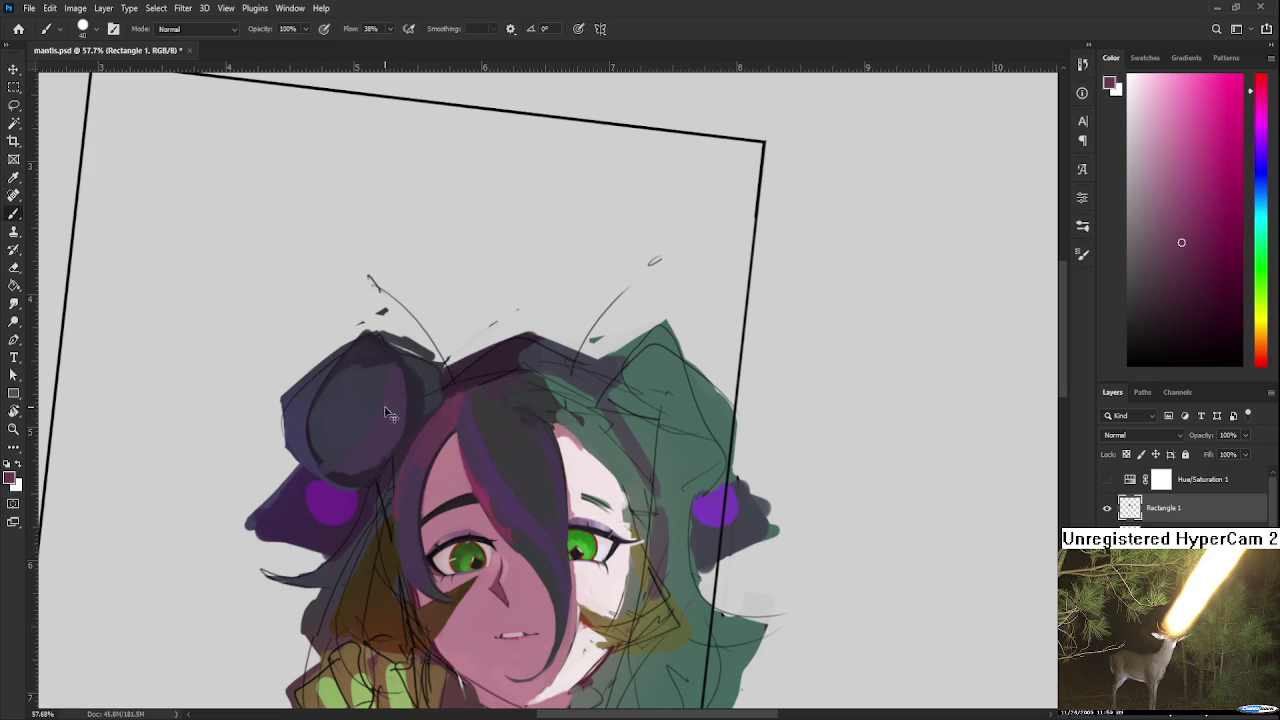
pyautogui.moveTo(392, 364); pyautogui.dragTo(343, 446)
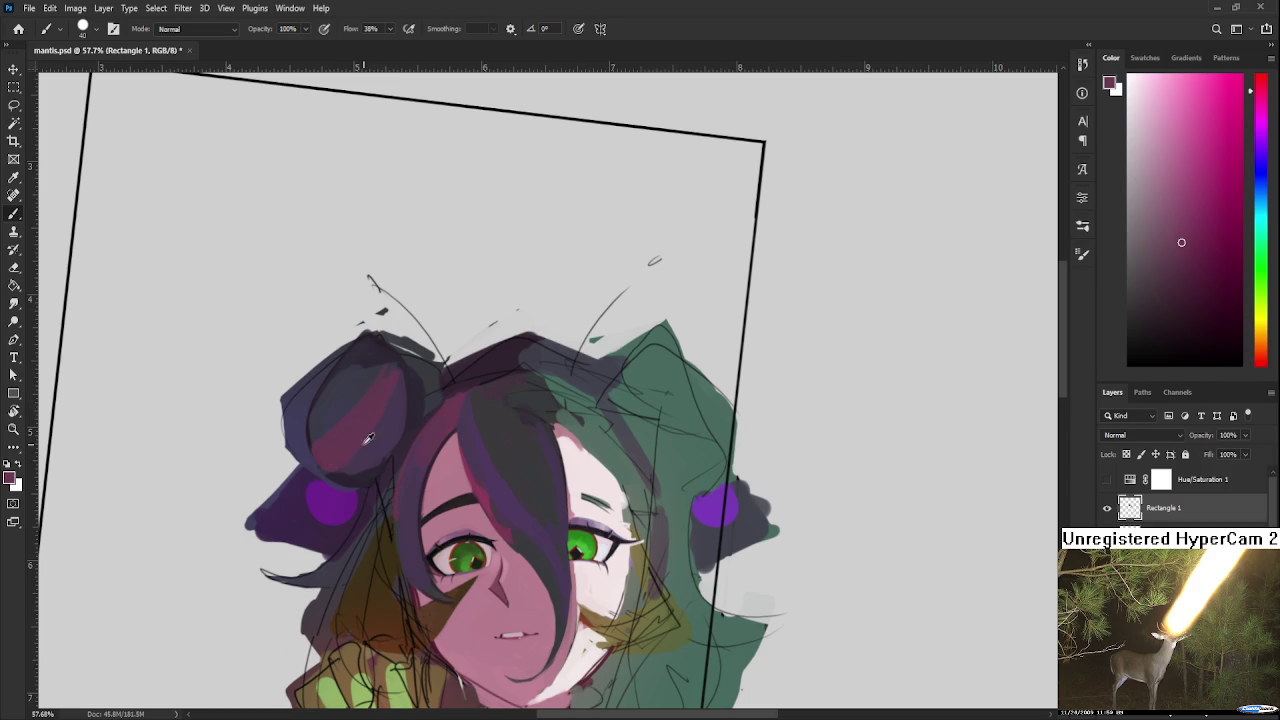
# Step: Sample purple, magenta-pink and darker bluish tones from the ear, then dab one onto it
pyautogui.keyDown('alt'); pyautogui.click(368, 425); pyautogui.keyUp('alt')
pyautogui.keyDown('alt'); pyautogui.click(345, 457); pyautogui.keyUp('alt')
pyautogui.keyDown('alt'); pyautogui.click(386, 433); pyautogui.keyUp('alt')
pyautogui.keyDown('alt'); pyautogui.click(348, 450); pyautogui.keyUp('alt')
pyautogui.keyDown('alt'); pyautogui.click(375, 448); pyautogui.keyUp('alt')
pyautogui.keyDown('alt'); pyautogui.click(343, 458); pyautogui.keyUp('alt')
pyautogui.keyDown('alt'); pyautogui.click(343, 452); pyautogui.keyUp('alt')
pyautogui.keyDown('alt'); pyautogui.click(386, 435); pyautogui.keyUp('alt')
pyautogui.keyDown('alt'); pyautogui.click(393, 418); pyautogui.keyUp('alt')
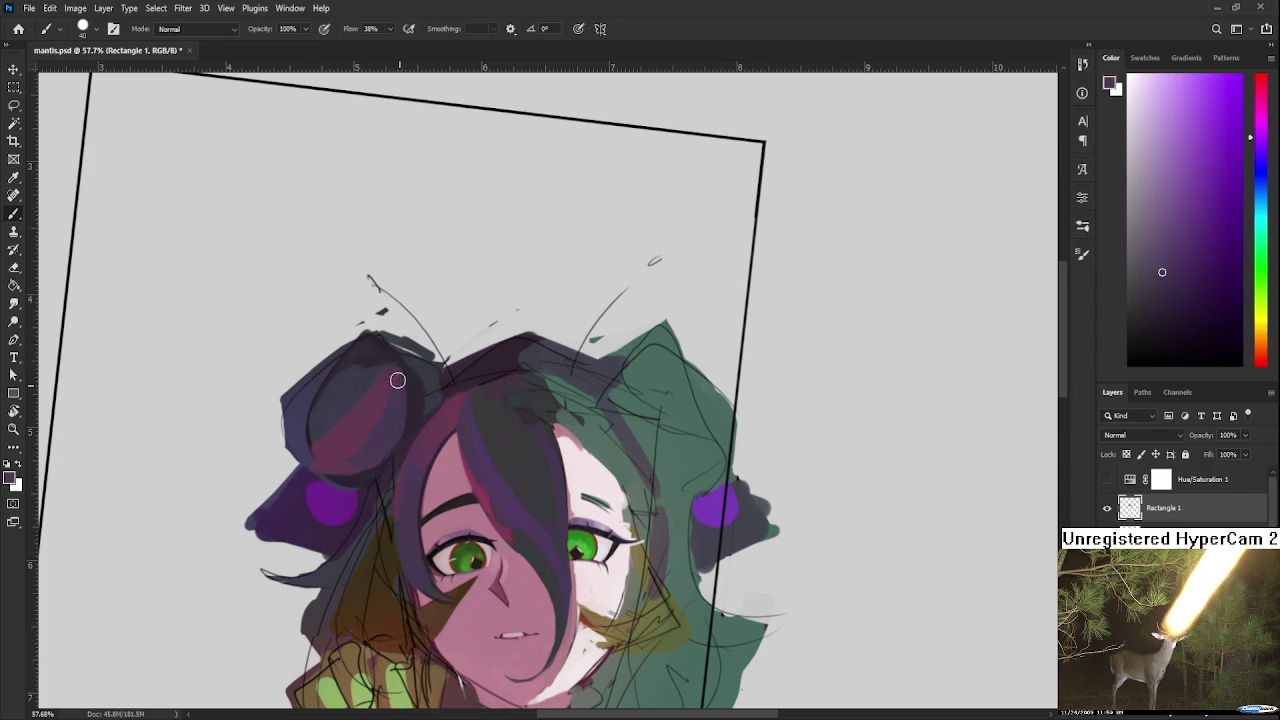
pyautogui.keyDown('alt'); pyautogui.click(389, 381); pyautogui.keyUp('alt')
pyautogui.keyDown('alt'); pyautogui.click(393, 387); pyautogui.keyUp('alt')
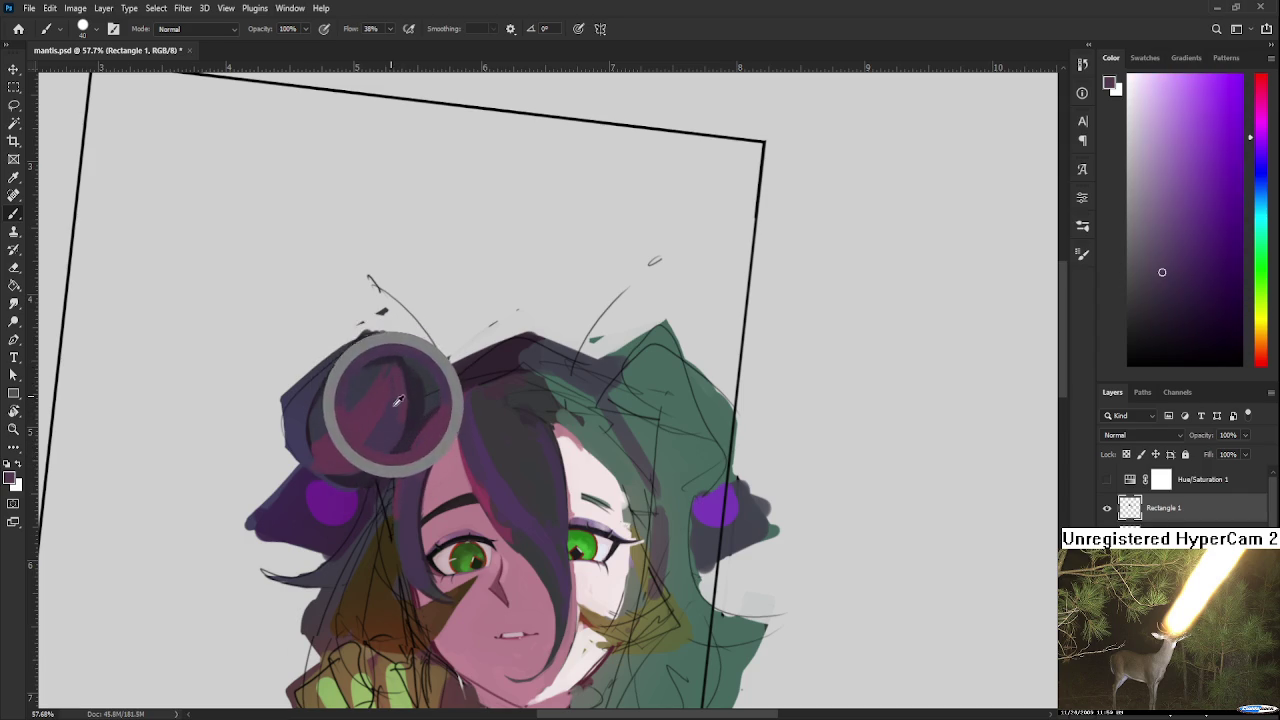
pyautogui.keyDown('alt'); pyautogui.click(393, 380); pyautogui.keyUp('alt')
pyautogui.keyDown('alt'); pyautogui.click(393, 372); pyautogui.keyUp('alt')
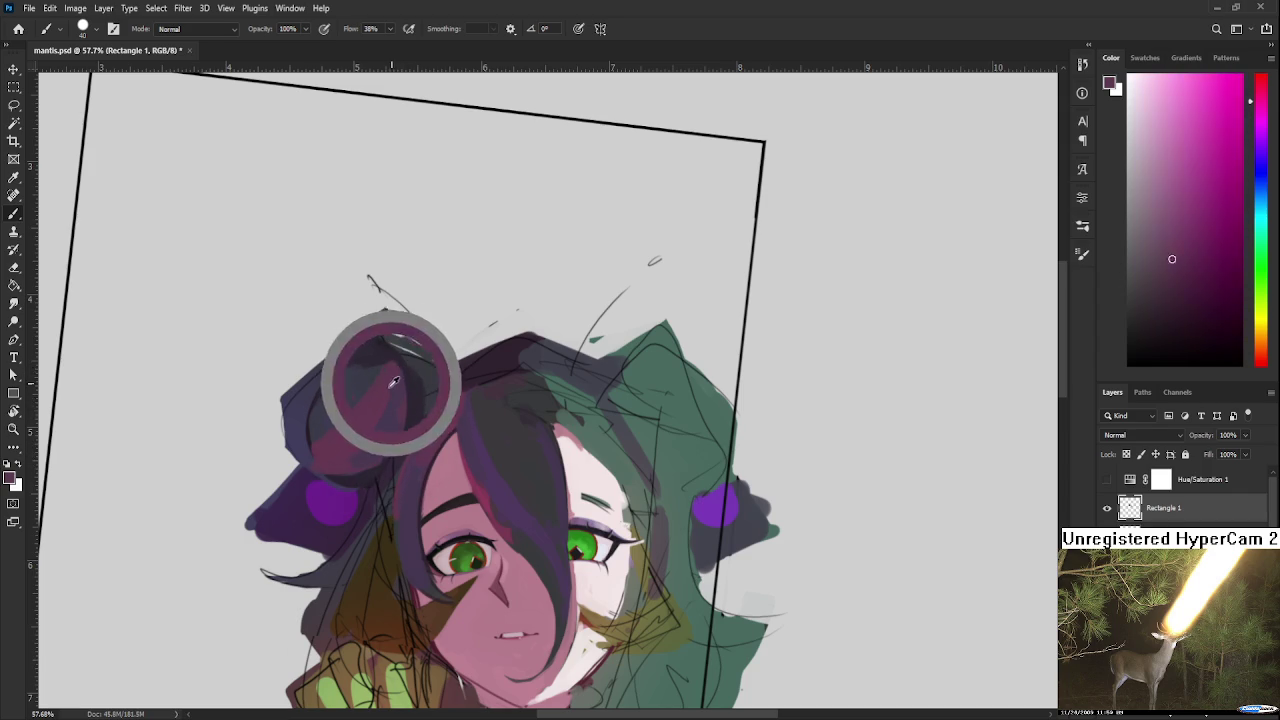
pyautogui.keyDown('alt'); pyautogui.click(394, 360); pyautogui.keyUp('alt')
pyautogui.keyDown('alt'); pyautogui.click(390, 380); pyautogui.keyUp('alt')
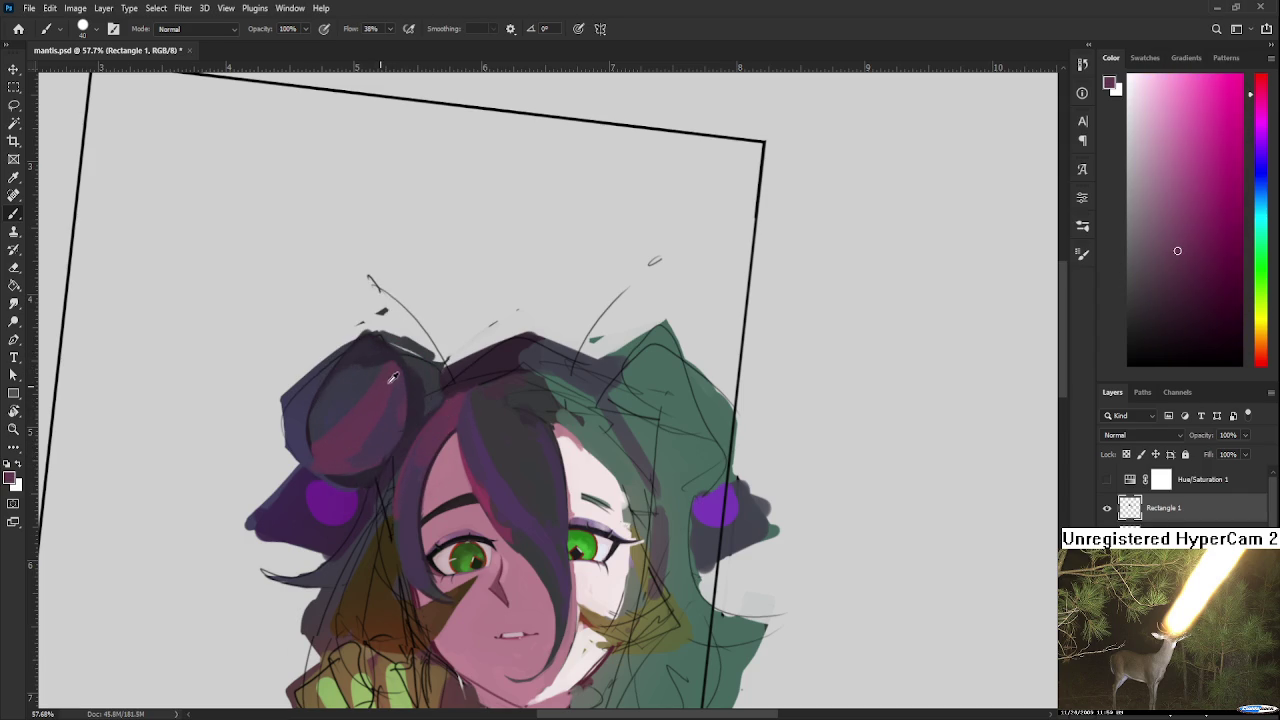
pyautogui.keyDown('alt'); pyautogui.click(485, 446); pyautogui.keyUp('alt')
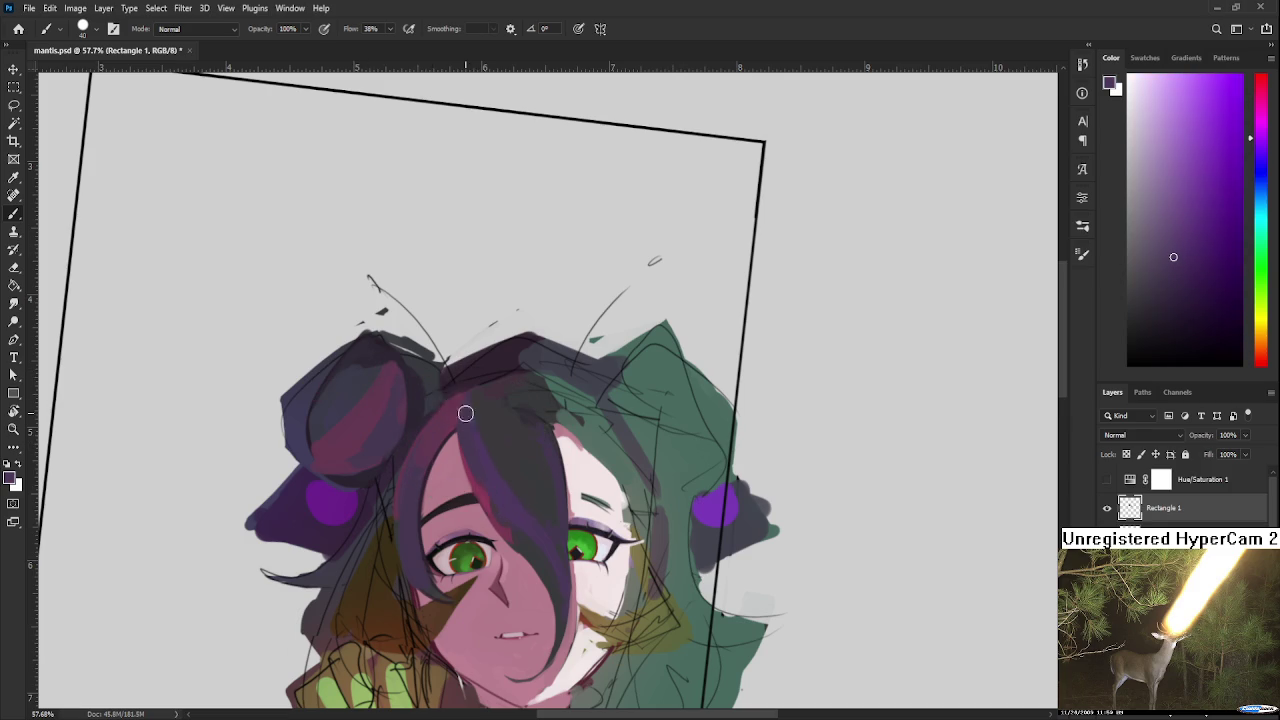
pyautogui.keyDown('alt'); pyautogui.click(362, 374); pyautogui.keyUp('alt')
pyautogui.keyDown('alt'); pyautogui.click(356, 393); pyautogui.keyUp('alt')
pyautogui.keyDown('alt'); pyautogui.click(360, 375); pyautogui.keyUp('alt')
pyautogui.keyDown('alt'); pyautogui.click(358, 373); pyautogui.keyUp('alt')
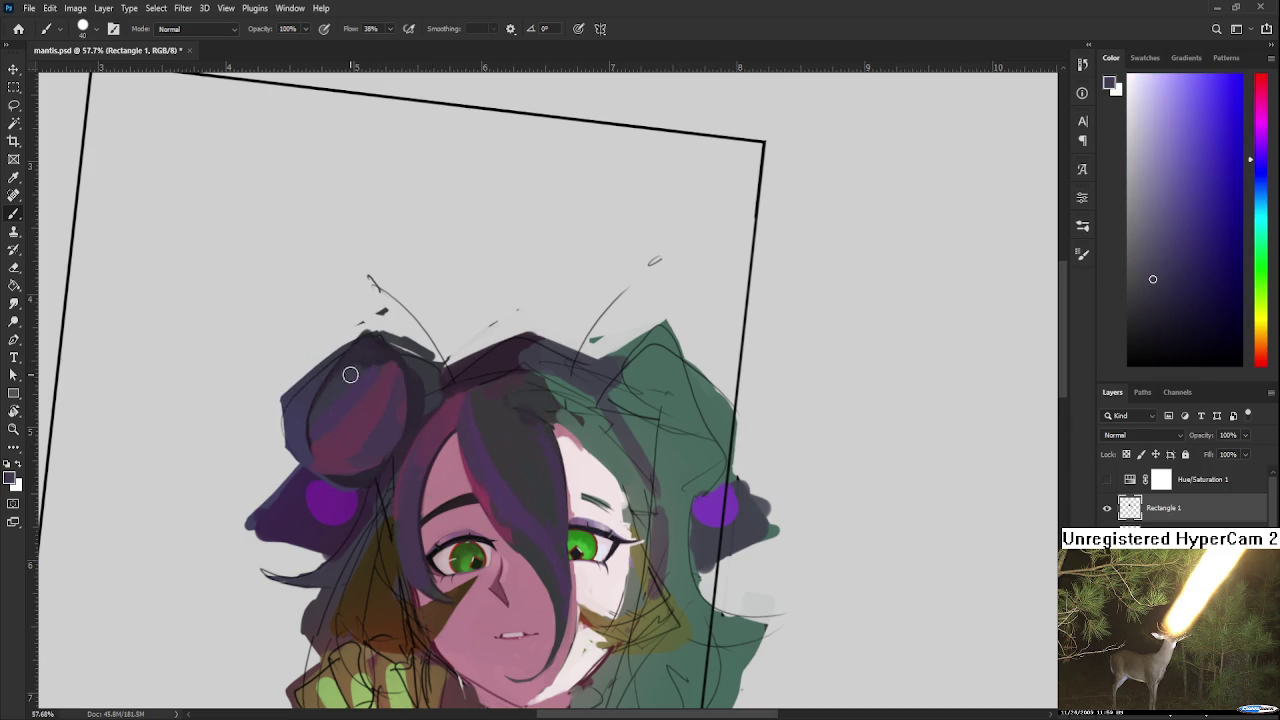
# Step: Shade the bun with darker purple and magenta dabs sampled from its own colours
pyautogui.keyDown('alt'); pyautogui.click(352, 357); pyautogui.keyUp('alt')
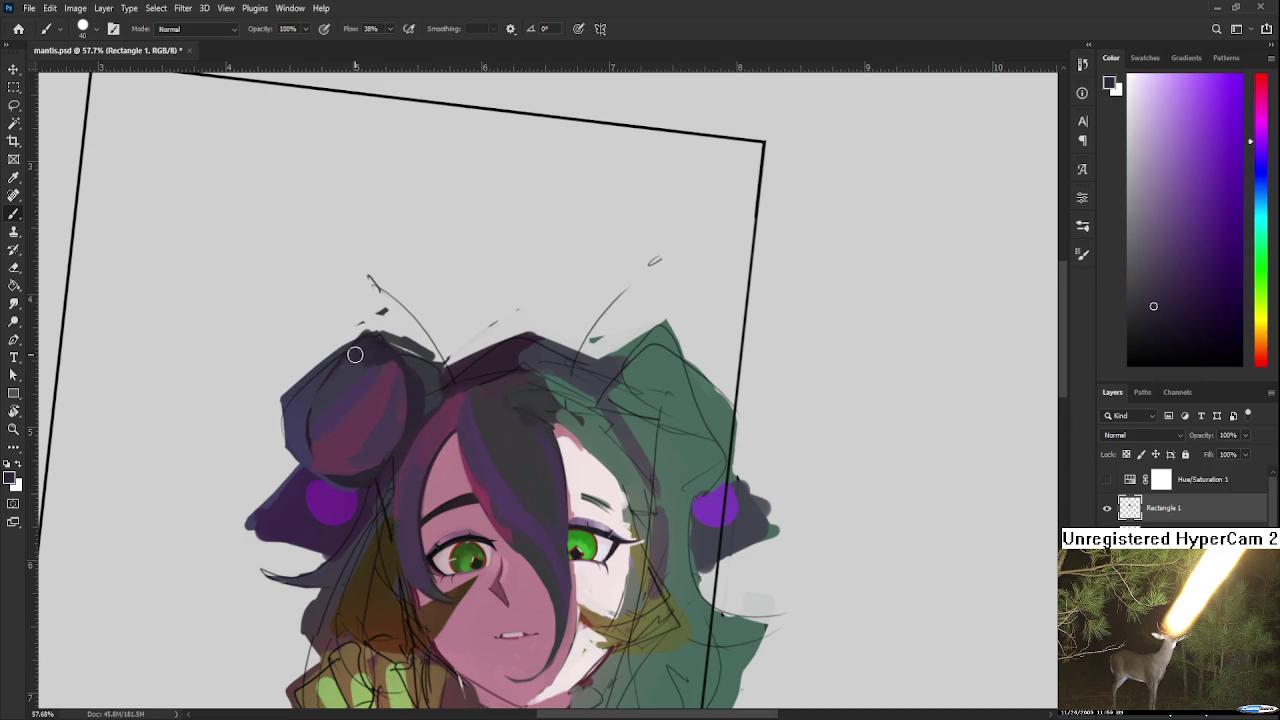
pyautogui.keyDown('alt'); pyautogui.click(299, 403); pyautogui.keyUp('alt')
pyautogui.keyDown('alt'); pyautogui.click(355, 350); pyautogui.keyUp('alt')
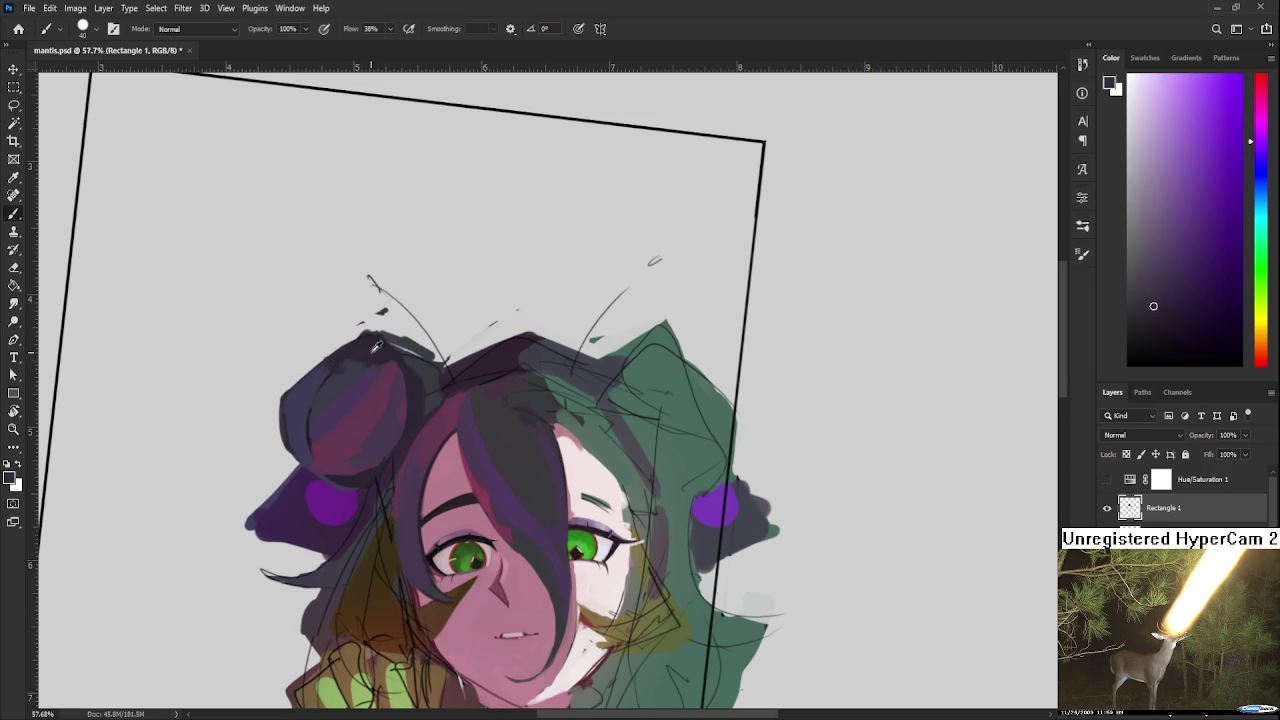
pyautogui.keyDown('alt'); pyautogui.click(342, 366); pyautogui.keyUp('alt')
pyautogui.keyDown('alt'); pyautogui.click(346, 372); pyautogui.keyUp('alt')
pyautogui.keyDown('alt'); pyautogui.click(378, 368); pyautogui.keyUp('alt')
pyautogui.keyDown('alt'); pyautogui.click(337, 371); pyautogui.keyUp('alt')
pyautogui.keyDown('alt'); pyautogui.click(357, 357); pyautogui.keyUp('alt')
pyautogui.keyDown('alt'); pyautogui.click(369, 368); pyautogui.keyUp('alt')
pyautogui.keyDown('alt'); pyautogui.click(368, 390); pyautogui.keyUp('alt')
pyautogui.keyDown('alt'); pyautogui.click(383, 394); pyautogui.keyUp('alt')
pyautogui.keyDown('alt'); pyautogui.click(331, 372); pyautogui.keyUp('alt')
pyautogui.keyDown('alt'); pyautogui.click(366, 405); pyautogui.keyUp('alt')
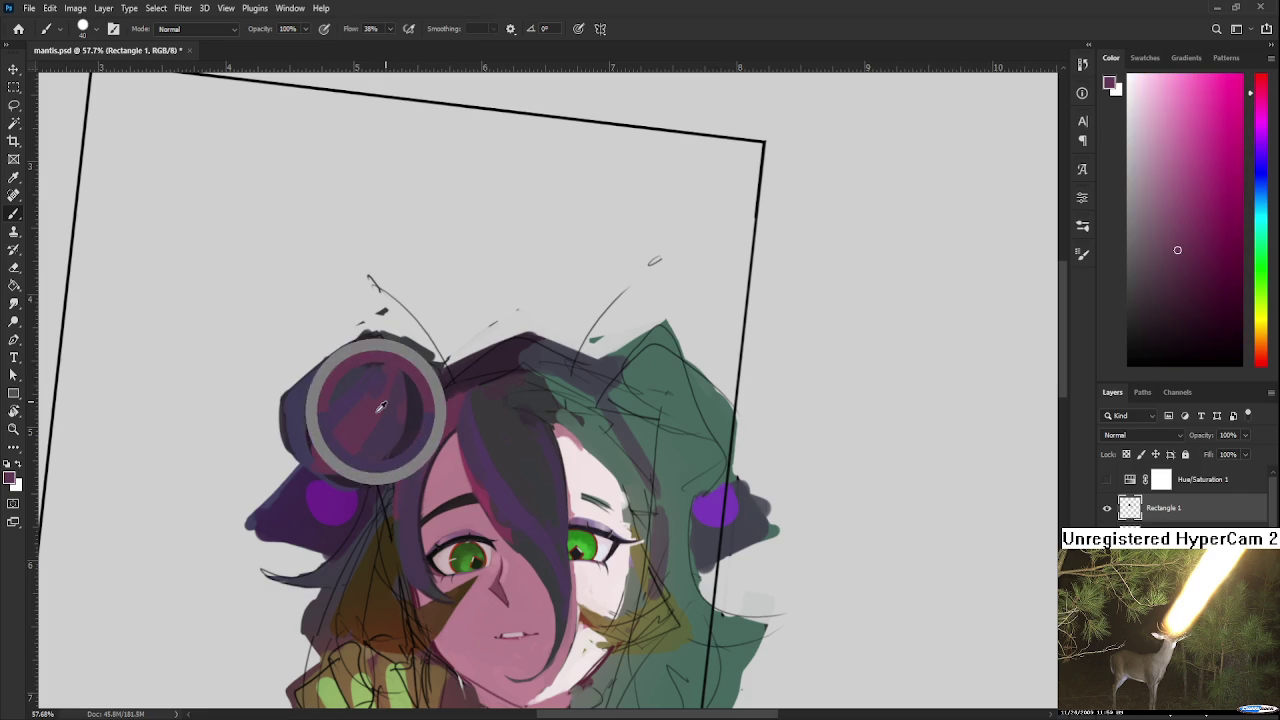
pyautogui.keyDown('alt'); pyautogui.click(387, 377); pyautogui.keyUp('alt')
# Step: Add bluish-violet, pinkish-magenta and violet shading across the bun's lower half
pyautogui.keyDown('alt'); pyautogui.click(371, 360); pyautogui.keyUp('alt')
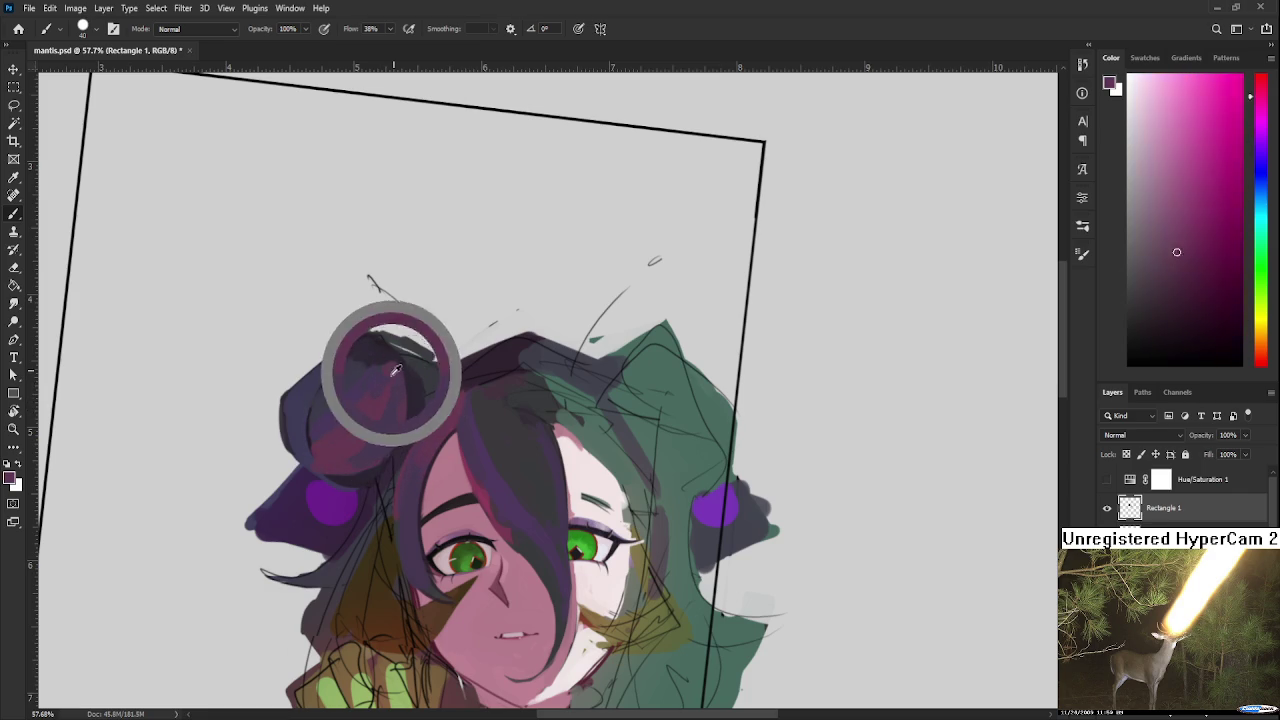
pyautogui.keyDown('alt'); pyautogui.click(379, 380); pyautogui.keyUp('alt')
pyautogui.keyDown('alt'); pyautogui.click(360, 368); pyautogui.keyUp('alt')
pyautogui.keyDown('alt'); pyautogui.click(363, 381); pyautogui.keyUp('alt')
pyautogui.keyDown('alt'); pyautogui.click(358, 388); pyautogui.keyUp('alt')
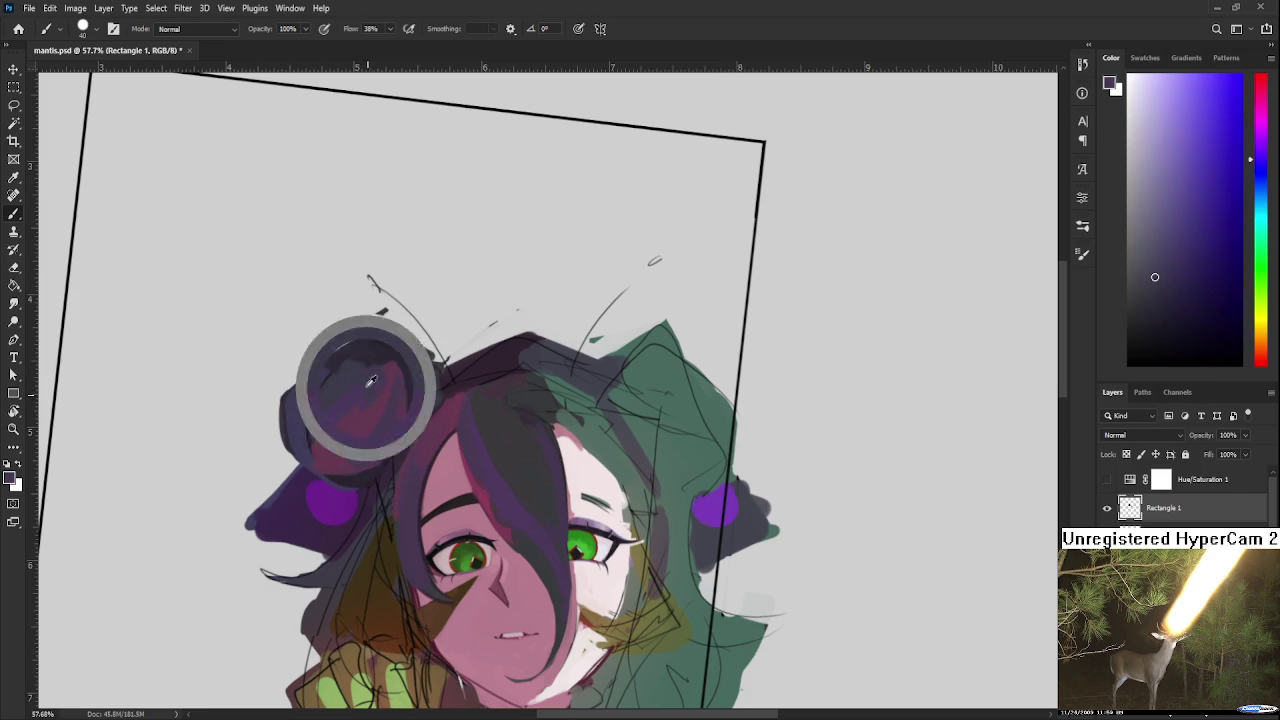
pyautogui.keyDown('alt'); pyautogui.click(361, 423); pyautogui.keyUp('alt')
pyautogui.keyDown('alt'); pyautogui.click(395, 370); pyautogui.keyUp('alt')
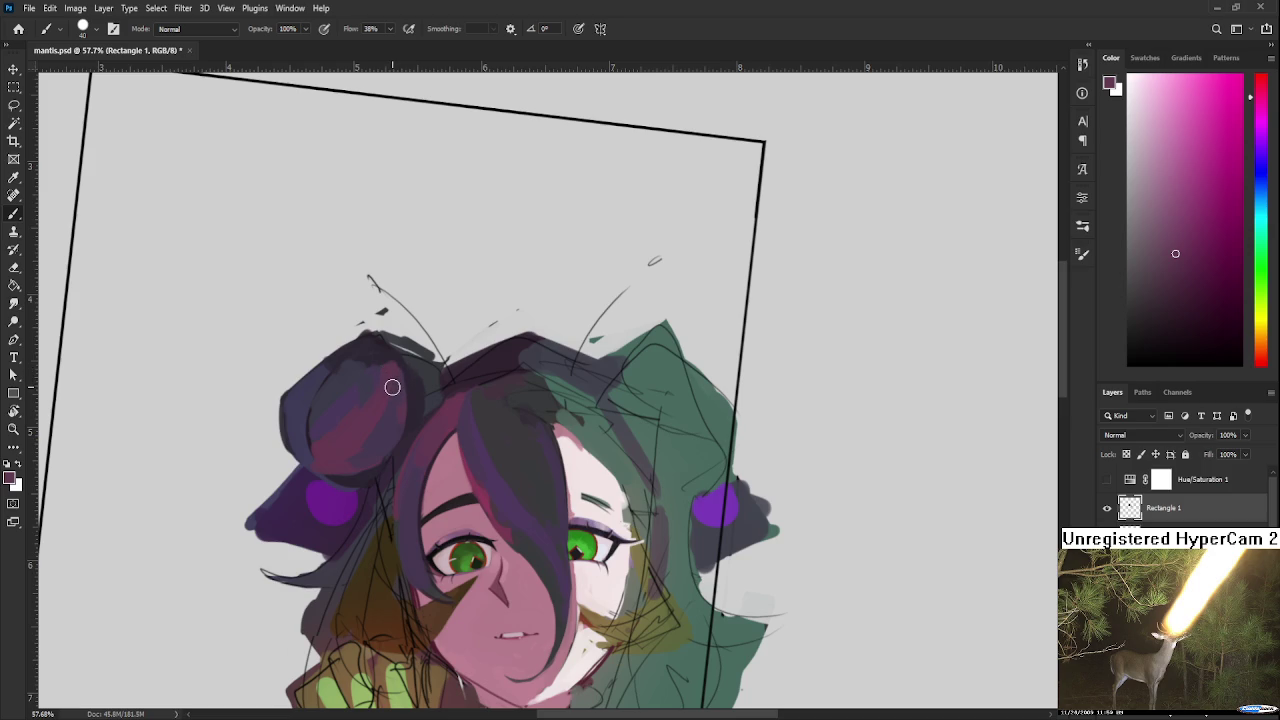
pyautogui.keyDown('alt'); pyautogui.click(366, 380); pyautogui.keyUp('alt')
pyautogui.keyDown('alt'); pyautogui.click(343, 400); pyautogui.keyUp('alt')
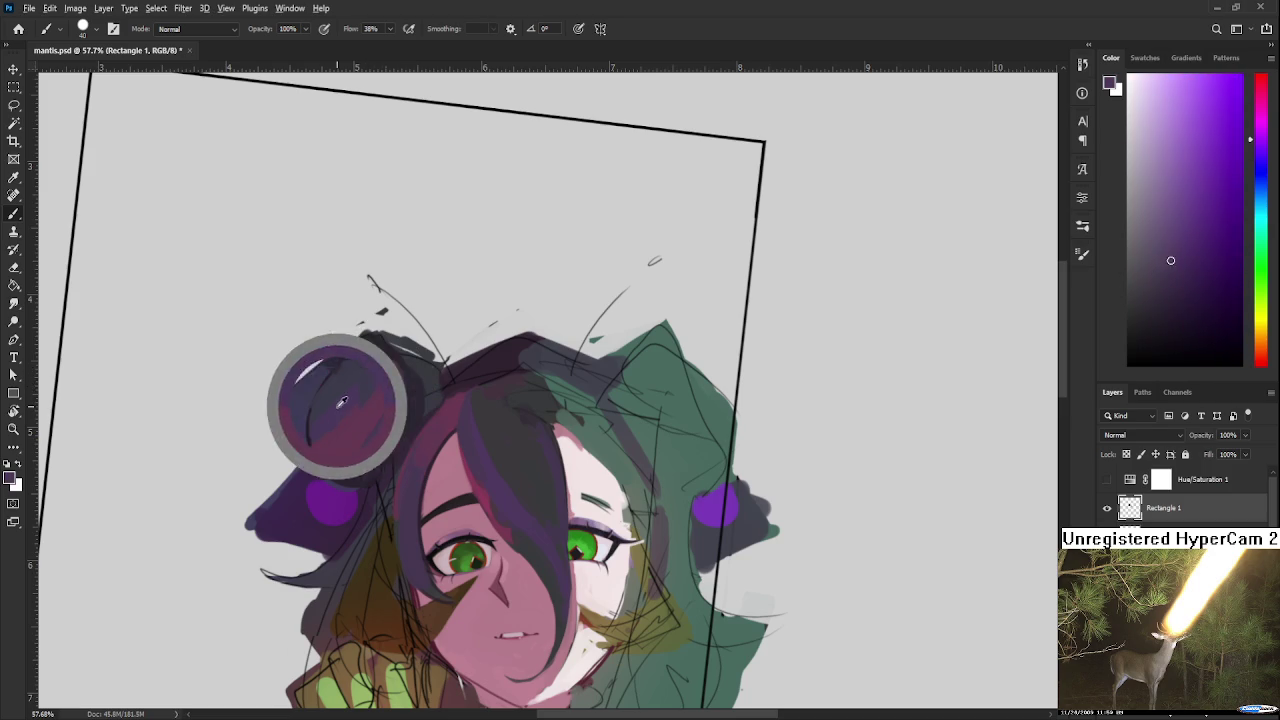
pyautogui.keyDown('alt'); pyautogui.click(388, 405); pyautogui.keyUp('alt')
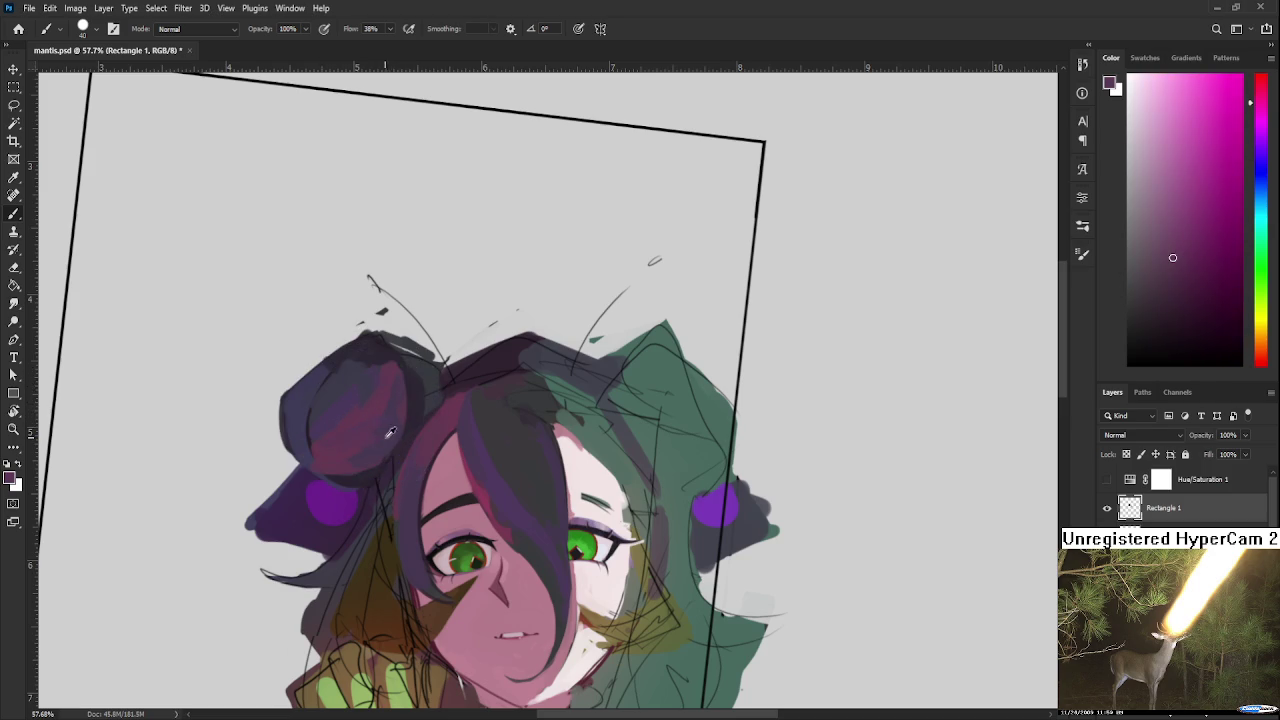
pyautogui.keyDown('alt'); pyautogui.click(348, 440); pyautogui.keyUp('alt')
pyautogui.keyDown('alt'); pyautogui.click(390, 425); pyautogui.keyUp('alt')
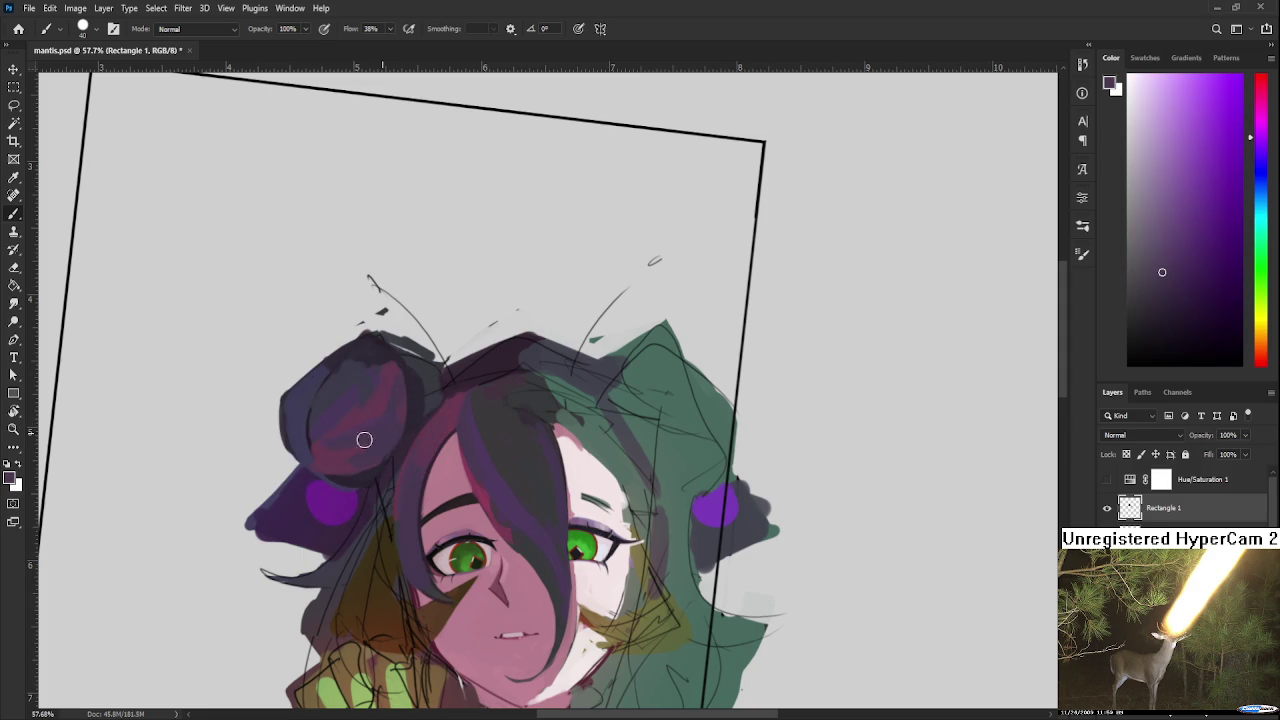
pyautogui.keyDown('alt'); pyautogui.click(373, 432); pyautogui.keyUp('alt')
pyautogui.keyDown('alt'); pyautogui.click(377, 426); pyautogui.keyUp('alt')
pyautogui.moveTo(381, 410)
pyautogui.mouseDown()
pyautogui.moveTo(384, 390)
pyautogui.moveTo(354, 389)
pyautogui.moveTo(377, 434)
pyautogui.mouseUp()
# Step: Paint more sampled shading onto the left bun, ending with a long stroke over its top
pyautogui.keyDown('alt'); pyautogui.click(368, 372); pyautogui.keyUp('alt')
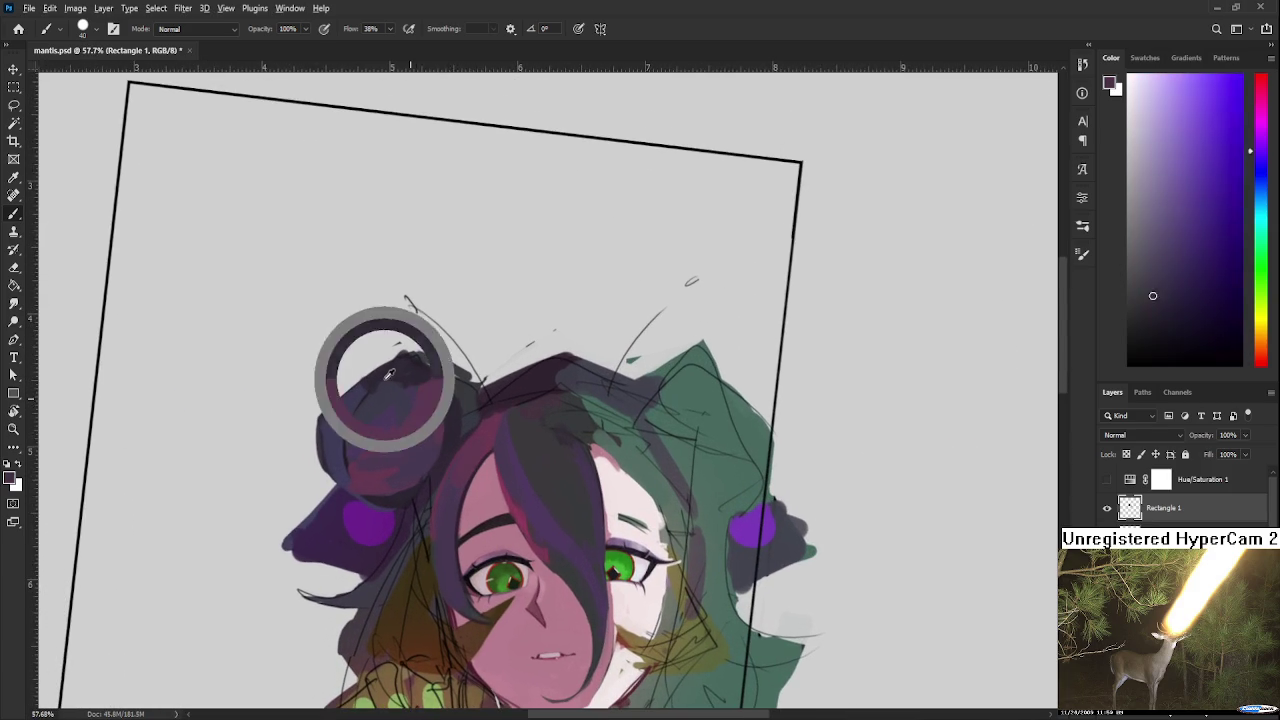
pyautogui.keyDown('alt'); pyautogui.click(331, 449); pyautogui.keyUp('alt')
pyautogui.keyDown('alt'); pyautogui.click(330, 432); pyautogui.keyUp('alt')
pyautogui.keyDown('alt'); pyautogui.click(332, 421); pyautogui.keyUp('alt')
pyautogui.keyDown('alt'); pyautogui.click(336, 437); pyautogui.keyUp('alt')
pyautogui.keyDown('alt'); pyautogui.click(365, 411); pyautogui.keyUp('alt')
pyautogui.keyDown('alt'); pyautogui.click(387, 395); pyautogui.keyUp('alt')
pyautogui.moveTo(373, 362)
pyautogui.mouseDown()
pyautogui.moveTo(395, 382)
pyautogui.moveTo(397, 267)
pyautogui.mouseUp()
# Step: Erase stray paint around the left bun's edge, then sample skin pink and dark hair tones
pyautogui.press('e')
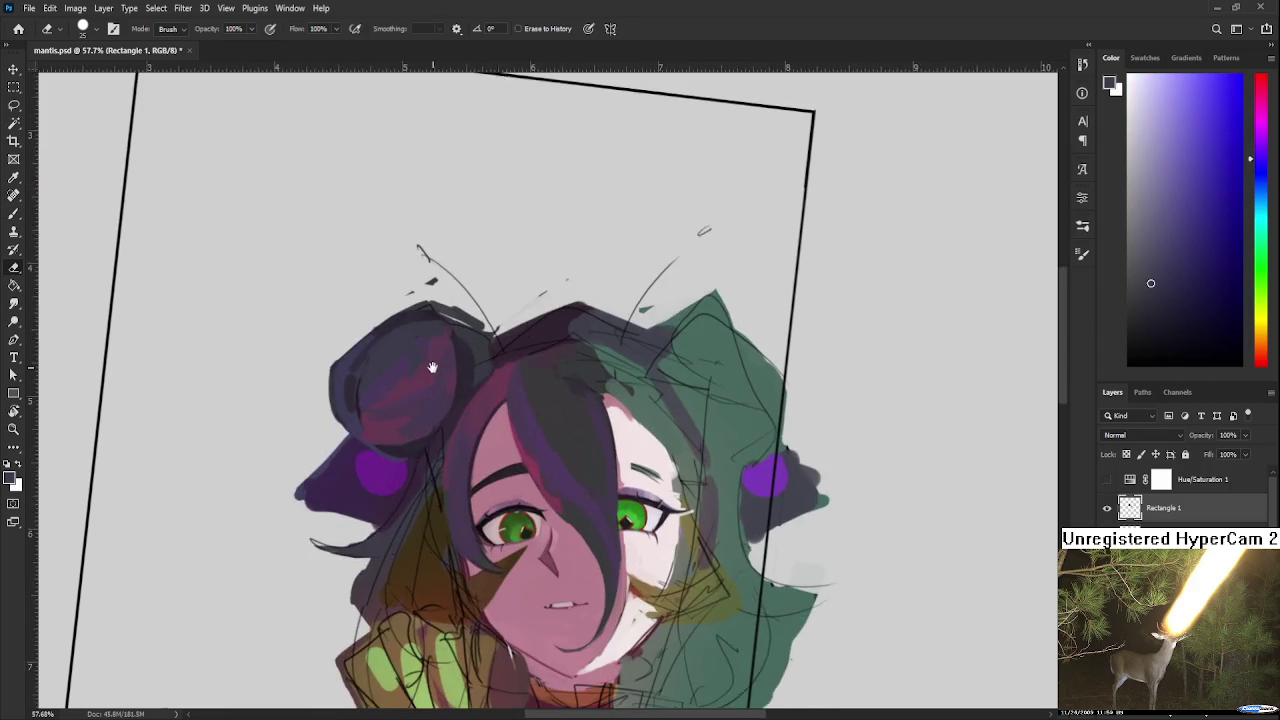
pyautogui.moveTo(518, 435); pyautogui.dragTo(438, 473)
pyautogui.press('b')
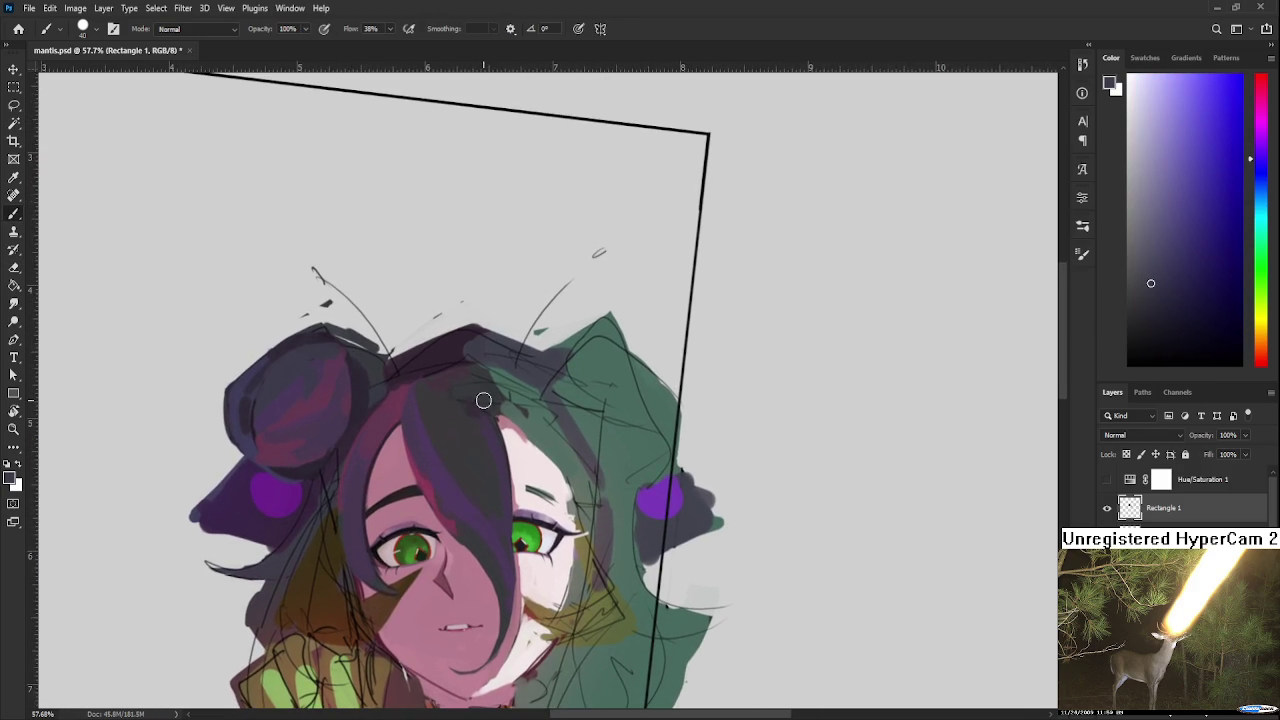
pyautogui.keyDown('alt'); pyautogui.click(385, 405); pyautogui.keyUp('alt')
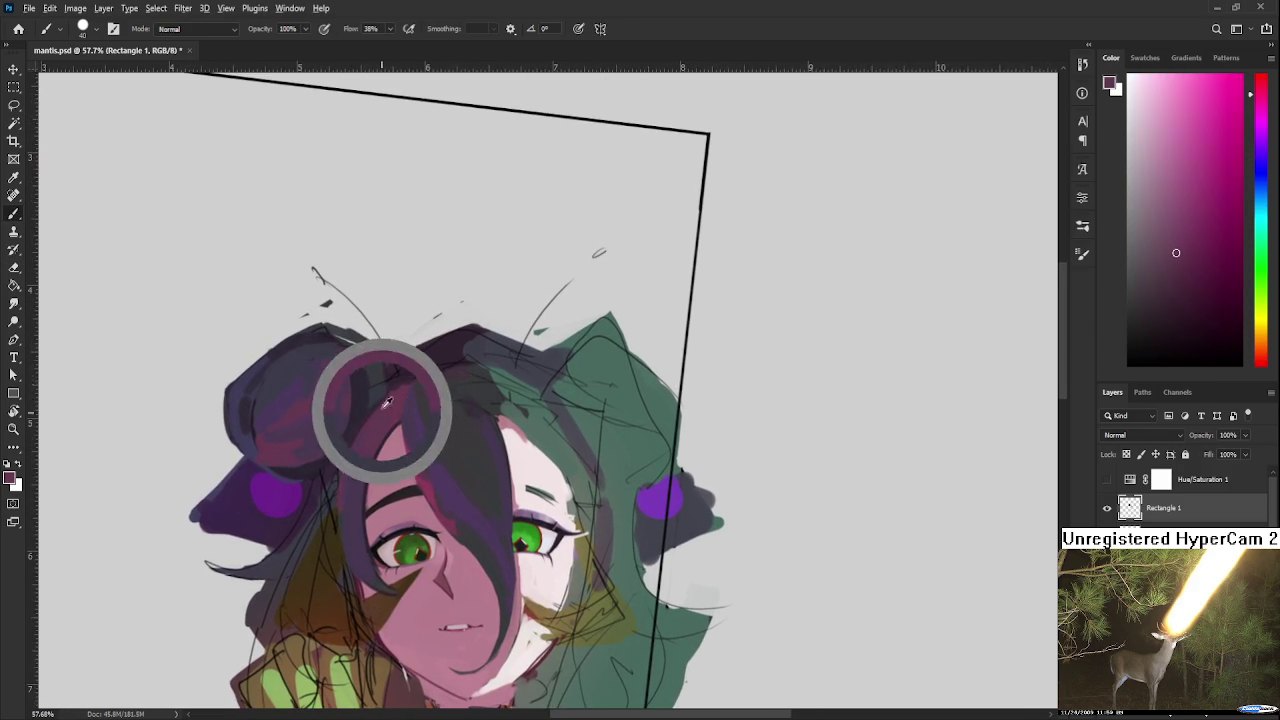
pyautogui.keyDown('alt'); pyautogui.click(443, 383); pyautogui.keyUp('alt')
pyautogui.moveTo(409, 518); pyautogui.dragTo(444, 410)
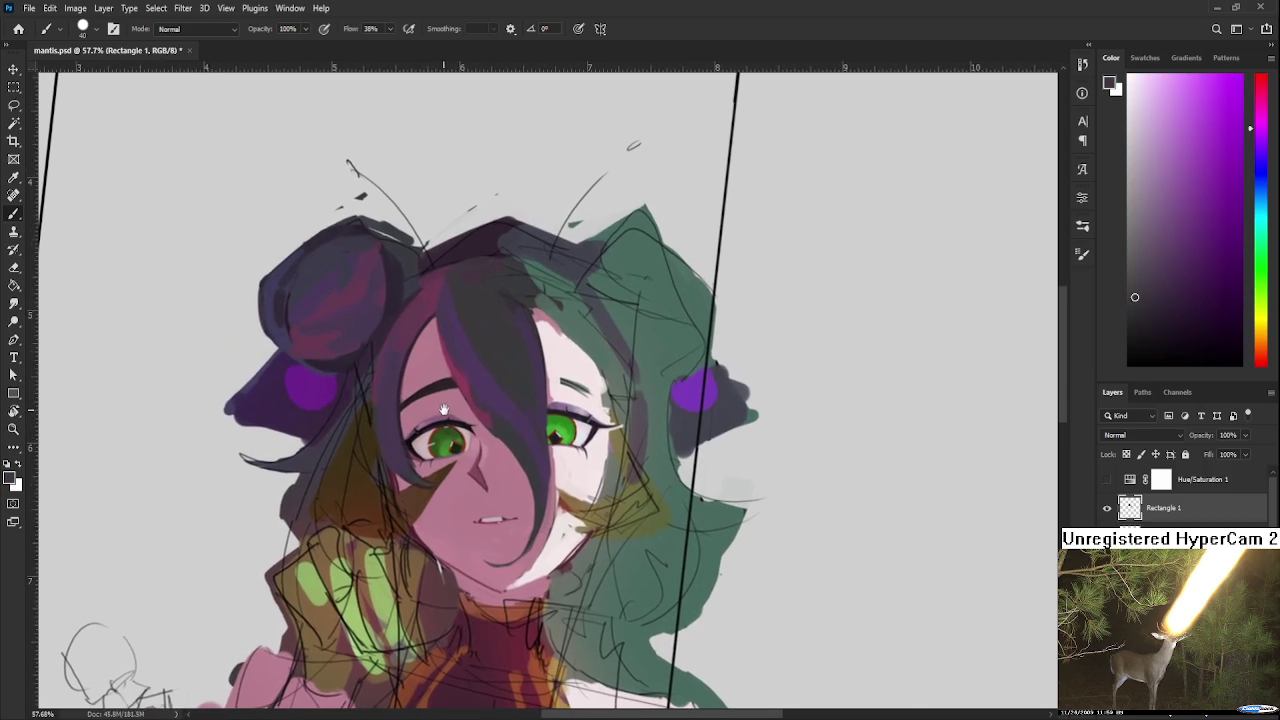
# Step: Paint forehead skin pink along the hairline above the left eye
pyautogui.keyDown('alt'); pyautogui.click(400, 408); pyautogui.keyUp('alt')
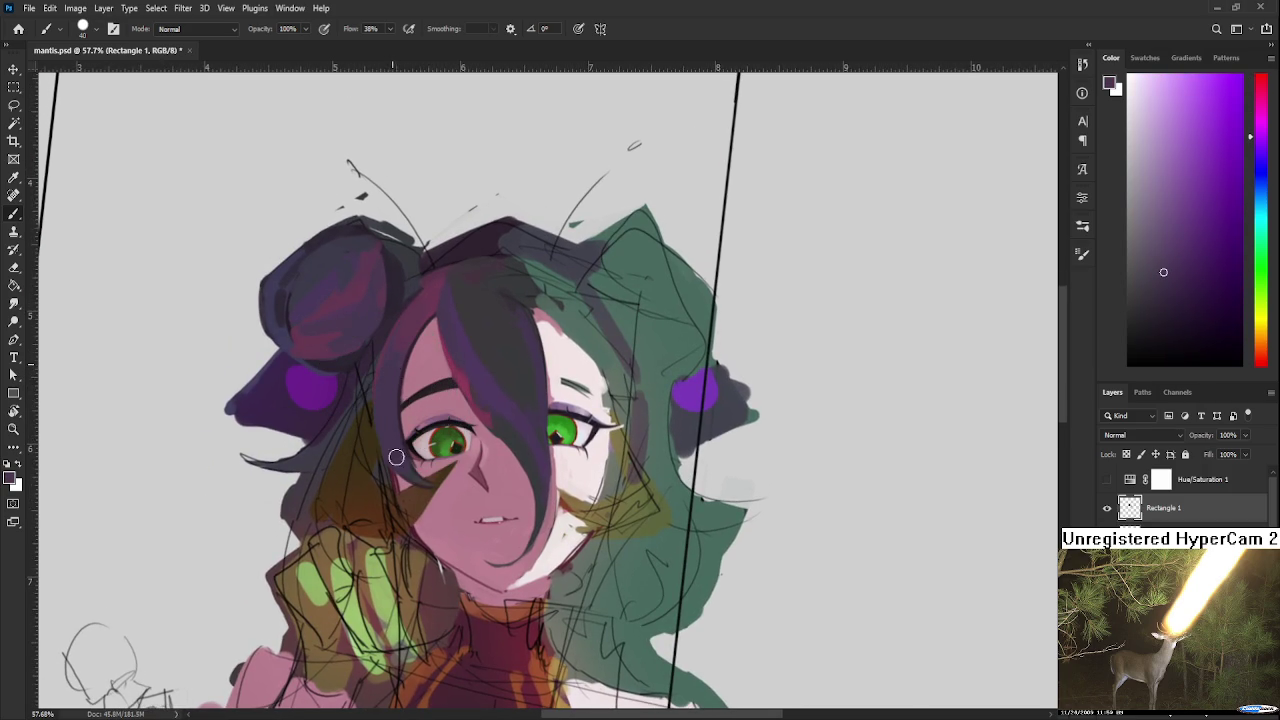
pyautogui.keyDown('alt'); pyautogui.click(407, 332); pyautogui.keyUp('alt')
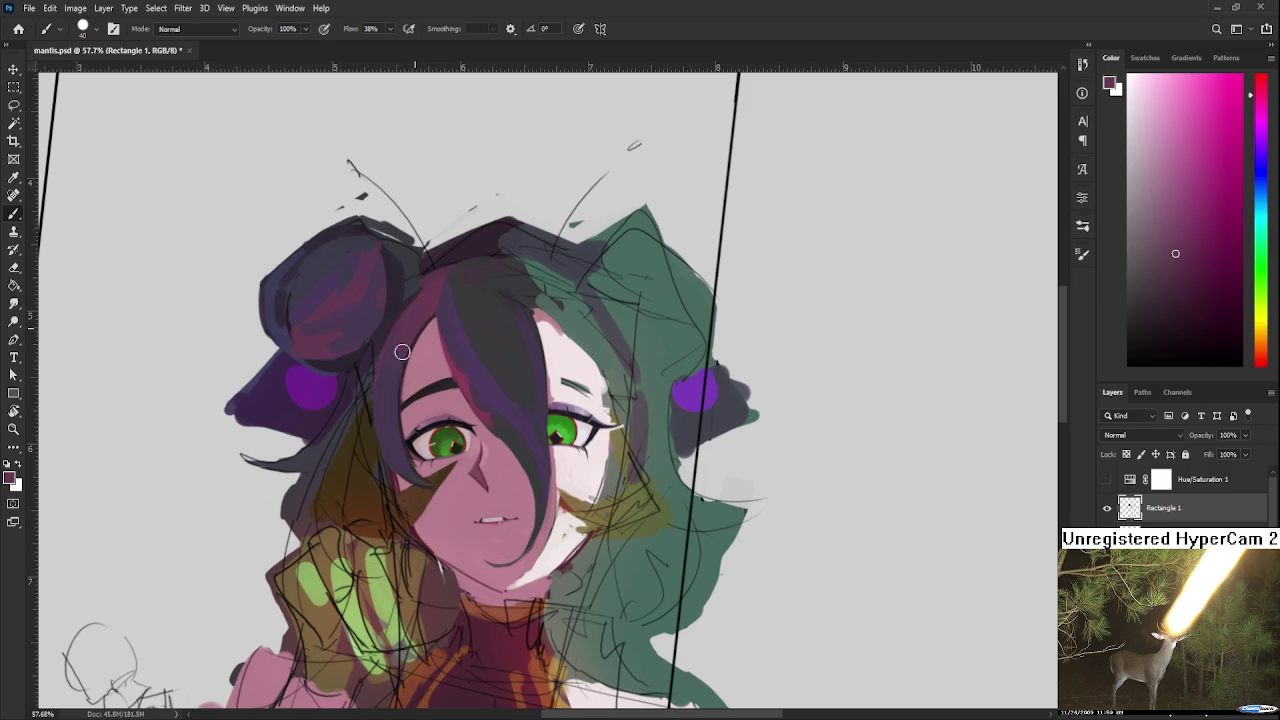
pyautogui.keyDown('alt'); pyautogui.click(399, 432); pyautogui.keyUp('alt')
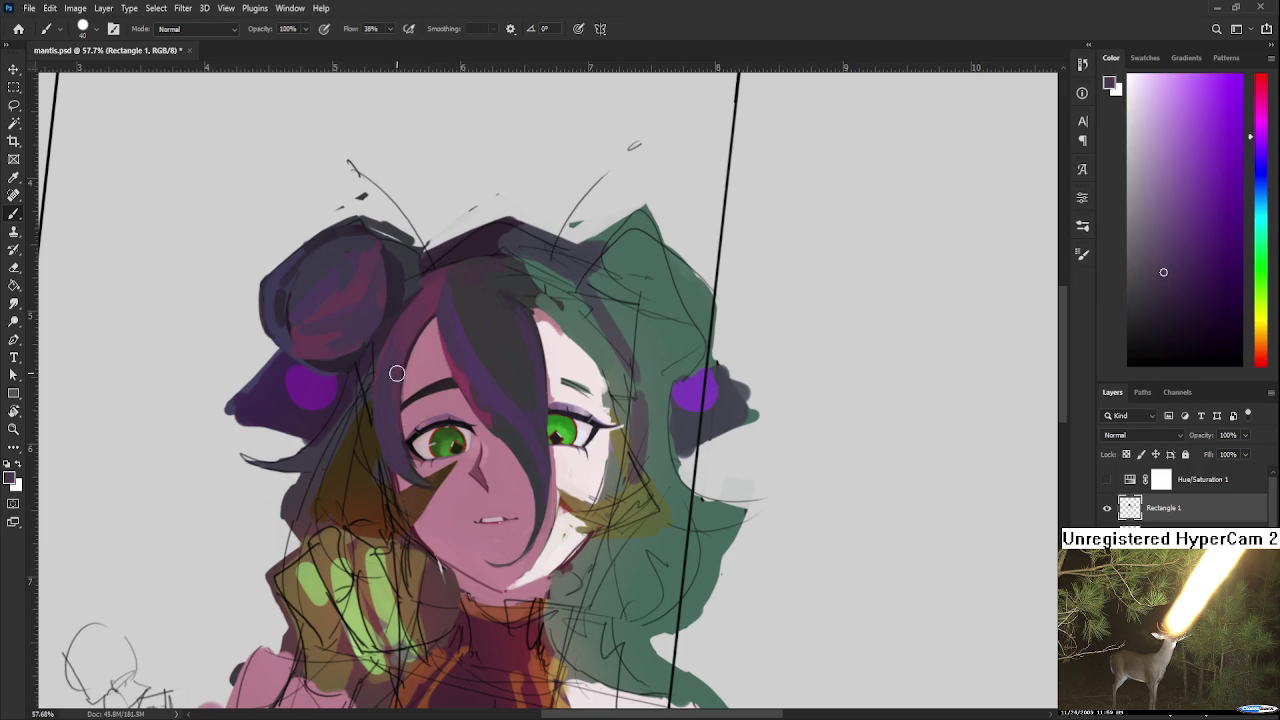
pyautogui.keyDown('alt'); pyautogui.click(419, 318); pyautogui.keyUp('alt')
pyautogui.moveTo(366, 500); pyautogui.dragTo(376, 491)
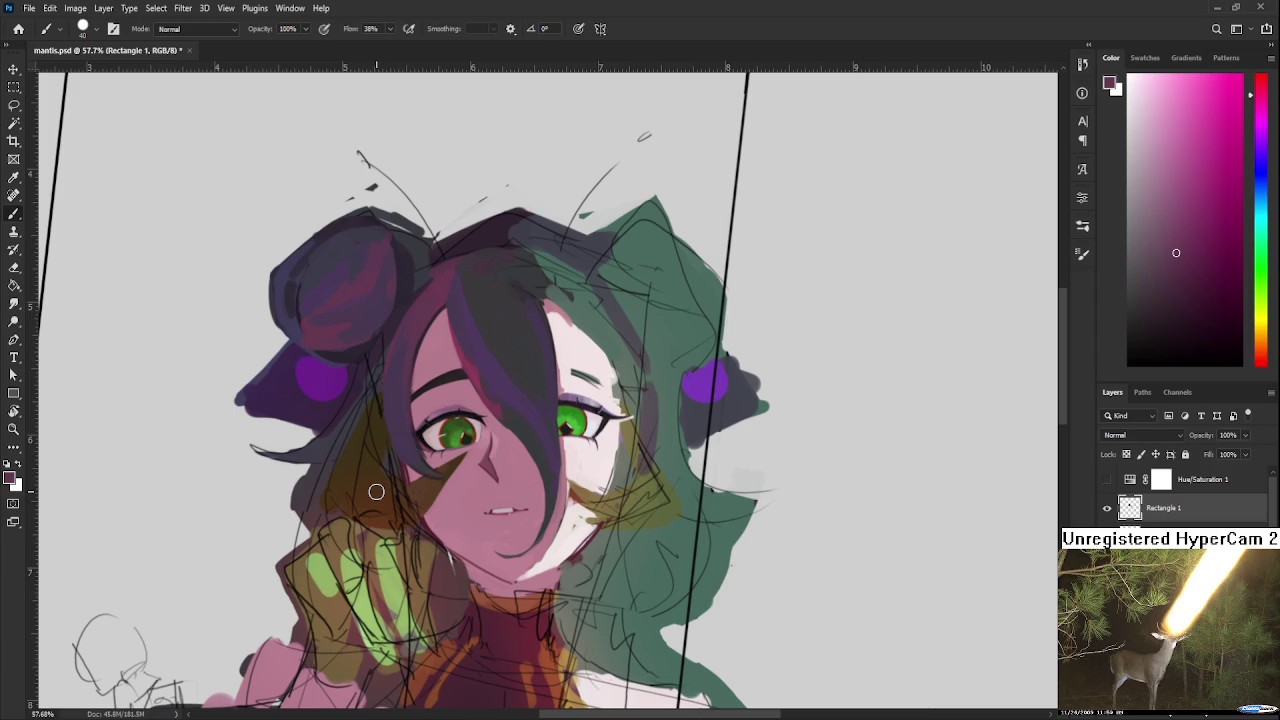
# Step: Fill the crown between bun and fringe with dark purple-grey hair strokes and shading
pyautogui.scroll(2, 395, 373)
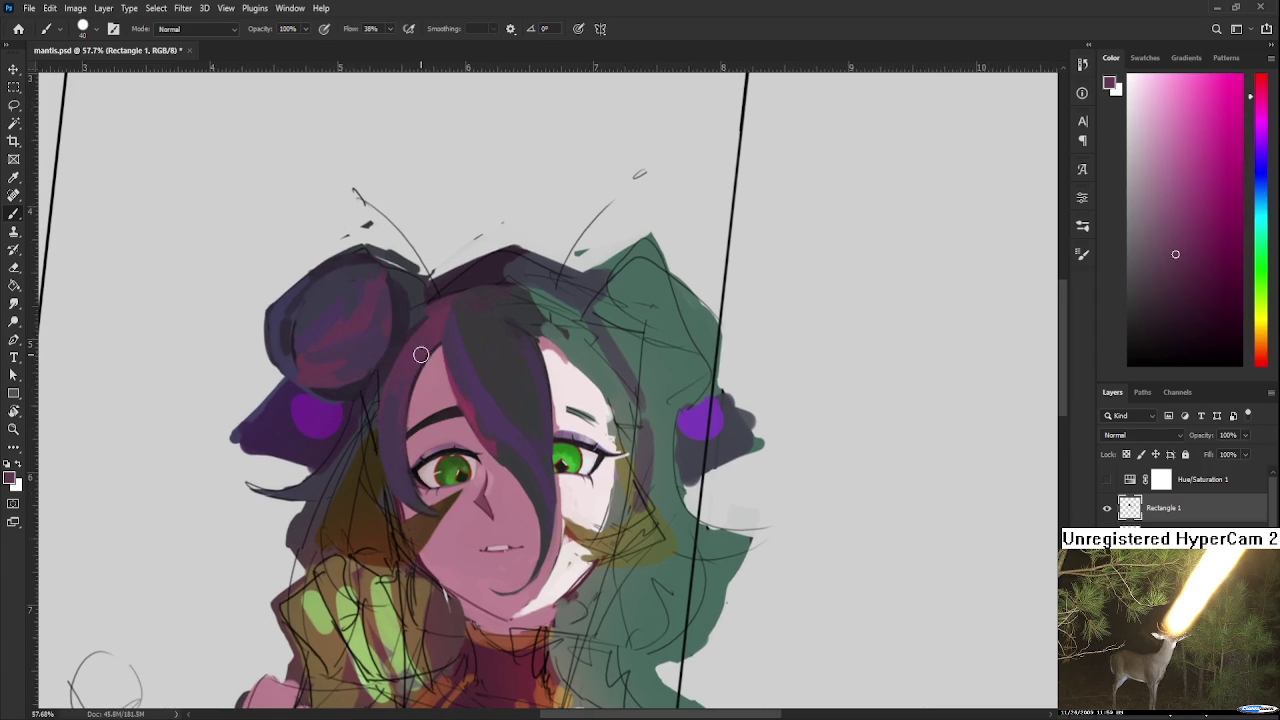
pyautogui.keyDown('alt'); pyautogui.click(421, 345); pyautogui.keyUp('alt')
pyautogui.keyDown('alt'); pyautogui.click(423, 340); pyautogui.keyUp('alt')
pyautogui.moveTo(422, 321); pyautogui.dragTo(396, 368)
pyautogui.keyDown('alt'); pyautogui.click(386, 351); pyautogui.keyUp('alt')
pyautogui.keyDown('alt'); pyautogui.click(386, 340); pyautogui.keyUp('alt')
pyautogui.keyDown('alt'); pyautogui.click(374, 348); pyautogui.keyUp('alt')
pyautogui.keyDown('alt'); pyautogui.click(381, 340); pyautogui.keyUp('alt')
pyautogui.keyDown('alt'); pyautogui.click(392, 345); pyautogui.keyUp('alt')
pyautogui.keyDown('alt'); pyautogui.click(372, 333); pyautogui.keyUp('alt')
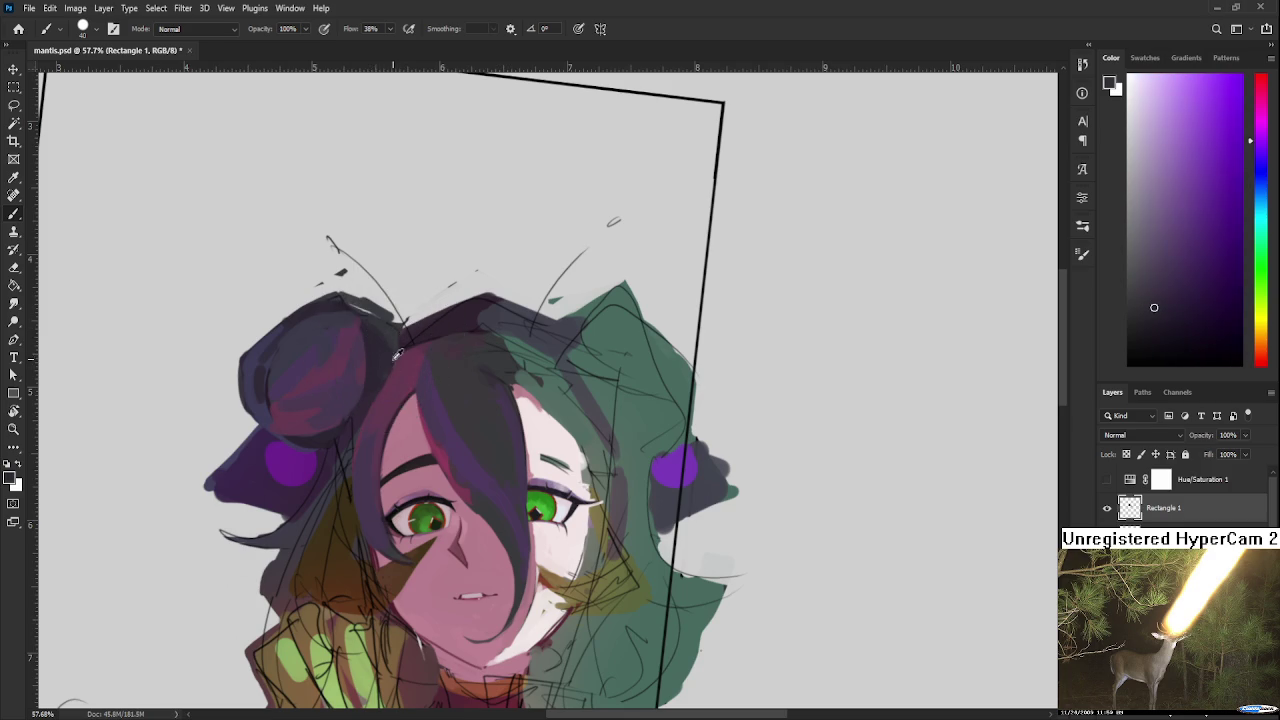
# Step: Add a faint dark mark above the left eye and paint purple and magenta onto the bun's top
pyautogui.keyDown('alt'); pyautogui.click(397, 354); pyautogui.keyUp('alt')
pyautogui.moveTo(434, 497); pyautogui.dragTo(421, 484)
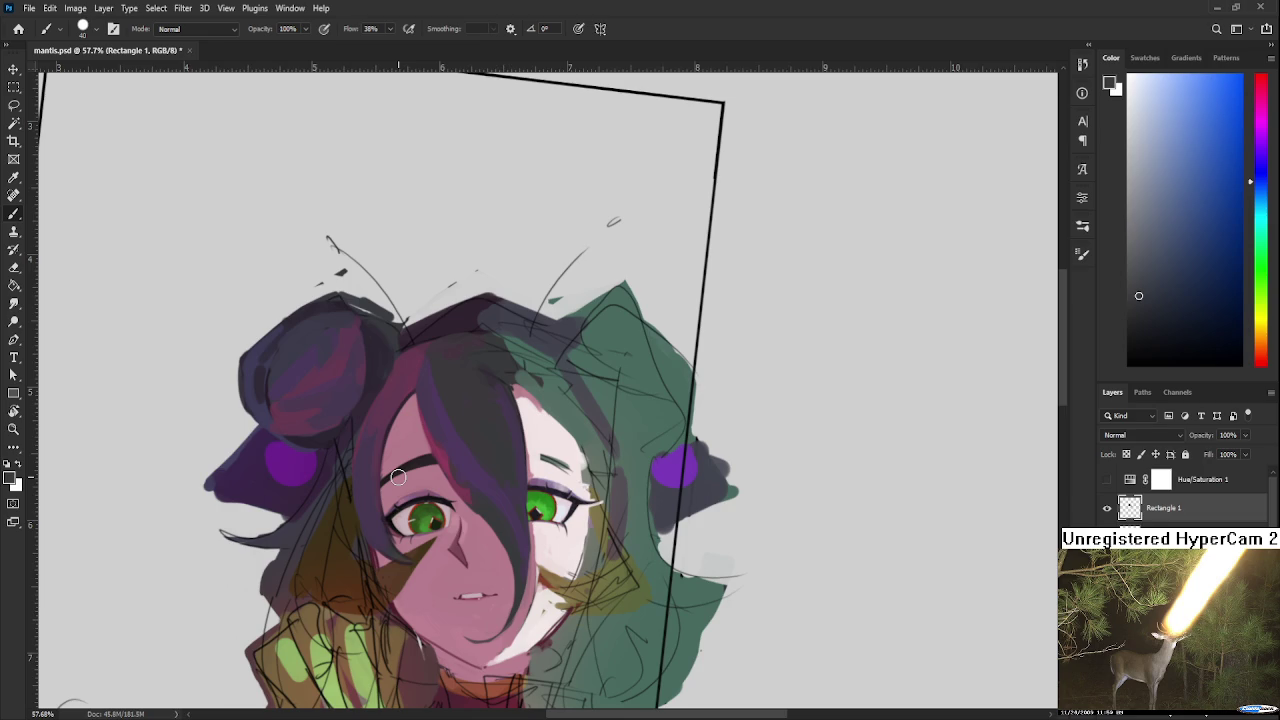
pyautogui.keyDown('alt'); pyautogui.click(311, 357); pyautogui.keyUp('alt')
pyautogui.keyDown('alt'); pyautogui.click(342, 330); pyautogui.keyUp('alt')
pyautogui.keyDown('alt'); pyautogui.click(356, 325); pyautogui.keyUp('alt')
pyautogui.keyDown('alt'); pyautogui.click(352, 322); pyautogui.keyUp('alt')
pyautogui.keyDown('alt'); pyautogui.click(352, 322); pyautogui.keyUp('alt')
pyautogui.keyDown('alt'); pyautogui.click(360, 318); pyautogui.keyUp('alt')
pyautogui.keyDown('alt'); pyautogui.click(343, 318); pyautogui.keyUp('alt')
pyautogui.keyDown('alt'); pyautogui.click(338, 330); pyautogui.keyUp('alt')
pyautogui.keyDown('alt'); pyautogui.click(340, 330); pyautogui.keyUp('alt')
pyautogui.keyDown('alt'); pyautogui.click(290, 350); pyautogui.keyUp('alt')
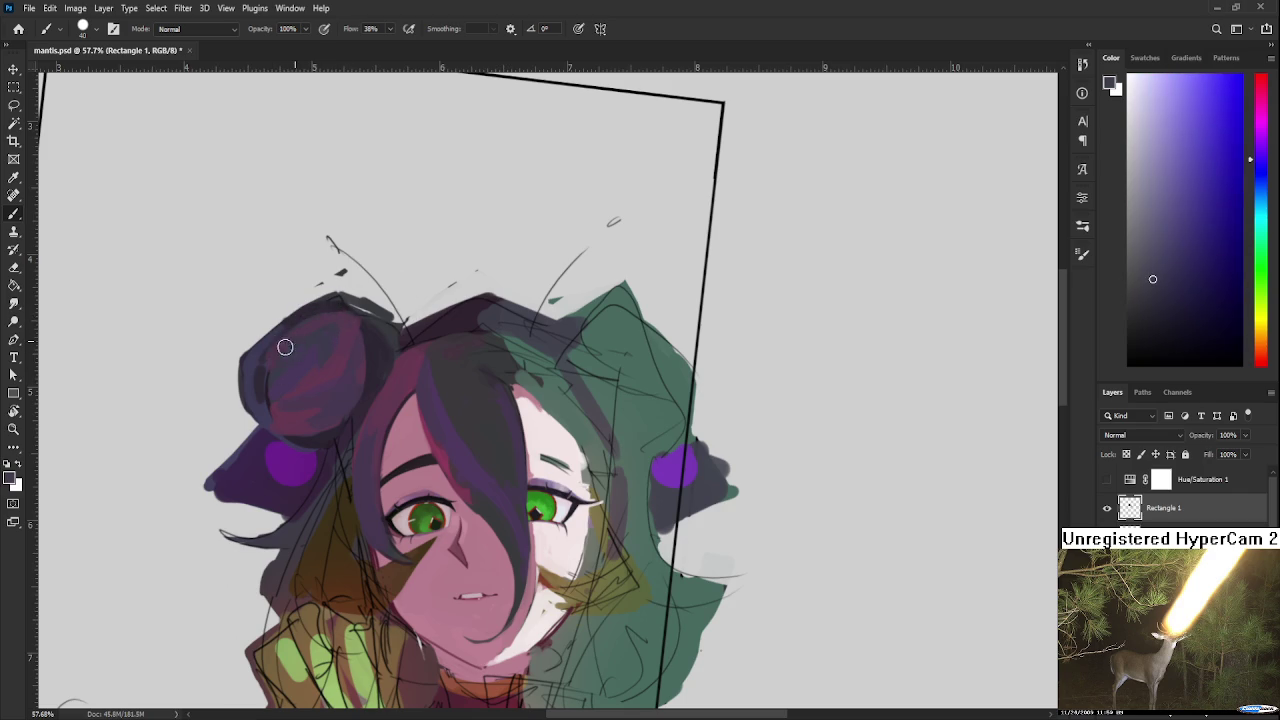
pyautogui.keyDown('alt'); pyautogui.click(346, 328); pyautogui.keyUp('alt')
pyautogui.keyDown('alt'); pyautogui.click(362, 352); pyautogui.keyUp('alt')
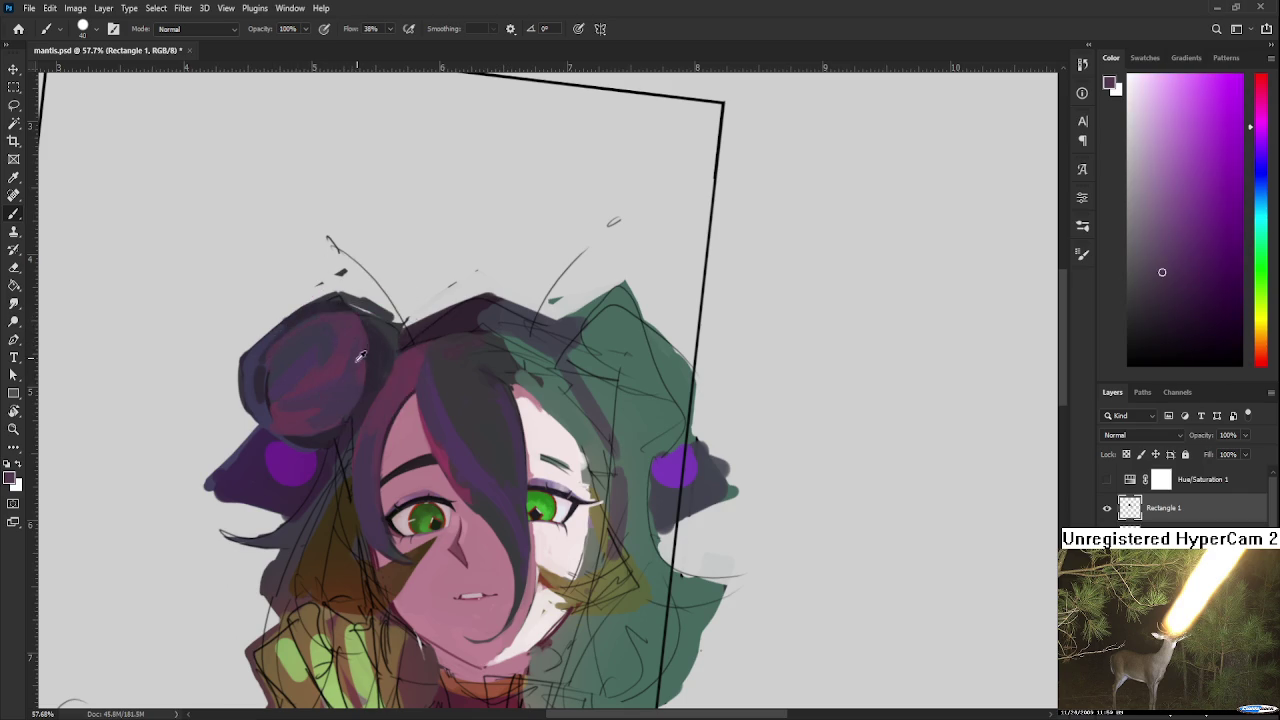
pyautogui.keyDown('alt'); pyautogui.click(370, 333); pyautogui.keyUp('alt')
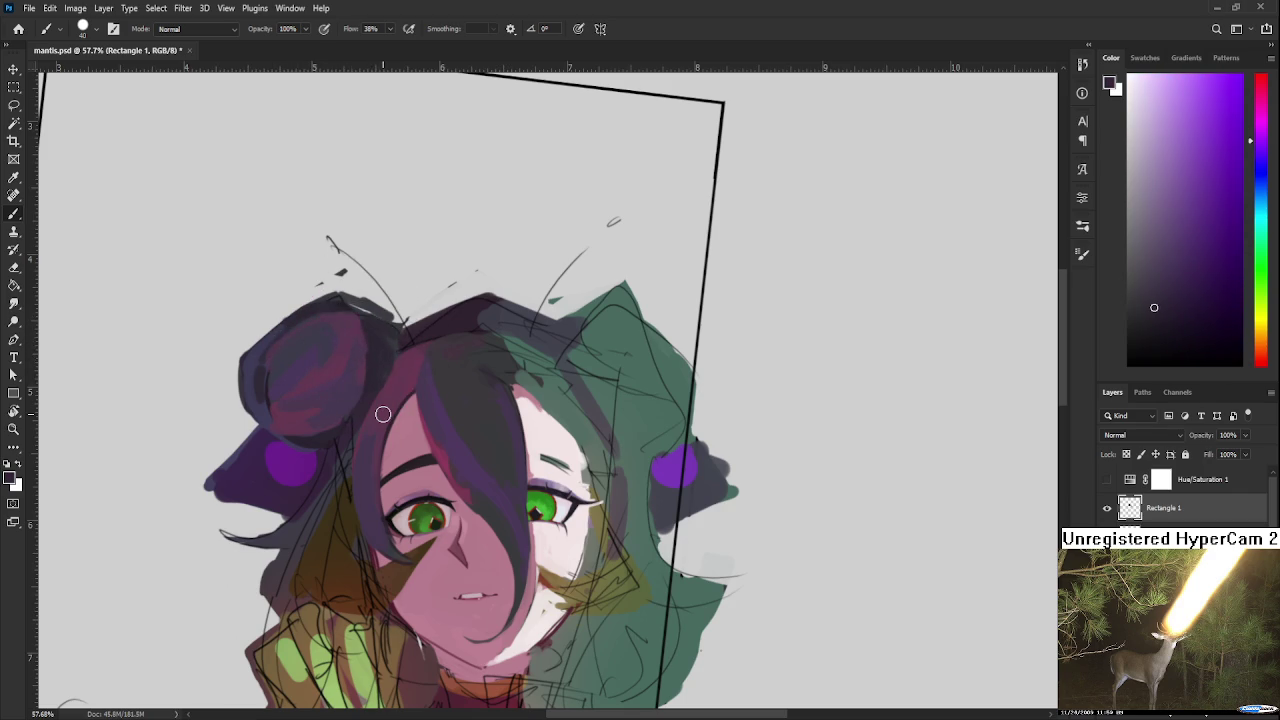
# Step: Check the tilted frame, then layer darker and lighter purple shading across the bun
pyautogui.moveTo(383, 414); pyautogui.dragTo(324, 422)
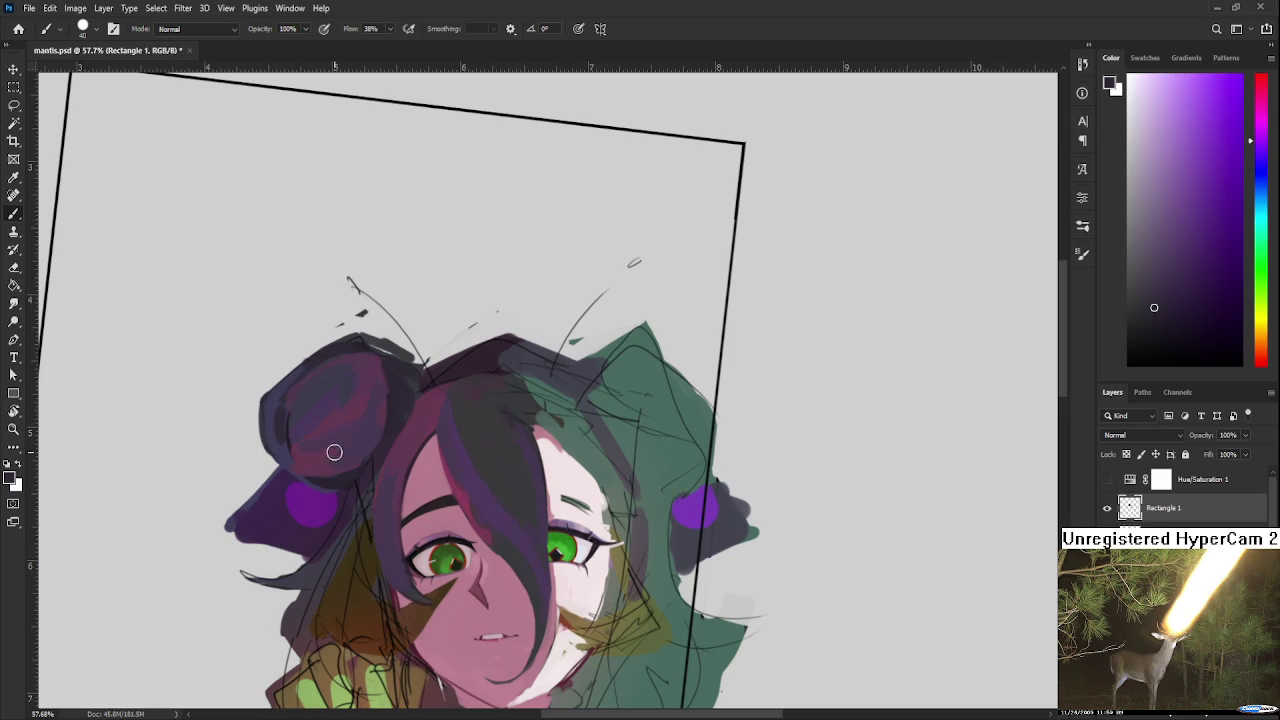
pyautogui.moveTo(427, 409)
pyautogui.mouseDown()
pyautogui.moveTo(368, 425)
pyautogui.moveTo(379, 397)
pyautogui.mouseUp()
pyautogui.keyDown('alt'); pyautogui.click(406, 393); pyautogui.keyUp('alt')
pyautogui.keyDown('alt'); pyautogui.click(405, 388); pyautogui.keyUp('alt')
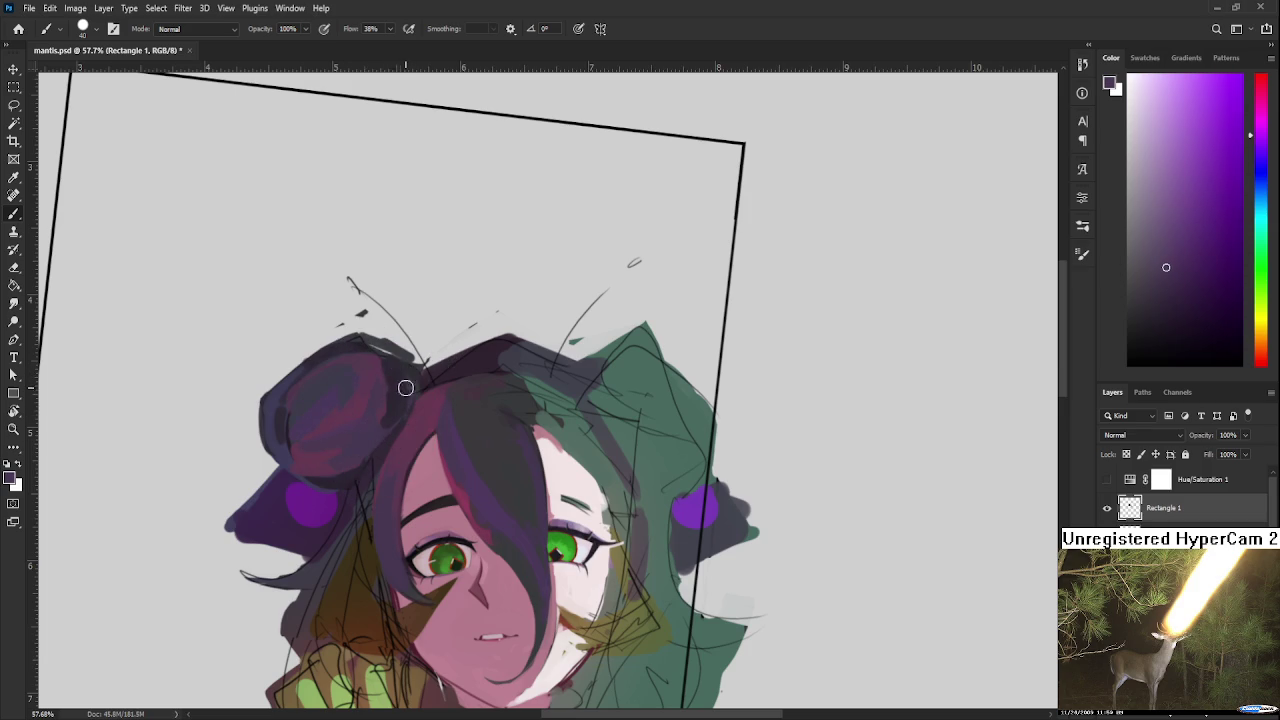
pyautogui.keyDown('alt'); pyautogui.click(380, 422); pyautogui.keyUp('alt')
pyautogui.keyDown('alt'); pyautogui.click(386, 402); pyautogui.keyUp('alt')
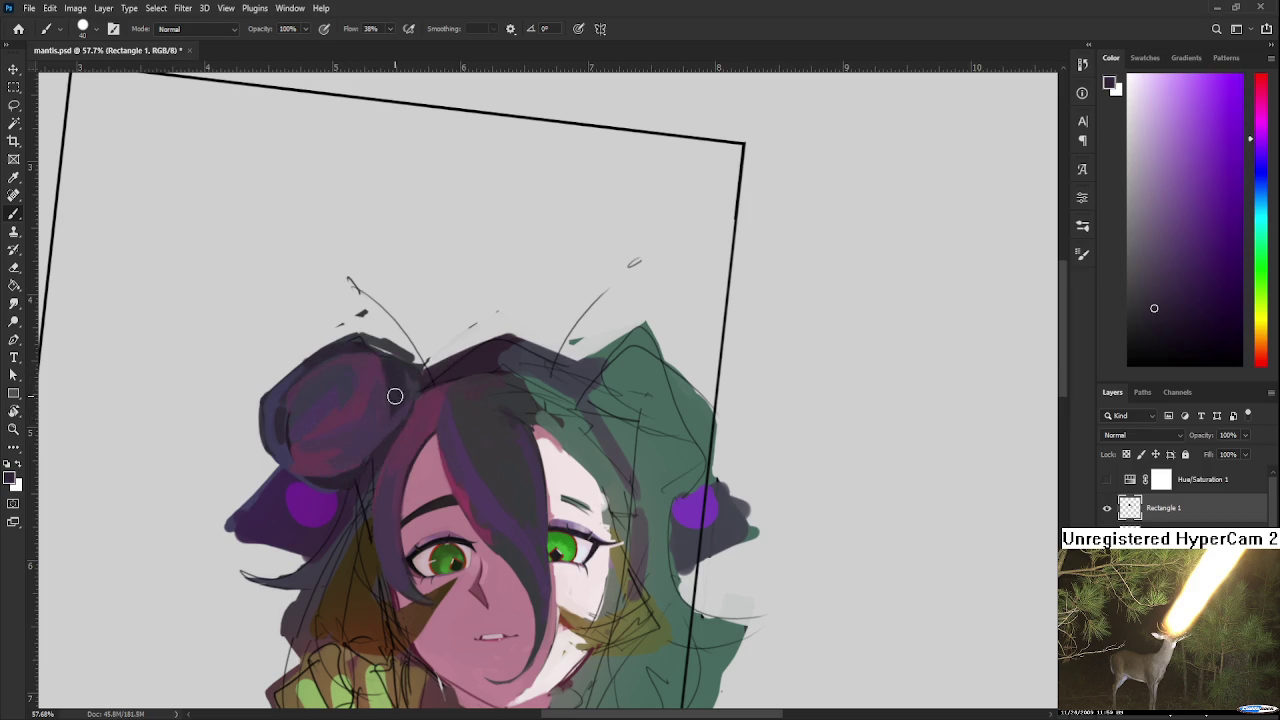
pyautogui.keyDown('alt'); pyautogui.click(409, 394); pyautogui.keyUp('alt')
pyautogui.keyDown('alt'); pyautogui.click(409, 374); pyautogui.keyUp('alt')
pyautogui.keyDown('alt'); pyautogui.click(398, 373); pyautogui.keyUp('alt')
pyautogui.keyDown('alt'); pyautogui.click(405, 388); pyautogui.keyUp('alt')
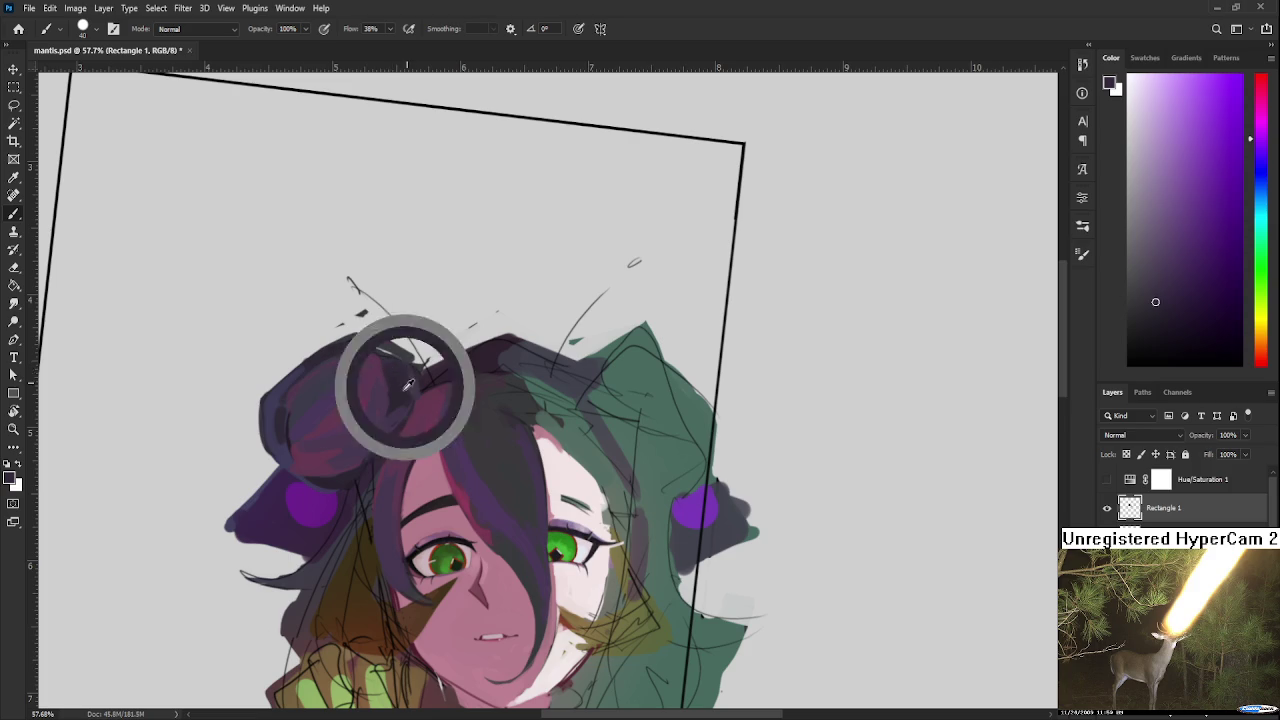
pyautogui.keyDown('alt'); pyautogui.click(401, 404); pyautogui.keyUp('alt')
pyautogui.keyDown('alt'); pyautogui.click(392, 410); pyautogui.keyUp('alt')
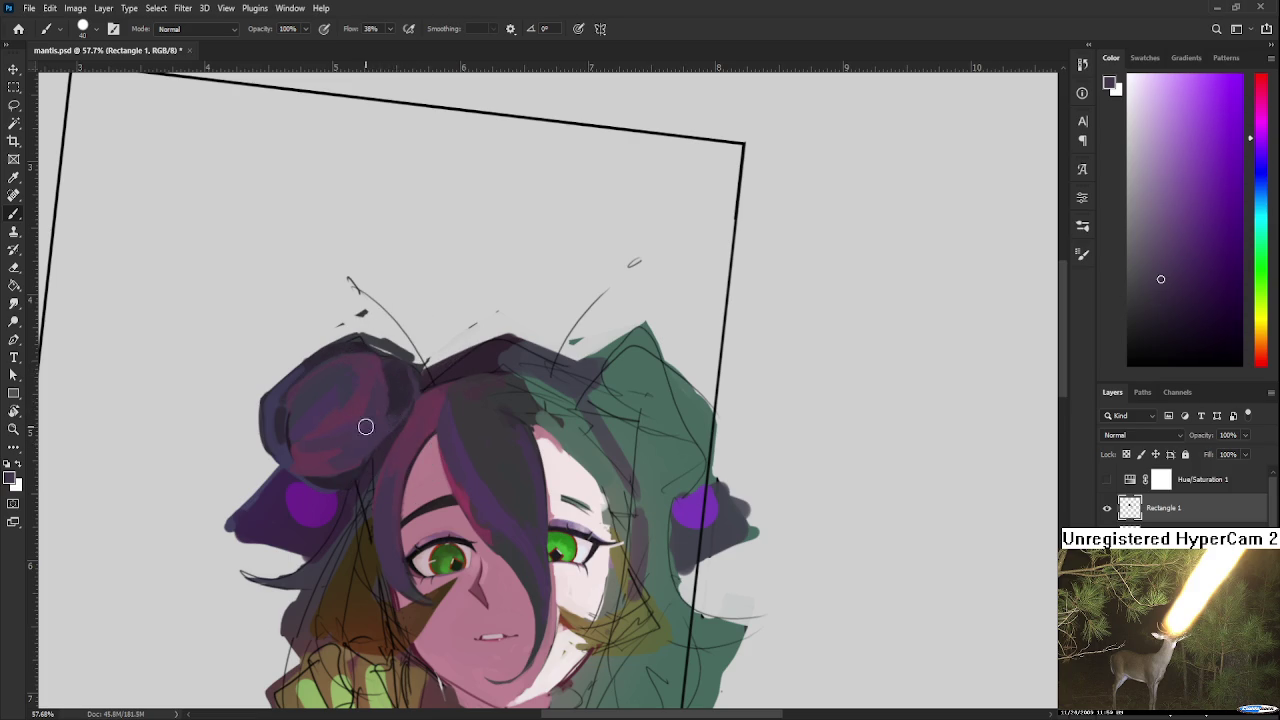
pyautogui.keyDown('alt'); pyautogui.click(372, 398); pyautogui.keyUp('alt')
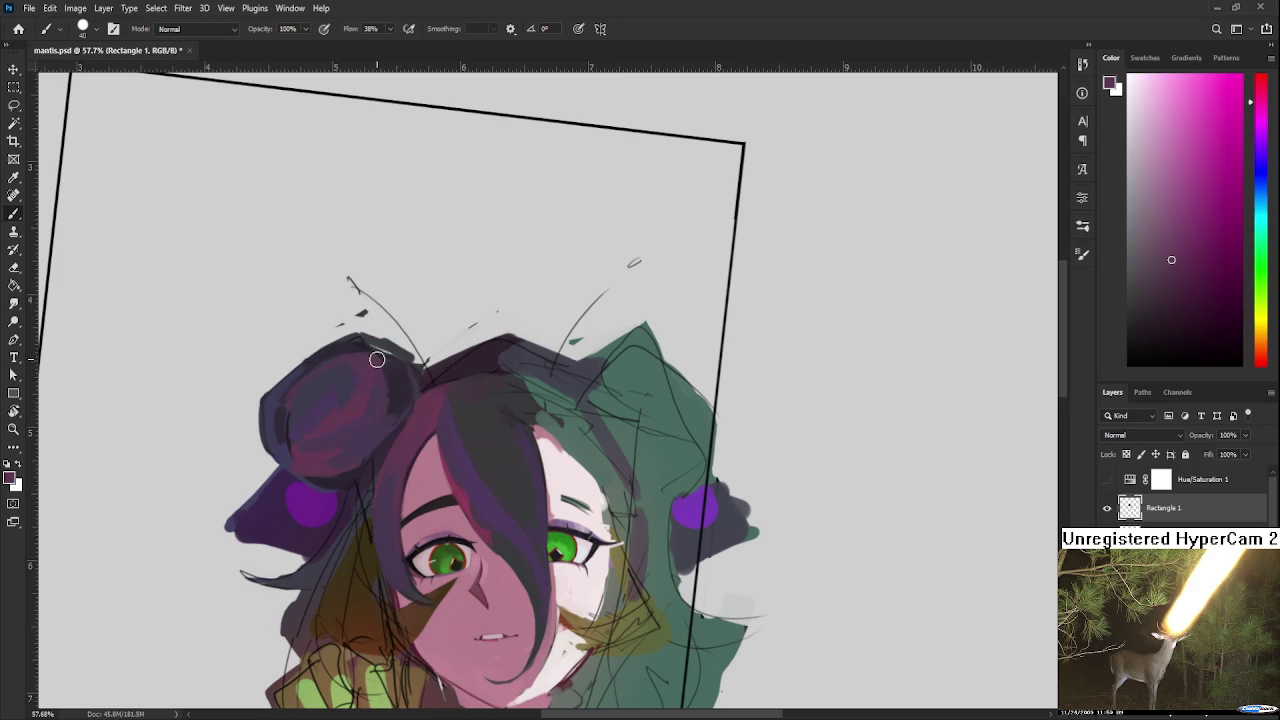
pyautogui.keyDown('alt'); pyautogui.click(405, 378); pyautogui.keyUp('alt')
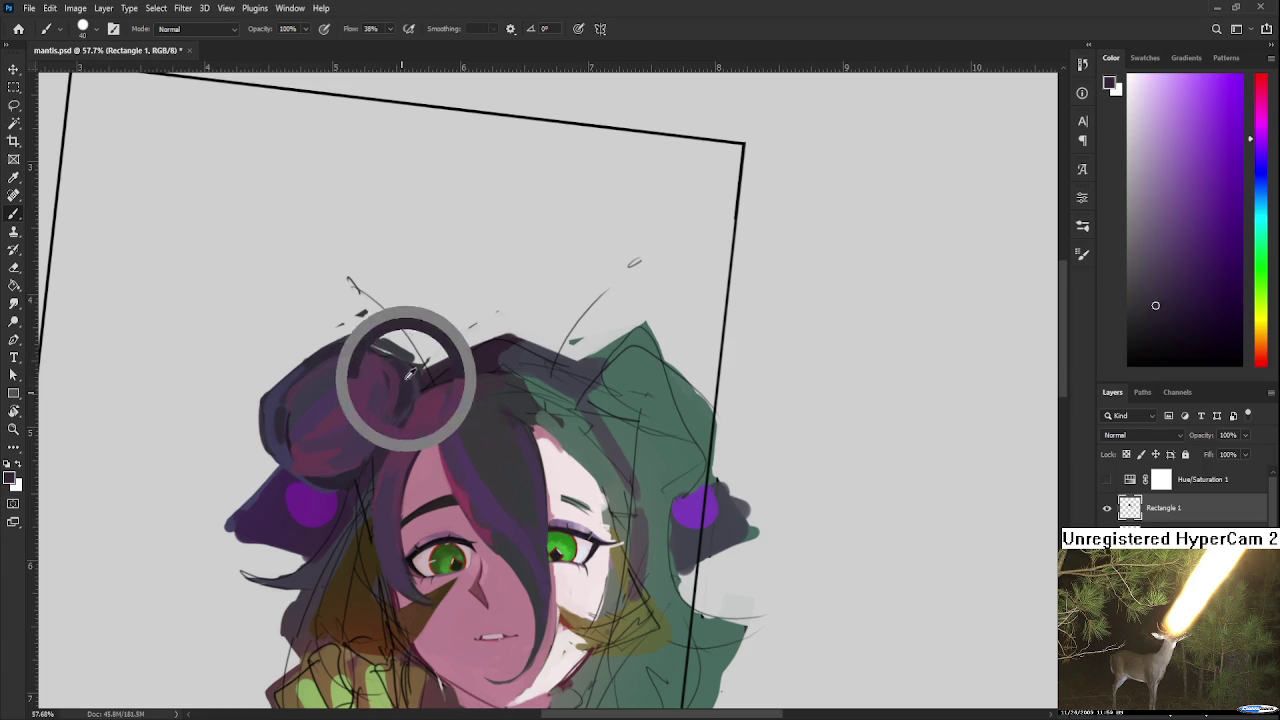
pyautogui.keyDown('alt'); pyautogui.click(408, 380); pyautogui.keyUp('alt')
pyautogui.keyDown('alt'); pyautogui.click(372, 368); pyautogui.keyUp('alt')
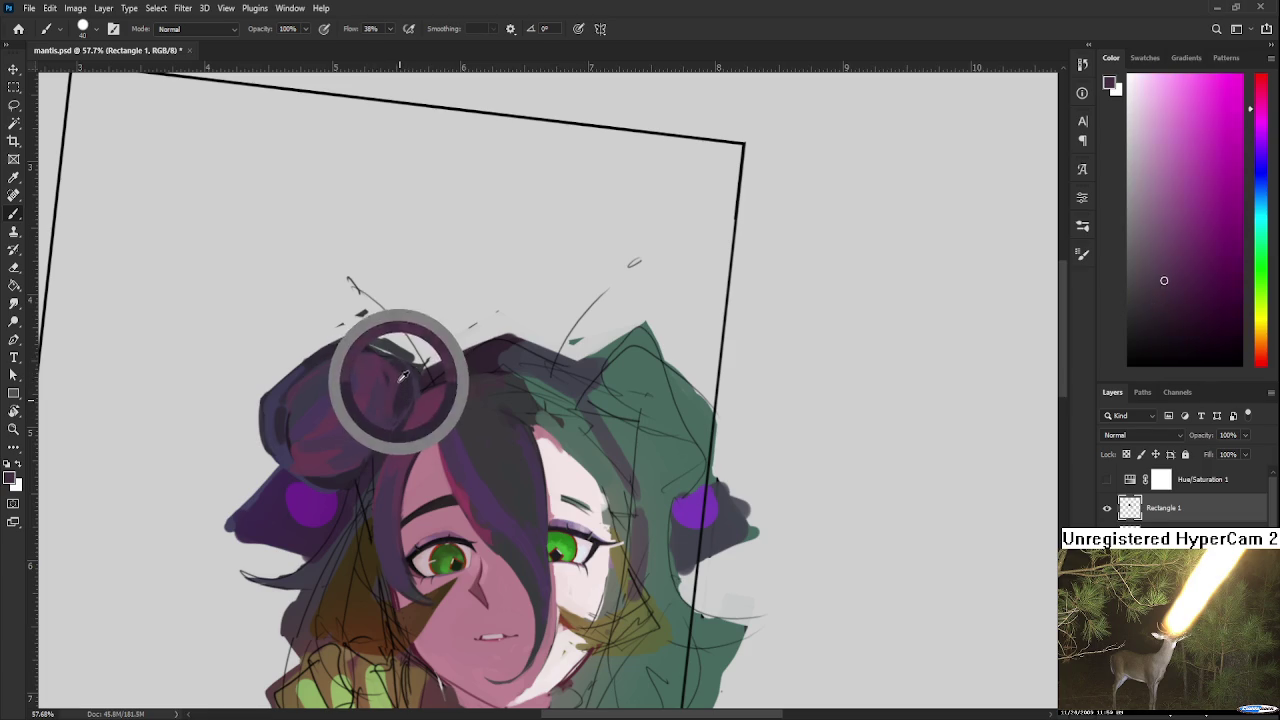
pyautogui.keyDown('alt'); pyautogui.click(386, 359); pyautogui.keyUp('alt')
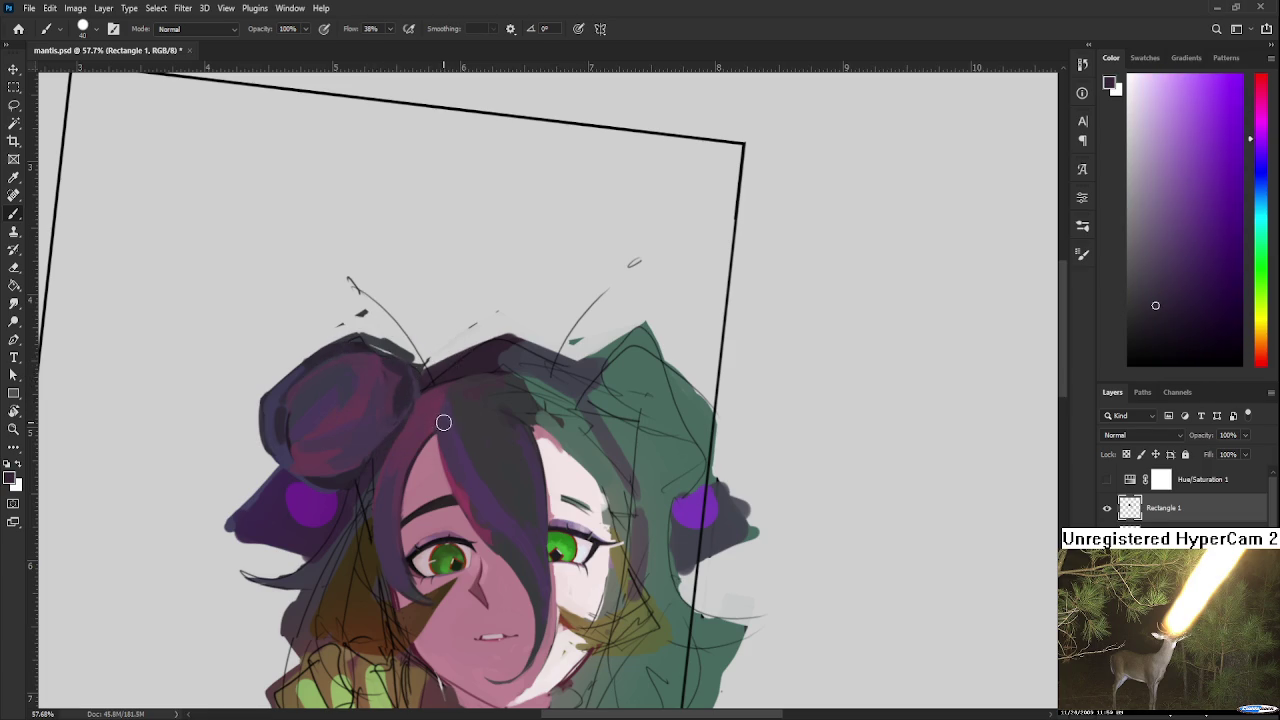
pyautogui.keyDown('alt'); pyautogui.scroll(-3, 443, 423); pyautogui.keyUp('alt')
# Step: Zoom and pan to frame the green hair and top of the head on the right side
pyautogui.keyDown('alt'); pyautogui.scroll(-2, 449, 361); pyautogui.keyUp('alt')
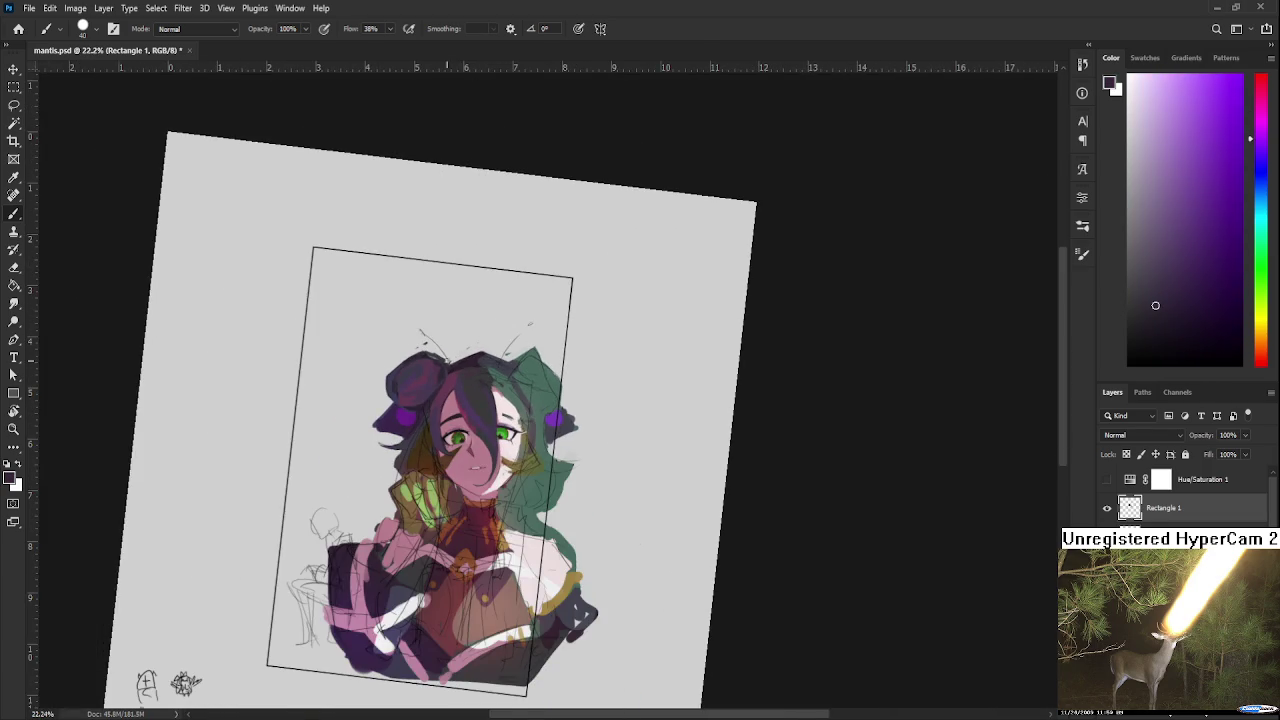
pyautogui.keyDown('alt'); pyautogui.scroll(2, 447, 413); pyautogui.keyUp('alt')
pyautogui.keyDown('alt'); pyautogui.scroll(2, 447, 413); pyautogui.keyUp('alt')
pyautogui.scroll(-3, 565, 368)
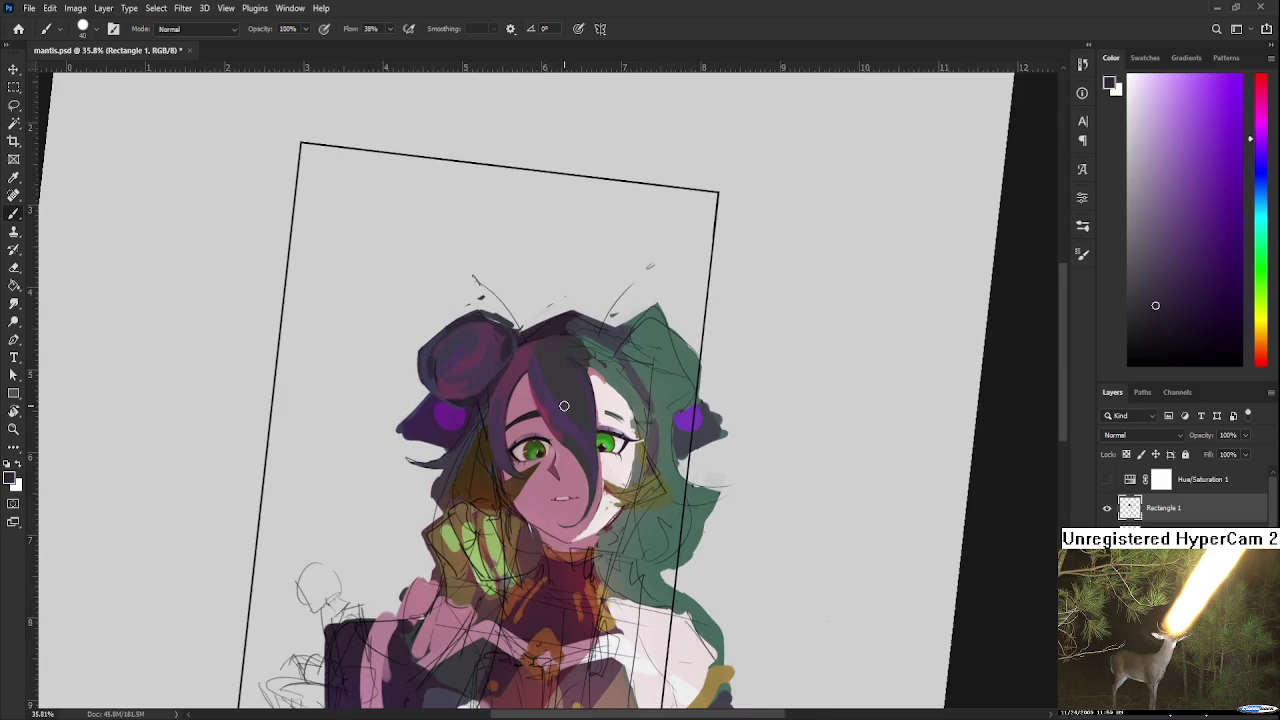
pyautogui.scroll(2, 549, 363)
pyautogui.hscroll(3, 400, 300)
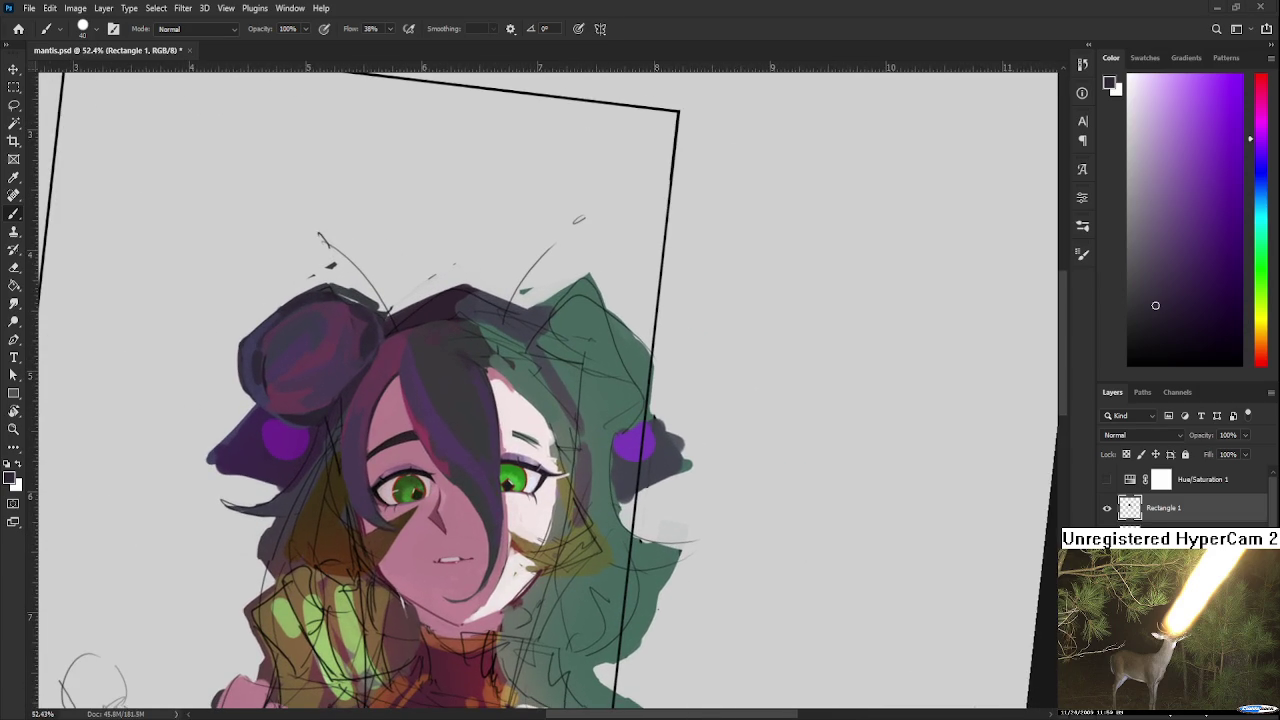
pyautogui.moveTo(648, 364); pyautogui.dragTo(608, 436)
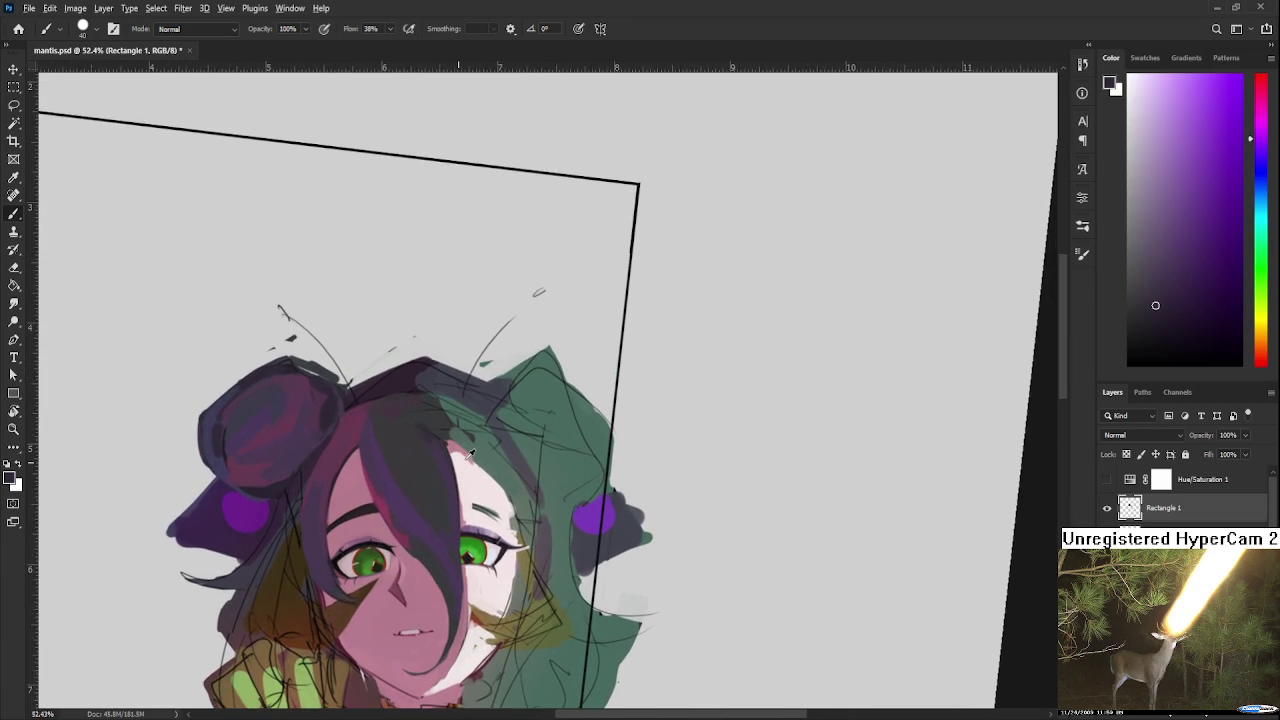
pyautogui.keyDown('alt'); pyautogui.click(470, 453); pyautogui.keyUp('alt')
pyautogui.moveTo(467, 441); pyautogui.dragTo(456, 388)
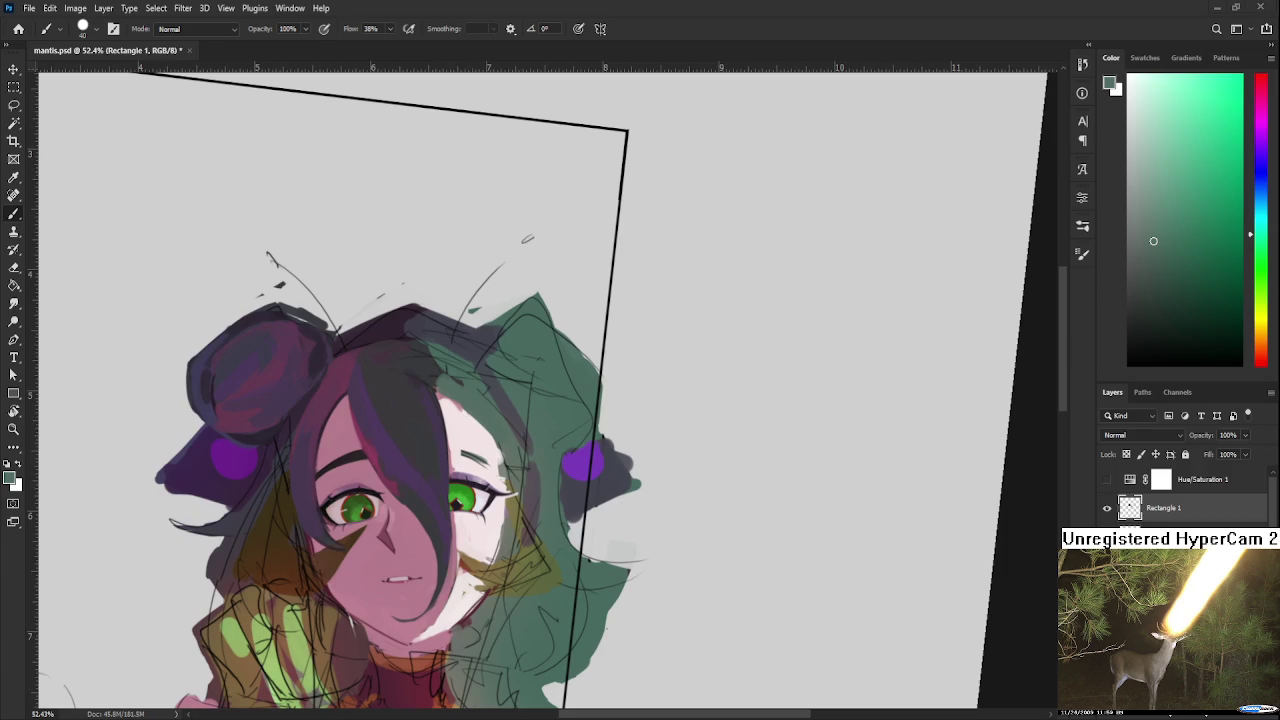
pyautogui.moveTo(444, 398)
pyautogui.mouseDown()
pyautogui.moveTo(366, 523)
pyautogui.moveTo(350, 410)
pyautogui.mouseUp()
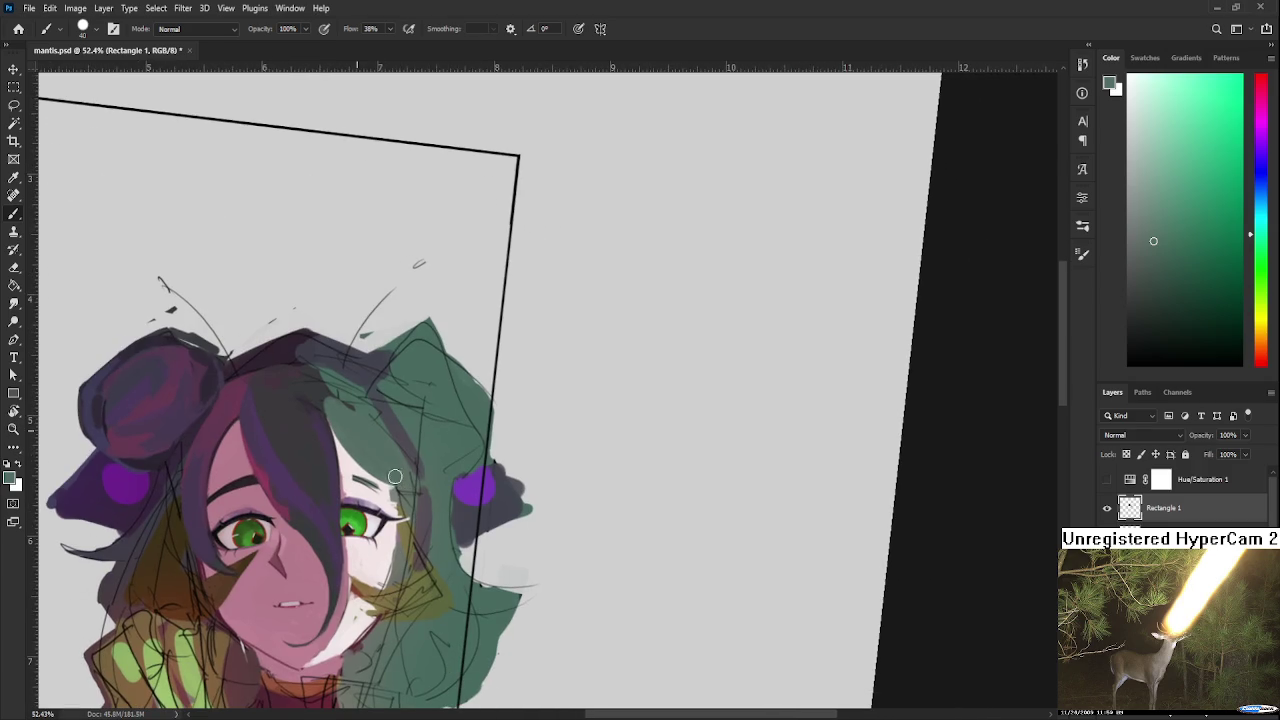
pyautogui.moveTo(430, 465); pyautogui.dragTo(425, 417)
pyautogui.scroll(-2, 425, 417)
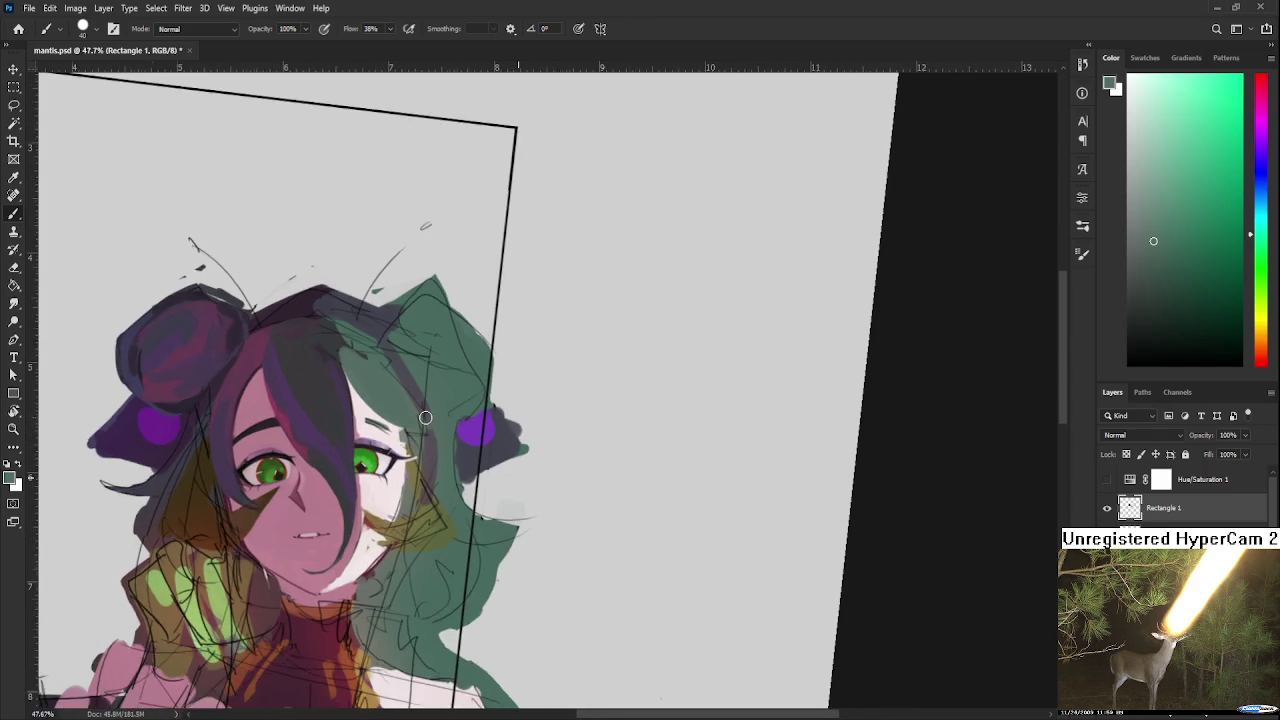
pyautogui.scroll(3, 425, 417)
pyautogui.scroll(3, 377, 492)
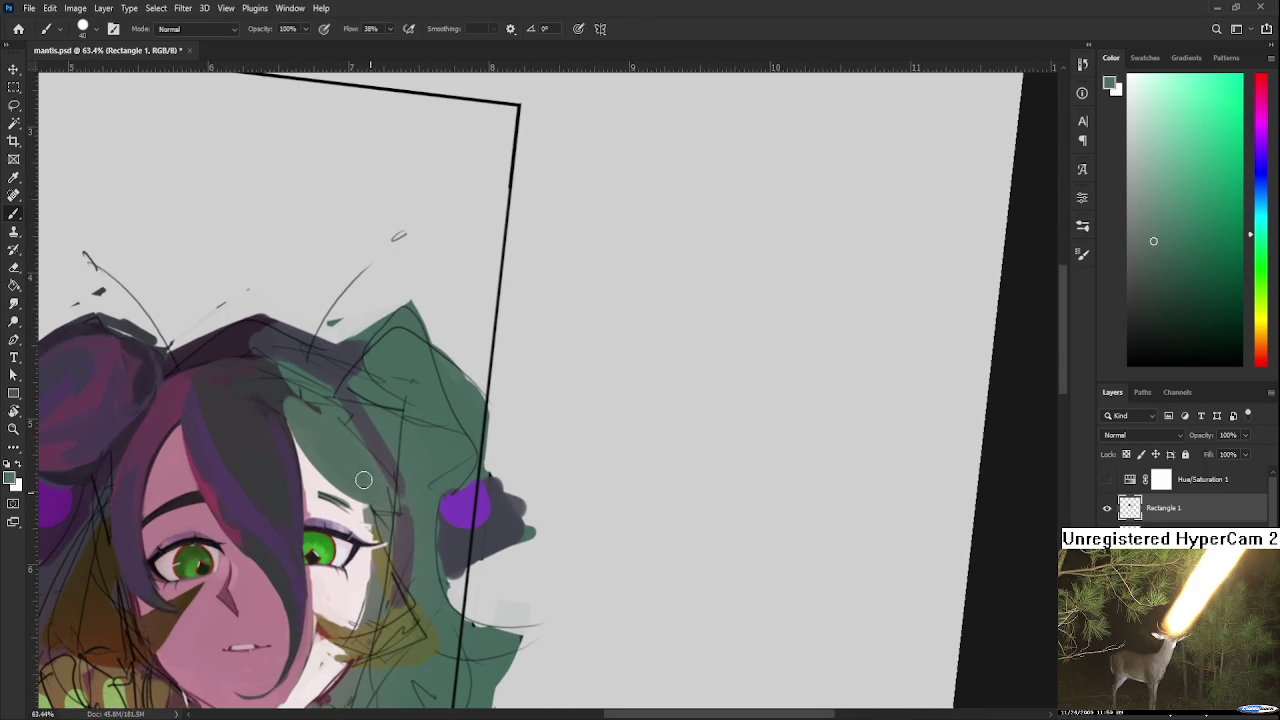
pyautogui.moveTo(386, 539); pyautogui.dragTo(392, 495)
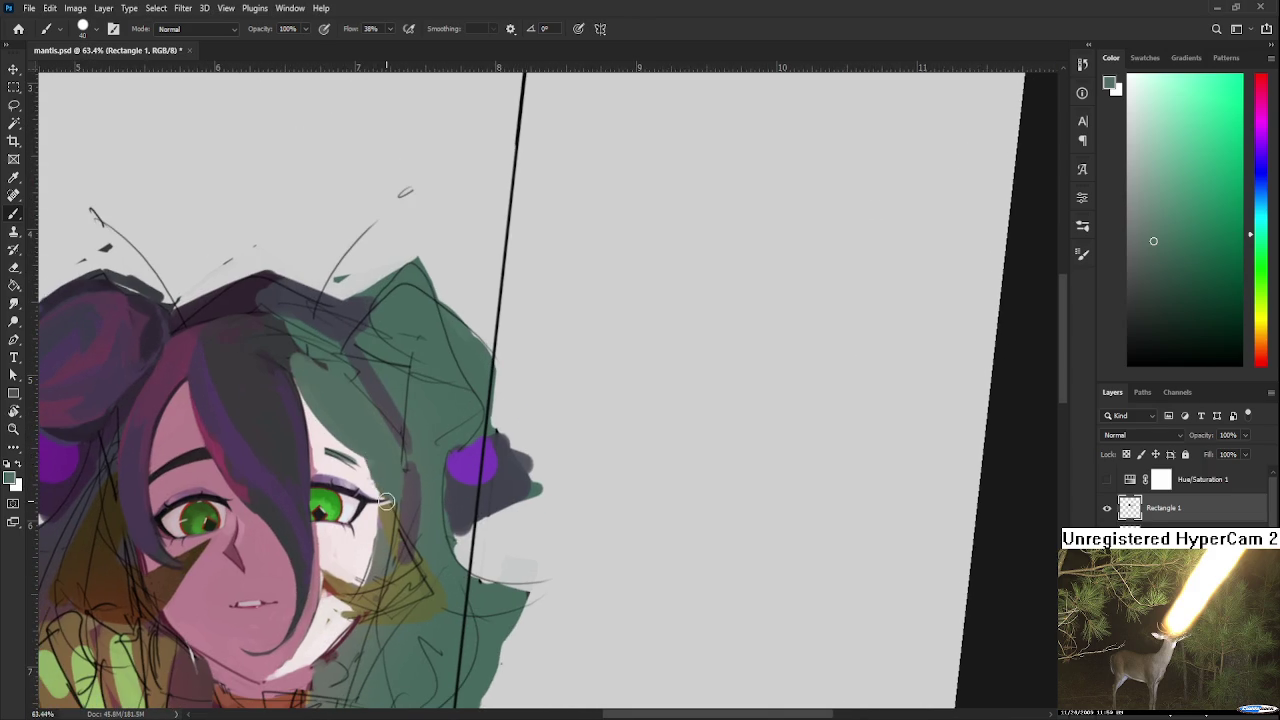
pyautogui.moveTo(373, 436); pyautogui.dragTo(398, 506)
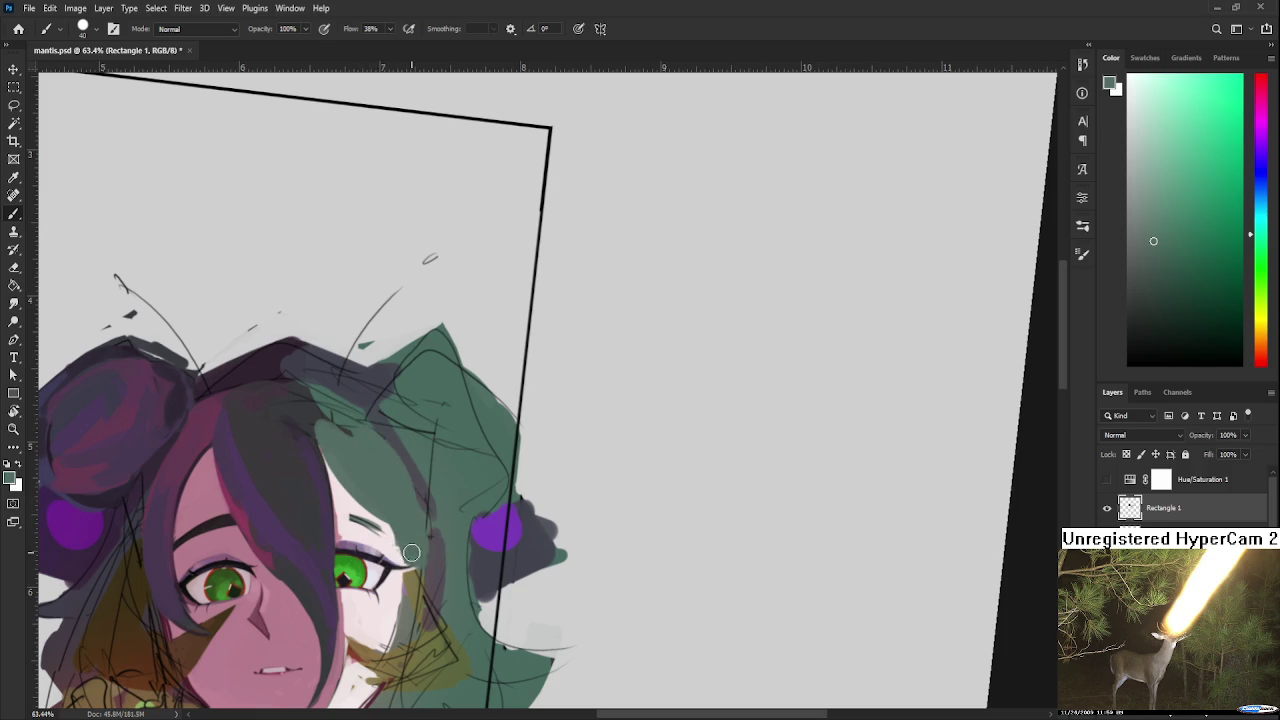
# Step: Sample teal and cyan-teal tones from the green hair for the right forehead strands
pyautogui.keyDown('alt'); pyautogui.click(407, 452); pyautogui.keyUp('alt')
pyautogui.keyDown('alt'); pyautogui.click(391, 434); pyautogui.keyUp('alt')
pyautogui.keyDown('alt'); pyautogui.click(395, 473); pyautogui.keyUp('alt')
pyautogui.keyDown('alt'); pyautogui.click(430, 440); pyautogui.keyUp('alt')
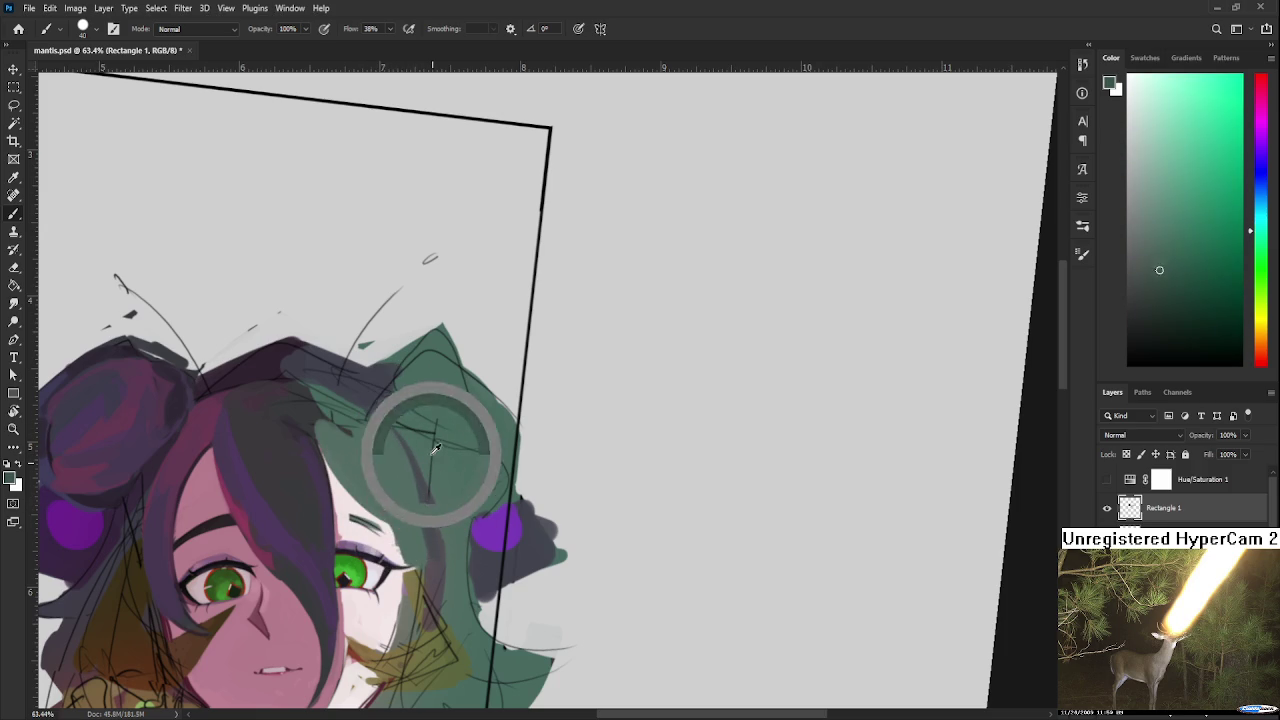
pyautogui.keyDown('alt'); pyautogui.click(429, 557); pyautogui.keyUp('alt')
pyautogui.keyDown('alt'); pyautogui.click(427, 463); pyautogui.keyUp('alt')
pyautogui.keyDown('alt'); pyautogui.click(420, 495); pyautogui.keyUp('alt')
# Step: Tilt the view and sample greener teal and dark blue-grey tones from the hair
pyautogui.press('r')
pyautogui.moveTo(386, 451)
pyautogui.mouseDown()
pyautogui.moveTo(385, 505)
pyautogui.moveTo(417, 437)
pyautogui.mouseUp()
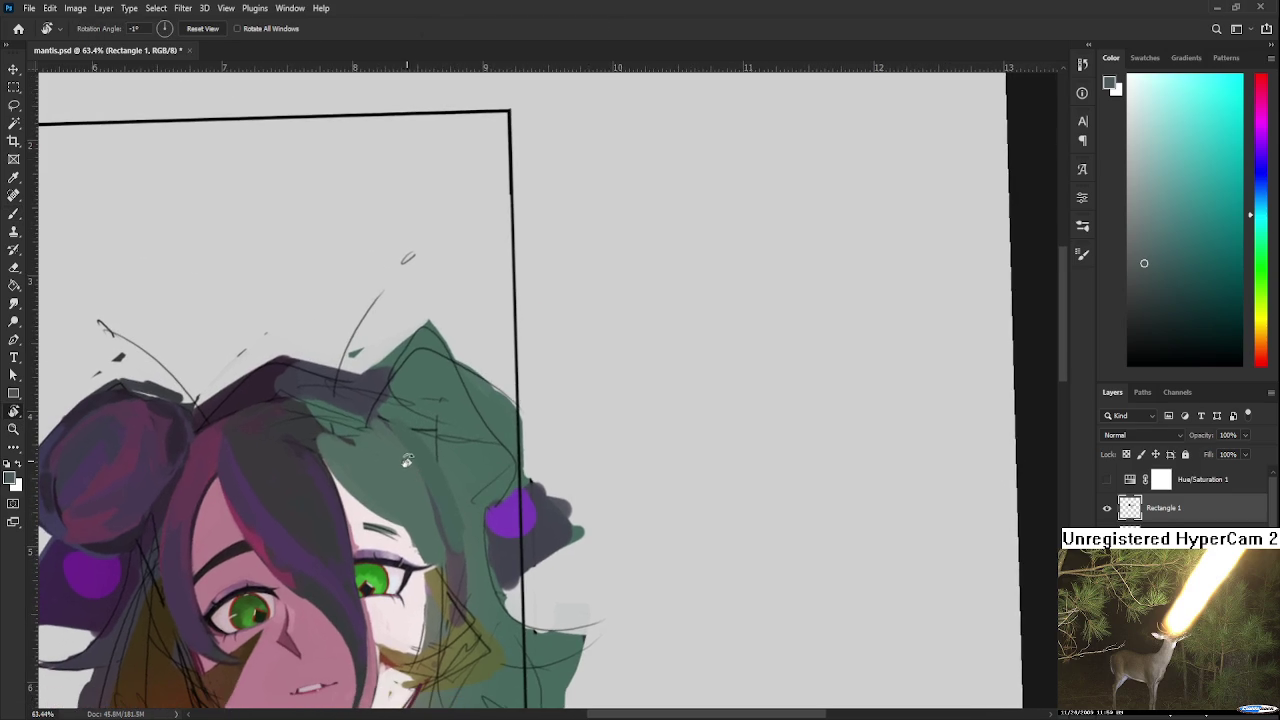
pyautogui.keyDown('alt'); pyautogui.click(345, 434); pyautogui.keyUp('alt')
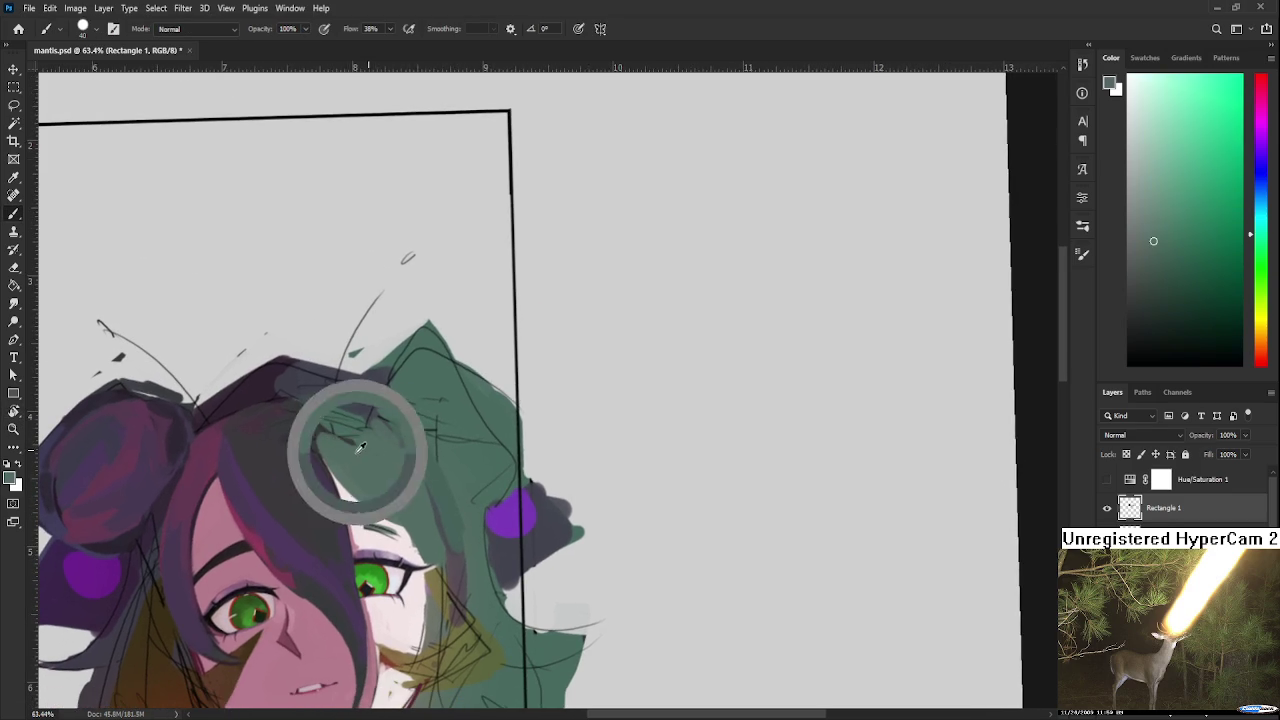
pyautogui.keyDown('alt'); pyautogui.click(316, 428); pyautogui.keyUp('alt')
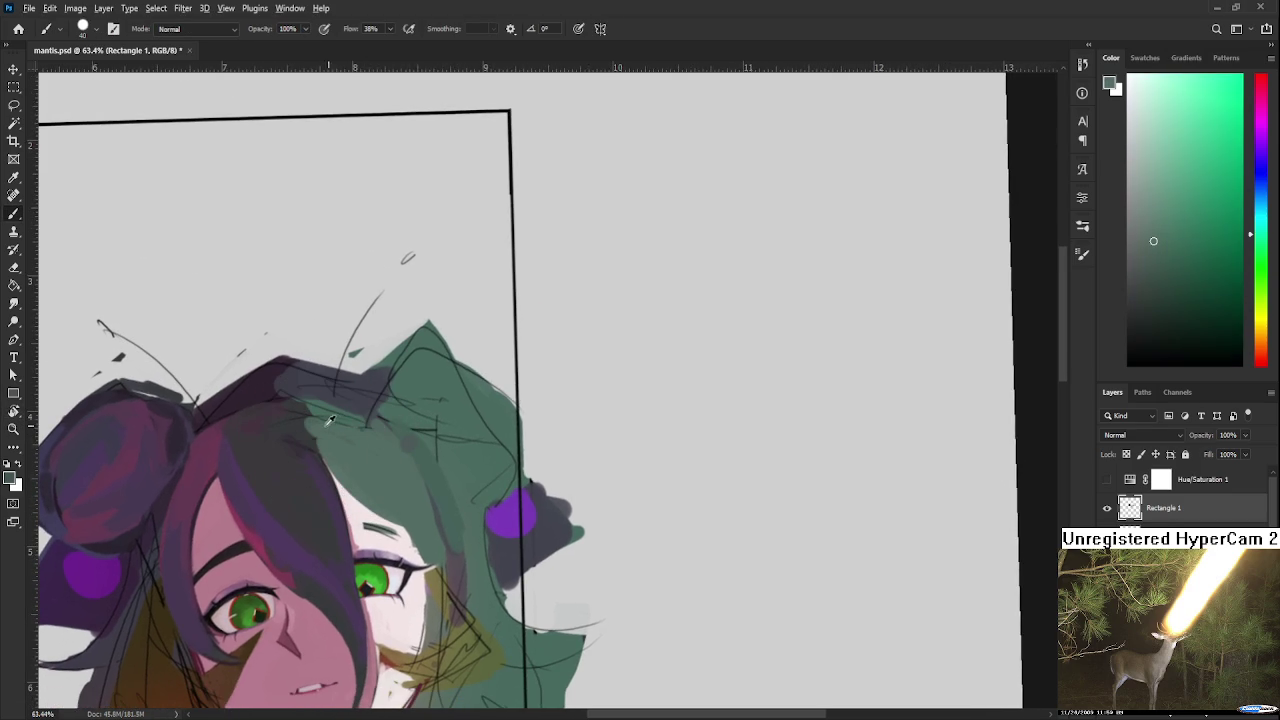
pyautogui.keyDown('alt'); pyautogui.click(305, 426); pyautogui.keyUp('alt')
pyautogui.keyDown('alt'); pyautogui.click(378, 421); pyautogui.keyUp('alt')
pyautogui.keyDown('alt'); pyautogui.click(313, 428); pyautogui.keyUp('alt')
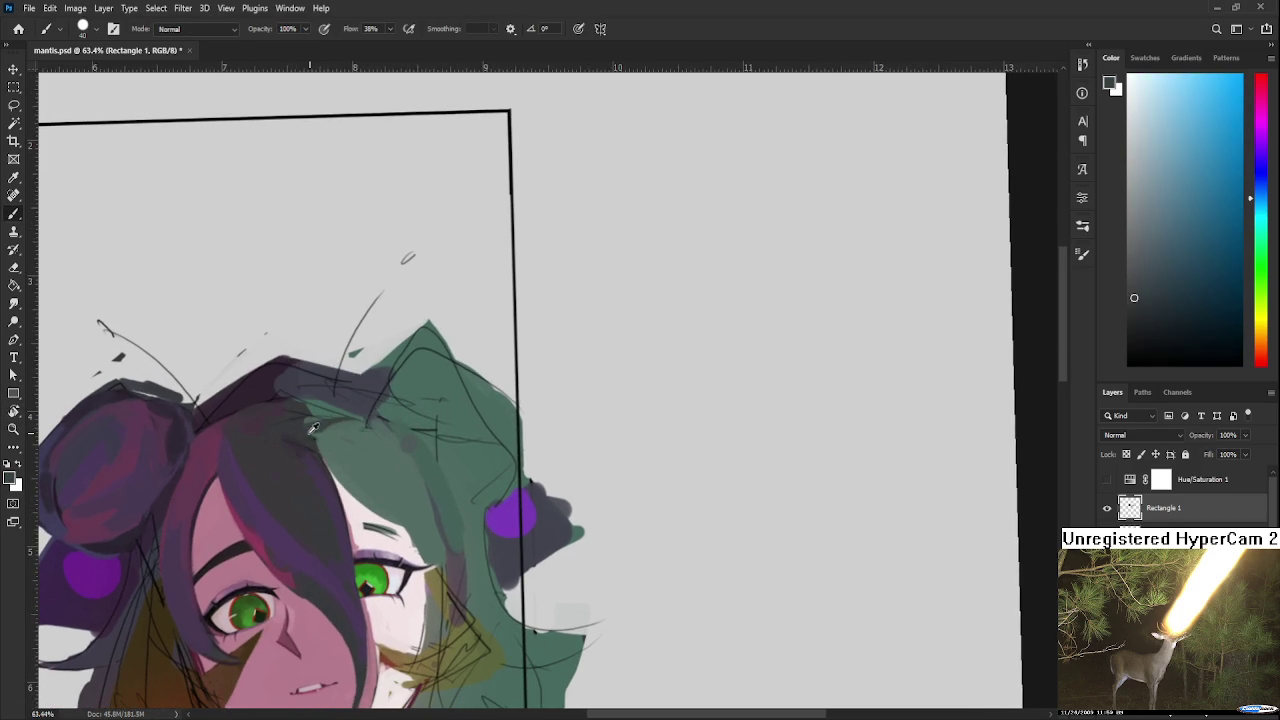
pyautogui.keyDown('alt'); pyautogui.click(349, 423); pyautogui.keyUp('alt')
pyautogui.keyDown('alt'); pyautogui.click(346, 423); pyautogui.keyUp('alt')
pyautogui.keyDown('alt'); pyautogui.click(348, 425); pyautogui.keyUp('alt')
pyautogui.keyDown('alt'); pyautogui.click(371, 423); pyautogui.keyUp('alt')
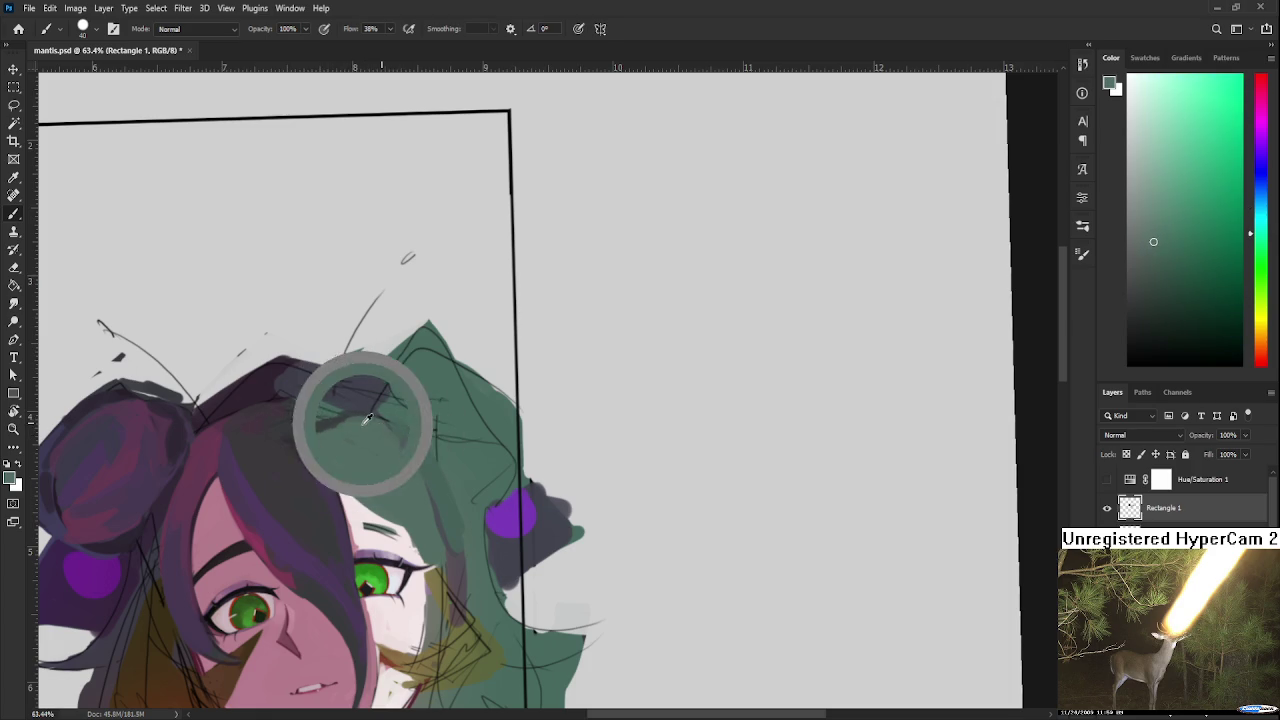
# Step: Pick darker teal, dark blue shadow and grey-green tones along the hair seam
pyautogui.moveTo(392, 408)
pyautogui.mouseDown()
pyautogui.moveTo(313, 430)
pyautogui.moveTo(290, 428)
pyautogui.moveTo(335, 425)
pyautogui.moveTo(292, 423)
pyautogui.moveTo(280, 405)
pyautogui.mouseUp()
pyautogui.keyDown('alt'); pyautogui.click(307, 428); pyautogui.keyUp('alt')
pyautogui.keyDown('alt'); pyautogui.click(269, 417); pyautogui.keyUp('alt')
pyautogui.keyDown('alt'); pyautogui.click(286, 414); pyautogui.keyUp('alt')
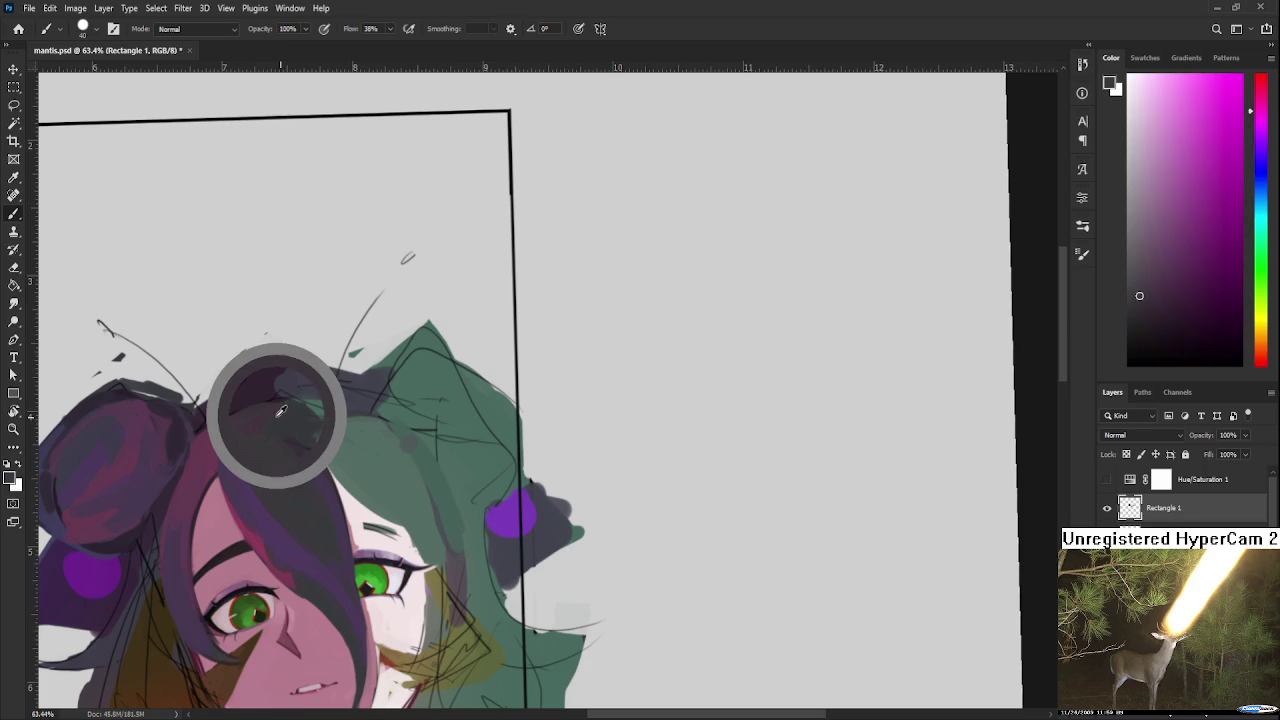
pyautogui.moveTo(286, 414)
pyautogui.mouseDown()
pyautogui.moveTo(276, 403)
pyautogui.moveTo(258, 423)
pyautogui.moveTo(241, 415)
pyautogui.moveTo(284, 411)
pyautogui.mouseUp()
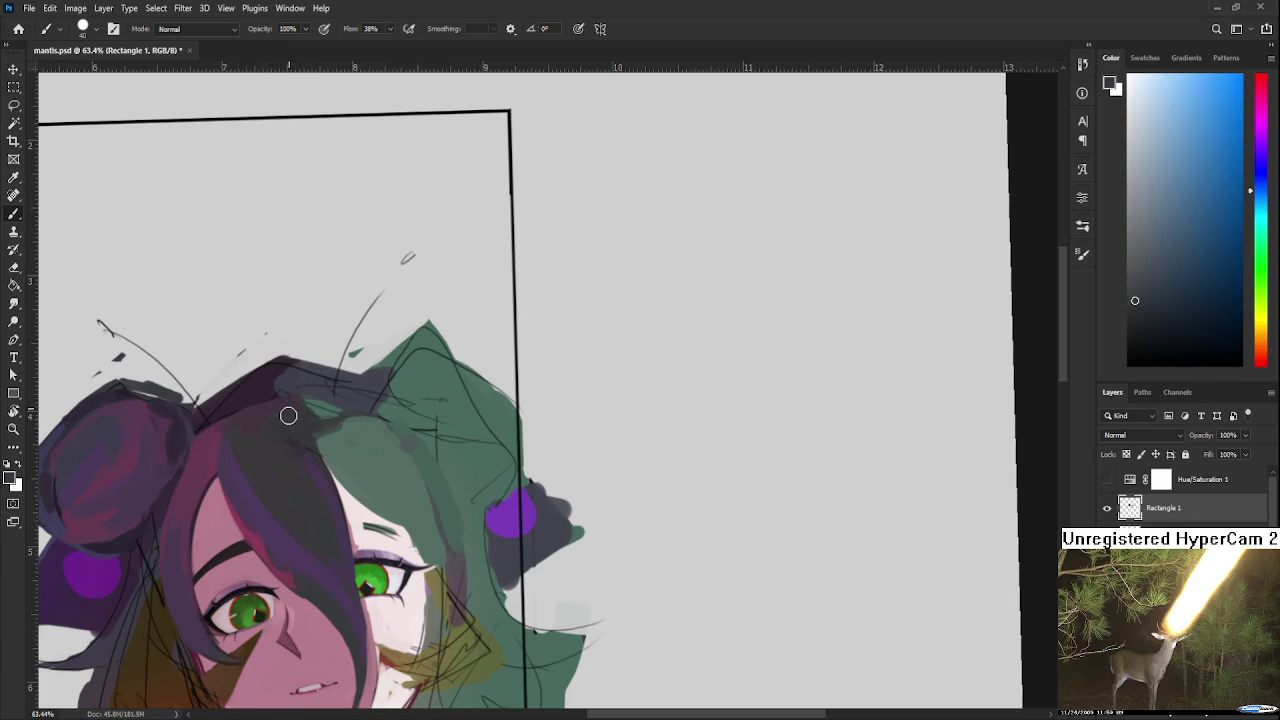
pyautogui.keyDown('alt'); pyautogui.click(325, 407); pyautogui.keyUp('alt')
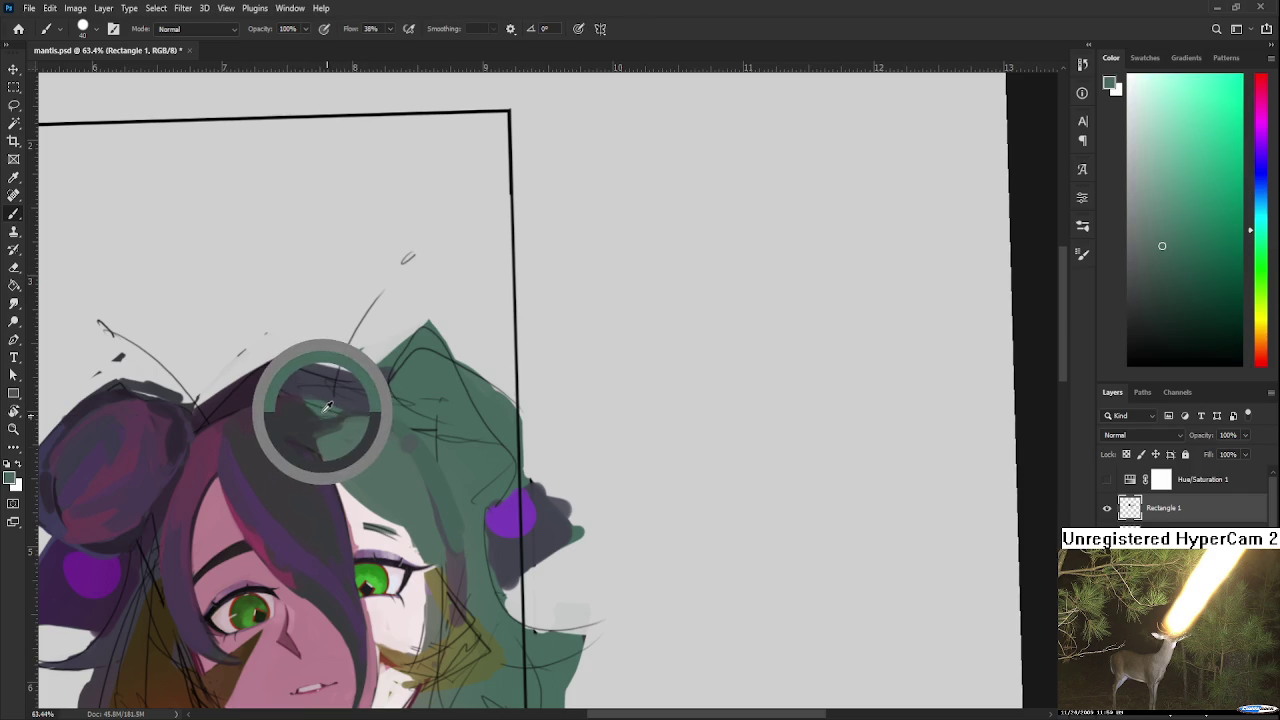
pyautogui.moveTo(357, 409)
pyautogui.mouseDown()
pyautogui.moveTo(394, 438)
pyautogui.moveTo(449, 443)
pyautogui.moveTo(446, 471)
pyautogui.moveTo(434, 460)
pyautogui.mouseUp()
pyautogui.press('r')
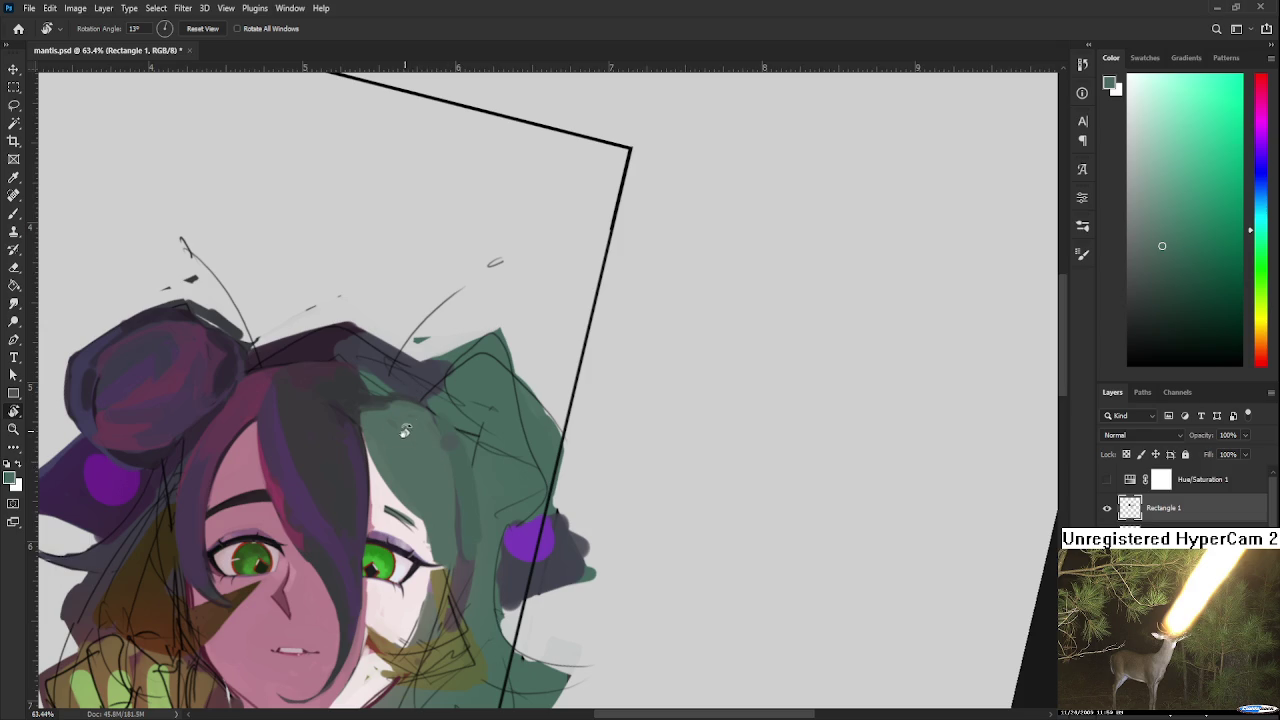
pyautogui.scroll(3, 408, 403)
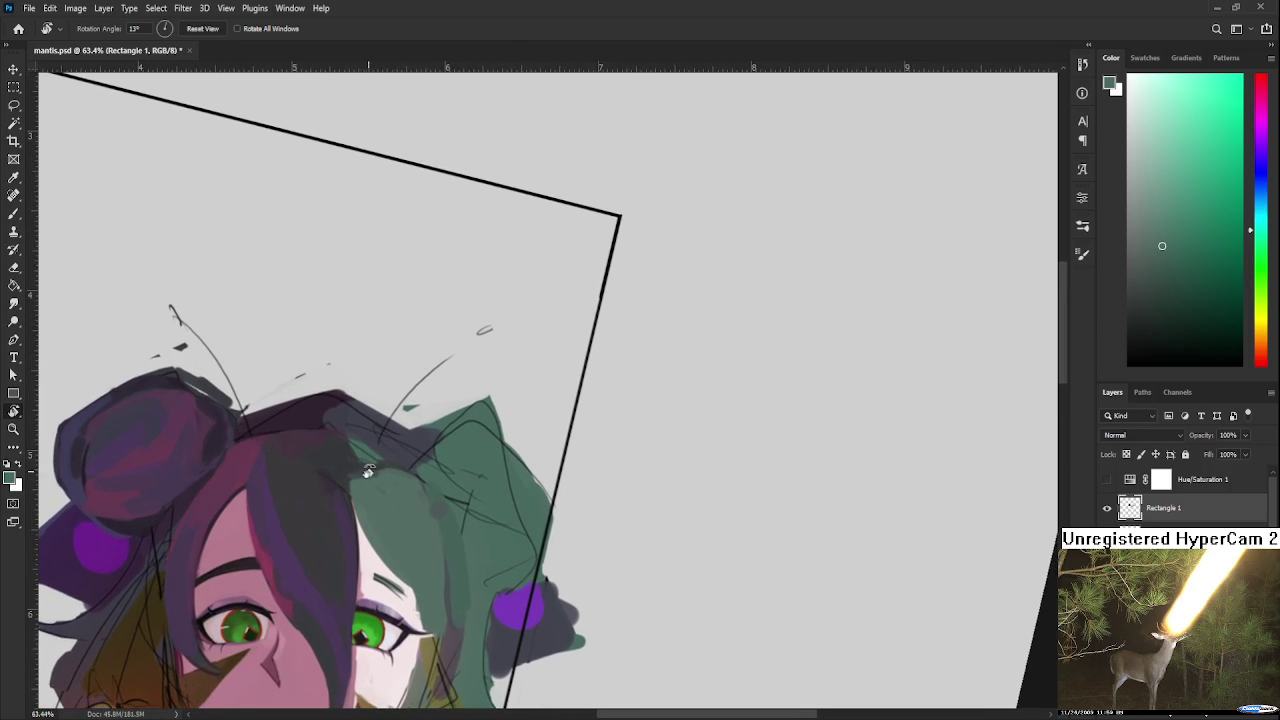
# Step: Paint over the purple-green hair seam, then sample a dark blue from the shadowed hair
pyautogui.press('b')
pyautogui.keyDown('alt'); pyautogui.click(368, 481); pyautogui.keyUp('alt')
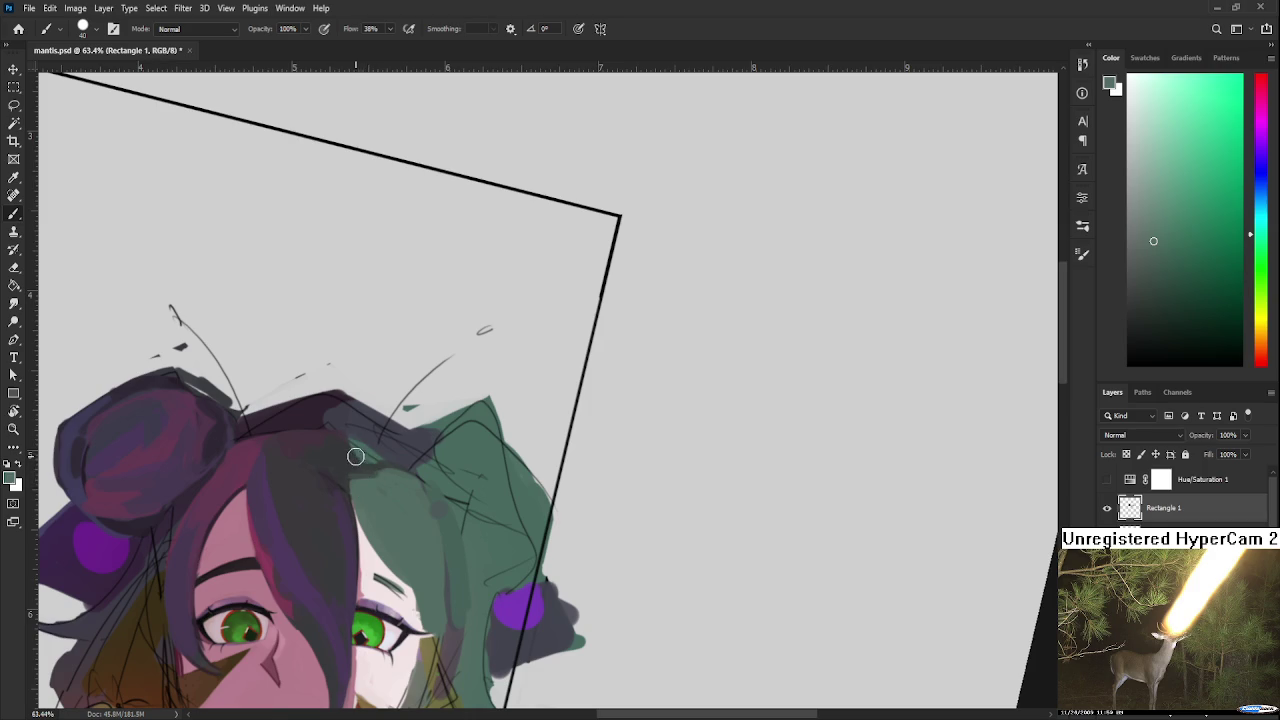
pyautogui.keyDown('alt'); pyautogui.click(363, 448); pyautogui.keyUp('alt')
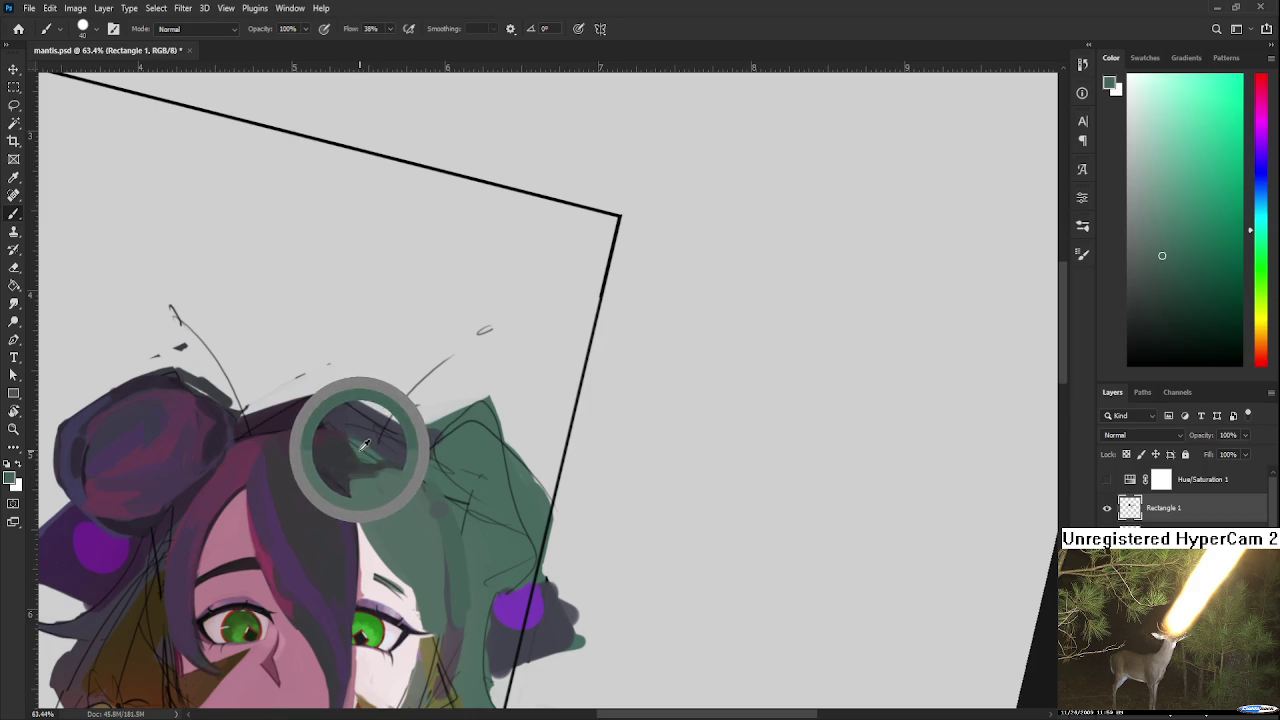
pyautogui.moveTo(363, 448); pyautogui.dragTo(361, 464)
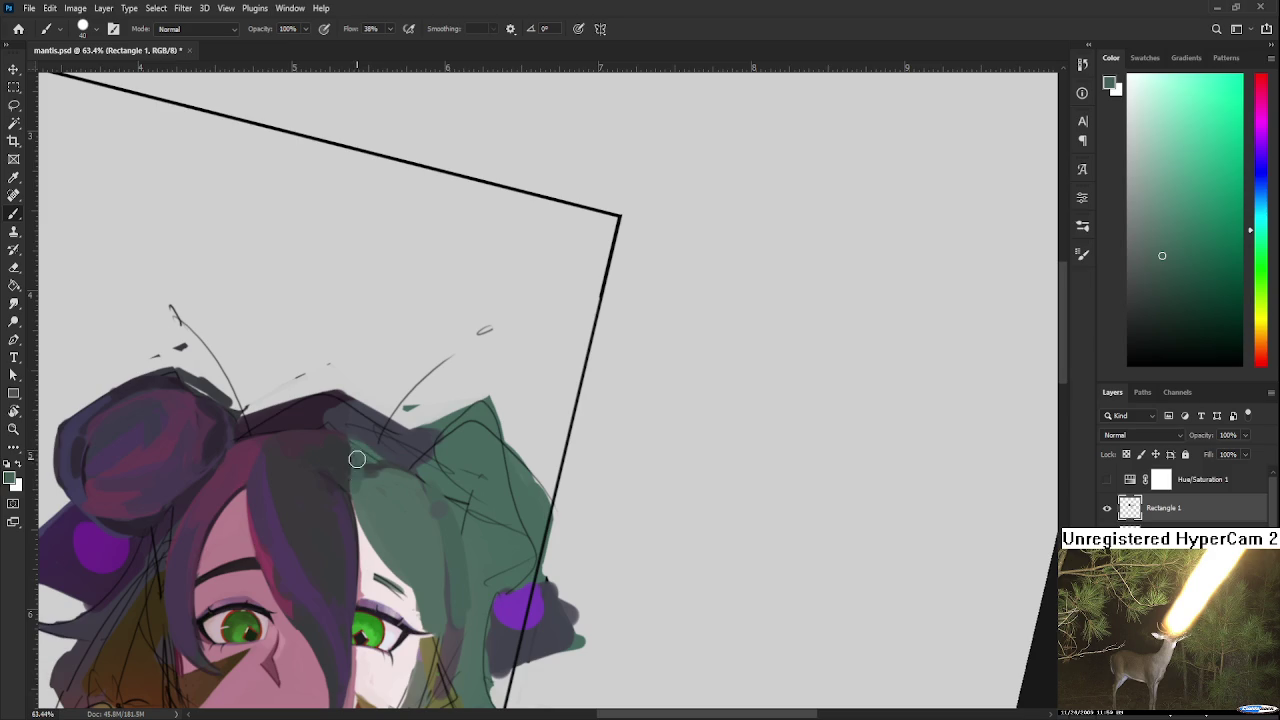
pyautogui.keyDown('alt'); pyautogui.click(374, 478); pyautogui.keyUp('alt')
pyautogui.keyDown('alt'); pyautogui.click(374, 480); pyautogui.keyUp('alt')
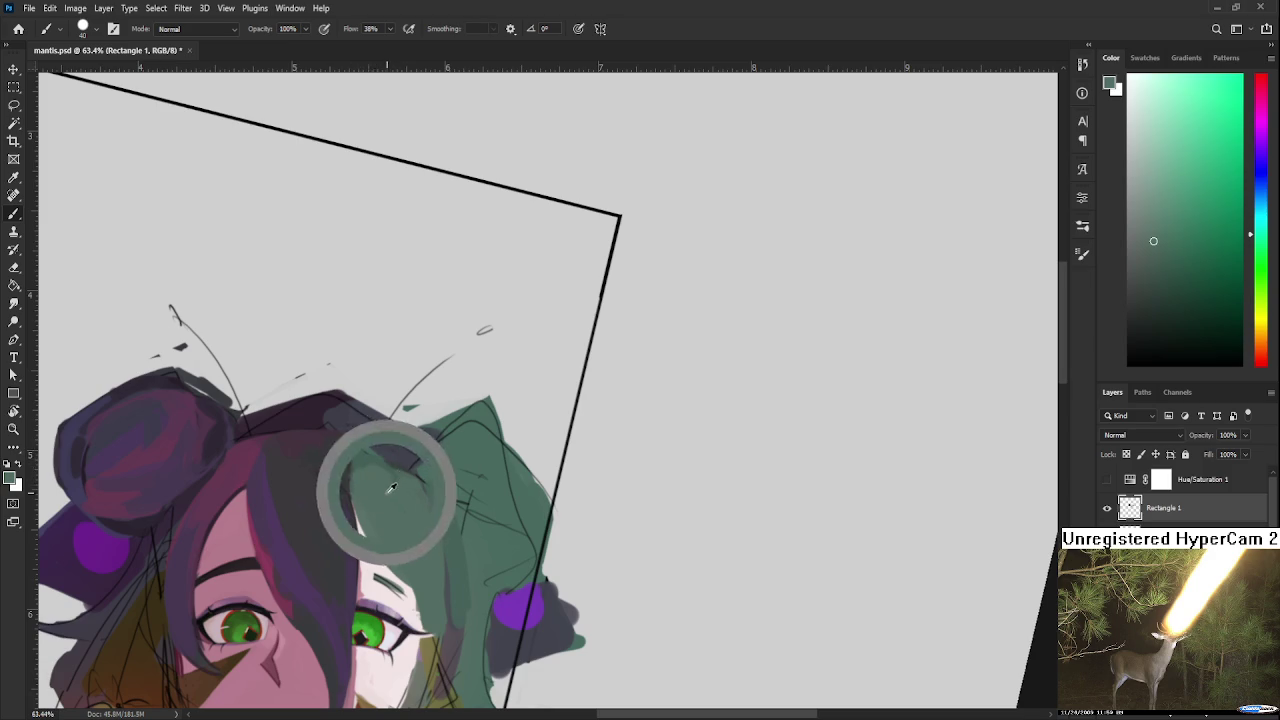
pyautogui.keyDown('alt'); pyautogui.click(380, 467); pyautogui.keyUp('alt')
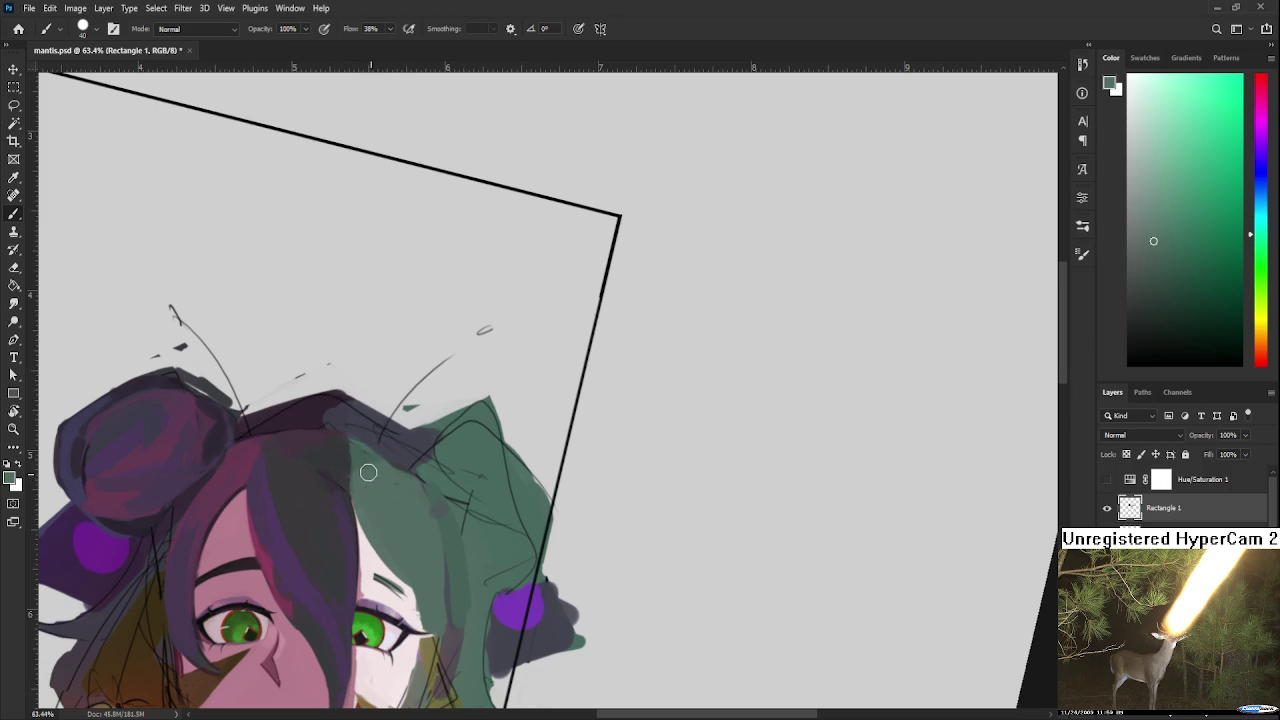
pyautogui.keyDown('alt'); pyautogui.click(343, 429); pyautogui.keyUp('alt')
pyautogui.keyDown('alt'); pyautogui.click(349, 449); pyautogui.keyUp('alt')
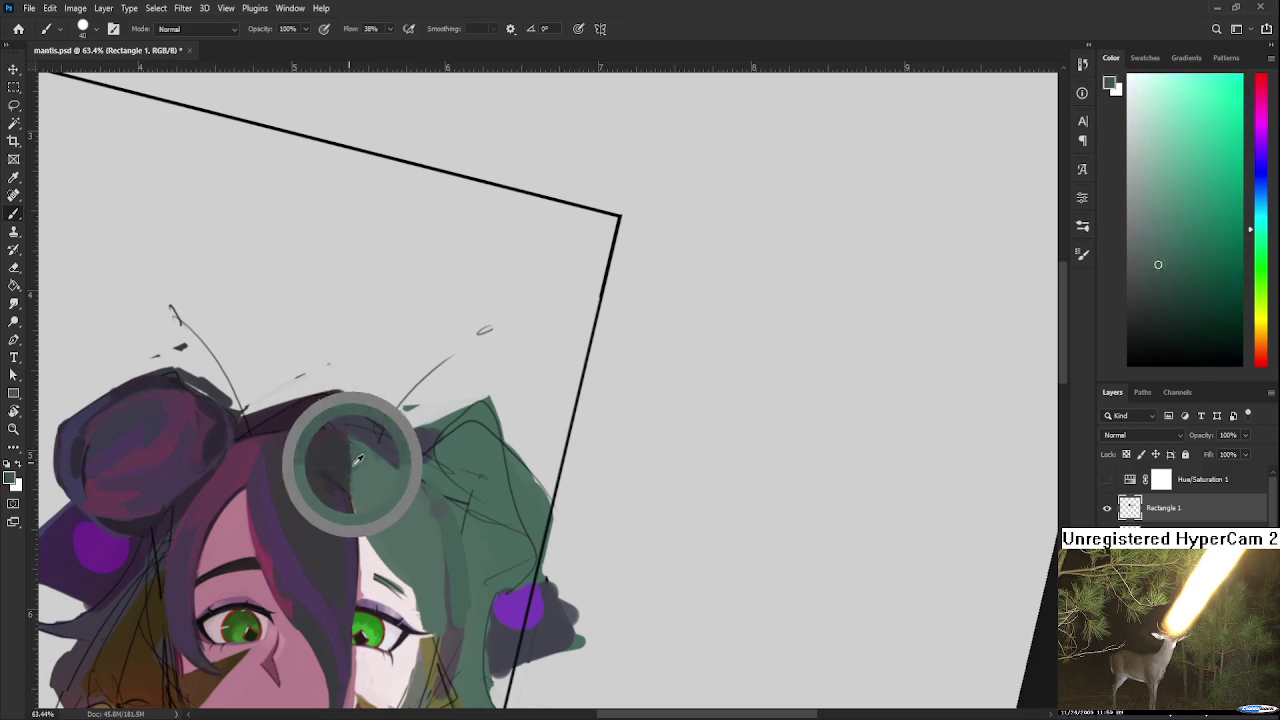
pyautogui.keyDown('alt'); pyautogui.click(329, 454); pyautogui.keyUp('alt')
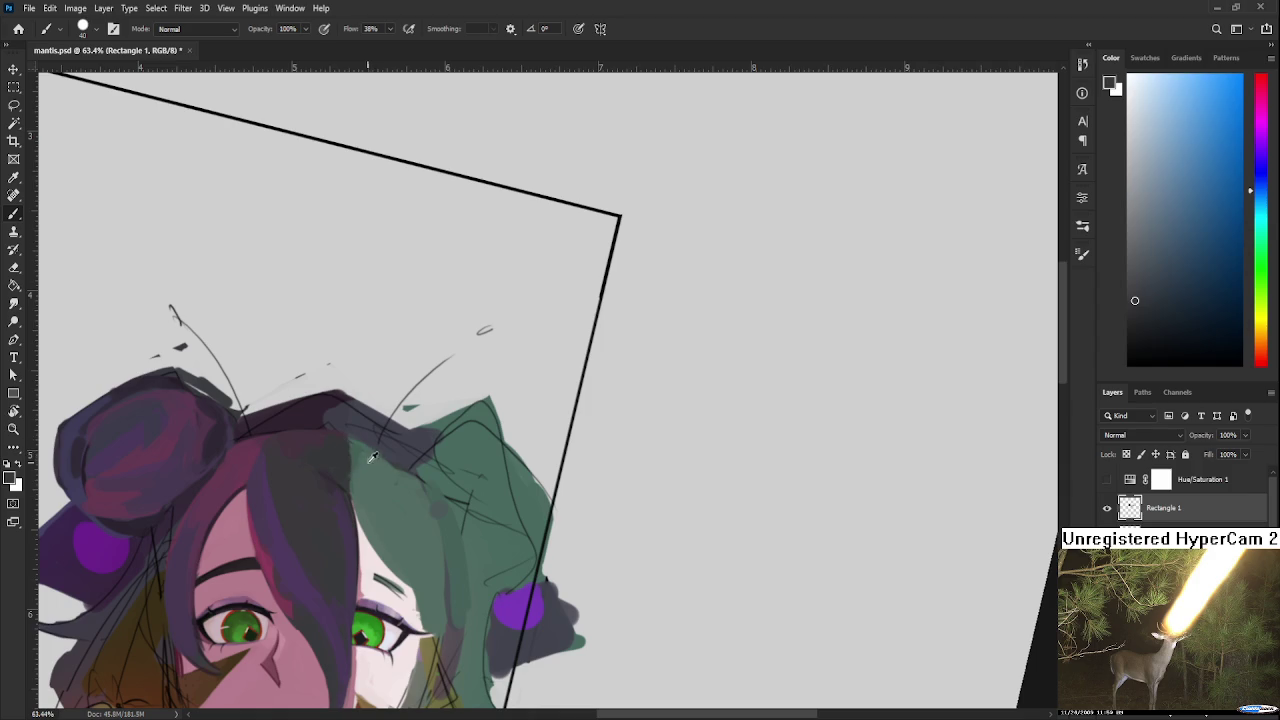
pyautogui.keyDown('alt'); pyautogui.click(361, 451); pyautogui.keyUp('alt')
pyautogui.keyDown('alt'); pyautogui.click(332, 452); pyautogui.keyUp('alt')
# Step: Draw a dark curved strand through the green hair, redrawing it until it looks right
pyautogui.press('[')
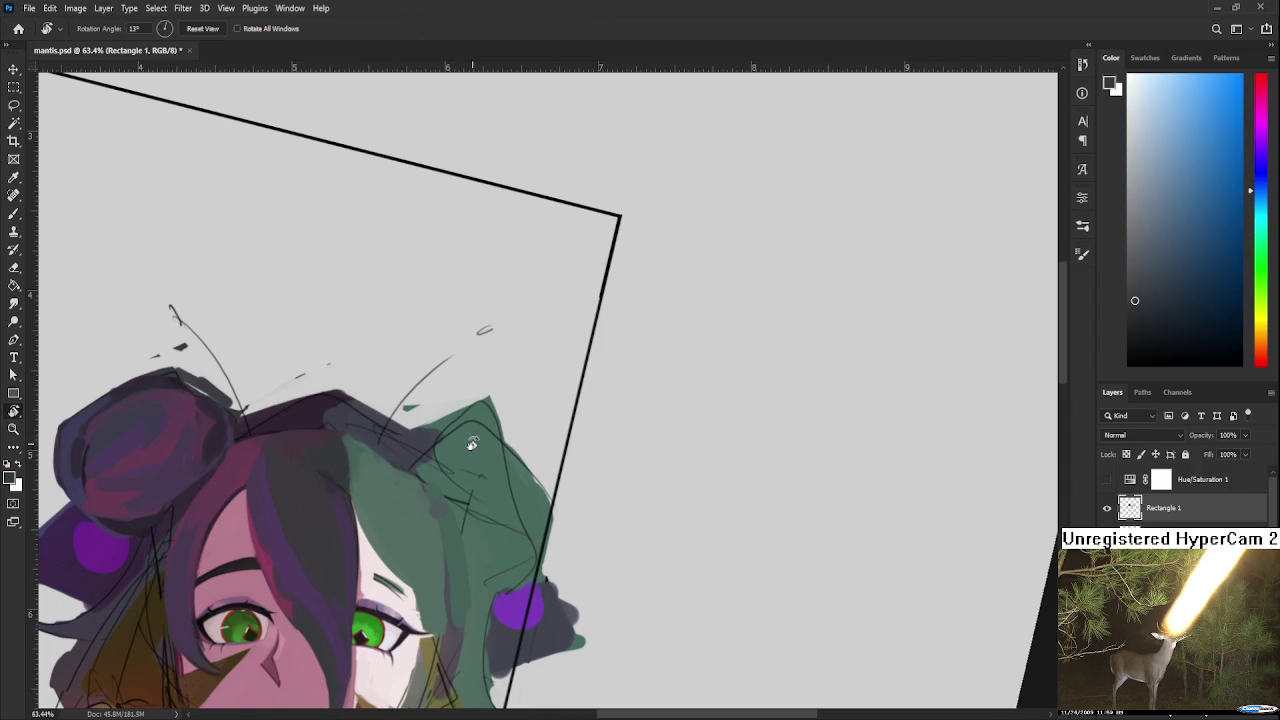
pyautogui.moveTo(378, 461); pyautogui.dragTo(340, 400)
pyautogui.press(']')
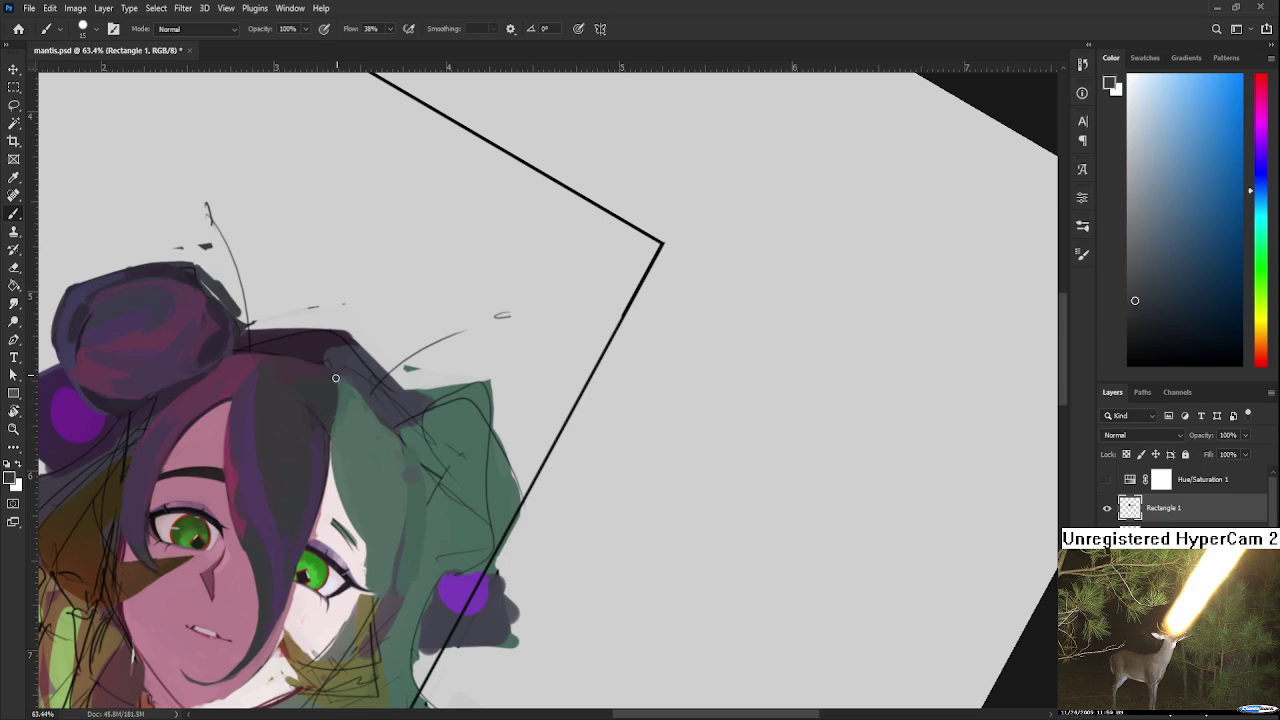
pyautogui.moveTo(403, 472); pyautogui.dragTo(391, 410)
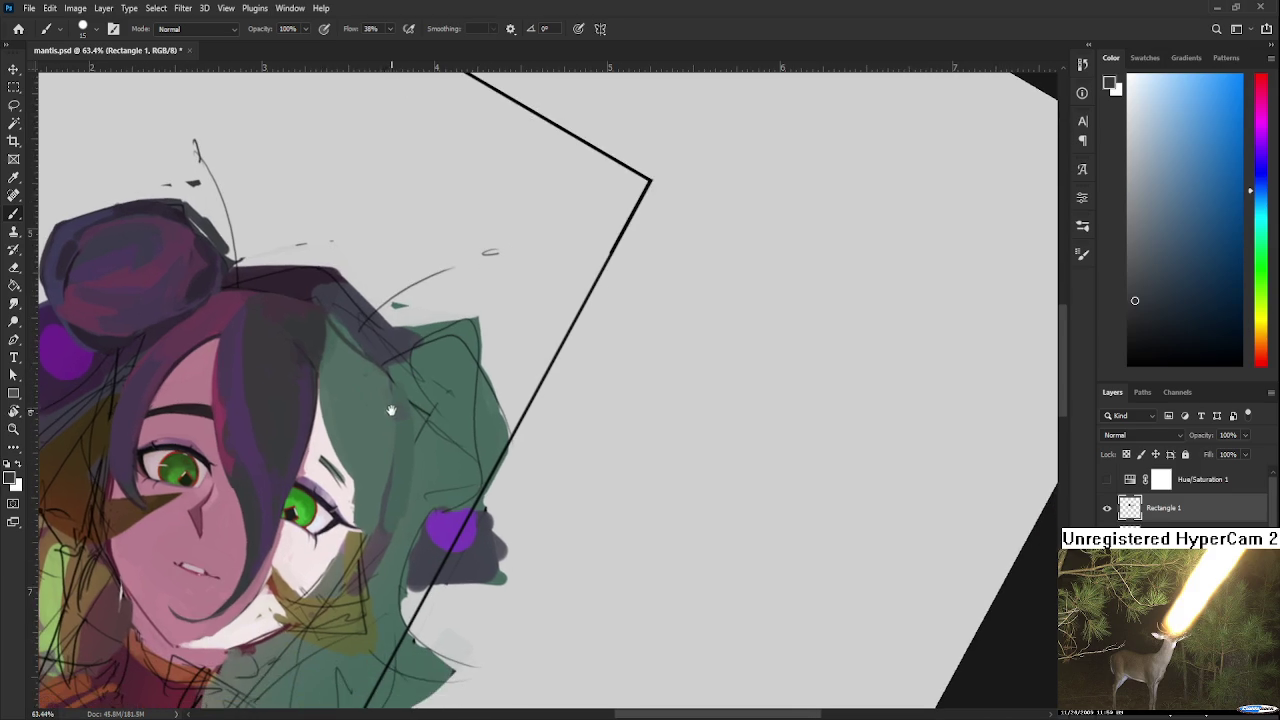
pyautogui.moveTo(380, 366); pyautogui.dragTo(372, 532)
pyautogui.hotkey('ctrl', 'z')
pyautogui.moveTo(380, 368); pyautogui.dragTo(372, 545)
pyautogui.hotkey('ctrl', 'z')
pyautogui.moveTo(380, 360); pyautogui.dragTo(372, 530)
# Step: Paint sampled hair green over the dark strip beside the face
pyautogui.press('r')
pyautogui.moveTo(371, 455)
pyautogui.mouseDown()
pyautogui.moveTo(560, 393)
pyautogui.moveTo(416, 495)
pyautogui.mouseUp()
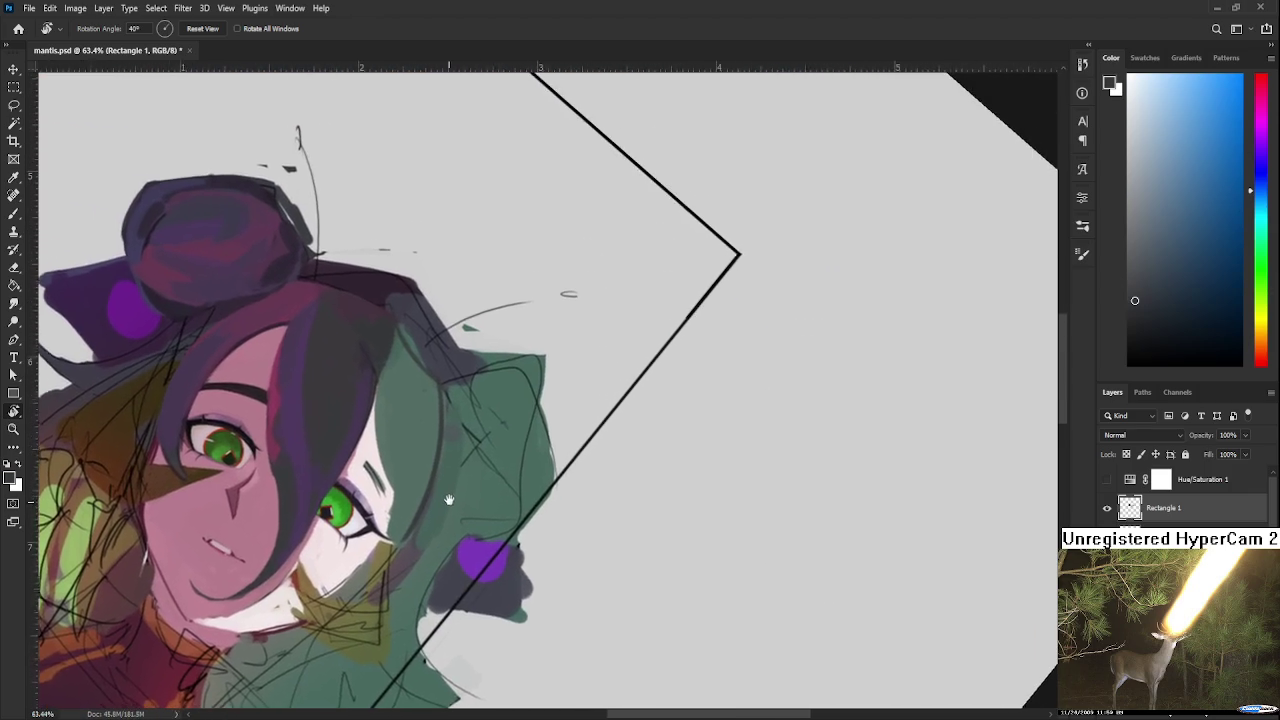
pyautogui.press('b')
pyautogui.keyDown('alt'); pyautogui.click(358, 436); pyautogui.keyUp('alt')
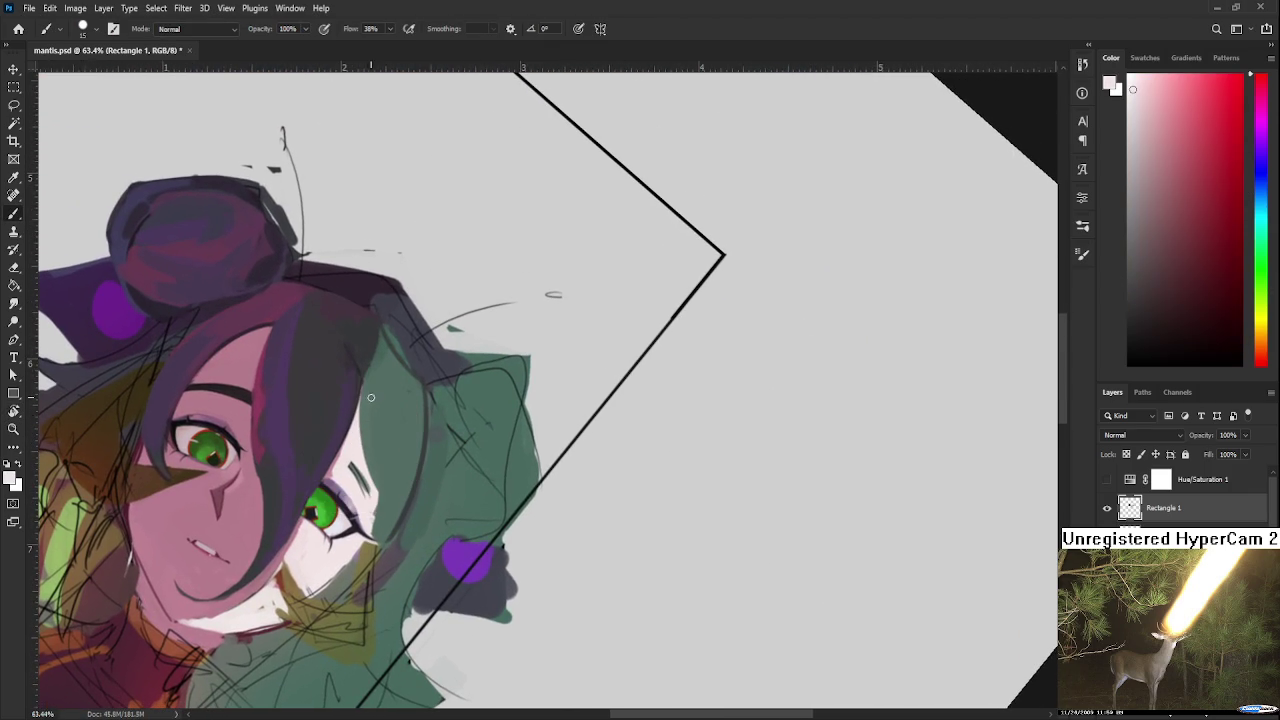
pyautogui.keyDown('alt'); pyautogui.click(374, 406); pyautogui.keyUp('alt')
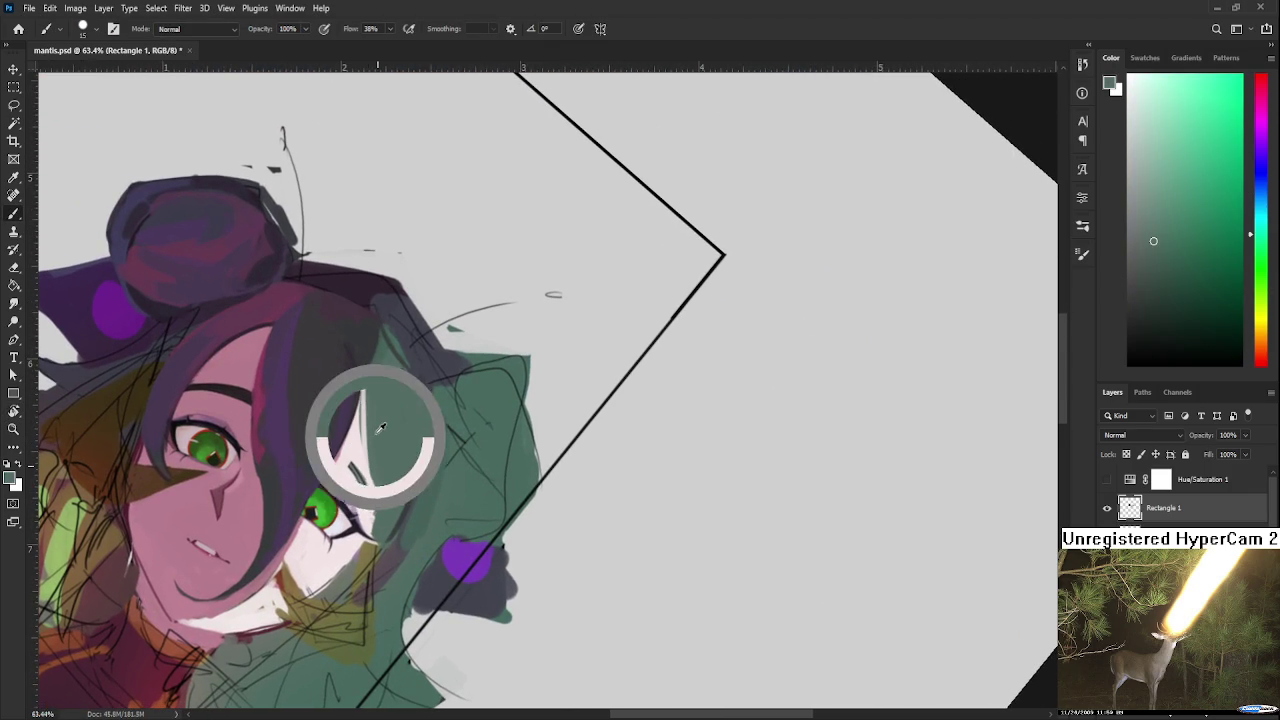
pyautogui.keyDown('alt'); pyautogui.click(378, 428); pyautogui.keyUp('alt')
pyautogui.moveTo(372, 386); pyautogui.dragTo(370, 515)
pyautogui.moveTo(366, 420); pyautogui.dragTo(369, 508)
pyautogui.keyDown('alt'); pyautogui.click(365, 430); pyautogui.keyUp('alt')
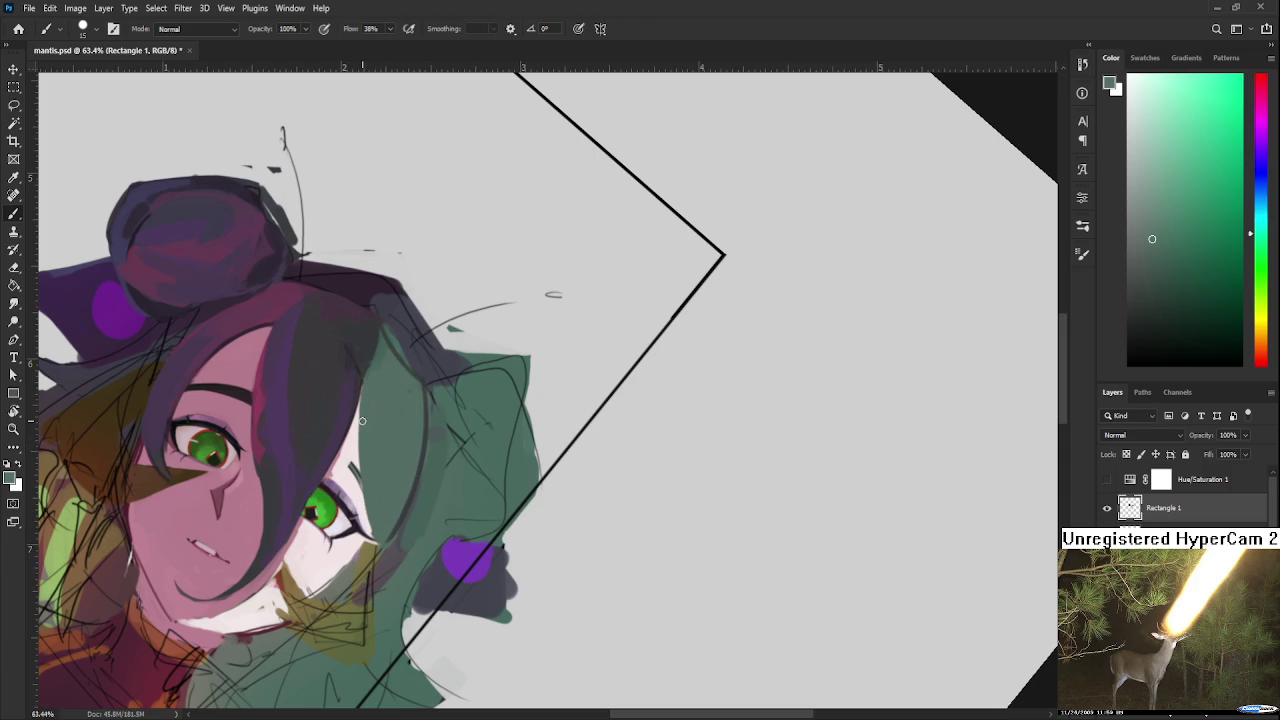
pyautogui.keyDown('alt'); pyautogui.click(400, 457); pyautogui.keyUp('alt')
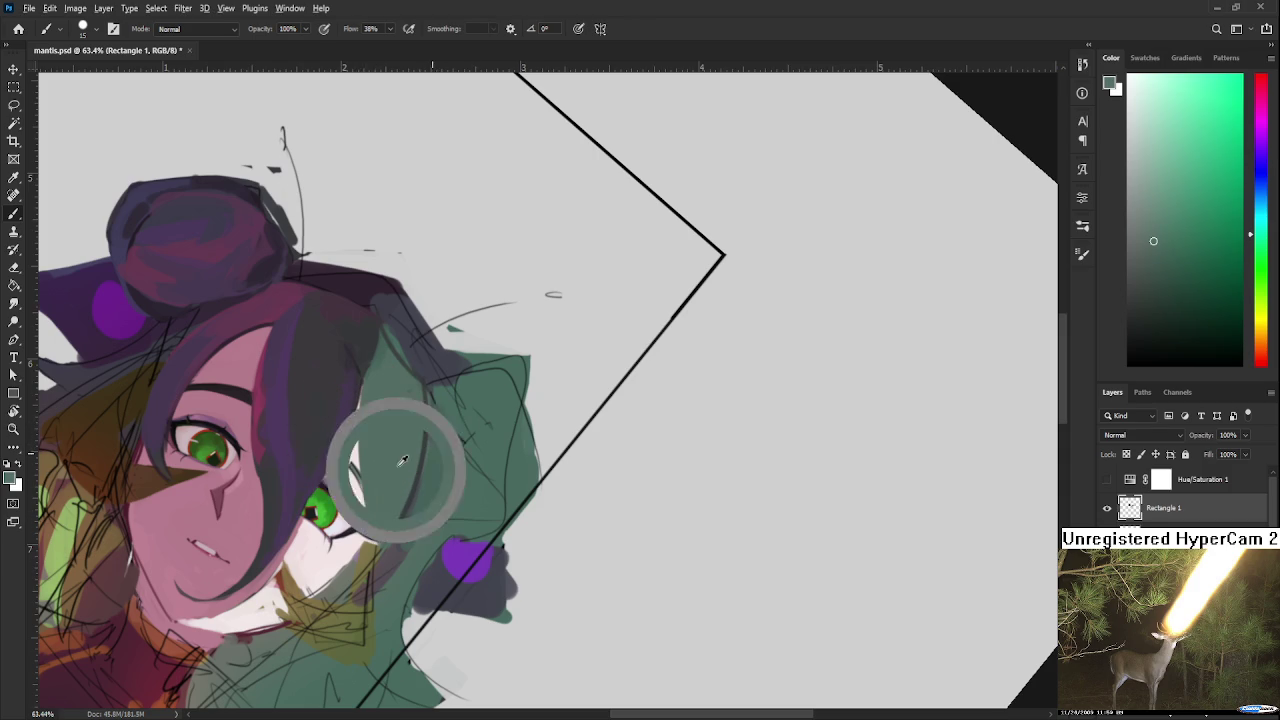
pyautogui.press('r')
pyautogui.press('Escape')
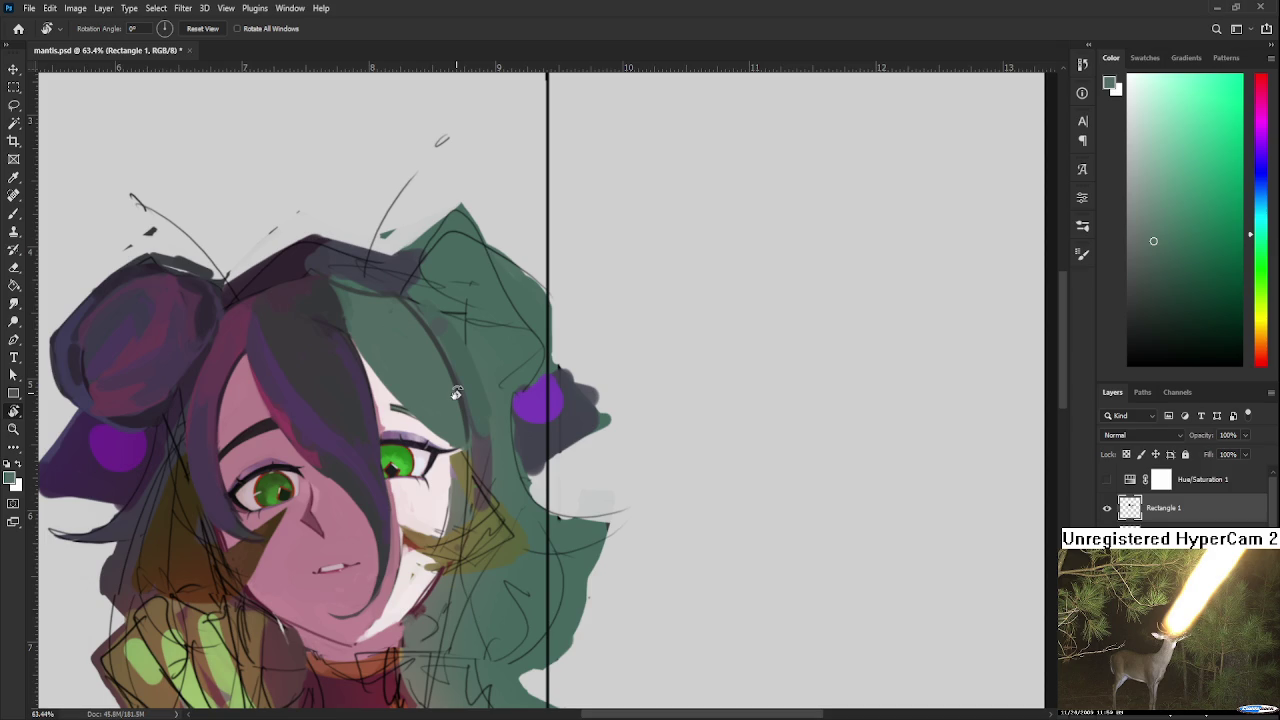
# Step: Re-tilt the view and sample the hair's dark purple-grey as the brush colour
pyautogui.moveTo(455, 393); pyautogui.dragTo(321, 440)
pyautogui.press('b')
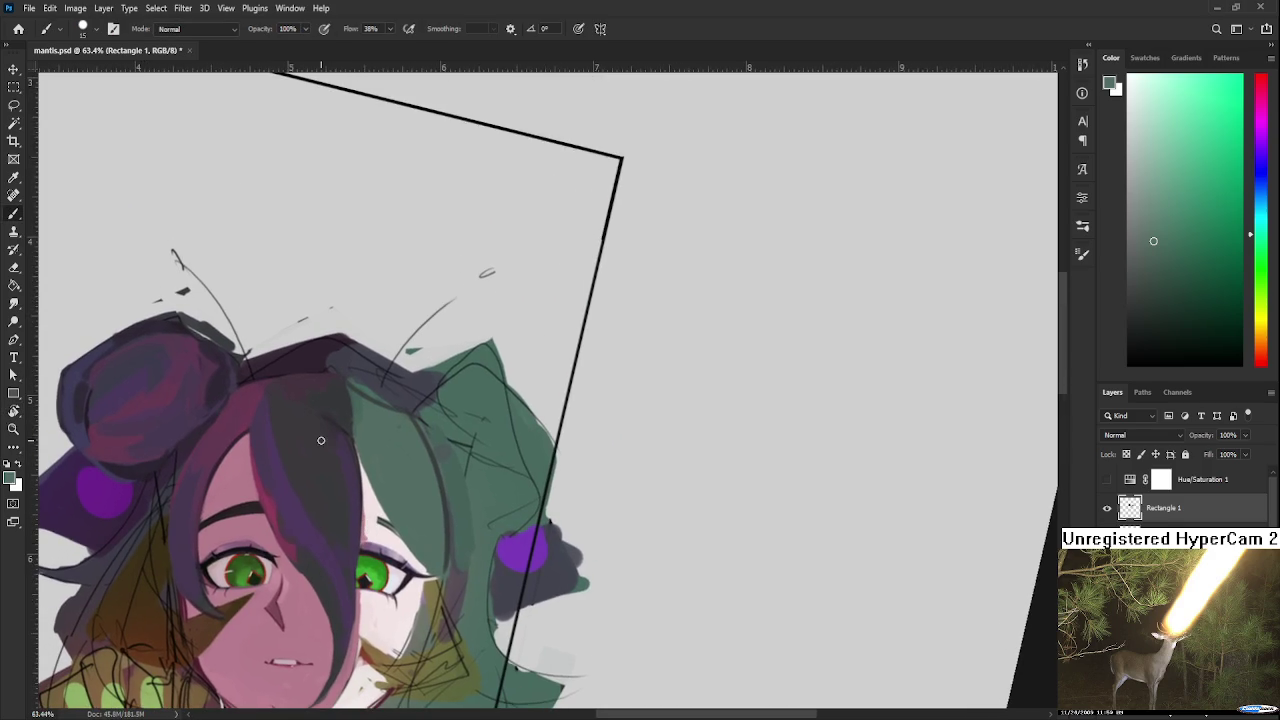
pyautogui.keyDown('alt'); pyautogui.click(326, 420); pyautogui.keyUp('alt')
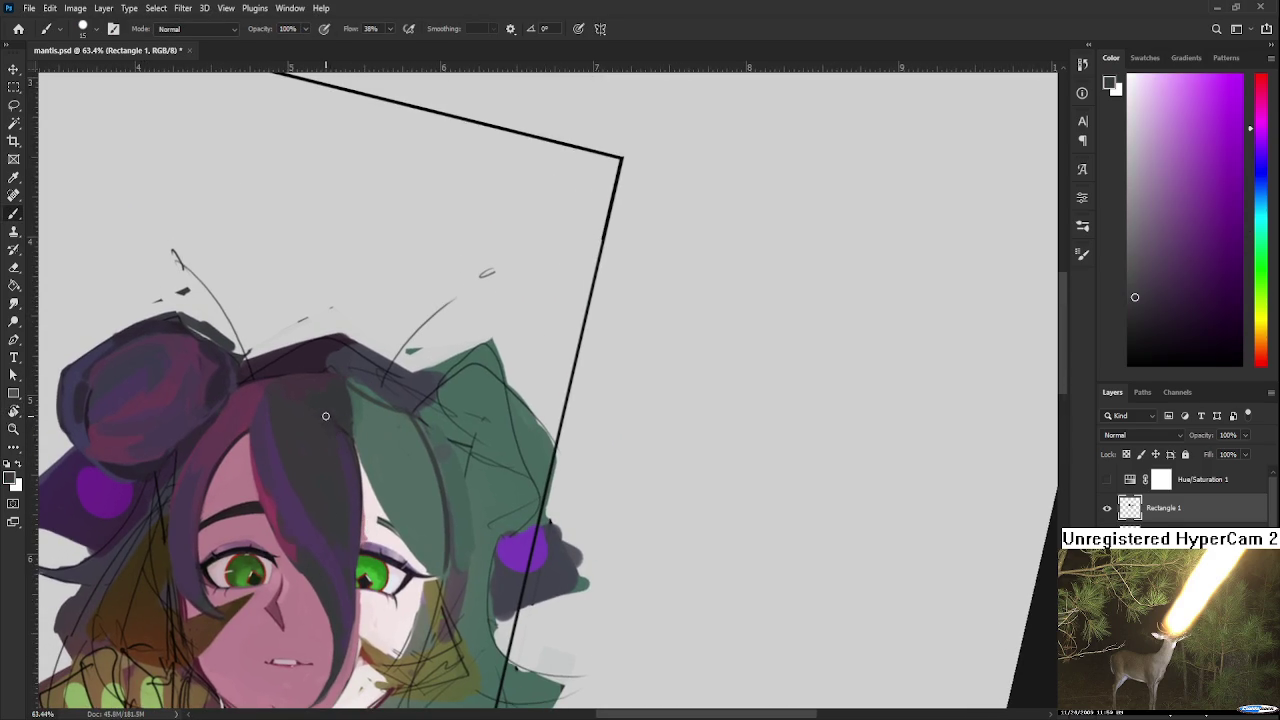
pyautogui.keyDown('alt'); pyautogui.click(351, 460); pyautogui.keyUp('alt')
pyautogui.keyDown('alt'); pyautogui.click(336, 414); pyautogui.keyUp('alt')
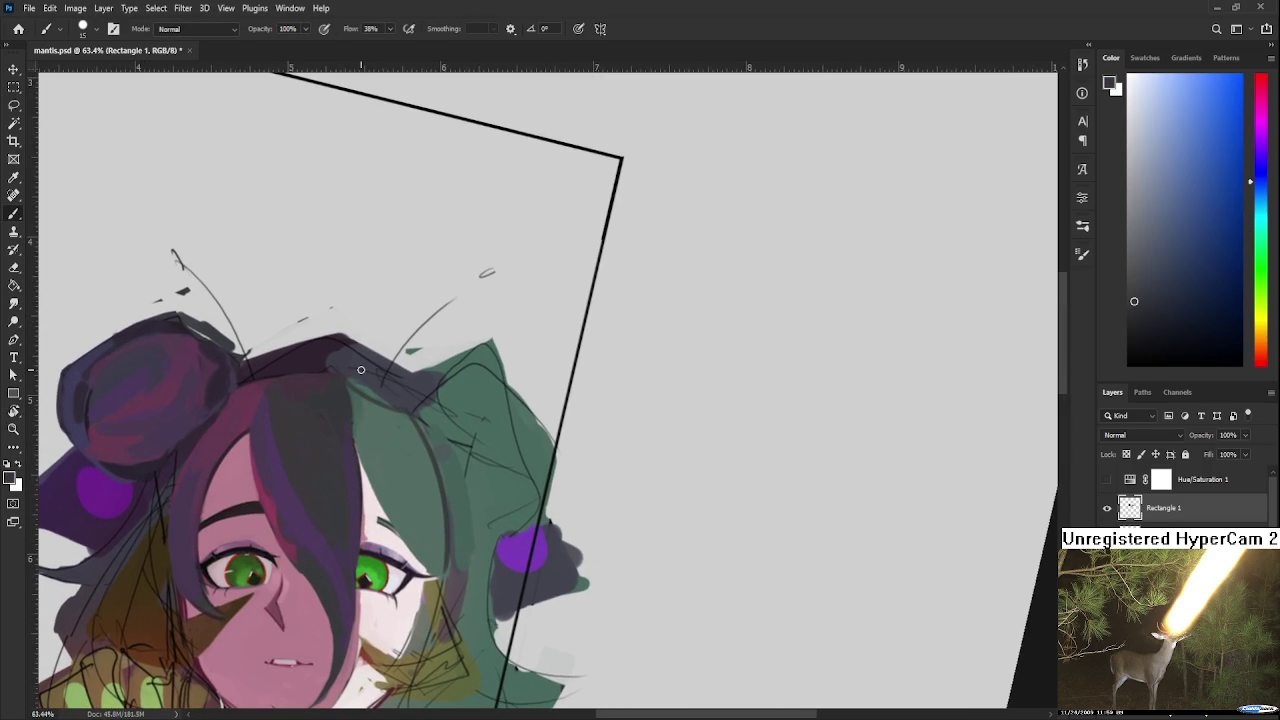
pyautogui.scroll(-3, 396, 384)
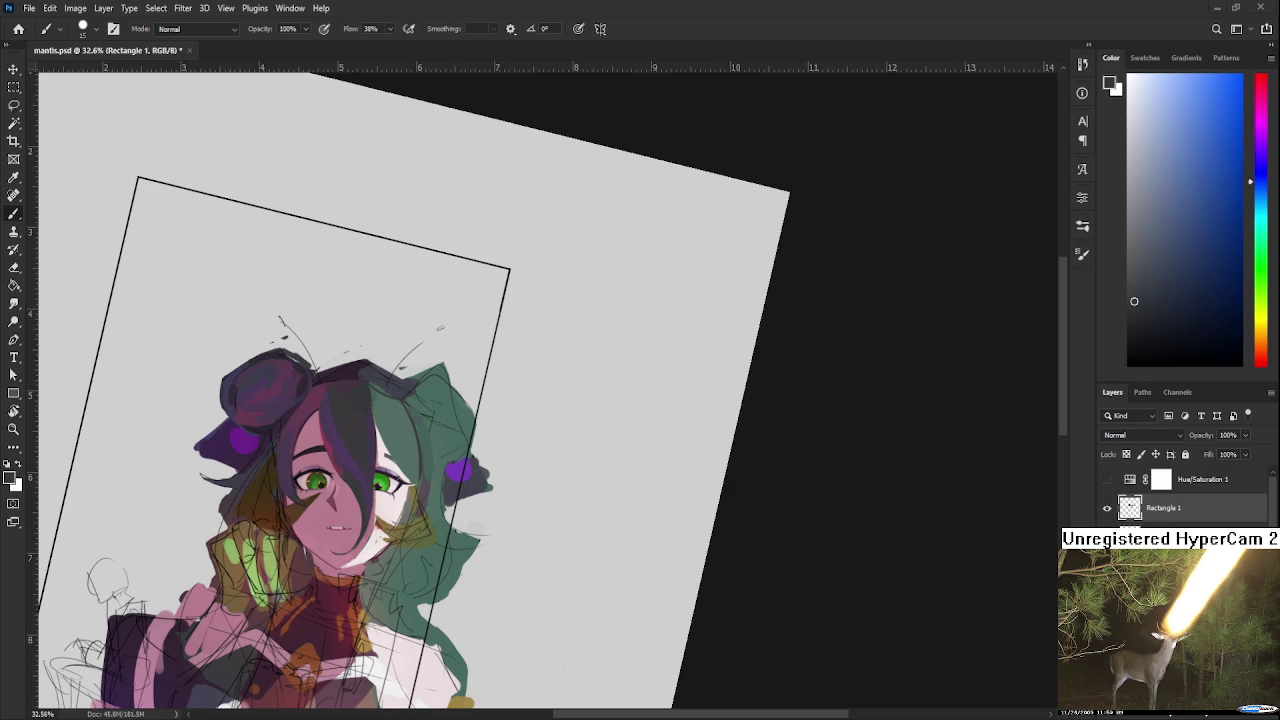
pyautogui.hotkey('ctrl', 'v')
# Step: Scale the pasted Concord image to about half size and nudge it into place
pyautogui.scroll(-3, 908, 177)
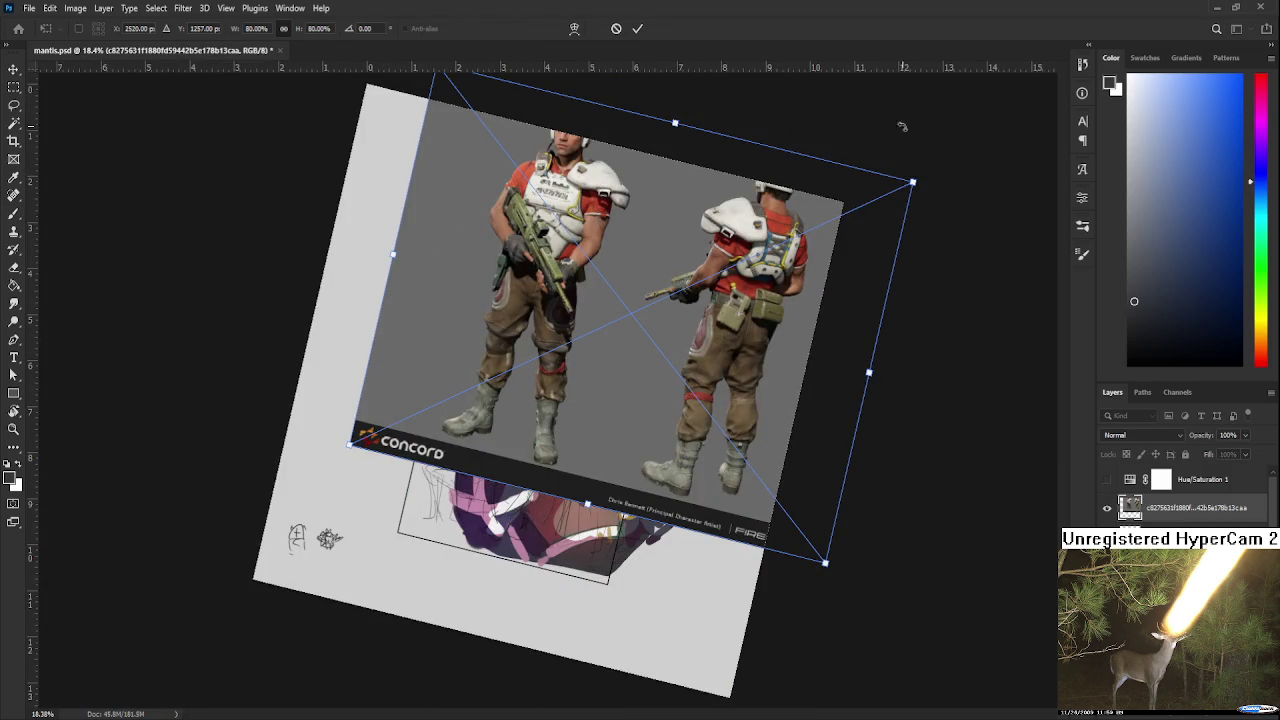
pyautogui.moveTo(915, 190); pyautogui.dragTo(720, 274)
pyautogui.moveTo(625, 388); pyautogui.dragTo(647, 398)
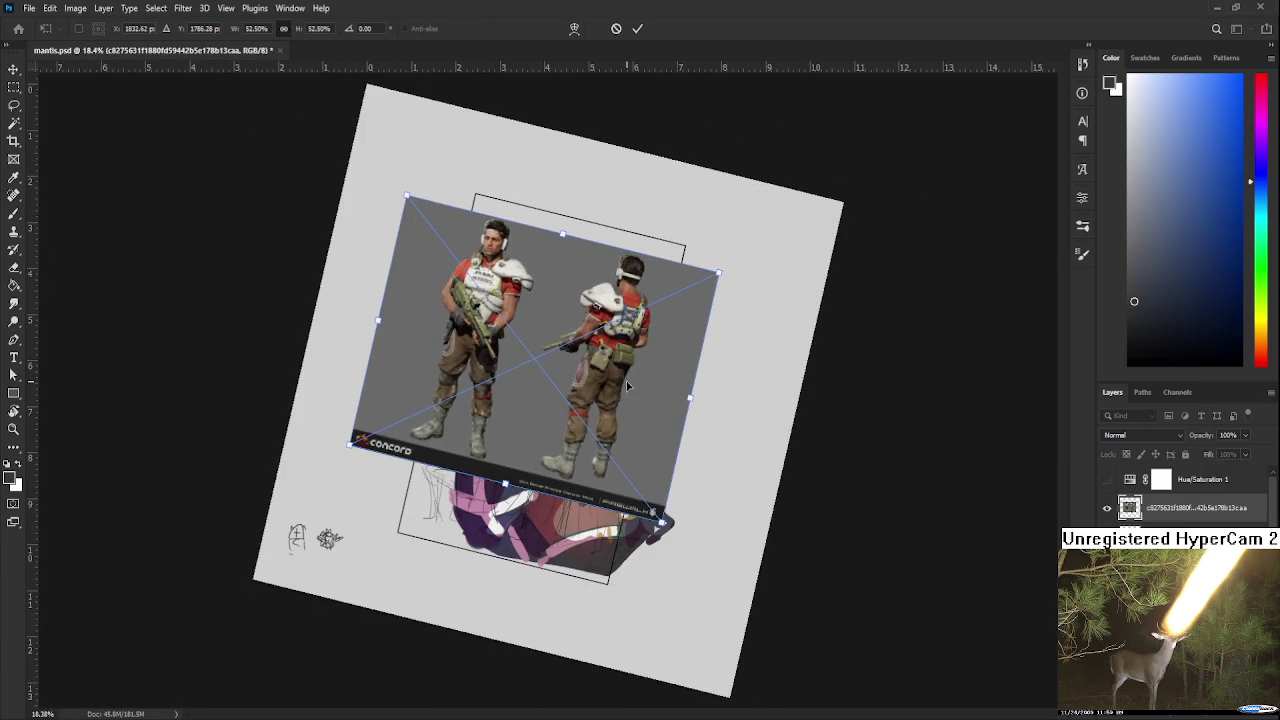
pyautogui.press('Return')
# Step: Tilt, zoom and pan to study the Concord figures, then delete the reference
pyautogui.scroll(3, 647, 398)
pyautogui.press('r')
pyautogui.moveTo(506, 434)
pyautogui.mouseDown()
pyautogui.moveTo(608, 491)
pyautogui.moveTo(594, 506)
pyautogui.mouseUp()
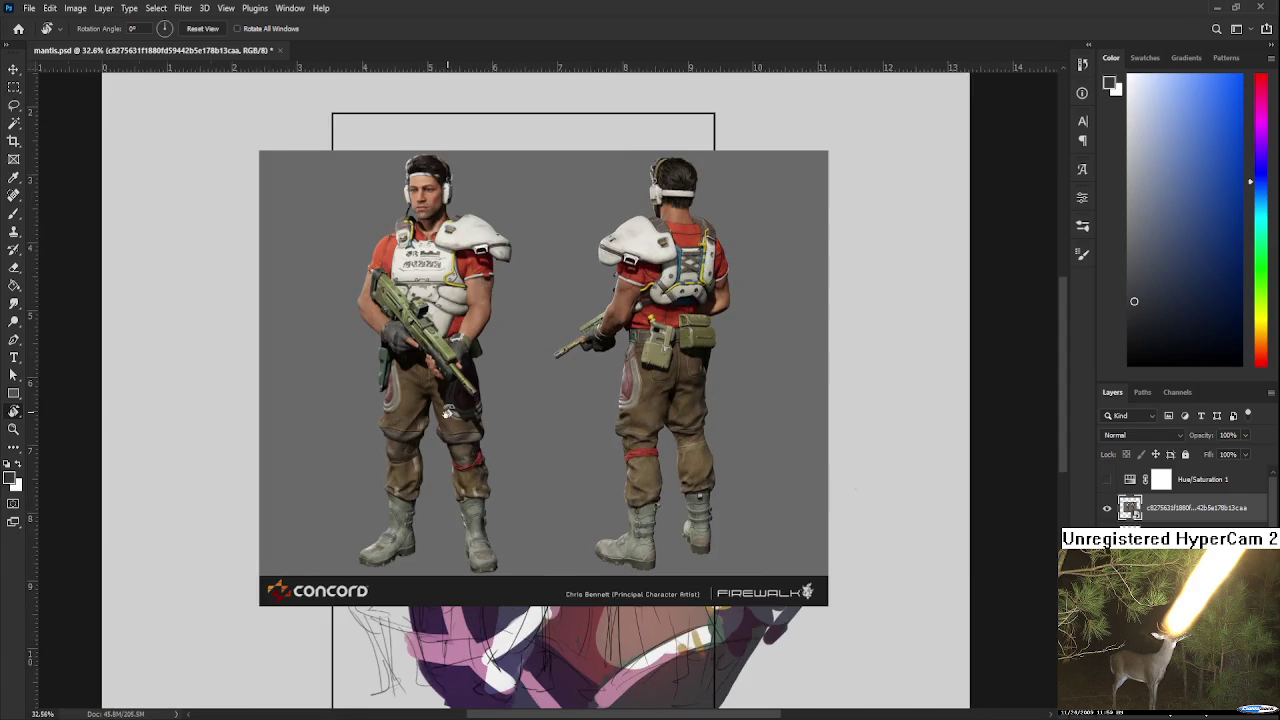
pyautogui.scroll(2, 441, 404)
pyautogui.moveTo(441, 404)
pyautogui.mouseDown()
pyautogui.moveTo(484, 413)
pyautogui.moveTo(499, 383)
pyautogui.mouseUp()
pyautogui.scroll(1, 458, 406)
pyautogui.scroll(-1, 484, 413)
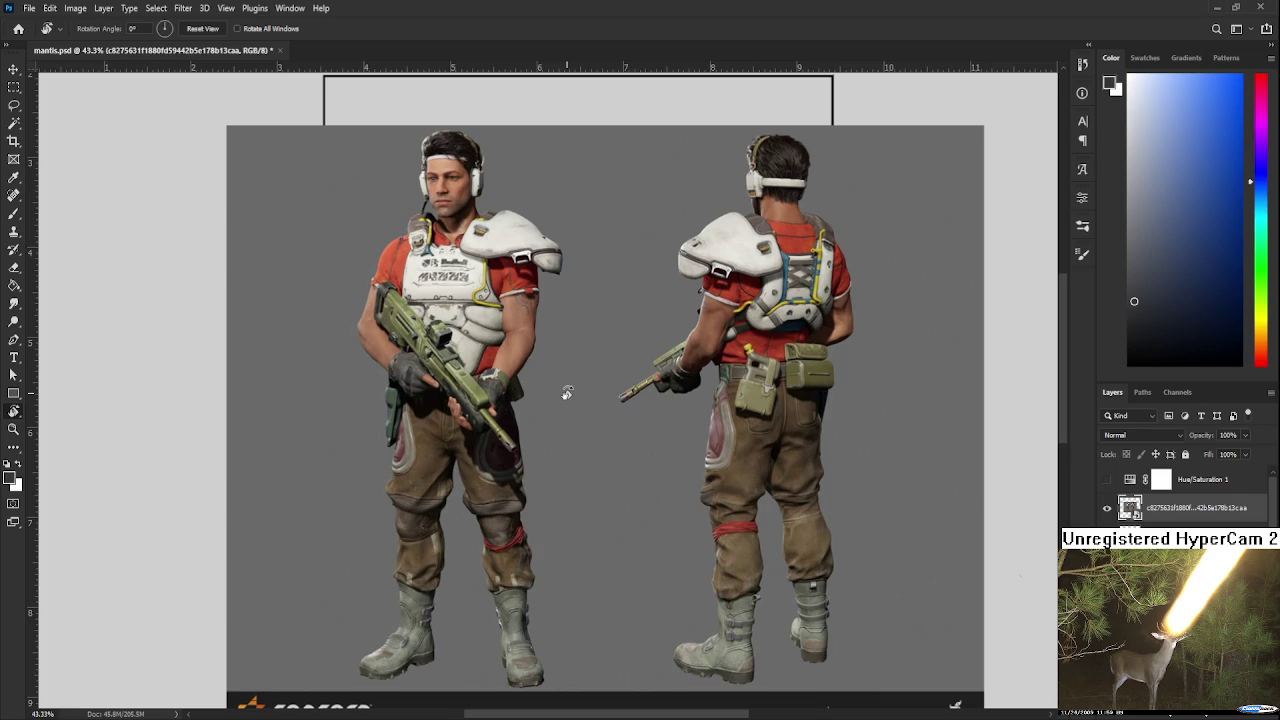
pyautogui.scroll(-3, 567, 393)
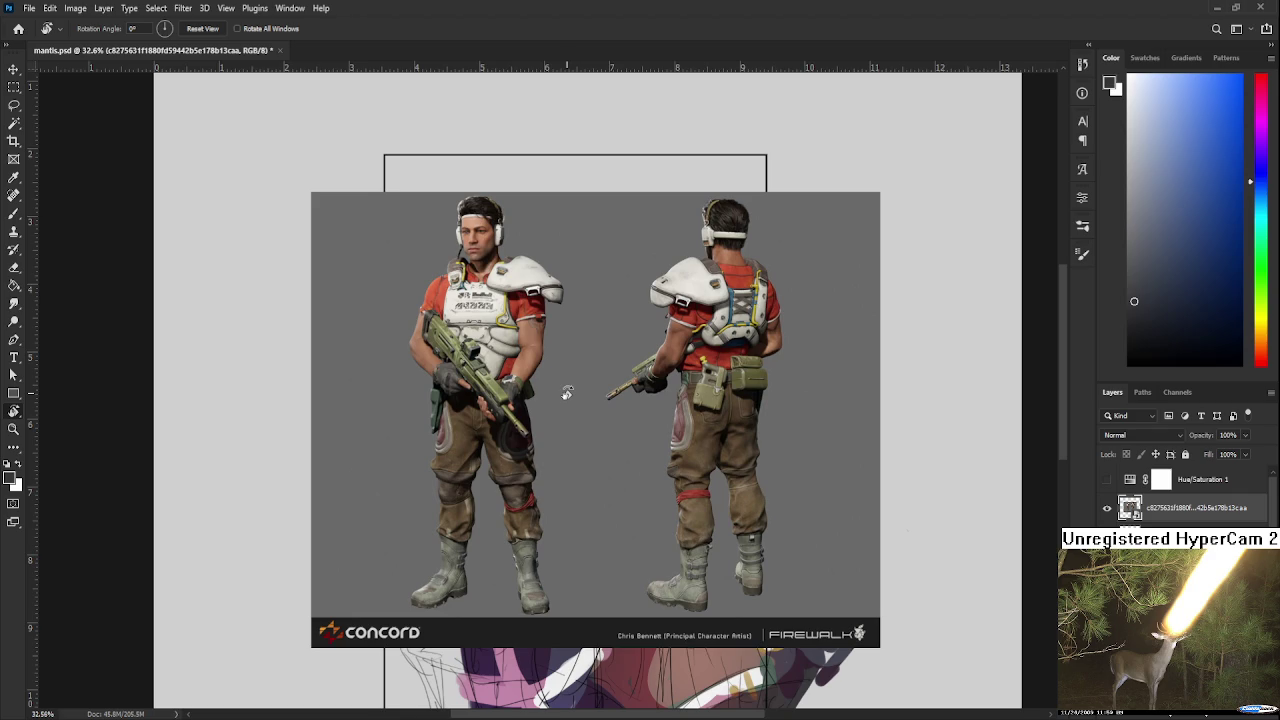
pyautogui.scroll(2, 567, 393)
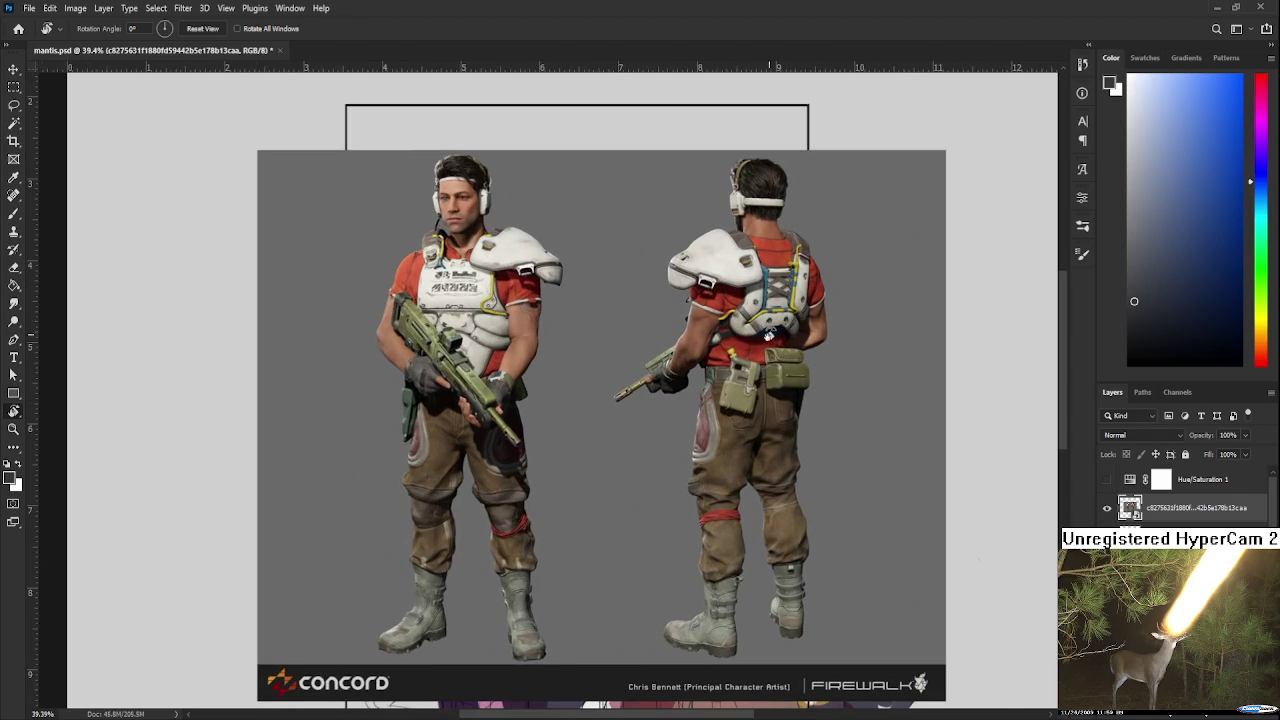
pyautogui.scroll(1, 538, 408)
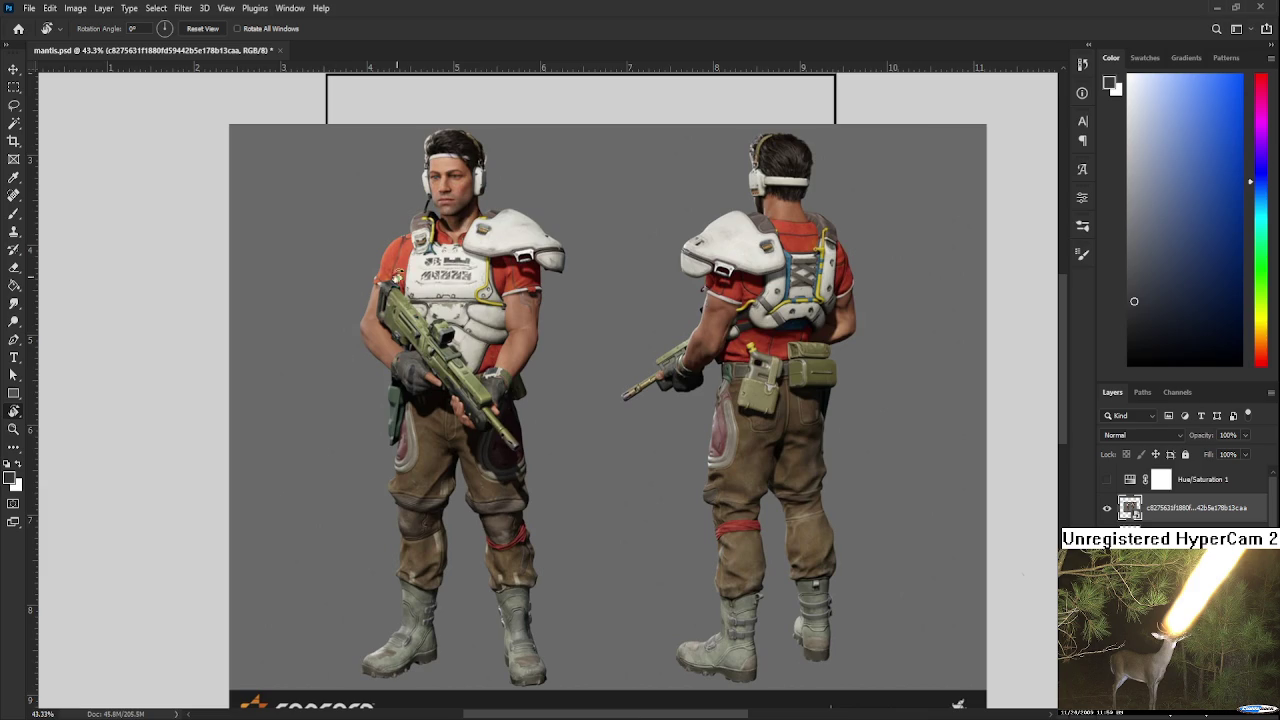
pyautogui.scroll(3, 683, 258)
pyautogui.scroll(-3, 683, 258)
pyautogui.scroll(-1, 683, 258)
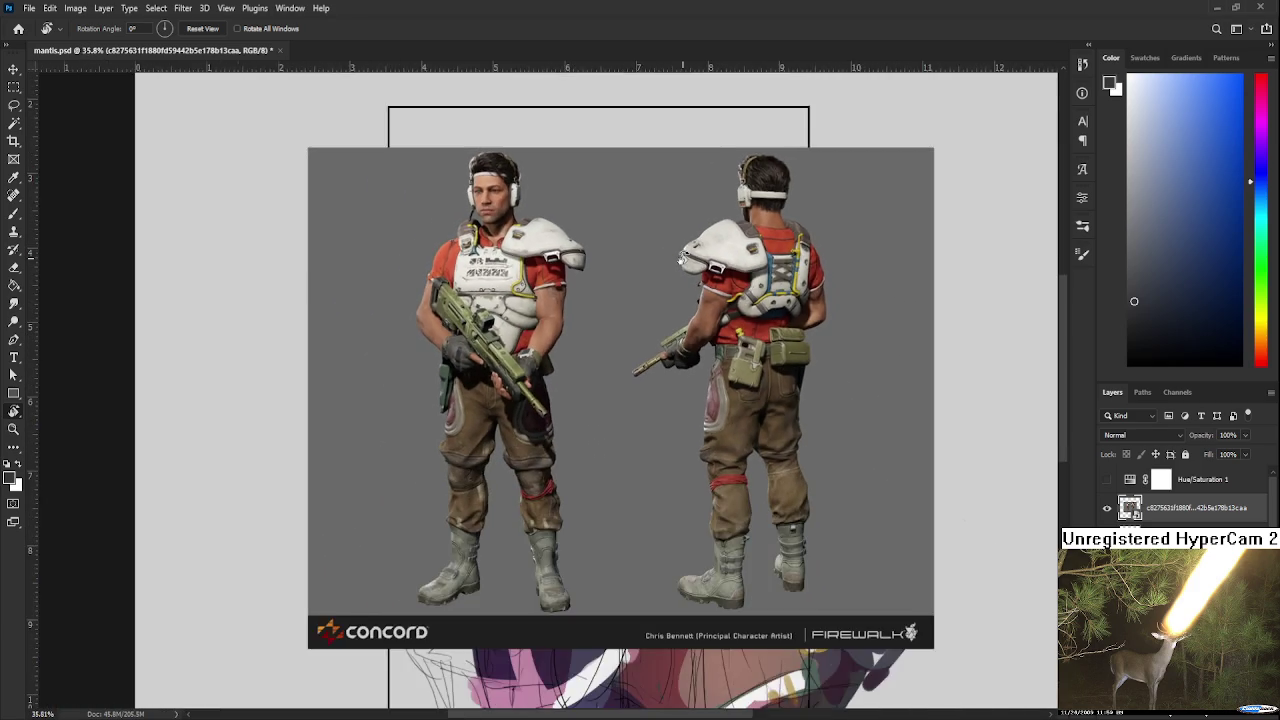
pyautogui.scroll(1, 683, 258)
pyautogui.scroll(-1, 452, 601)
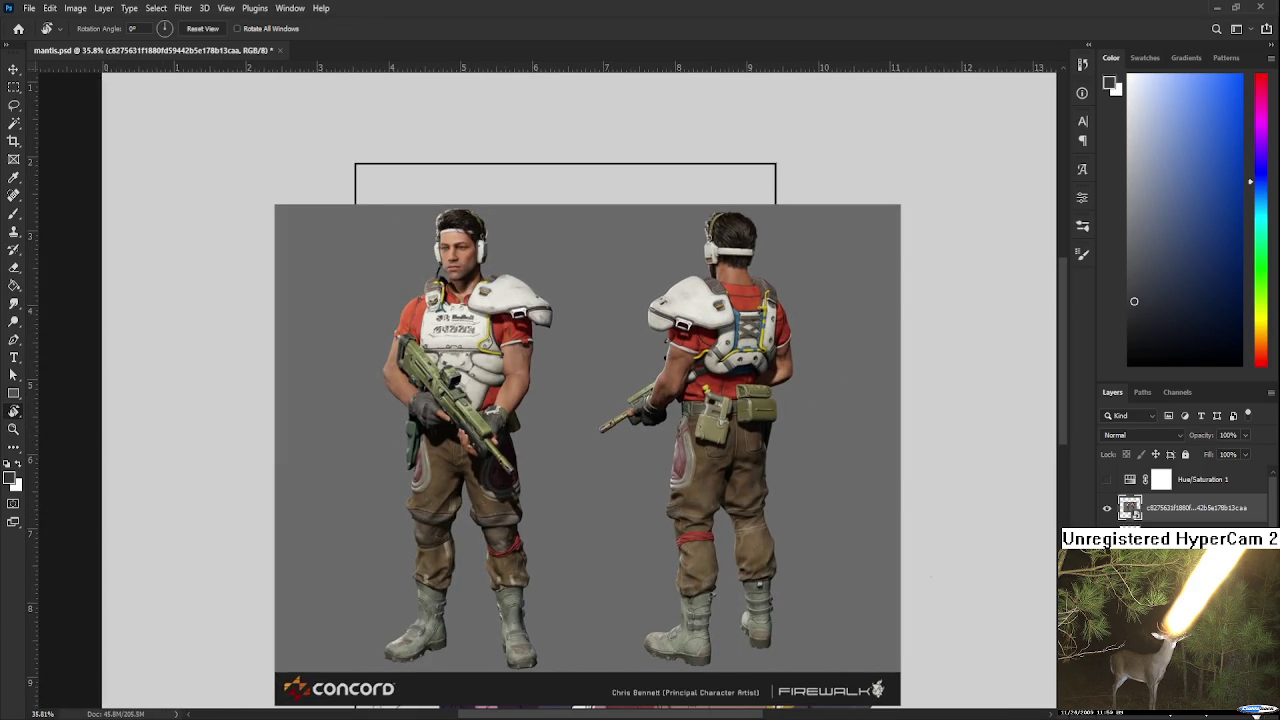
pyautogui.press('Delete')
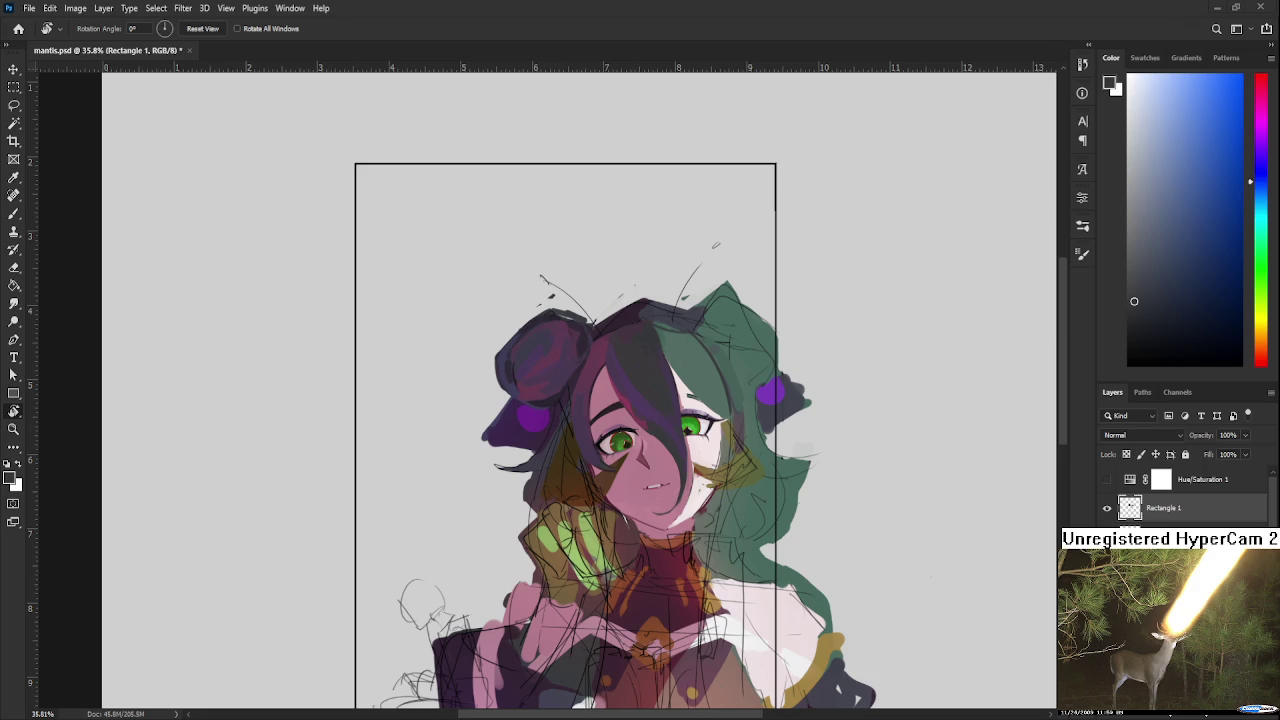
# Step: Shrink the red-planet landscape to about 40% and place the soldier sheet below it
pyautogui.moveTo(620, 540); pyautogui.dragTo(583, 482)
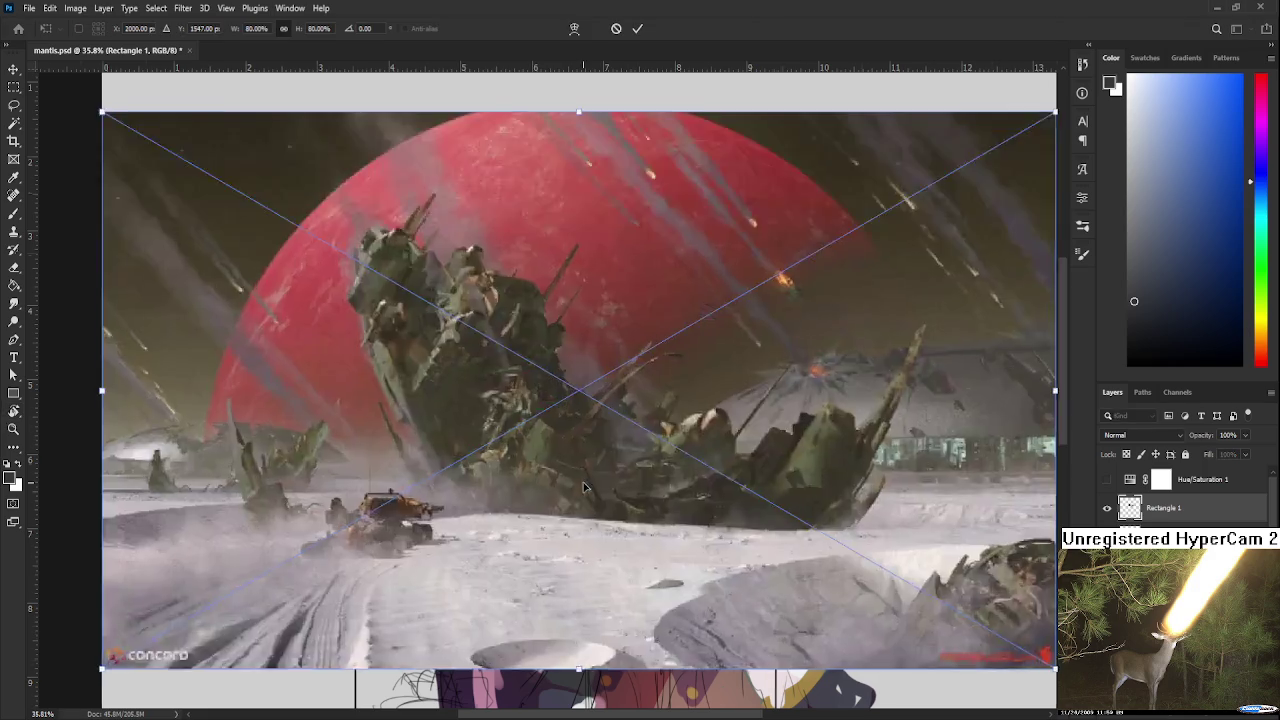
pyautogui.scroll(-3, 583, 482)
pyautogui.moveTo(814, 481)
pyautogui.mouseDown()
pyautogui.moveTo(566, 290)
pyautogui.moveTo(606, 350)
pyautogui.moveTo(540, 257)
pyautogui.mouseUp()
pyautogui.moveTo(280, 164); pyautogui.dragTo(551, 400)
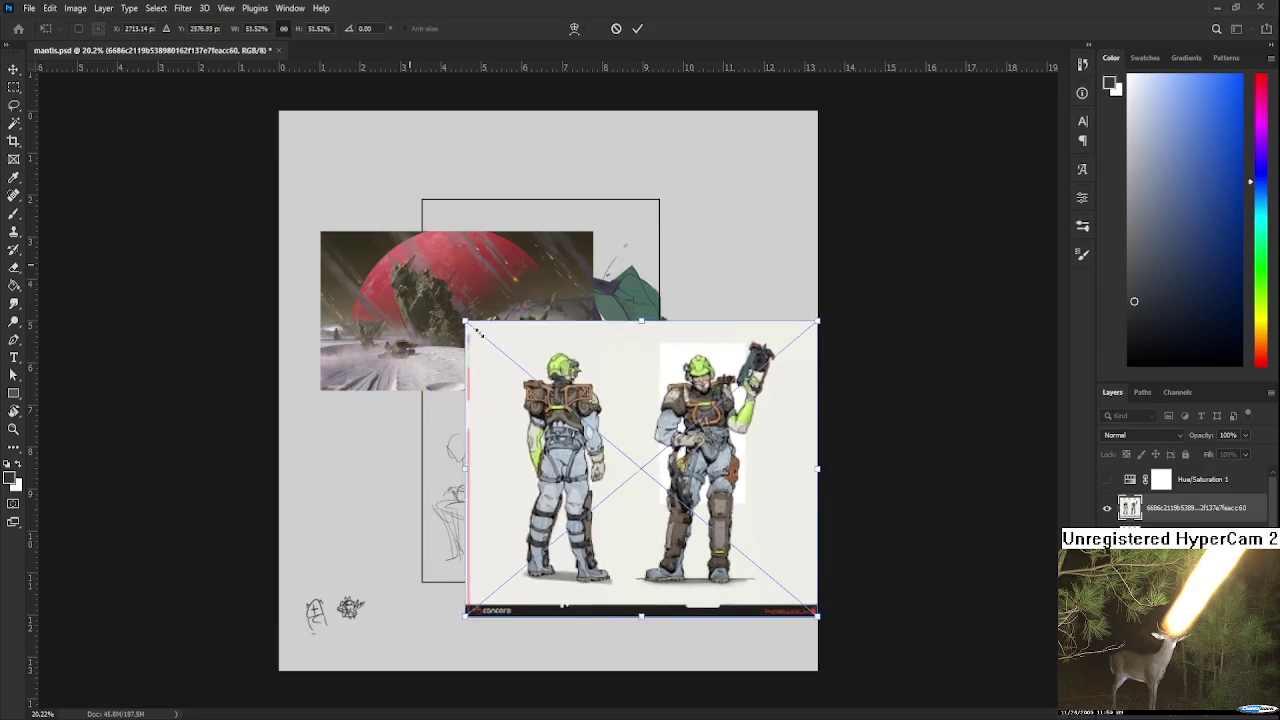
pyautogui.moveTo(660, 490)
pyautogui.mouseDown()
pyautogui.moveTo(389, 499)
pyautogui.moveTo(418, 490)
pyautogui.mouseUp()
pyautogui.press('Return')
# Step: Scale the soldier reference down further and tuck it under the planet scene
pyautogui.scroll(2, 416, 485)
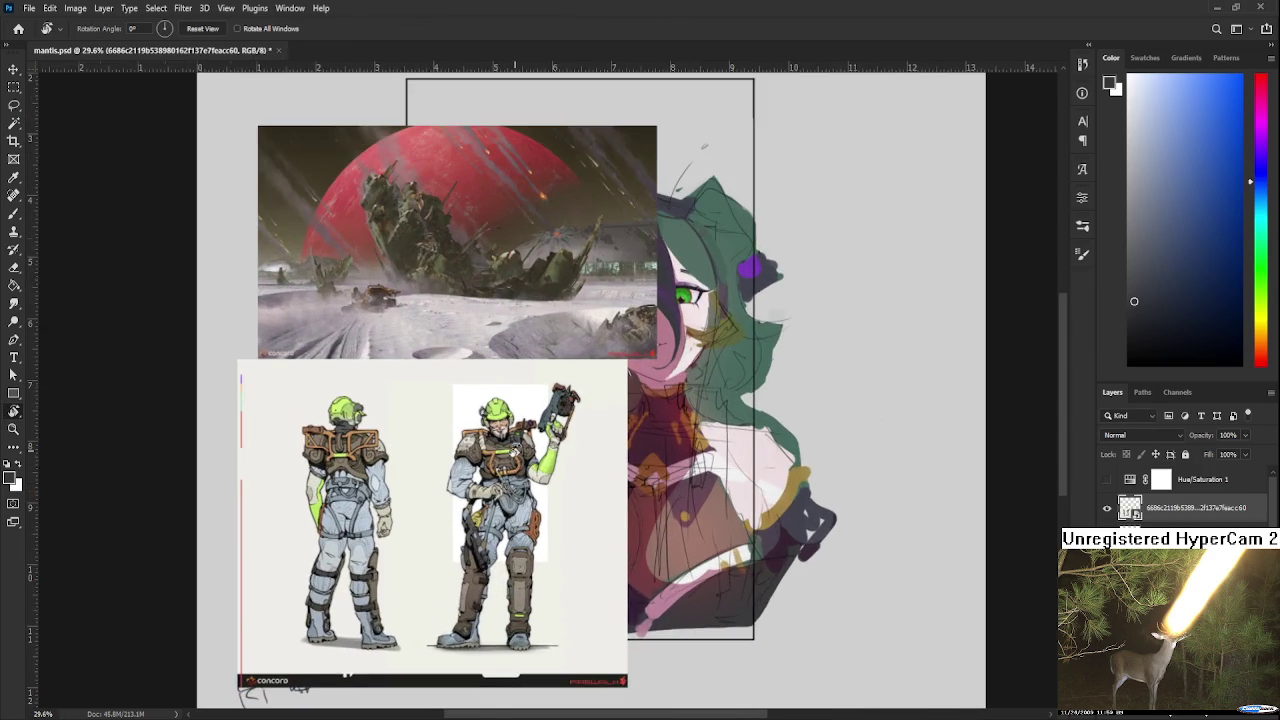
pyautogui.scroll(1, 400, 450)
pyautogui.scroll(2, 385, 421)
pyautogui.scroll(-2, 386, 423)
pyautogui.scroll(2, 390, 430)
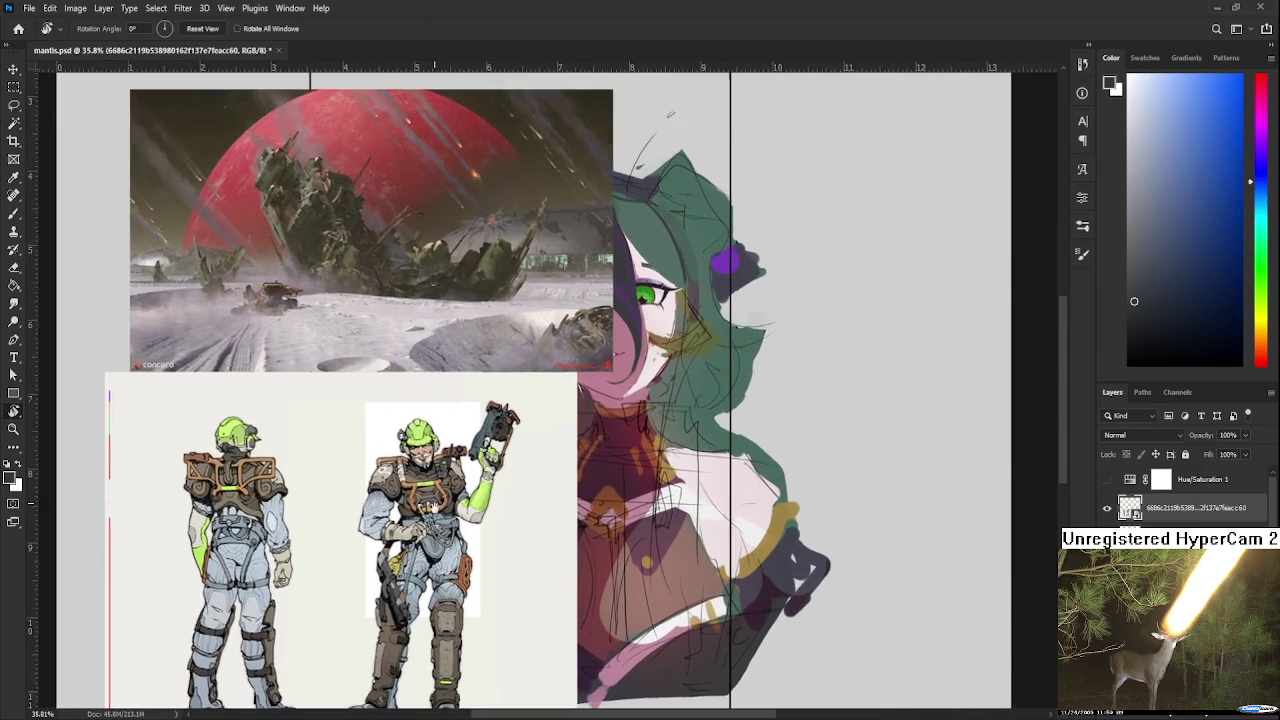
pyautogui.scroll(-1, 432, 510)
pyautogui.scroll(-1, 432, 510)
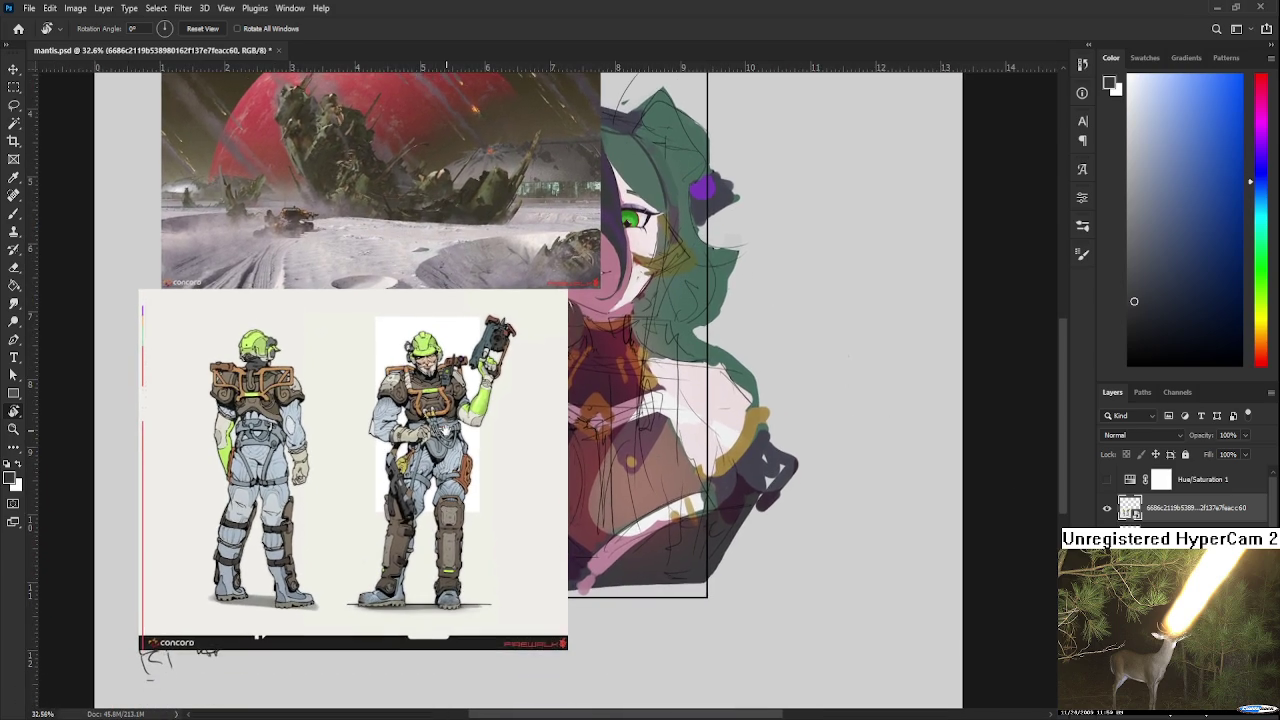
pyautogui.scroll(-1, 437, 438)
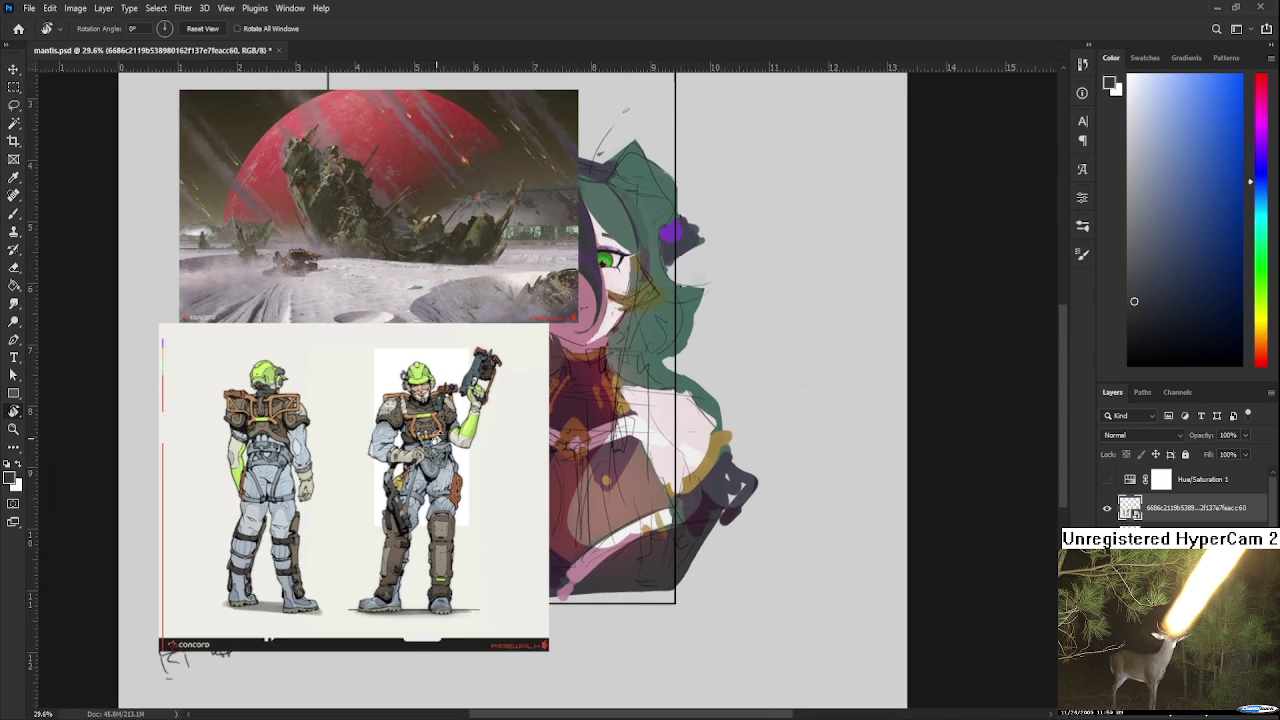
pyautogui.scroll(-1, 455, 384)
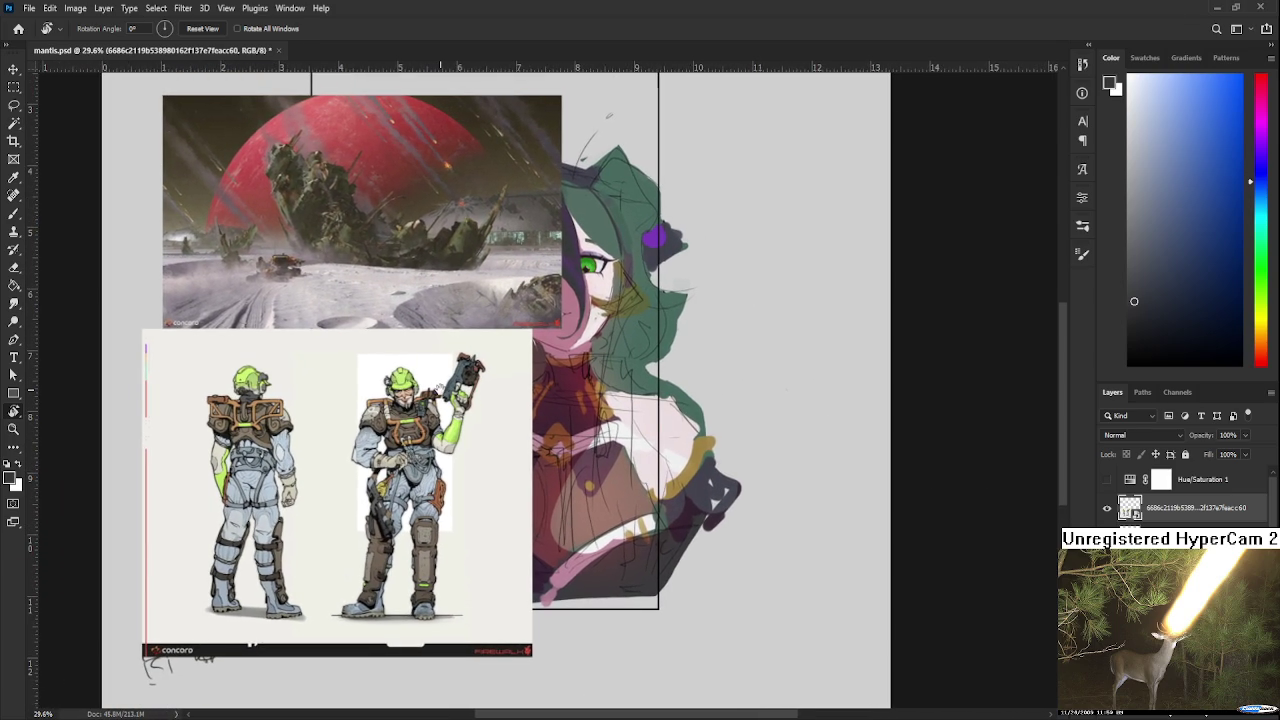
pyautogui.hotkey('ctrl', 't')
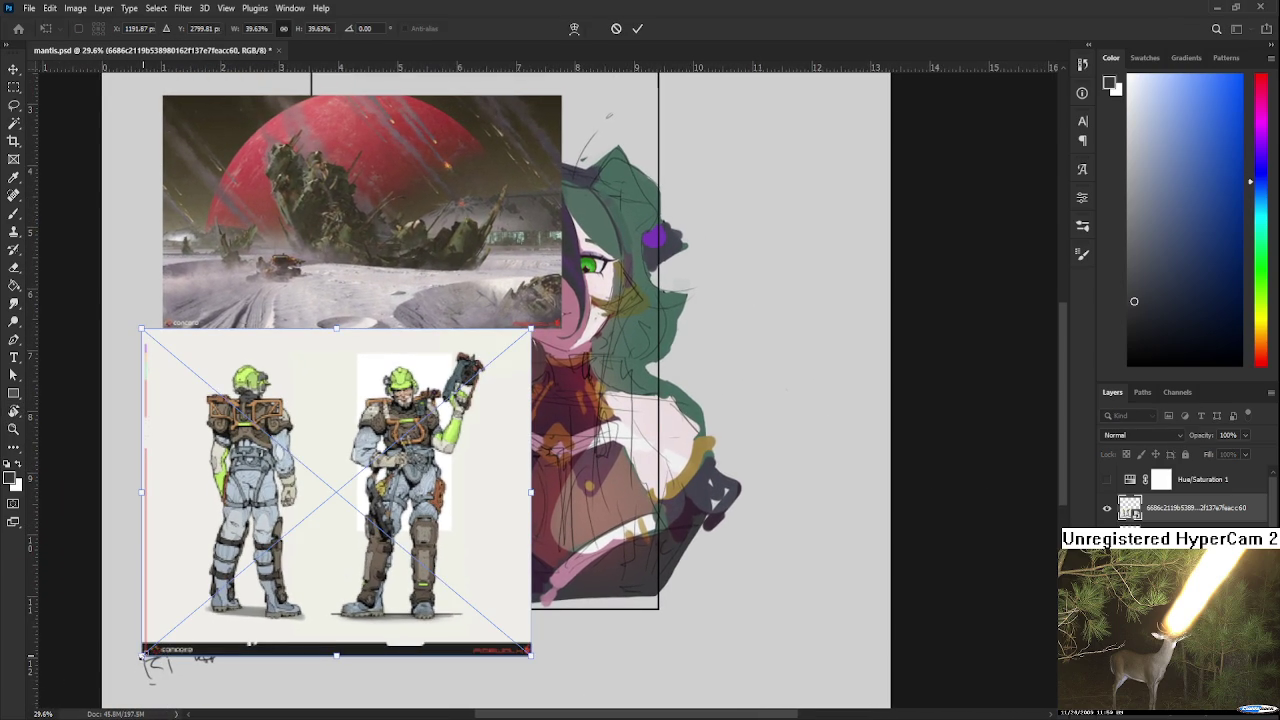
pyautogui.moveTo(142, 652); pyautogui.dragTo(231, 578)
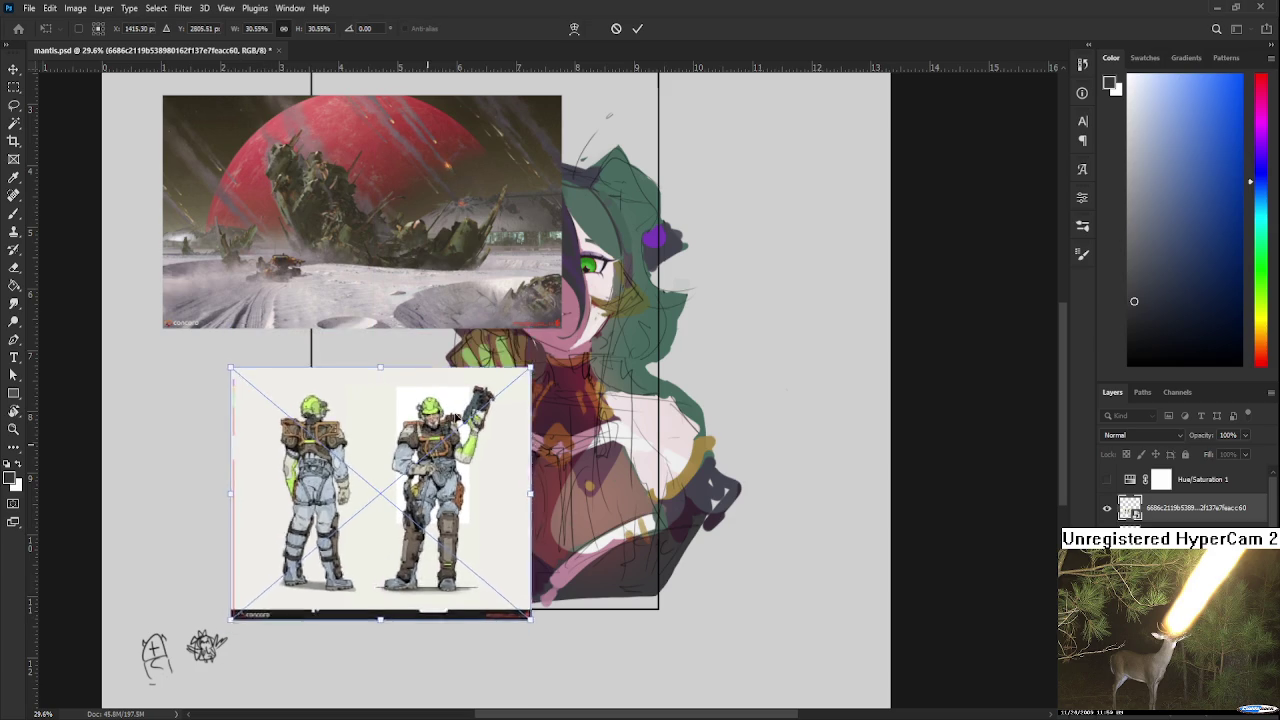
pyautogui.moveTo(430, 410); pyautogui.dragTo(461, 410)
pyautogui.press('r')
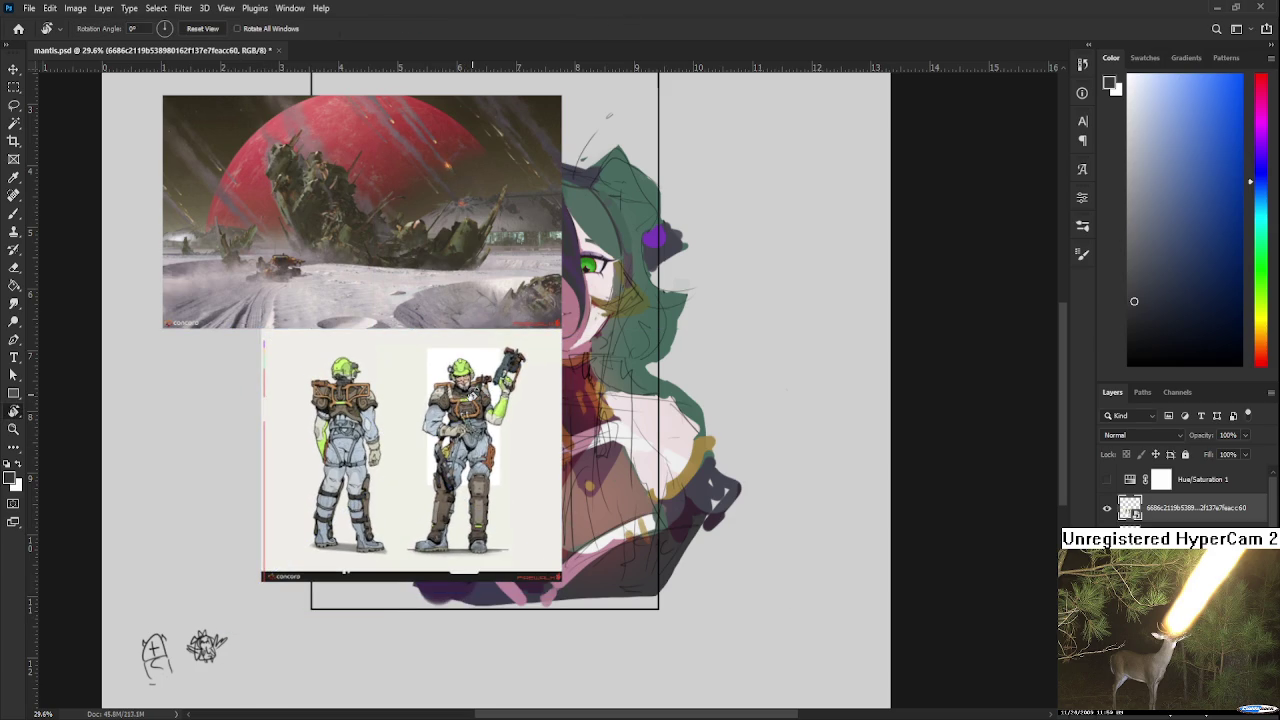
pyautogui.scroll(1, 480, 400)
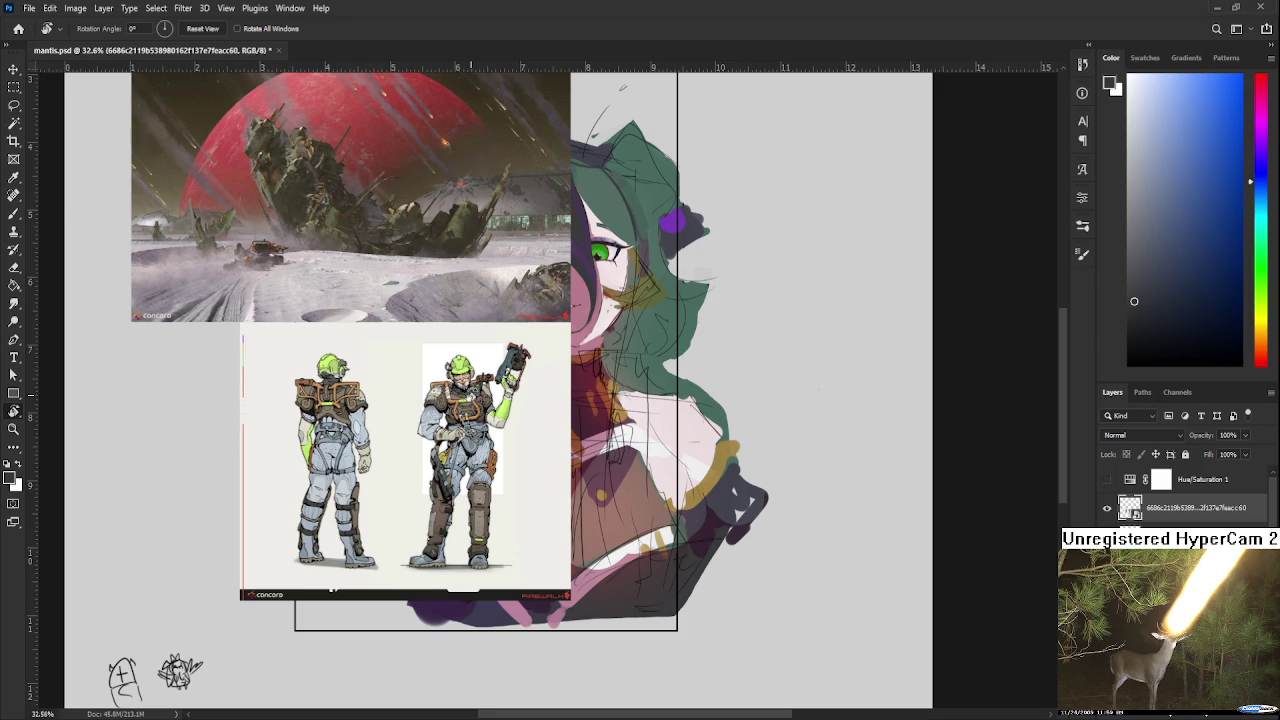
# Step: Deselect the soldier layer, hide the reference image group, and select Layer 5
pyautogui.moveTo(471, 394); pyautogui.dragTo(489, 456)
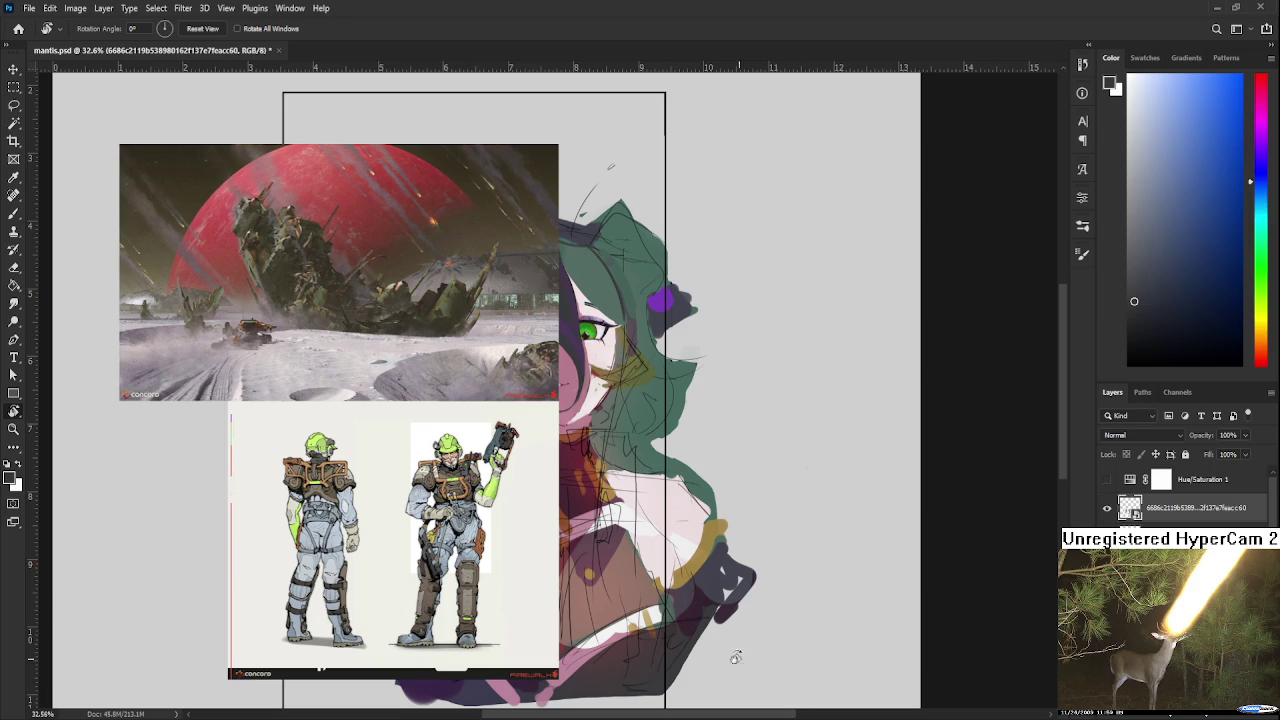
pyautogui.click(1180, 600)
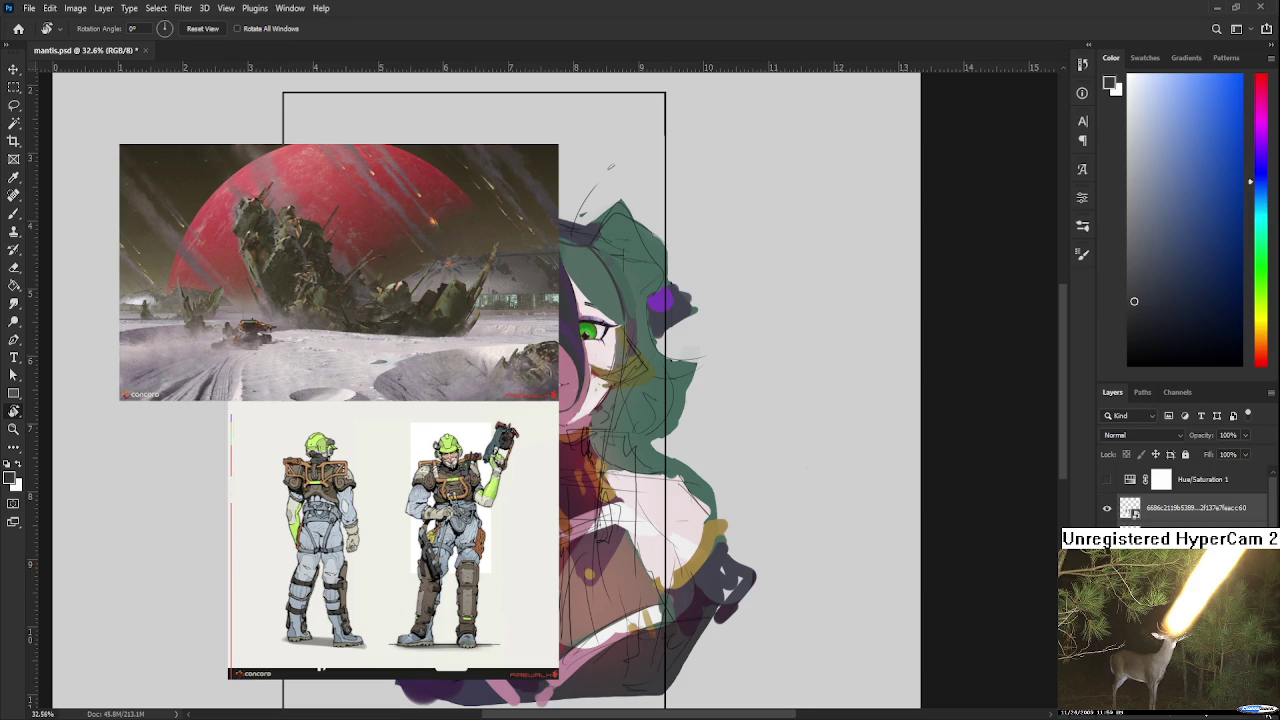
pyautogui.click(1106, 508)
pyautogui.click(1160, 469)
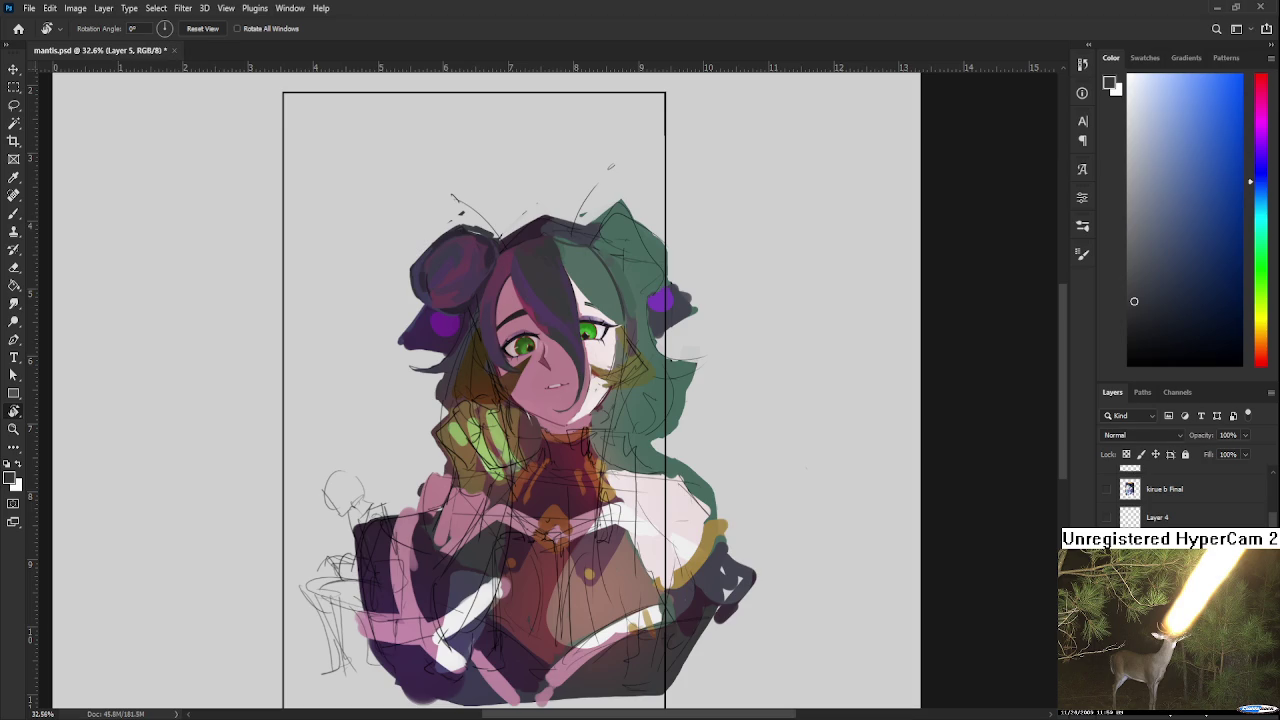
# Step: Settle on a hair strand version via undo/redo and select the Rectangle 1 layer
pyautogui.hotkey('ctrl', 'z')
pyautogui.hotkey('ctrl', 'shift', 'z')
pyautogui.hotkey('ctrl', 'z')
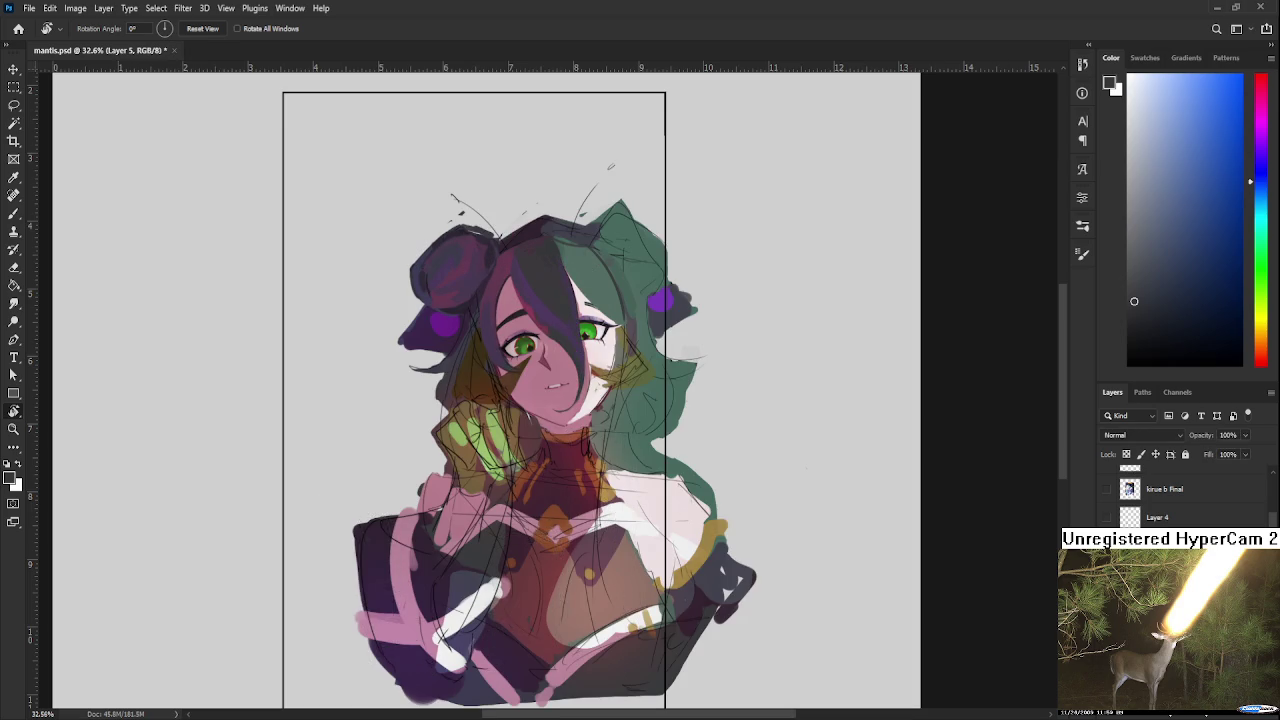
pyautogui.scroll(2, 1118, 500)
pyautogui.click(1118, 512)
pyautogui.press('space')
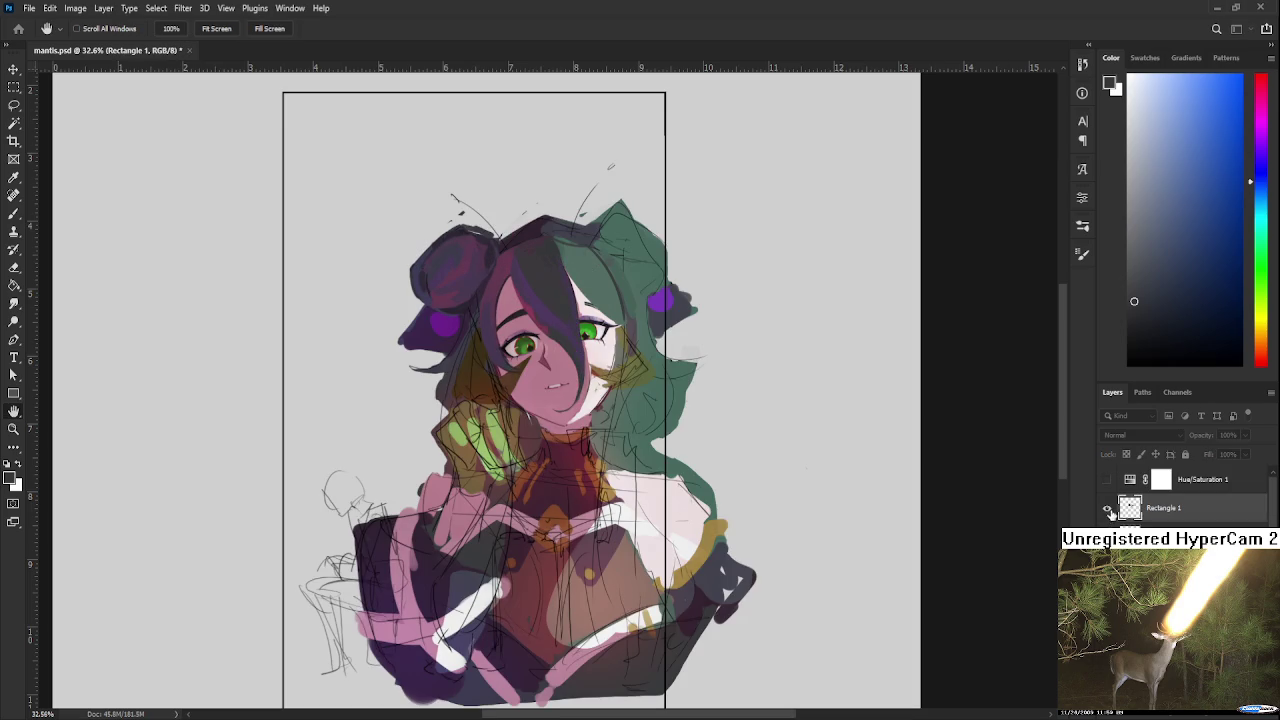
pyautogui.click(1107, 508)
pyautogui.click(1107, 508)
# Step: Copy a rectangular marquee area over the head onto a new Layer 8
pyautogui.press('m')
pyautogui.moveTo(363, 147); pyautogui.dragTo(654, 458)
pyautogui.hotkey('ctrl', 'j')
pyautogui.scroll(-2, 1177, 716)
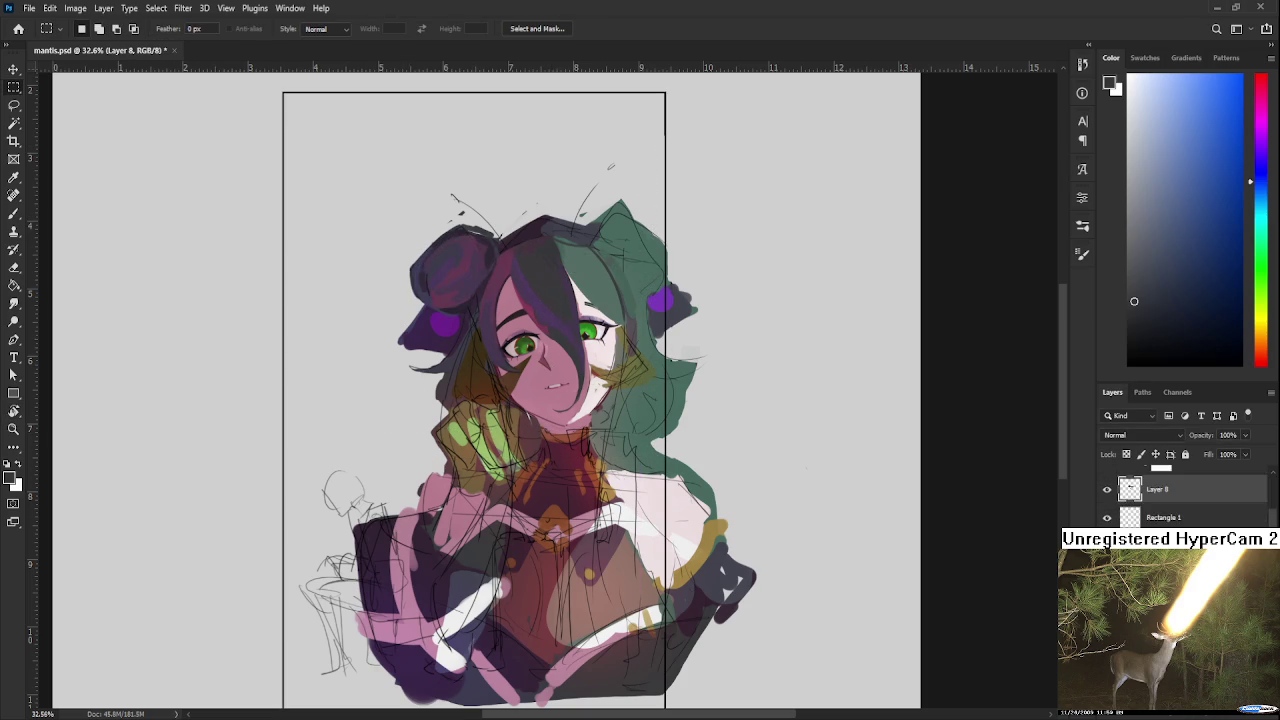
pyautogui.scroll(-3, 1188, 716)
pyautogui.scroll(-1, 1106, 489)
# Step: Hide the stick-figure sketch layer, move down to Layer 6, and zoom in on the face
pyautogui.click(1106, 489)
pyautogui.click(1106, 489)
pyautogui.click(1106, 489)
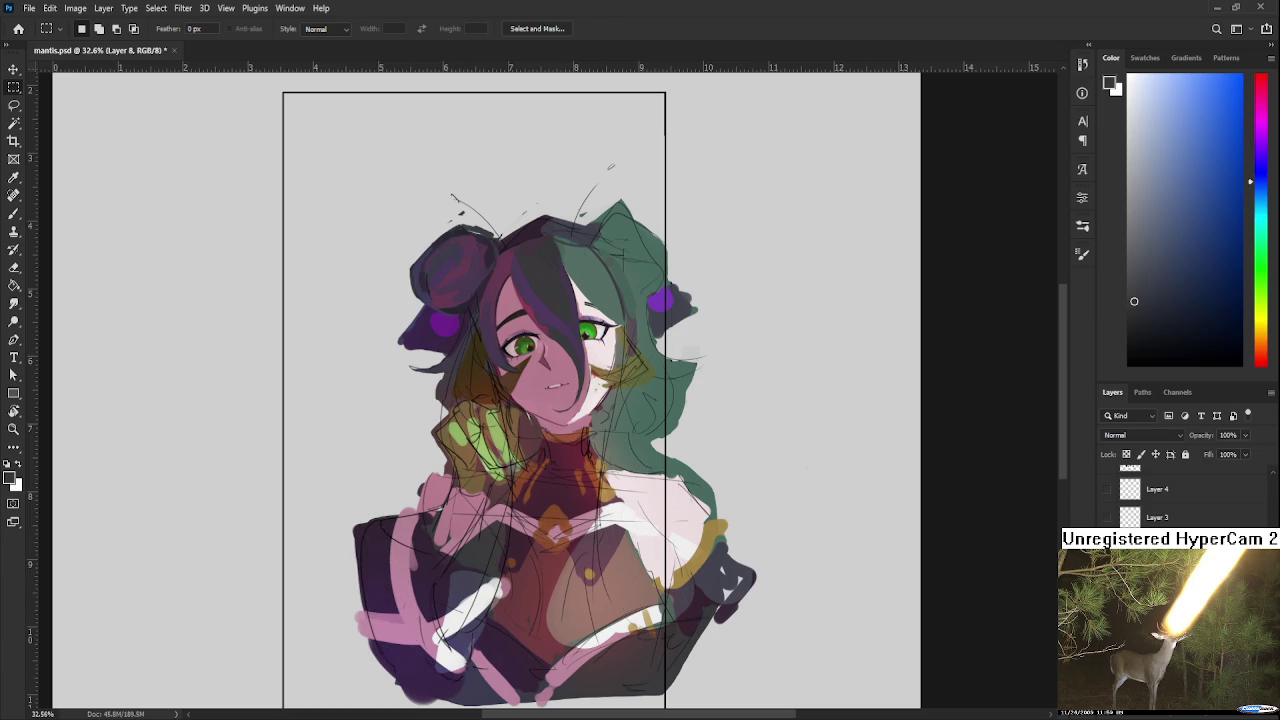
pyautogui.scroll(1, 1133, 410)
pyautogui.hotkey('alt', '[')
pyautogui.scroll(5, 549, 367)
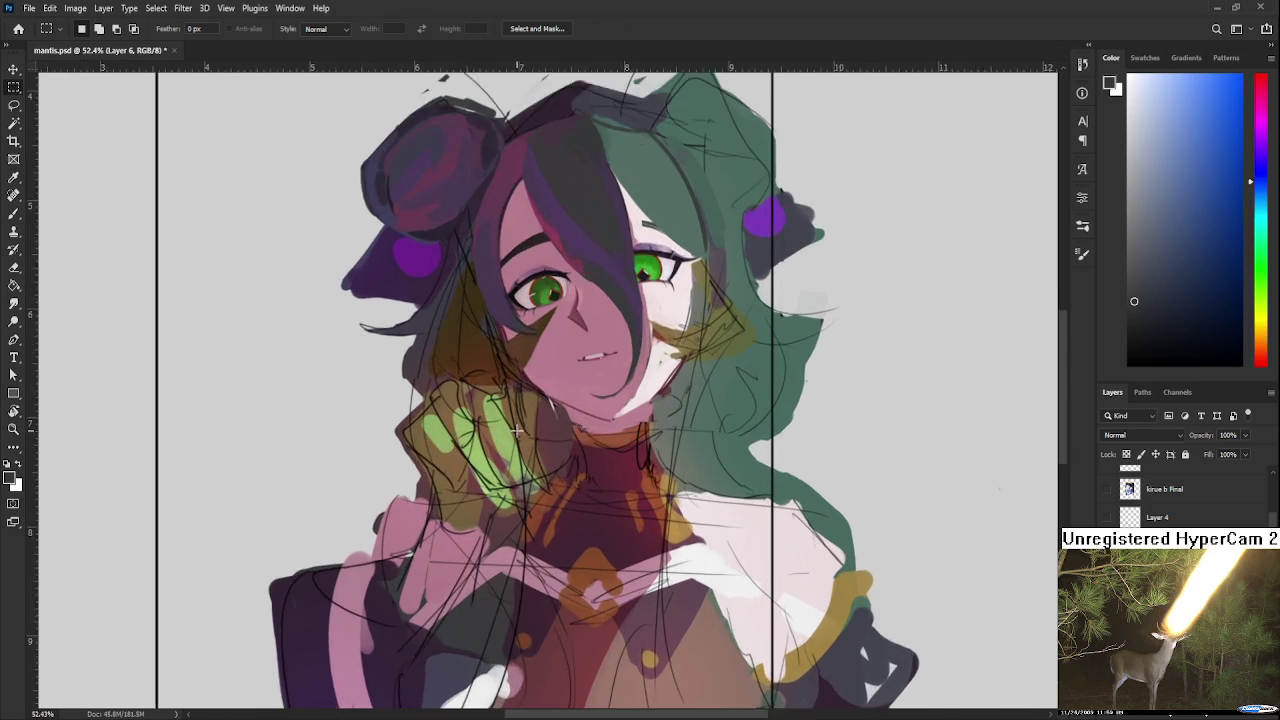
pyautogui.scroll(2, 520, 450)
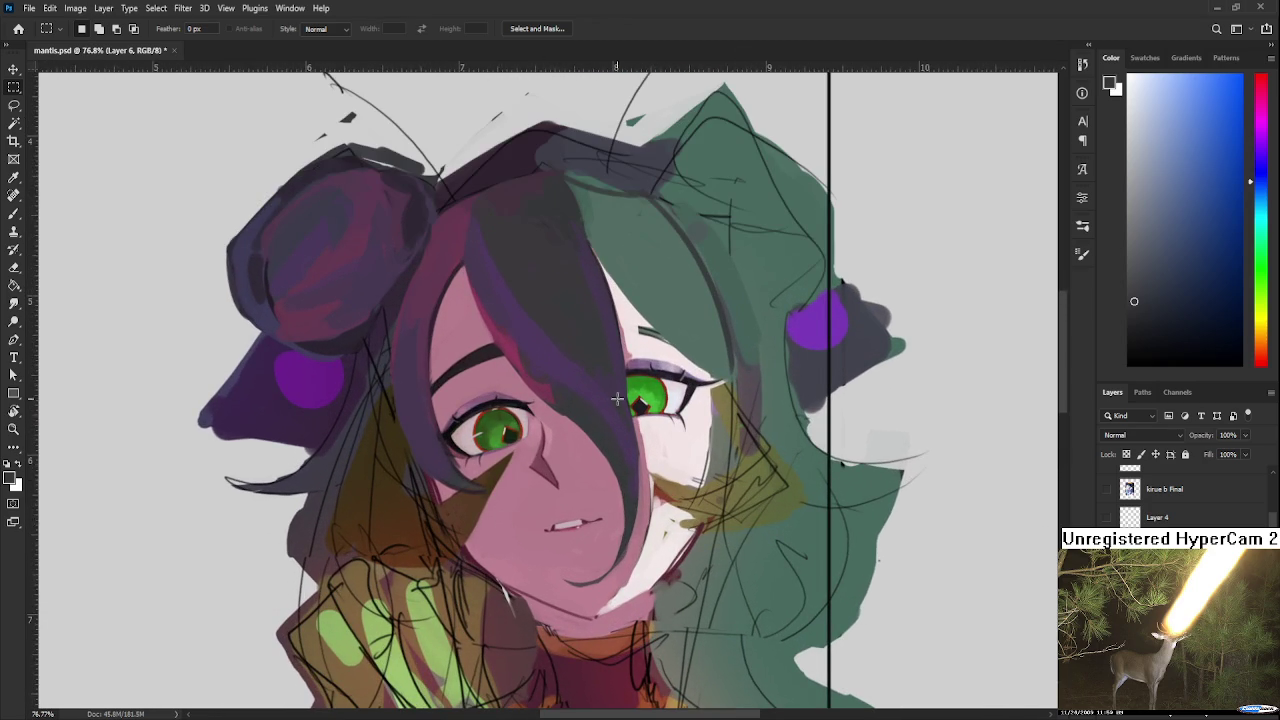
pyautogui.scroll(2, 501, 523)
# Step: Tilt the view 12° and paint pink-red magenta strokes along the hair edge by the eye
pyautogui.press('r')
pyautogui.moveTo(615, 493)
pyautogui.mouseDown()
pyautogui.moveTo(592, 505)
pyautogui.moveTo(514, 457)
pyautogui.mouseUp()
pyautogui.keyDown('alt'); pyautogui.click(480, 470); pyautogui.keyUp('alt')
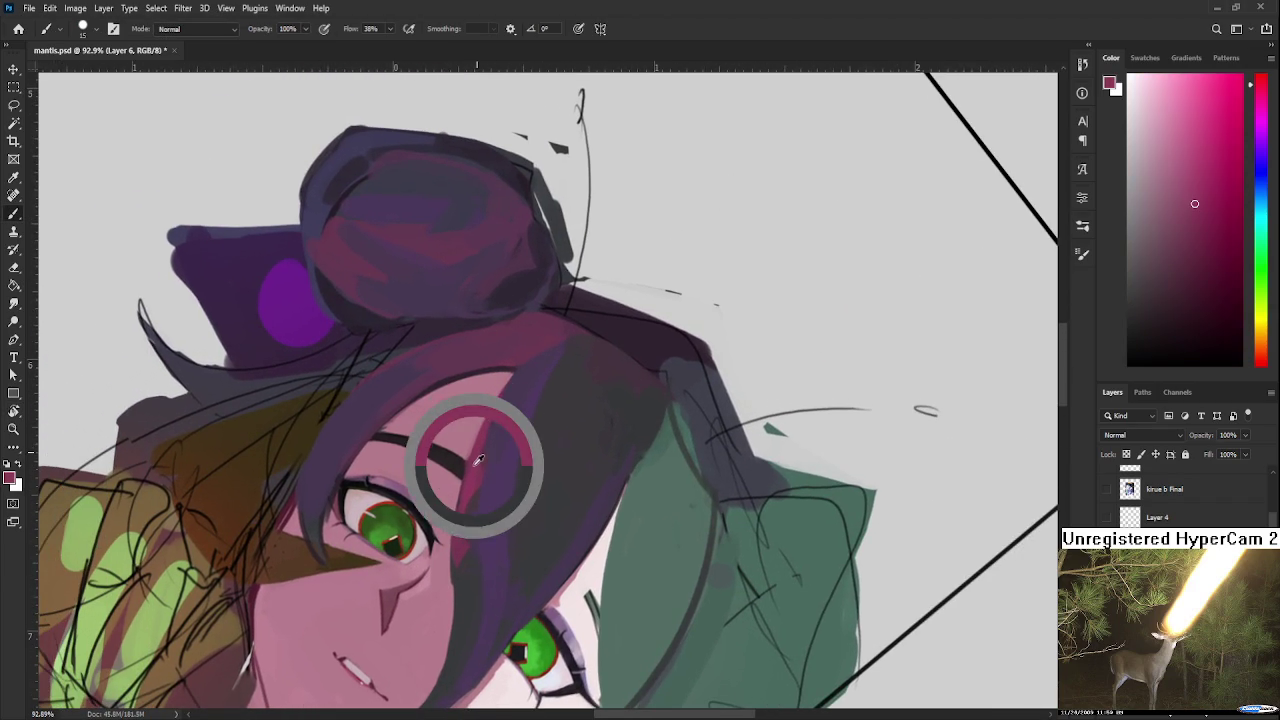
pyautogui.keyDown('alt'); pyautogui.click(473, 478); pyautogui.keyUp('alt')
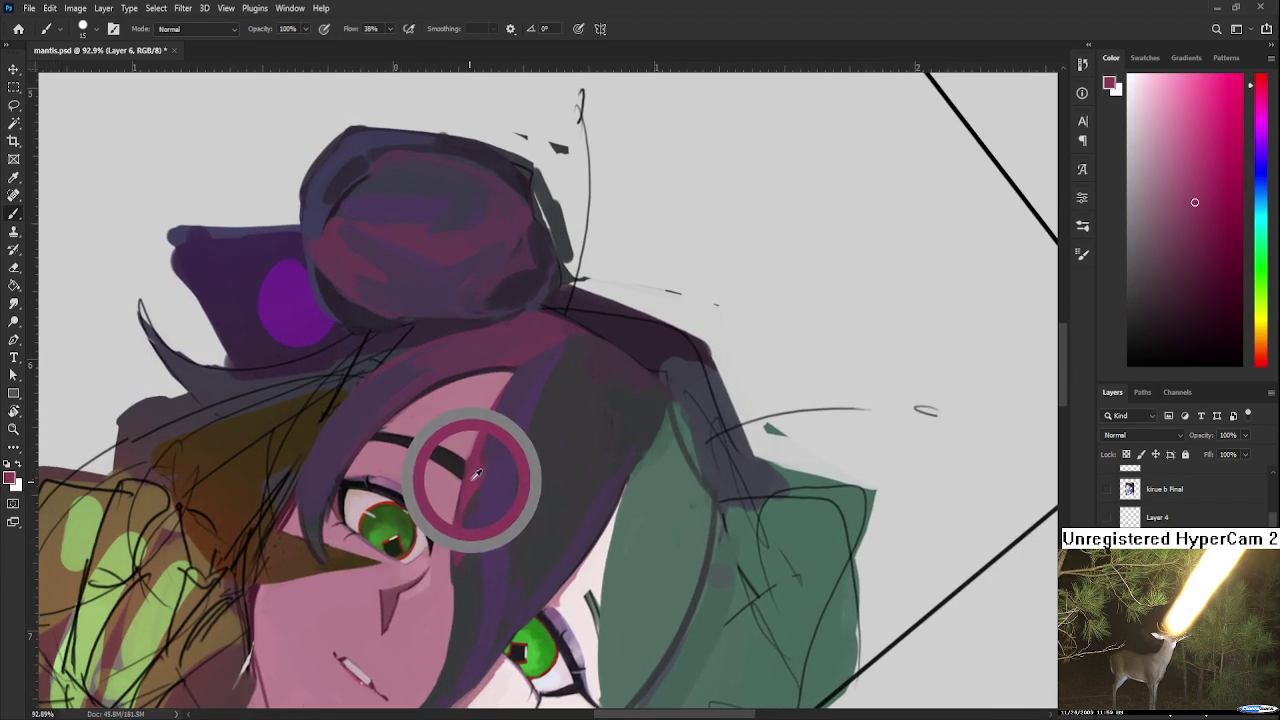
pyautogui.moveTo(451, 549); pyautogui.dragTo(506, 394)
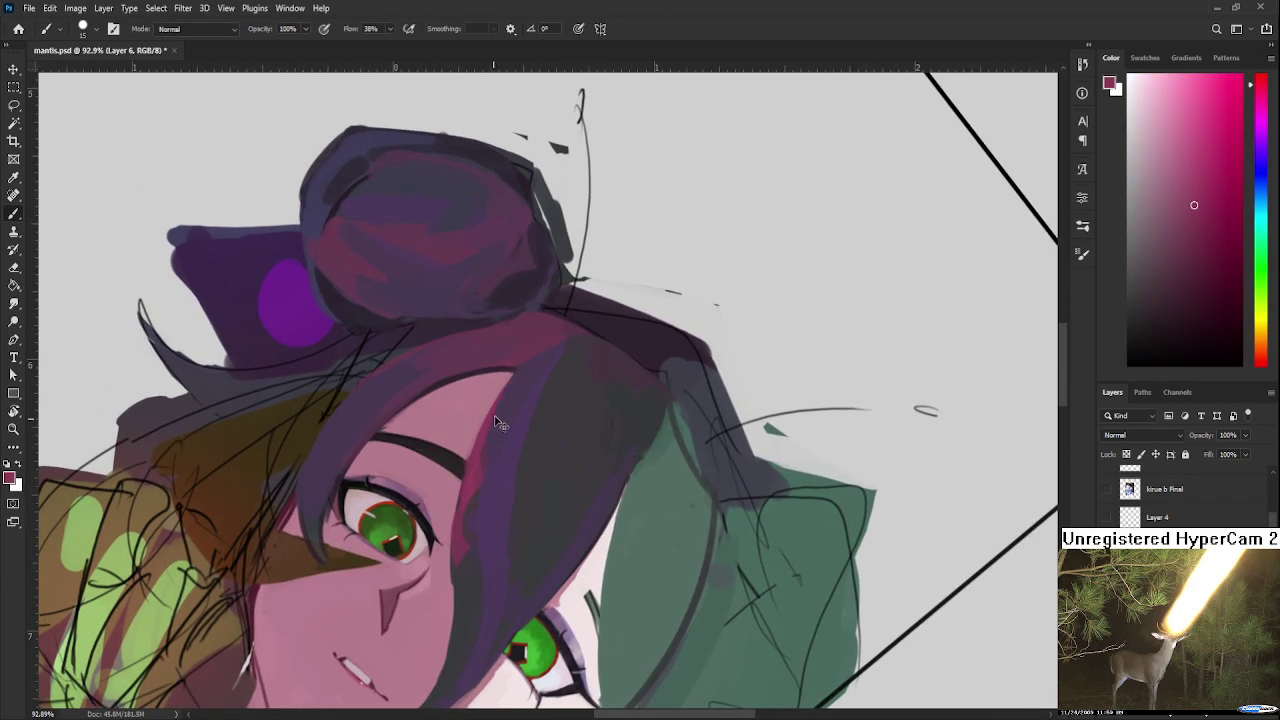
pyautogui.moveTo(455, 565)
pyautogui.mouseDown()
pyautogui.moveTo(510, 387)
pyautogui.moveTo(463, 580)
pyautogui.moveTo(512, 372)
pyautogui.moveTo(463, 560)
pyautogui.mouseUp()
pyautogui.moveTo(514, 370)
pyautogui.mouseDown()
pyautogui.moveTo(480, 457)
pyautogui.moveTo(514, 372)
pyautogui.moveTo(468, 455)
pyautogui.moveTo(494, 464)
pyautogui.mouseUp()
# Step: Sample purple and rose tones from the hair, add a faint stroke, then pick dark purple
pyautogui.keyDown('alt'); pyautogui.click(494, 464); pyautogui.keyUp('alt')
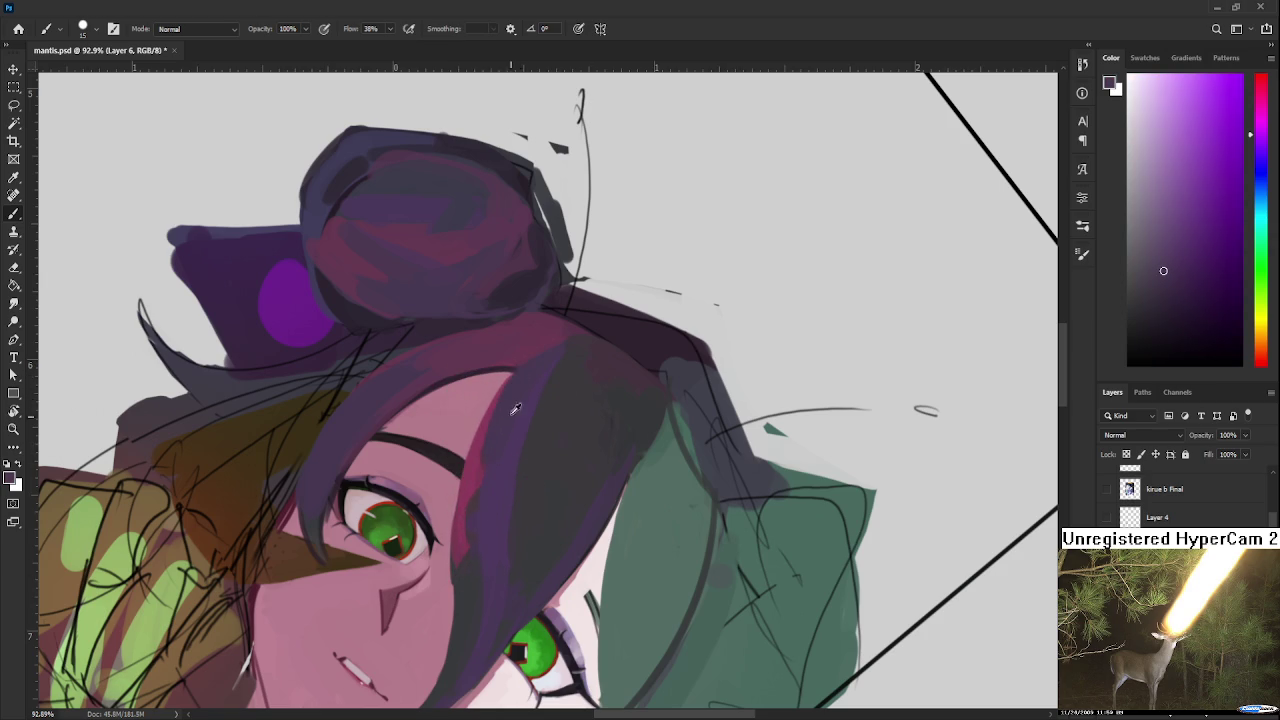
pyautogui.keyDown('alt'); pyautogui.click(514, 414); pyautogui.keyUp('alt')
pyautogui.keyDown('alt'); pyautogui.click(472, 475); pyautogui.keyUp('alt')
pyautogui.scroll(-1, 470, 475)
pyautogui.keyDown('alt'); pyautogui.click(467, 443); pyautogui.keyUp('alt')
pyautogui.keyDown('alt'); pyautogui.click(468, 472); pyautogui.keyUp('alt')
pyautogui.keyDown('alt'); pyautogui.click(470, 443); pyautogui.keyUp('alt')
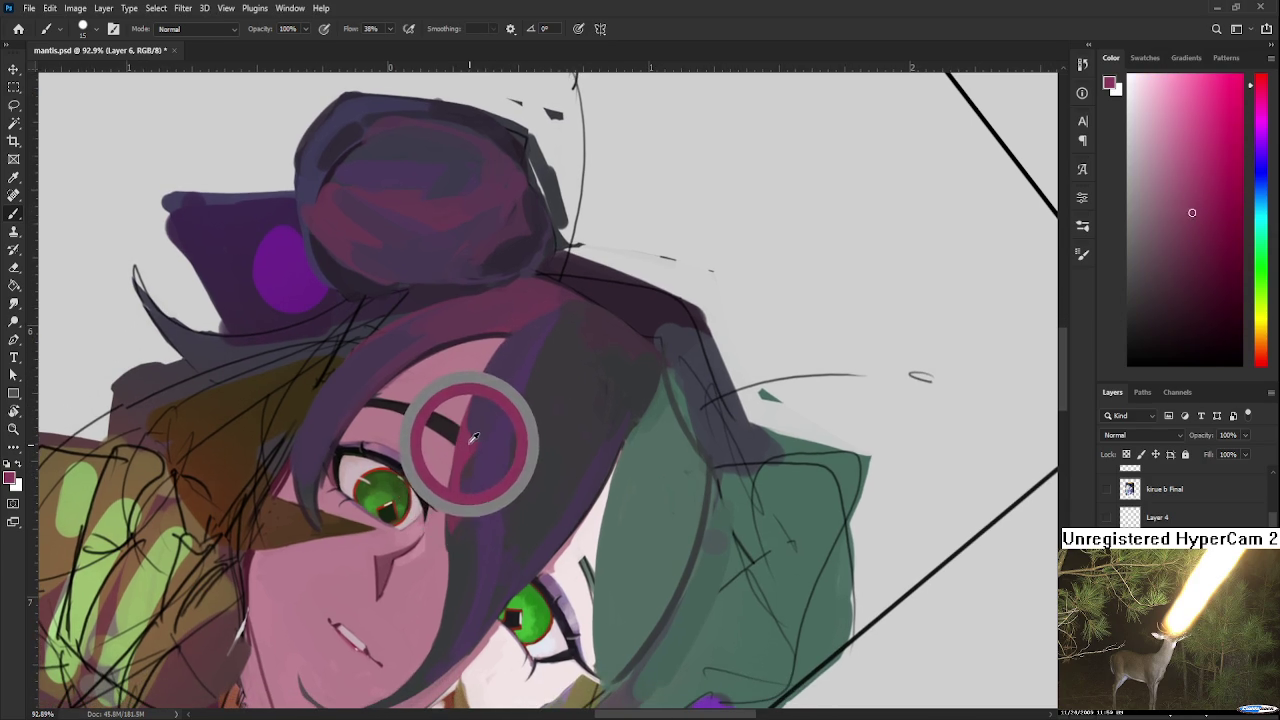
pyautogui.keyDown('alt'); pyautogui.click(469, 441); pyautogui.keyUp('alt')
pyautogui.keyDown('alt'); pyautogui.click(496, 444); pyautogui.keyUp('alt')
pyautogui.keyDown('alt'); pyautogui.click(501, 436); pyautogui.keyUp('alt')
pyautogui.keyDown('alt'); pyautogui.click(471, 437); pyautogui.keyUp('alt')
pyautogui.moveTo(519, 343); pyautogui.dragTo(466, 406)
pyautogui.keyDown('alt'); pyautogui.click(515, 360); pyautogui.keyUp('alt')
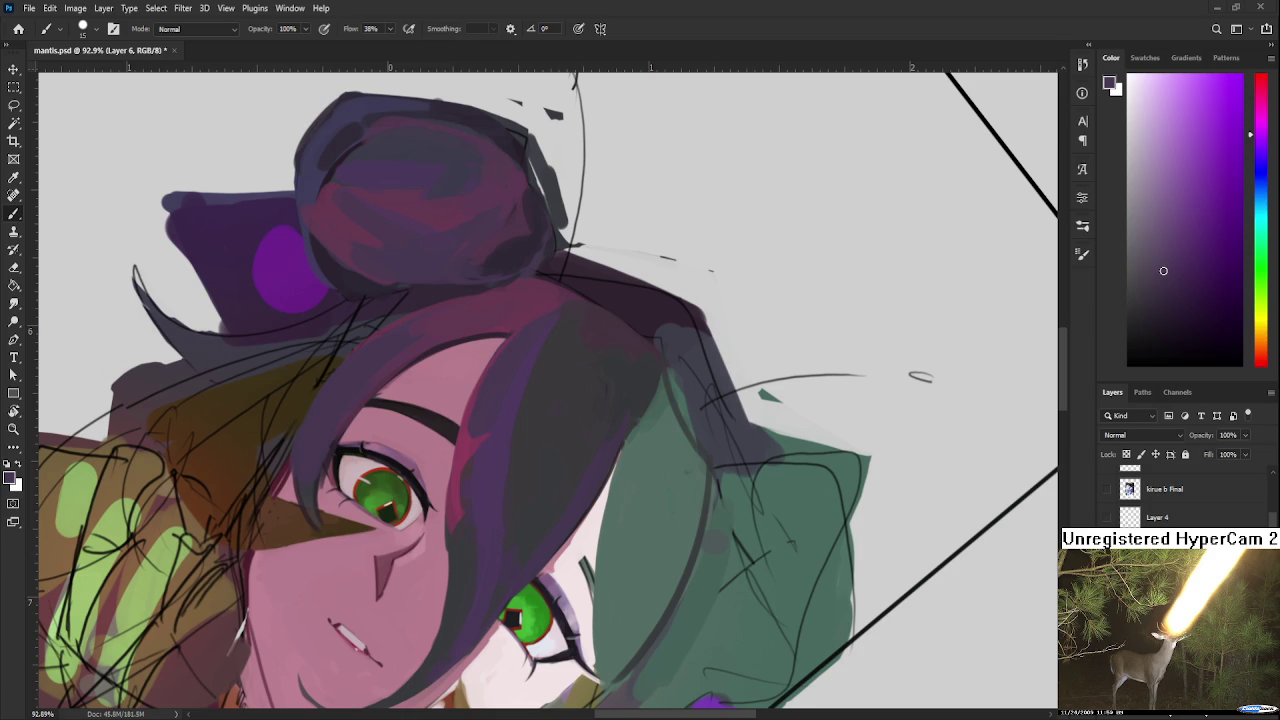
pyautogui.scroll(-5, 522, 502)
pyautogui.scroll(4, 614, 527)
# Step: Rotate the view to 30° and paint two dark teal strokes down the green hair
pyautogui.press('r')
pyautogui.moveTo(614, 527); pyautogui.dragTo(533, 492)
pyautogui.press('b')
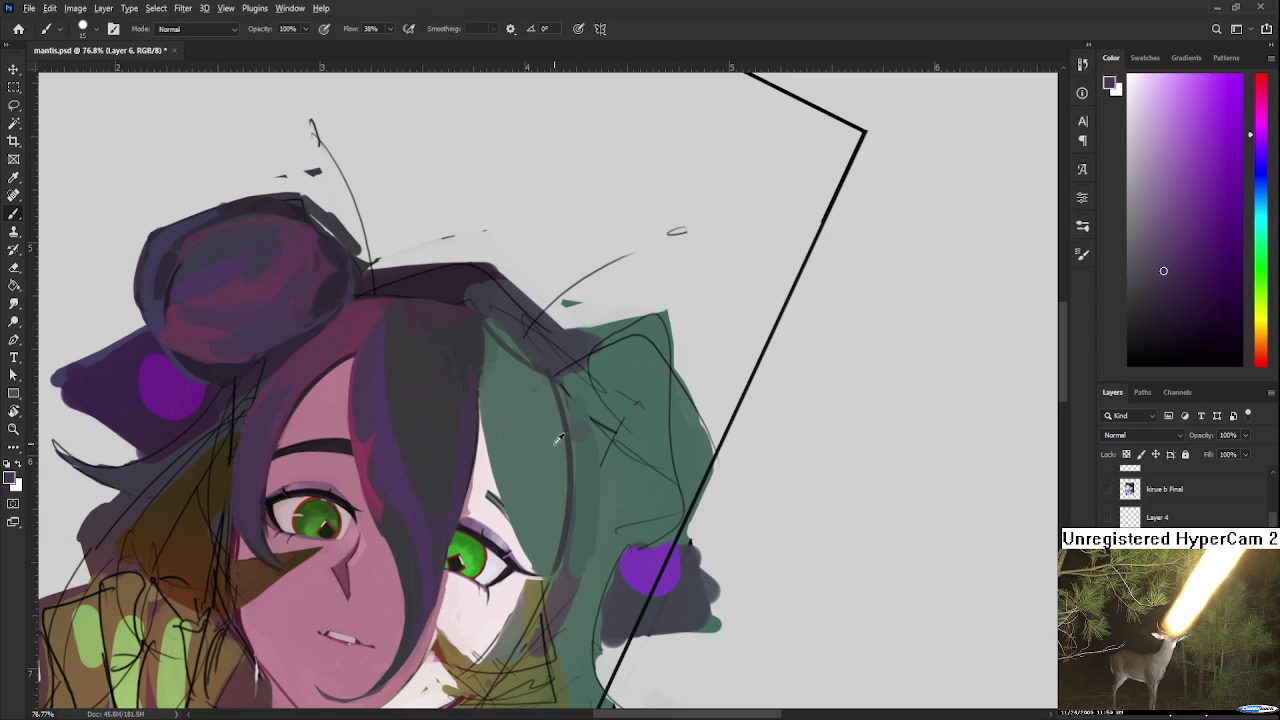
pyautogui.keyDown('alt'); pyautogui.click(565, 418); pyautogui.keyUp('alt')
pyautogui.press(']')
pyautogui.press(']')
pyautogui.press(']')
pyautogui.moveTo(543, 370); pyautogui.dragTo(560, 515)
pyautogui.keyDown('alt'); pyautogui.click(534, 473); pyautogui.keyUp('alt')
pyautogui.moveTo(543, 370)
pyautogui.mouseDown()
pyautogui.moveTo(558, 512)
pyautogui.moveTo(537, 474)
pyautogui.moveTo(541, 447)
pyautogui.moveTo(542, 525)
pyautogui.mouseUp()
# Step: Sample several green and dark teal tones from the hair and bring the head back into view
pyautogui.keyDown('alt'); pyautogui.click(559, 470); pyautogui.keyUp('alt')
pyautogui.keyDown('alt'); pyautogui.click(560, 334); pyautogui.keyUp('alt')
pyautogui.keyDown('alt'); pyautogui.click(557, 414); pyautogui.keyUp('alt')
pyautogui.keyDown('alt'); pyautogui.click(560, 441); pyautogui.keyUp('alt')
pyautogui.keyDown('alt'); pyautogui.click(549, 409); pyautogui.keyUp('alt')
pyautogui.keyDown('alt'); pyautogui.click(571, 450); pyautogui.keyUp('alt')
pyautogui.moveTo(570, 390); pyautogui.dragTo(527, 388)
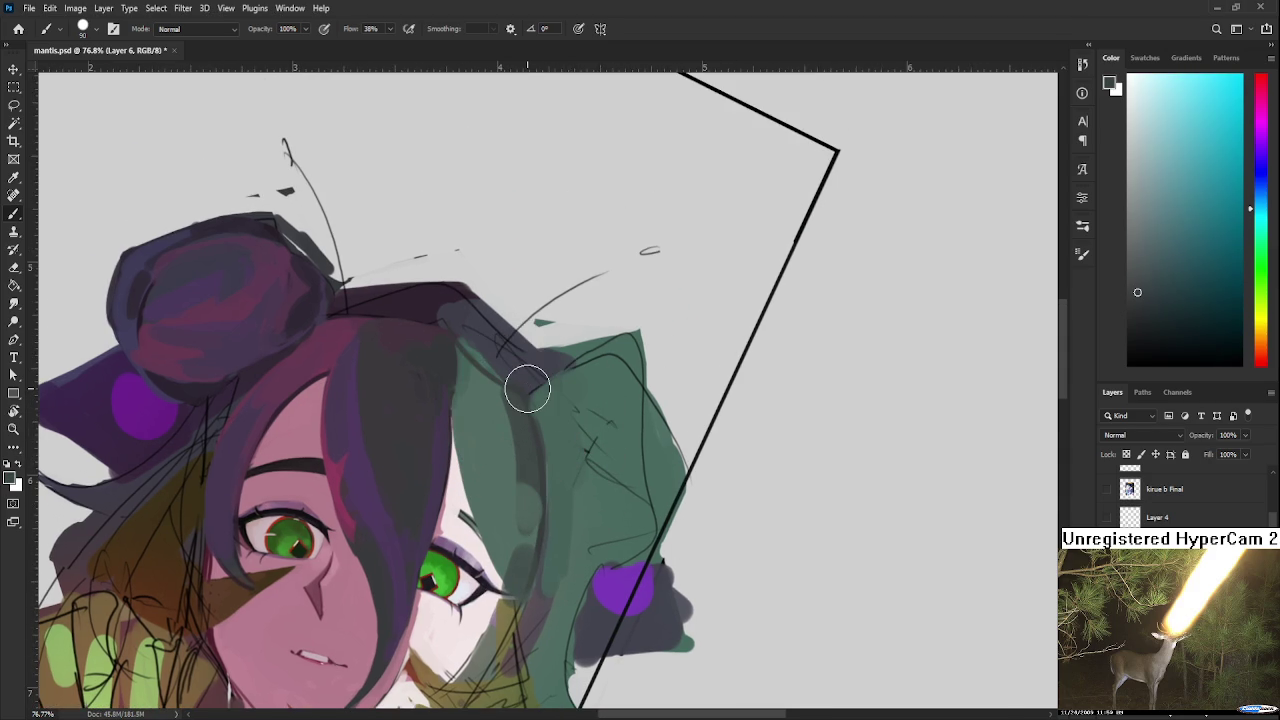
pyautogui.scroll(-3, 510, 322)
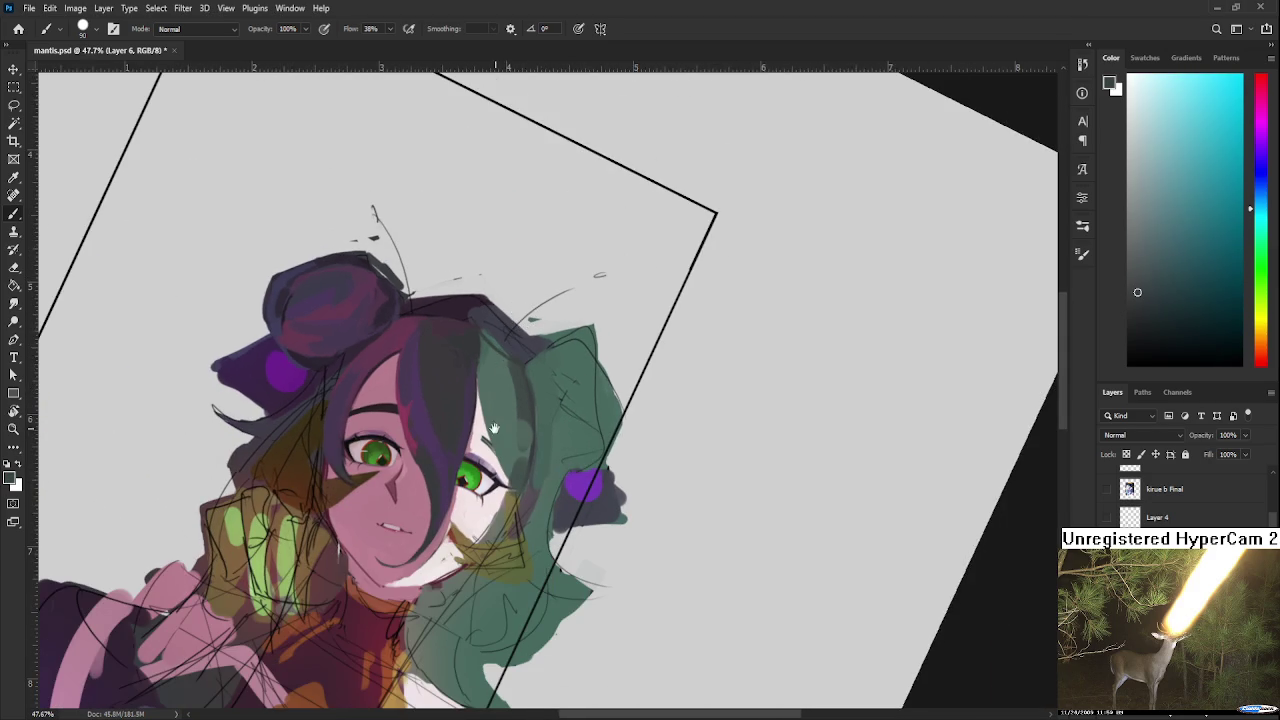
pyautogui.moveTo(494, 428); pyautogui.dragTo(487, 506)
pyautogui.keyDown('alt'); pyautogui.click(525, 463); pyautogui.keyUp('alt')
# Step: Shrink the brush to about 15 and paint green over the dark hair strands
pyautogui.press('[')
pyautogui.press('[')
pyautogui.press('[')
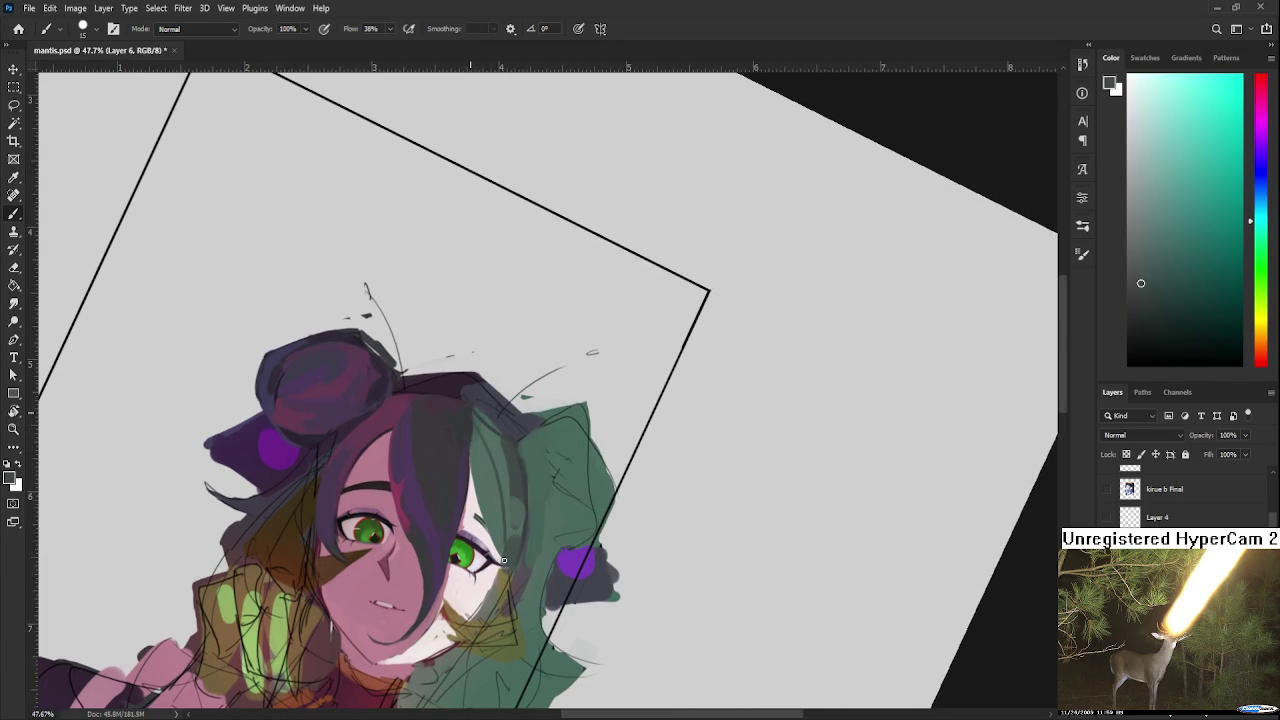
pyautogui.moveTo(521, 483); pyautogui.dragTo(503, 500)
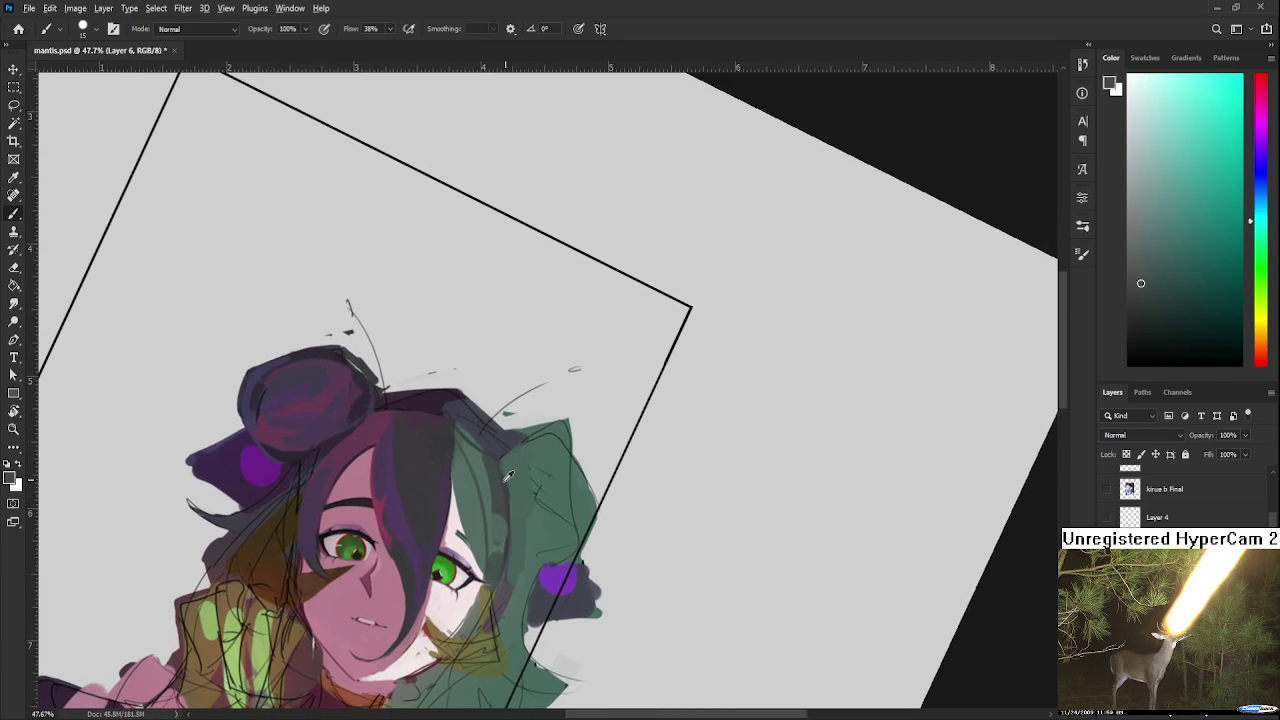
pyautogui.keyDown('alt'); pyautogui.click(496, 467); pyautogui.keyUp('alt')
pyautogui.moveTo(496, 467); pyautogui.dragTo(471, 455)
pyautogui.keyDown('alt'); pyautogui.click(487, 457); pyautogui.keyUp('alt')
pyautogui.keyDown('alt'); pyautogui.click(491, 457); pyautogui.keyUp('alt')
pyautogui.moveTo(492, 461); pyautogui.dragTo(476, 457)
# Step: Sample brighter and darker hair tones, ending on a very dark muted teal-grey
pyautogui.keyDown('alt'); pyautogui.click(479, 455); pyautogui.keyUp('alt')
pyautogui.keyDown('alt'); pyautogui.click(493, 457); pyautogui.keyUp('alt')
pyautogui.keyDown('alt'); pyautogui.click(469, 451); pyautogui.keyUp('alt')
pyautogui.keyDown('alt'); pyautogui.click(483, 445); pyautogui.keyUp('alt')
pyautogui.keyDown('alt'); pyautogui.click(481, 452); pyautogui.keyUp('alt')
pyautogui.keyDown('alt'); pyautogui.click(476, 452); pyautogui.keyUp('alt')
pyautogui.keyDown('alt'); pyautogui.click(480, 462); pyautogui.keyUp('alt')
pyautogui.keyDown('alt'); pyautogui.click(490, 470); pyautogui.keyUp('alt')
pyautogui.keyDown('alt'); pyautogui.click(485, 452); pyautogui.keyUp('alt')
pyautogui.moveTo(486, 452); pyautogui.dragTo(488, 450)
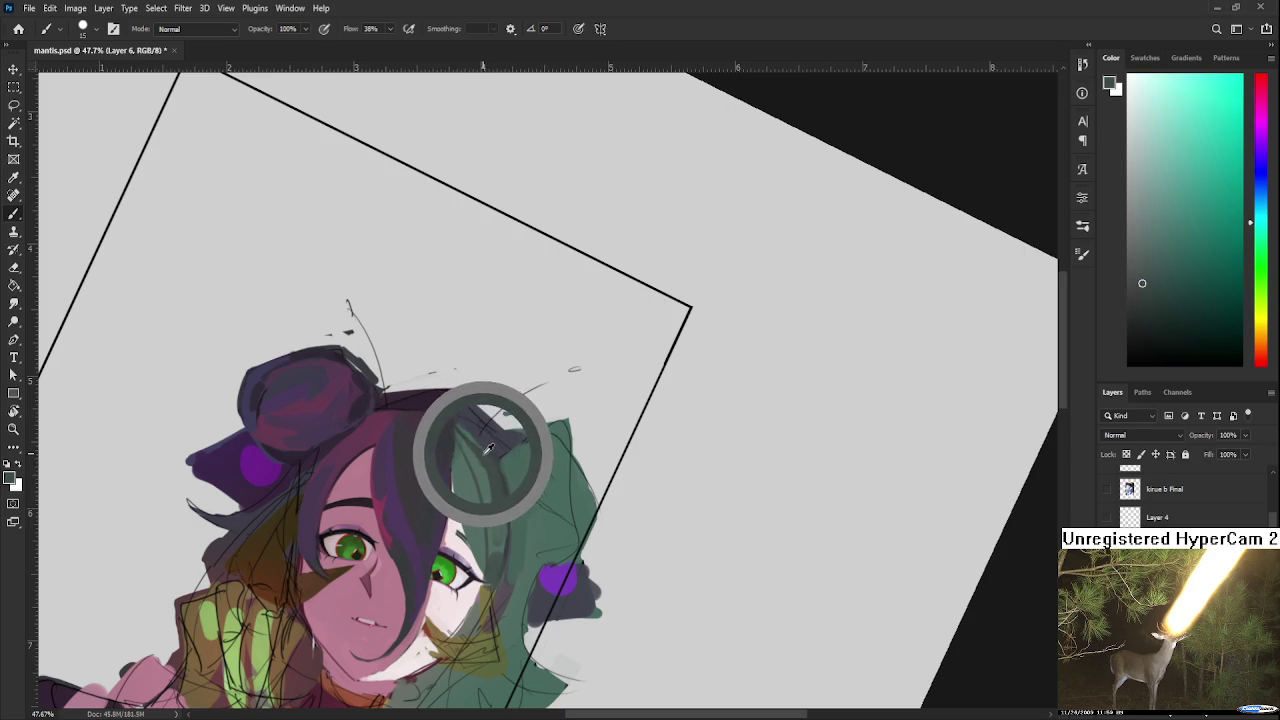
pyautogui.keyDown('alt'); pyautogui.click(481, 474); pyautogui.keyUp('alt')
pyautogui.keyDown('alt'); pyautogui.click(486, 460); pyautogui.keyUp('alt')
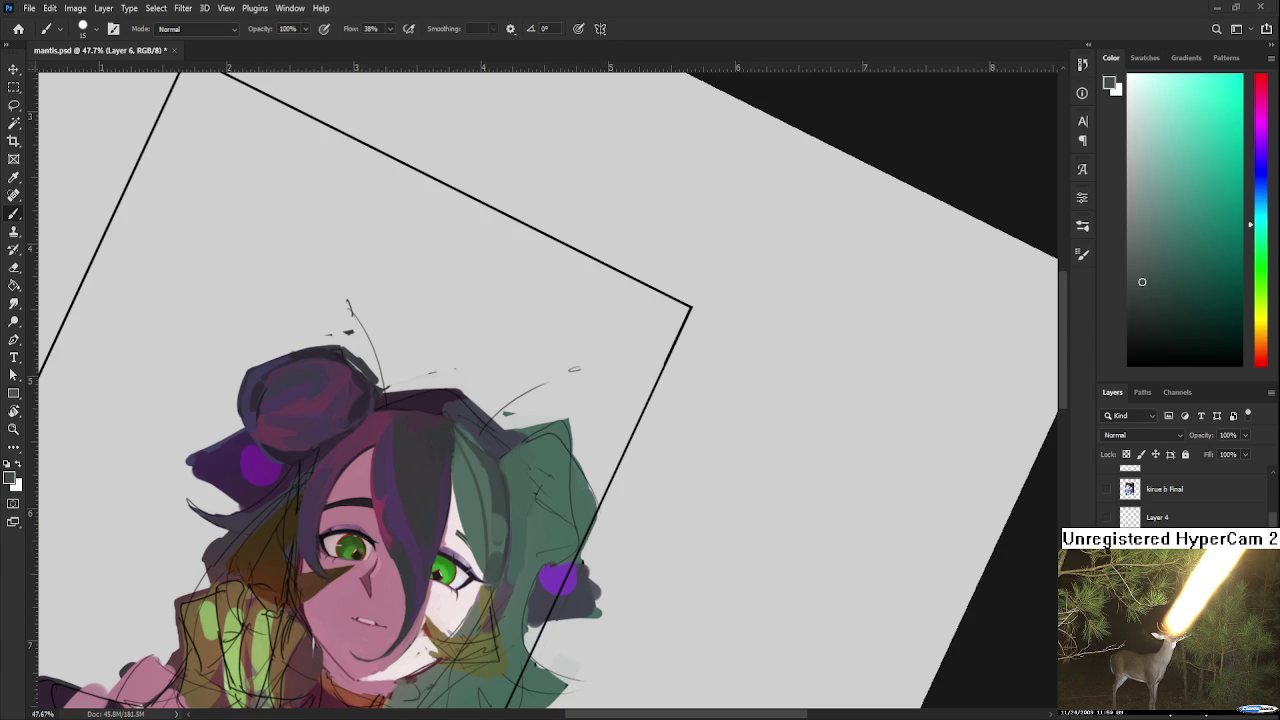
pyautogui.keyDown('alt'); pyautogui.click(476, 470); pyautogui.keyUp('alt')
# Step: Enlarge the brush and paint grey-green over the hair strand and lower hair area
pyautogui.press(']')
pyautogui.press(']')
pyautogui.press(']')
pyautogui.moveTo(466, 443); pyautogui.dragTo(491, 480)
pyautogui.keyDown('alt'); pyautogui.click(503, 486); pyautogui.keyUp('alt')
pyautogui.keyDown('alt'); pyautogui.click(487, 500); pyautogui.keyUp('alt')
pyautogui.keyDown('alt'); pyautogui.click(508, 510); pyautogui.keyUp('alt')
pyautogui.keyDown('alt'); pyautogui.click(514, 486); pyautogui.keyUp('alt')
pyautogui.moveTo(470, 432); pyautogui.dragTo(509, 500)
pyautogui.keyDown('alt'); pyautogui.click(503, 571); pyautogui.keyUp('alt')
pyautogui.keyDown('alt'); pyautogui.click(516, 498); pyautogui.keyUp('alt')
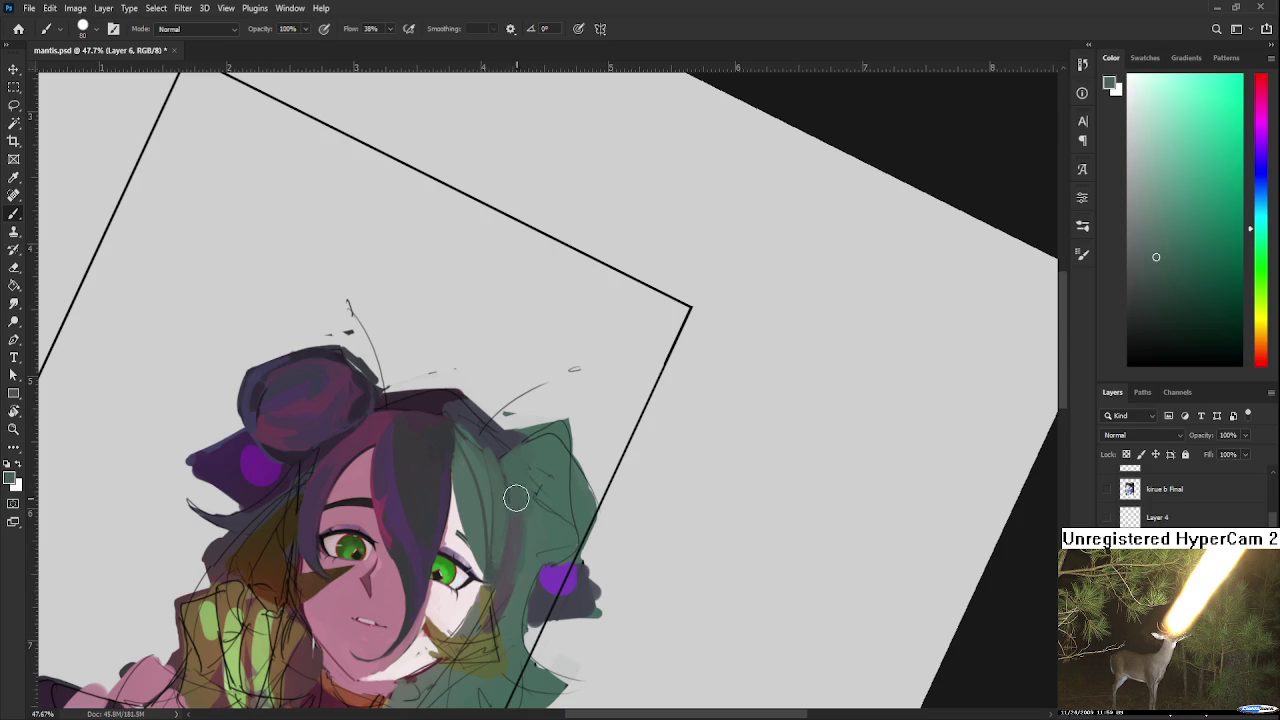
# Step: Rotate the view to about 3°, shrink the brush to 35, and paint a dark blue-grey strand
pyautogui.moveTo(516, 498); pyautogui.dragTo(546, 368)
pyautogui.press('r')
pyautogui.moveTo(430, 600); pyautogui.dragTo(520, 634)
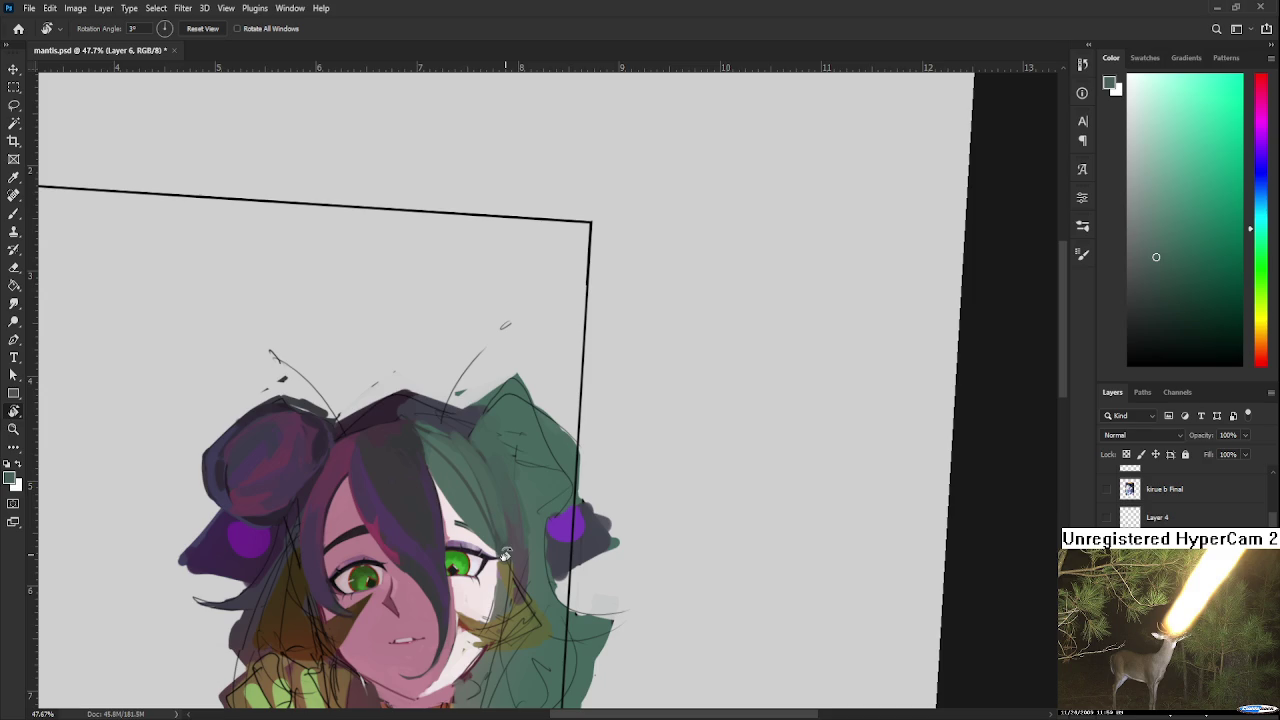
pyautogui.moveTo(520, 458)
pyautogui.mouseDown()
pyautogui.moveTo(478, 517)
pyautogui.moveTo(470, 460)
pyautogui.mouseUp()
pyautogui.keyDown('alt'); pyautogui.click(510, 467); pyautogui.keyUp('alt')
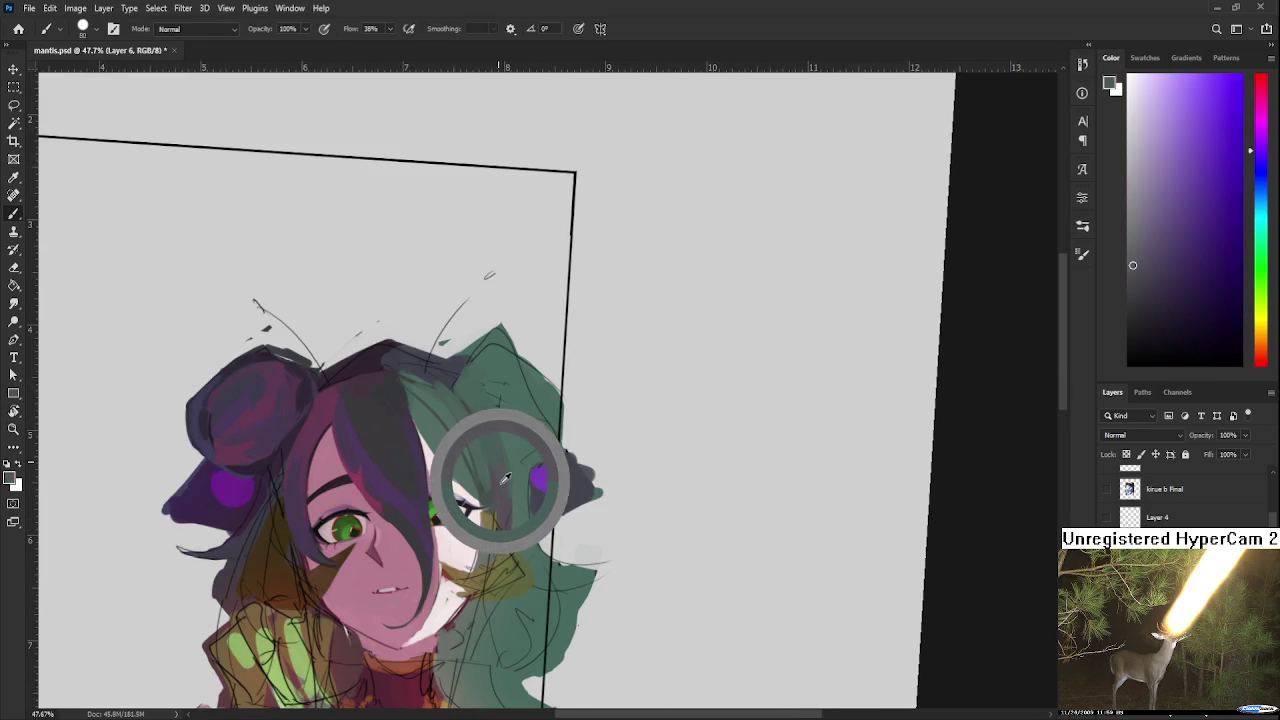
pyautogui.keyDown('alt'); pyautogui.click(486, 500); pyautogui.keyUp('alt')
pyautogui.keyDown('alt'); pyautogui.click(468, 448); pyautogui.keyUp('alt')
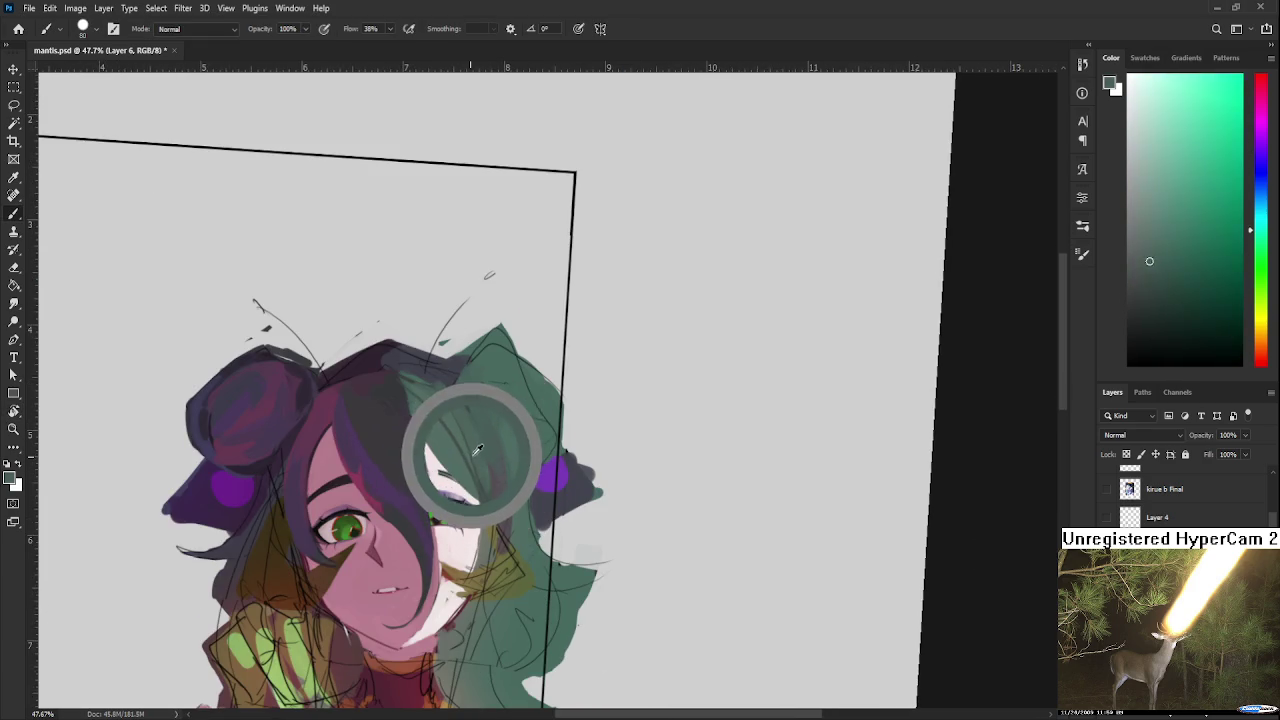
pyautogui.keyDown('alt'); pyautogui.click(496, 497); pyautogui.keyUp('alt')
pyautogui.press('[')
pyautogui.press('[')
pyautogui.press('[')
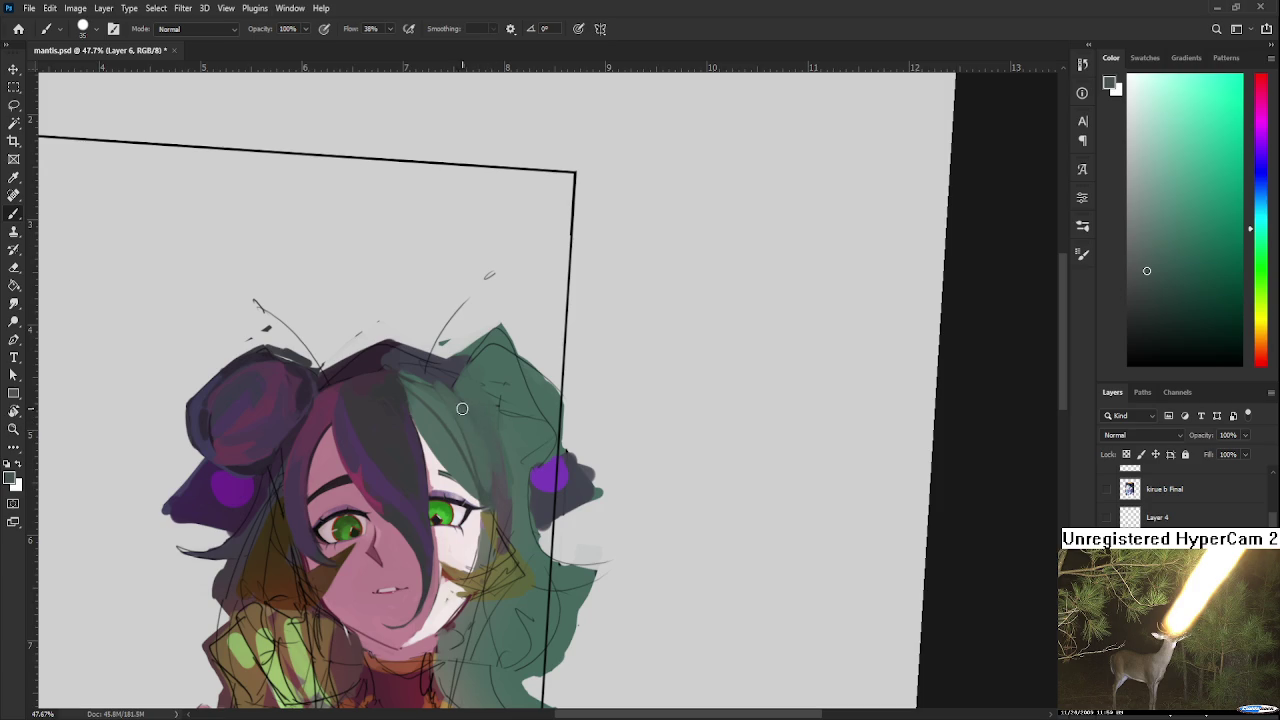
pyautogui.keyDown('alt'); pyautogui.click(476, 416); pyautogui.keyUp('alt')
pyautogui.keyDown('alt'); pyautogui.click(443, 386); pyautogui.keyUp('alt')
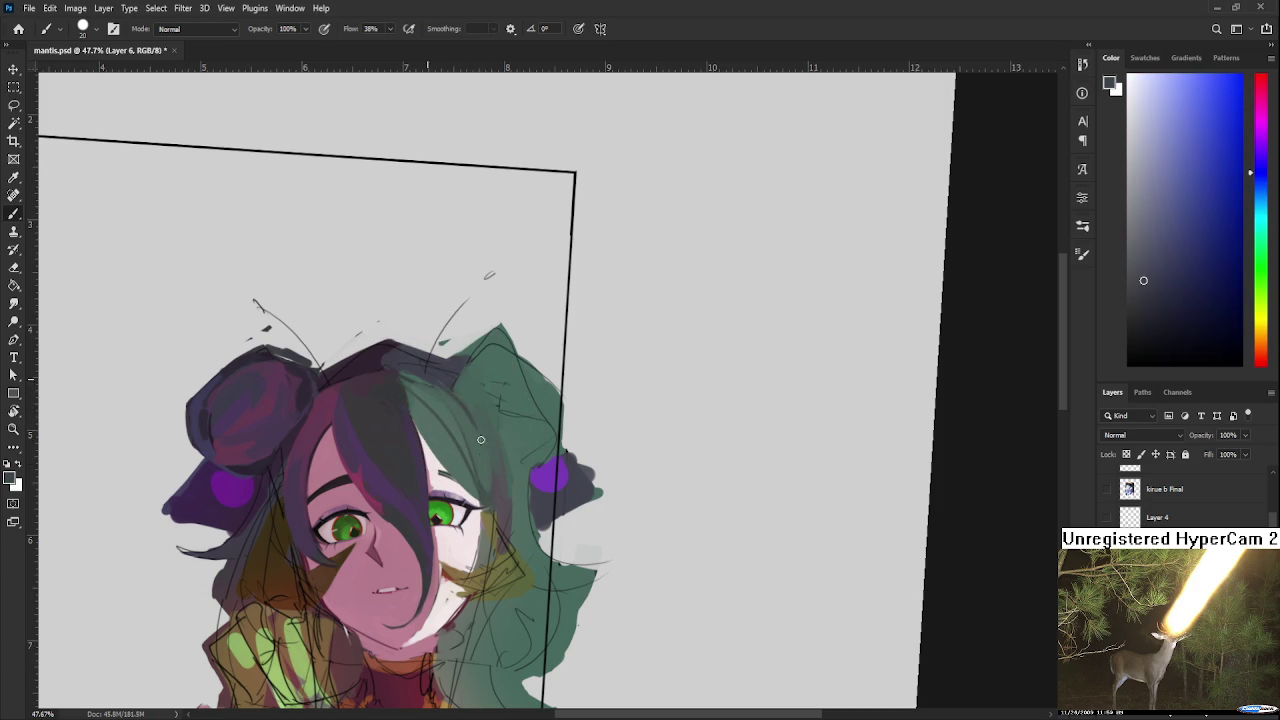
pyautogui.moveTo(443, 384); pyautogui.dragTo(461, 424)
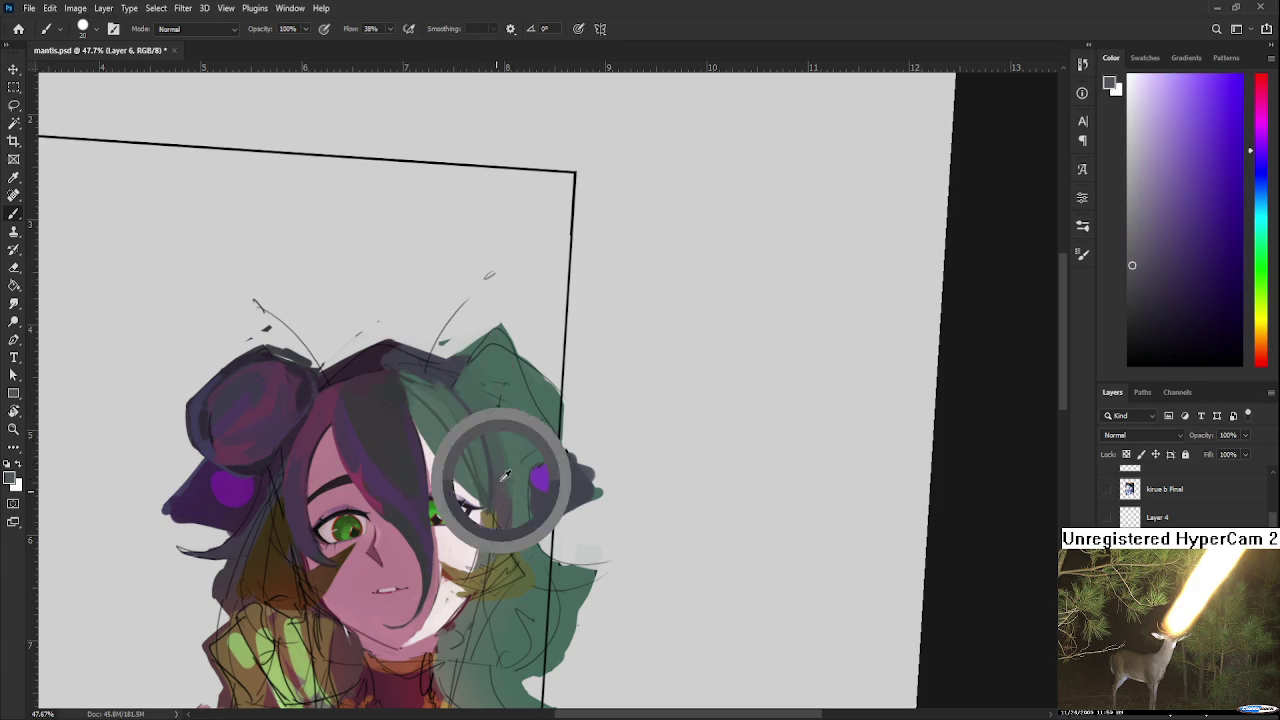
# Step: Sample teal and magenta tones from the hair, settling back on teal-green
pyautogui.keyDown('alt'); pyautogui.click(494, 495); pyautogui.keyUp('alt')
pyautogui.keyDown('alt'); pyautogui.click(503, 457); pyautogui.keyUp('alt')
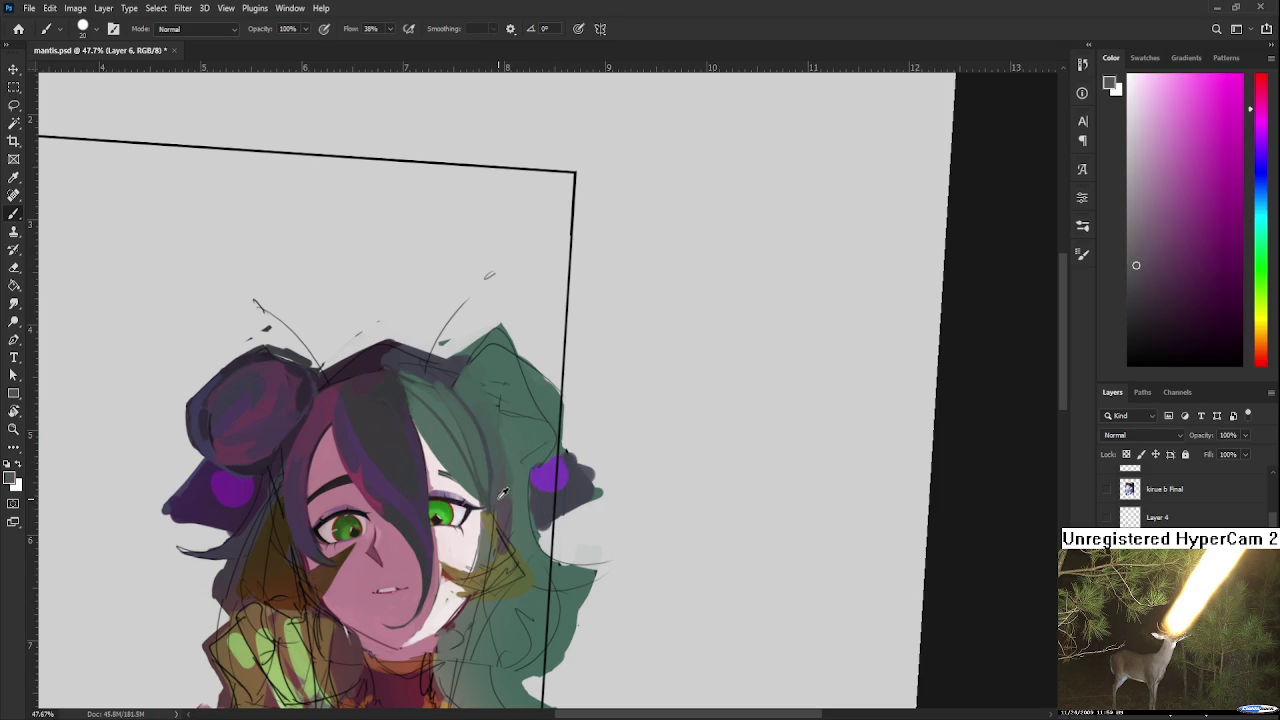
pyautogui.keyDown('alt'); pyautogui.click(510, 495); pyautogui.keyUp('alt')
pyautogui.keyDown('alt'); pyautogui.click(505, 508); pyautogui.keyUp('alt')
pyautogui.keyDown('alt'); pyautogui.click(514, 508); pyautogui.keyUp('alt')
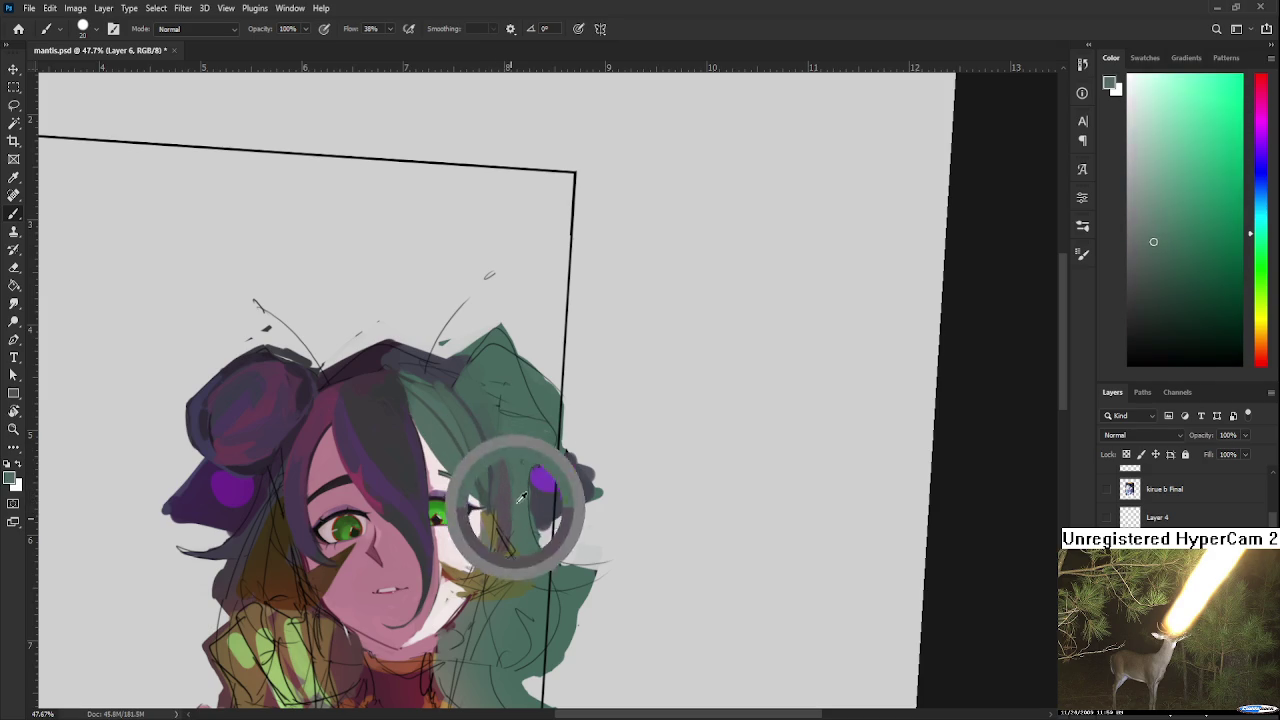
pyautogui.keyDown('alt'); pyautogui.click(501, 502); pyautogui.keyUp('alt')
pyautogui.keyDown('alt'); pyautogui.click(514, 510); pyautogui.keyUp('alt')
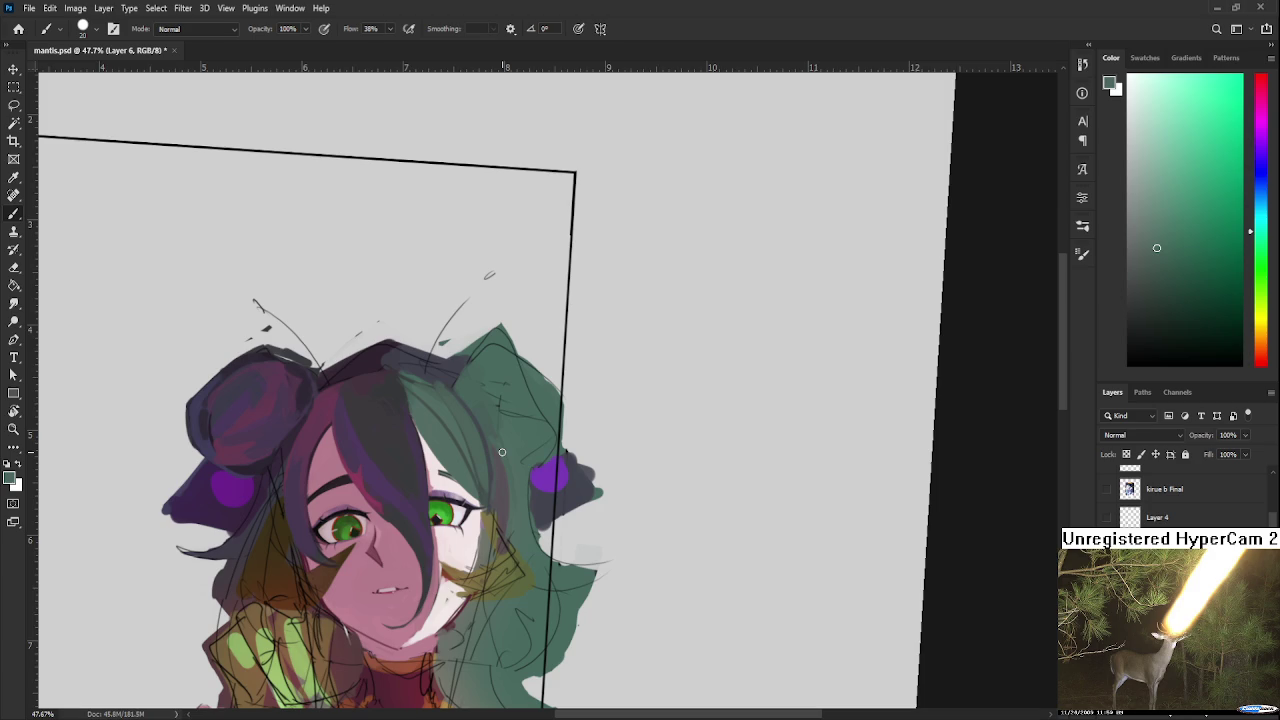
# Step: Compare muted magenta and nearby greens from the hair, ending on a dark blue-grey
pyautogui.keyDown('alt'); pyautogui.click(502, 455); pyautogui.keyUp('alt')
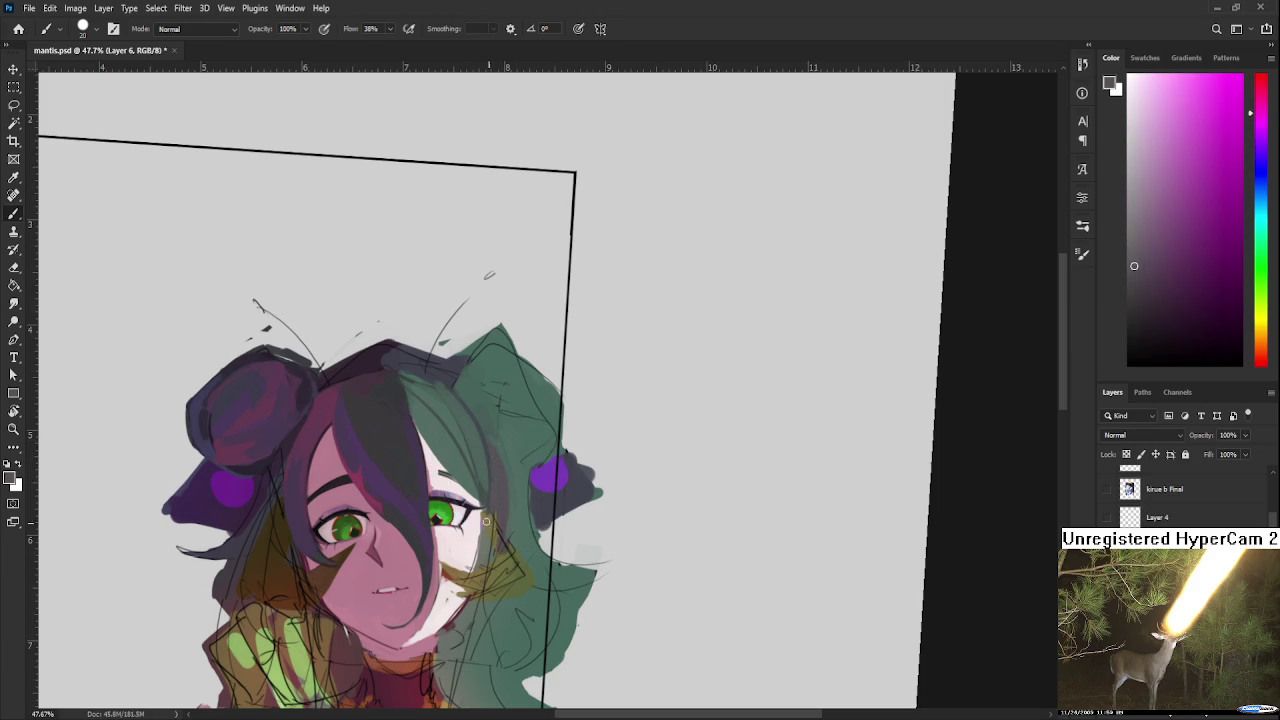
pyautogui.keyDown('alt'); pyautogui.click(513, 447); pyautogui.keyUp('alt')
pyautogui.moveTo(513, 447); pyautogui.dragTo(509, 440)
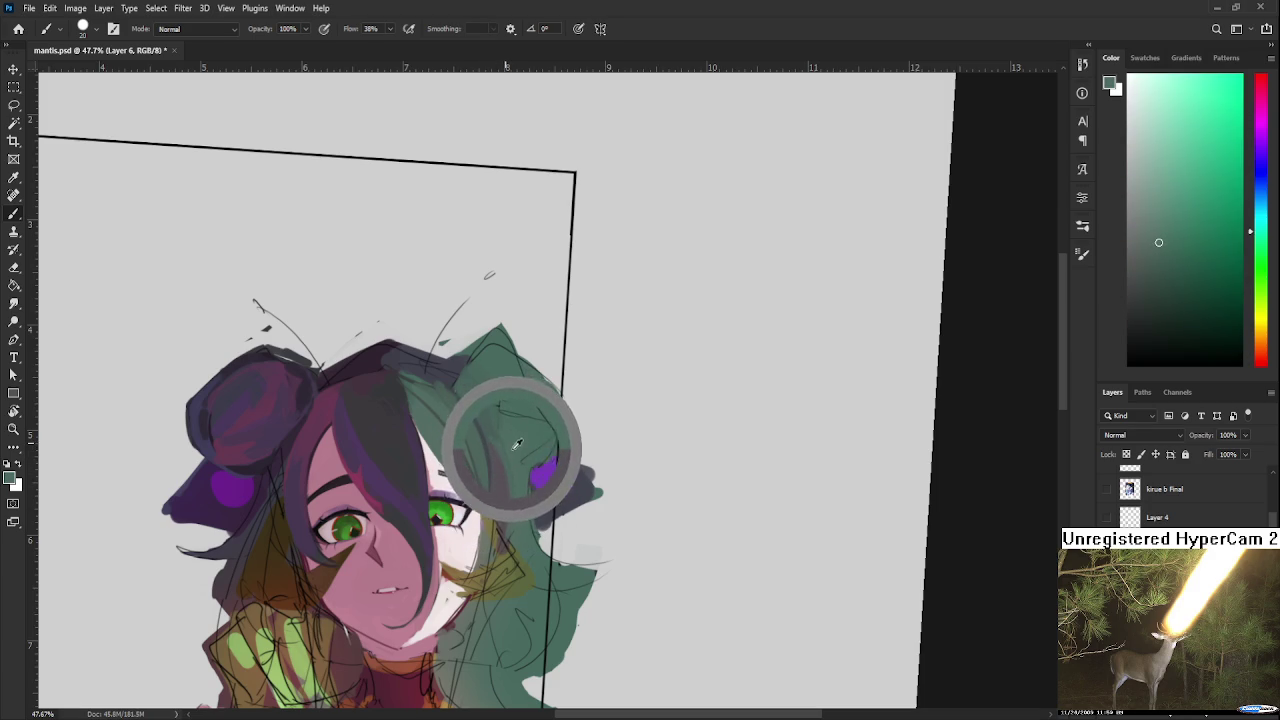
pyautogui.moveTo(509, 440); pyautogui.dragTo(513, 445)
pyautogui.keyDown('alt'); pyautogui.click(508, 438); pyautogui.keyUp('alt')
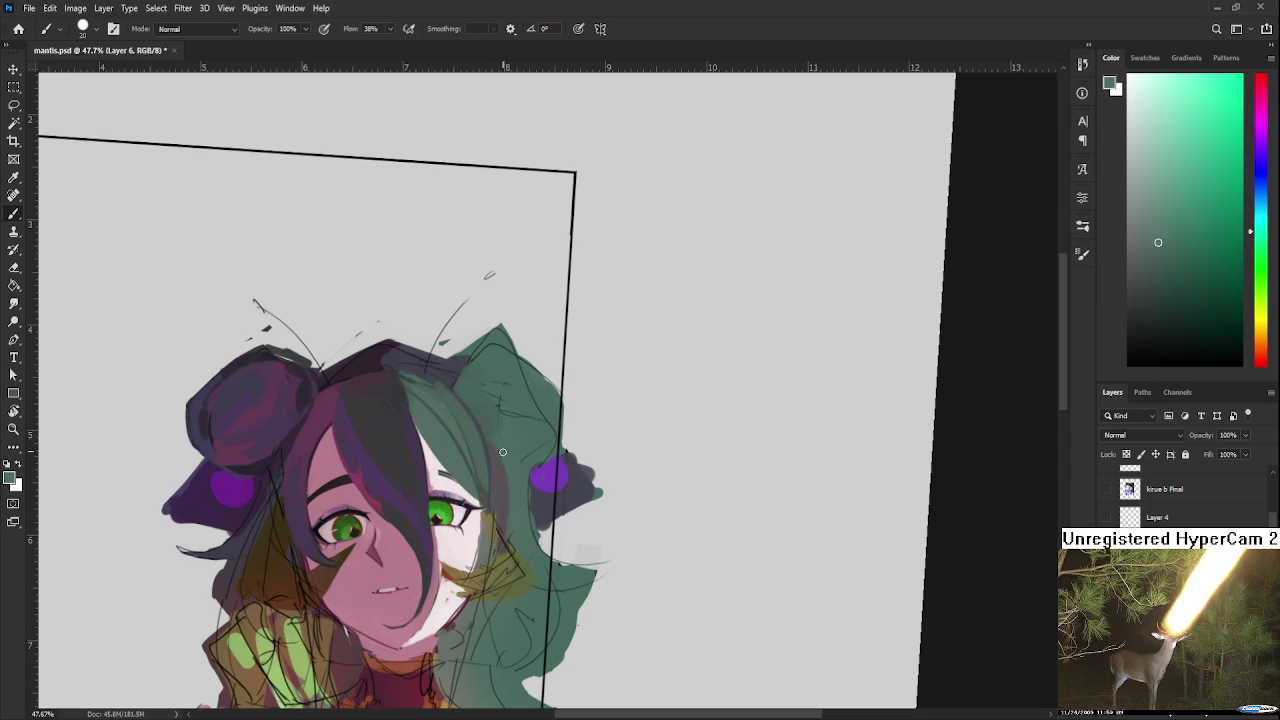
pyautogui.keyDown('alt'); pyautogui.click(514, 457); pyautogui.keyUp('alt')
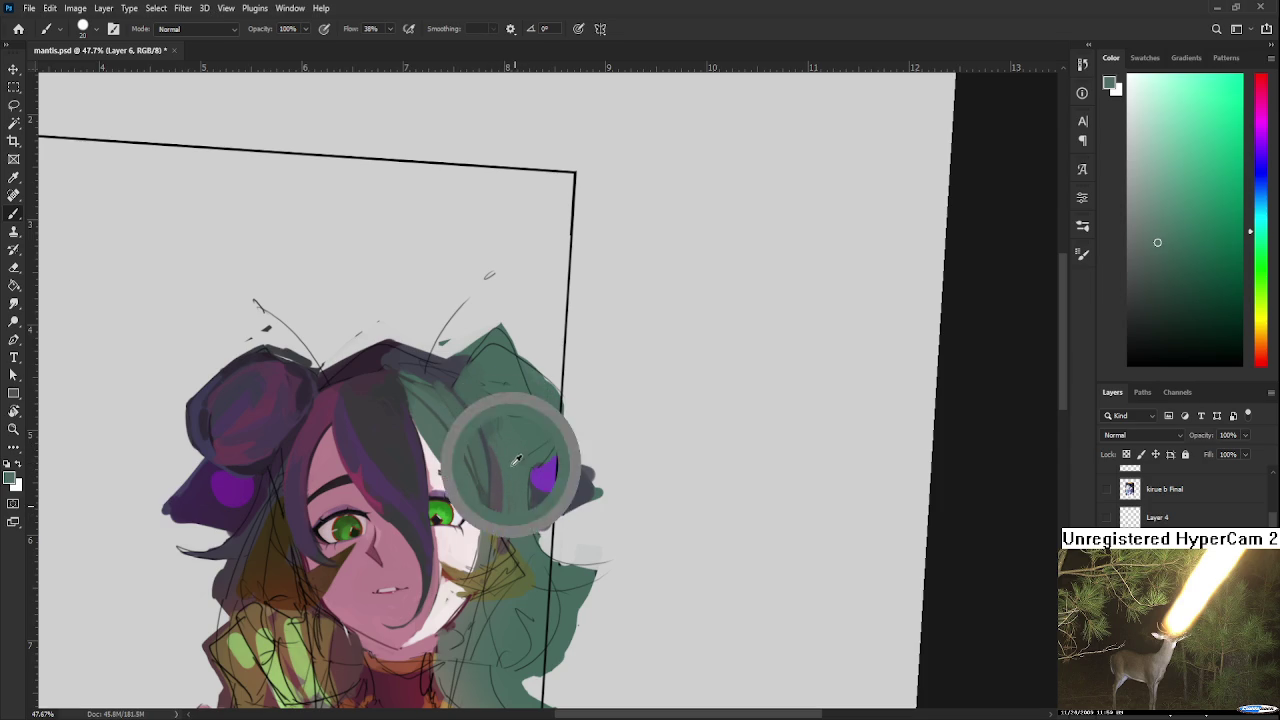
pyautogui.keyDown('alt'); pyautogui.click(510, 462); pyautogui.keyUp('alt')
pyautogui.keyDown('alt'); pyautogui.click(517, 499); pyautogui.keyUp('alt')
pyautogui.keyDown('alt'); pyautogui.click(502, 495); pyautogui.keyUp('alt')
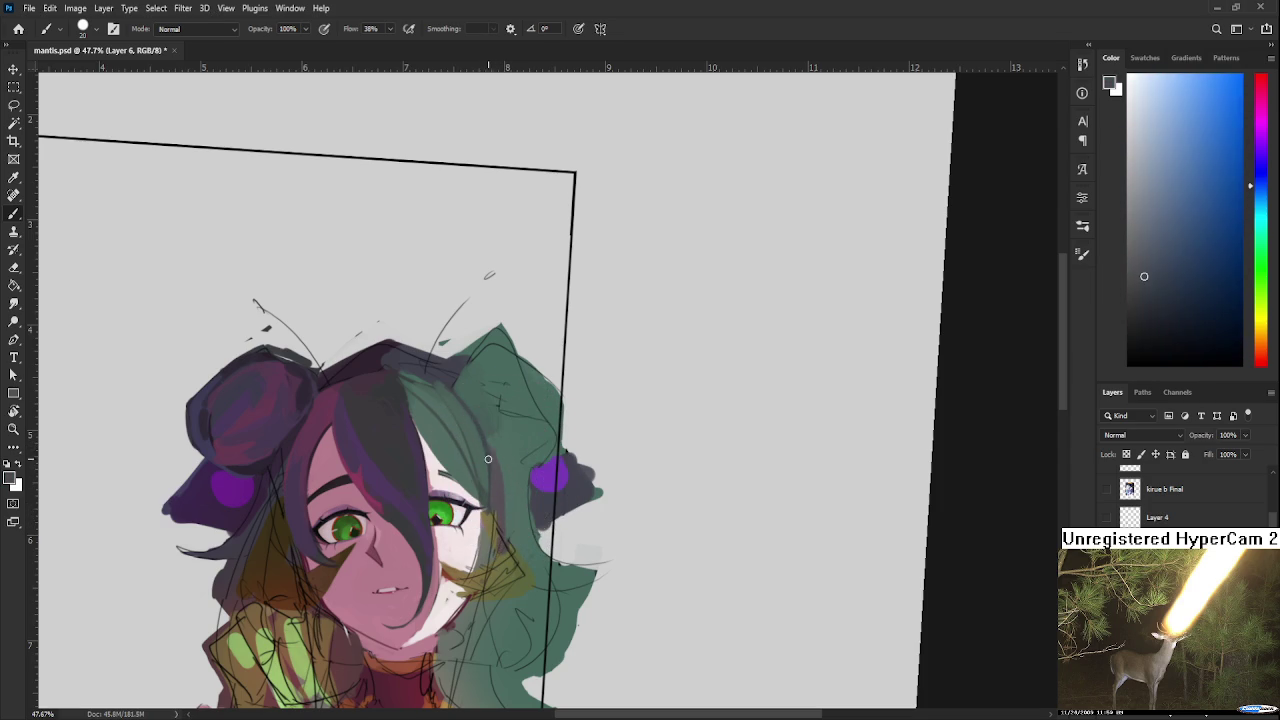
# Step: Zoom in on the green hair, then zoom back out to see the whole bust
pyautogui.press('z')
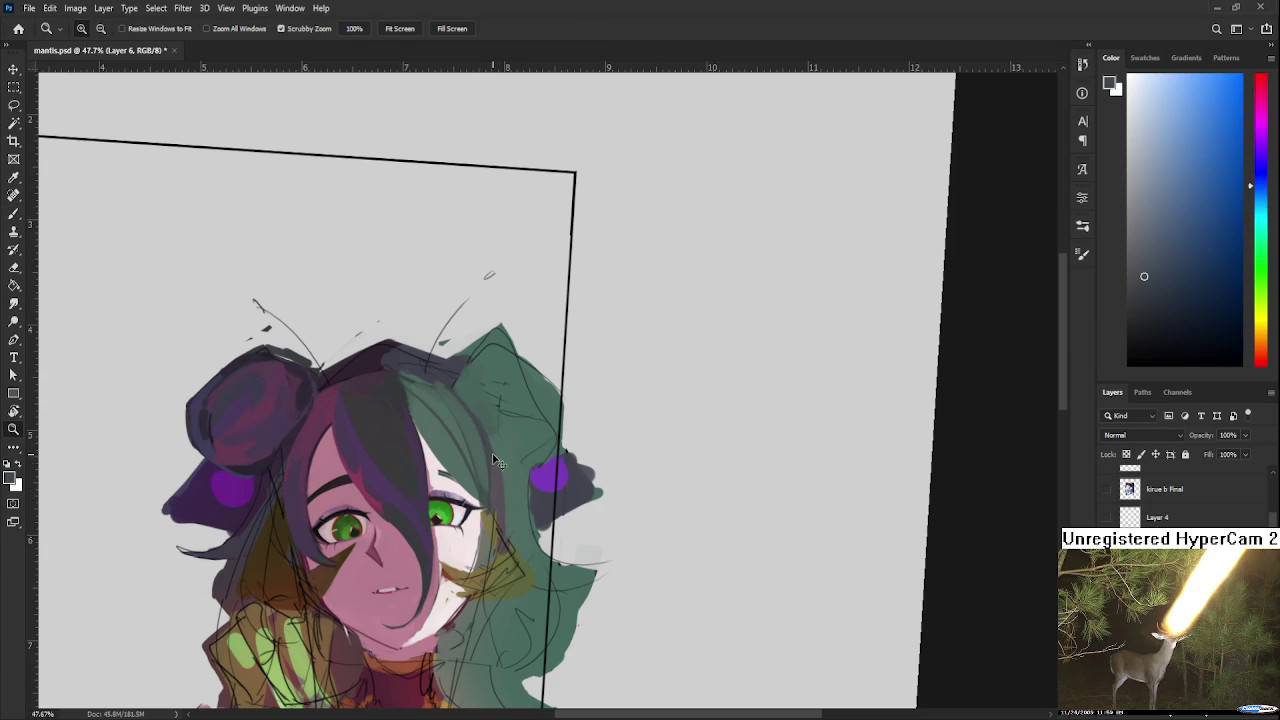
pyautogui.moveTo(500, 462); pyautogui.dragTo(504, 461)
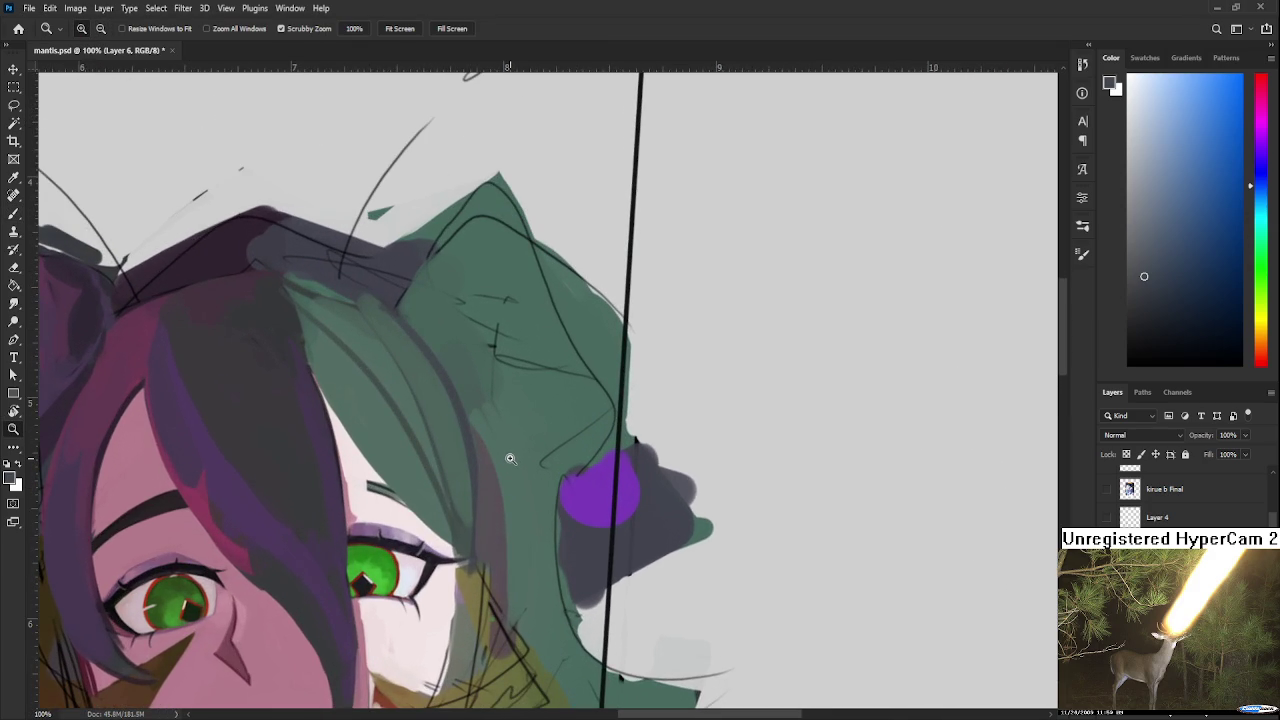
pyautogui.keyDown('alt'); pyautogui.click(535, 461); pyautogui.keyUp('alt')
pyautogui.keyDown('alt'); pyautogui.click(540, 461); pyautogui.keyUp('alt')
# Step: With the Brush, sample greens from the hair top and lower strands, ending on a lighter green
pyautogui.press('b')
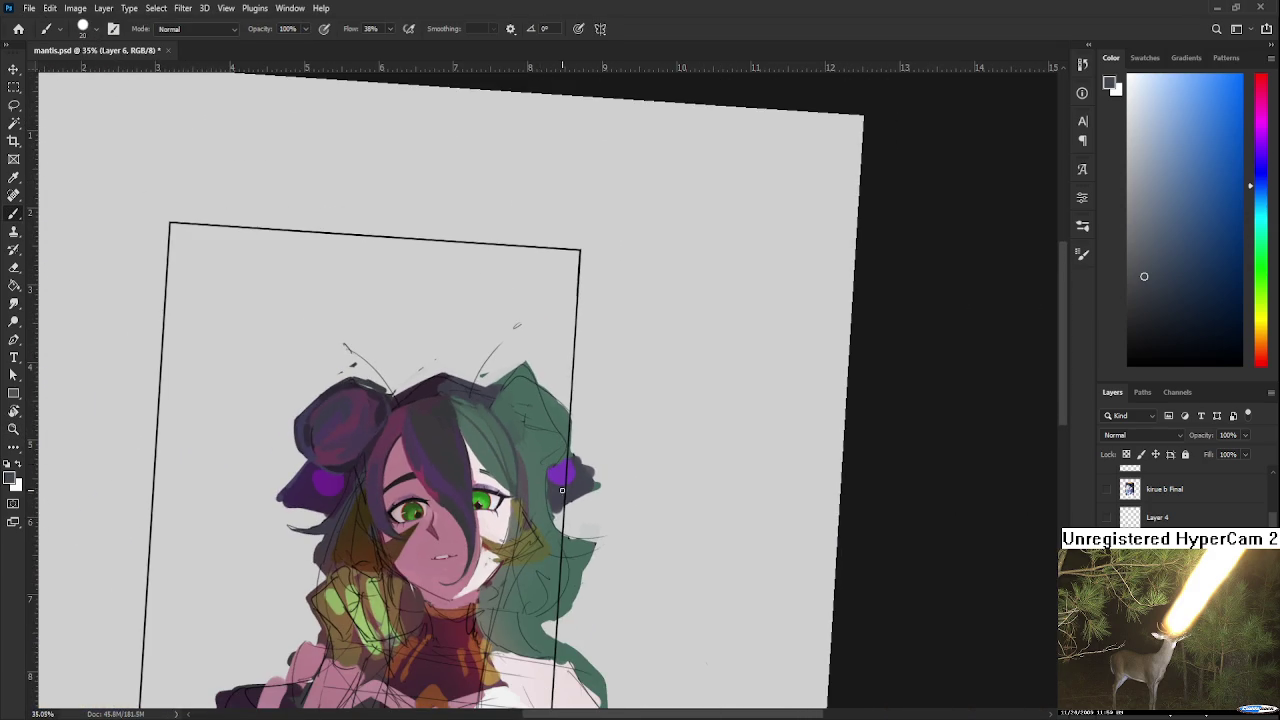
pyautogui.keyDown('alt'); pyautogui.click(528, 460); pyautogui.keyUp('alt')
pyautogui.moveTo(528, 460); pyautogui.dragTo(508, 452)
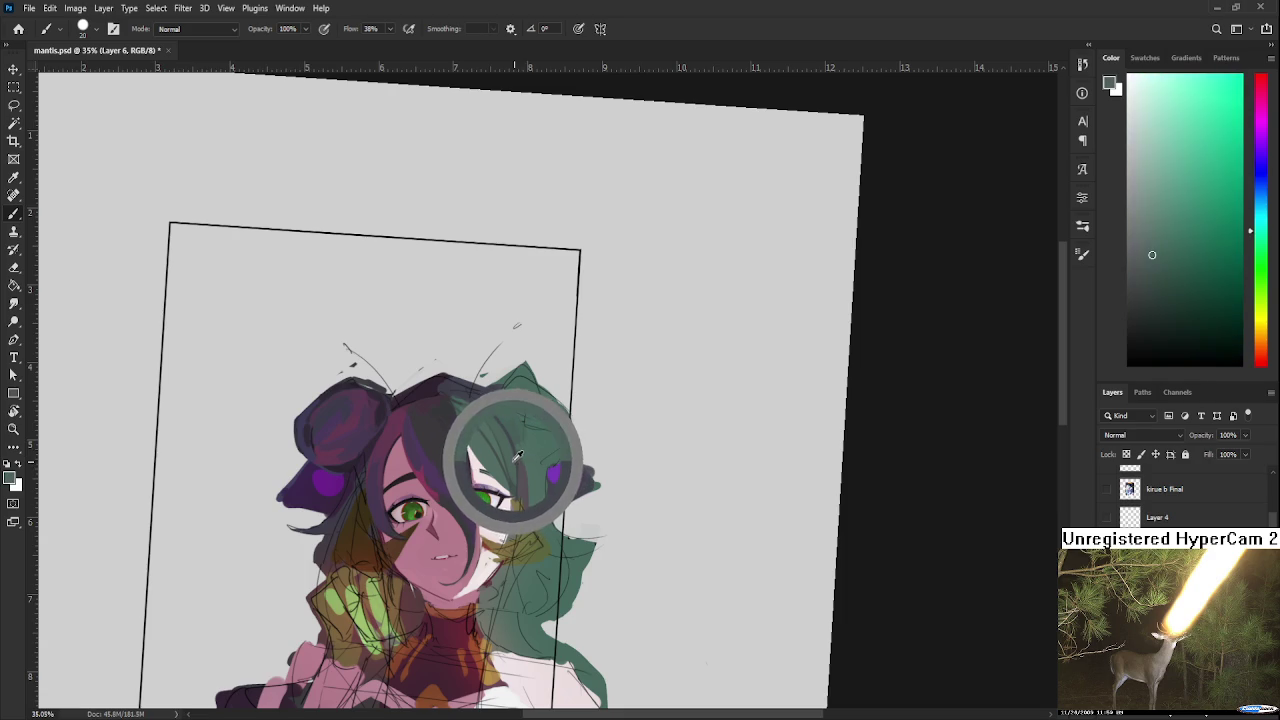
pyautogui.keyDown('alt'); pyautogui.click(508, 452); pyautogui.keyUp('alt')
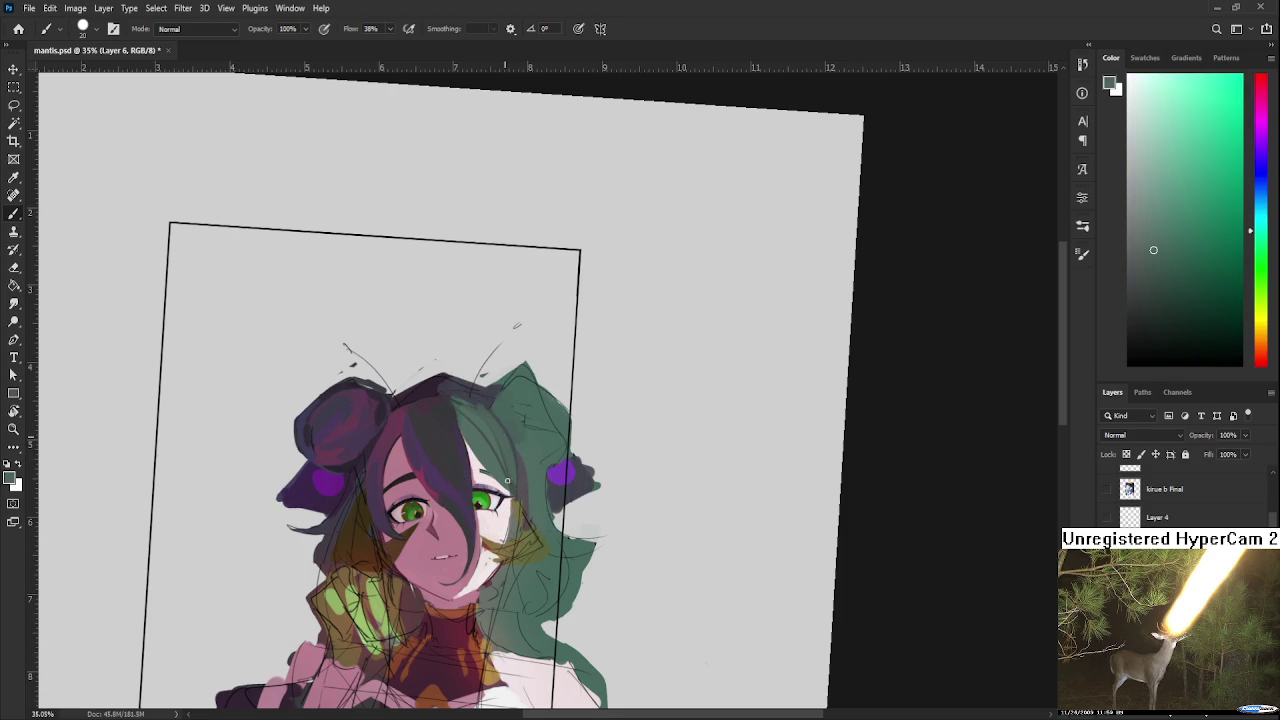
pyautogui.moveTo(515, 468)
pyautogui.mouseDown()
pyautogui.moveTo(510, 437)
pyautogui.moveTo(493, 428)
pyautogui.moveTo(507, 440)
pyautogui.mouseUp()
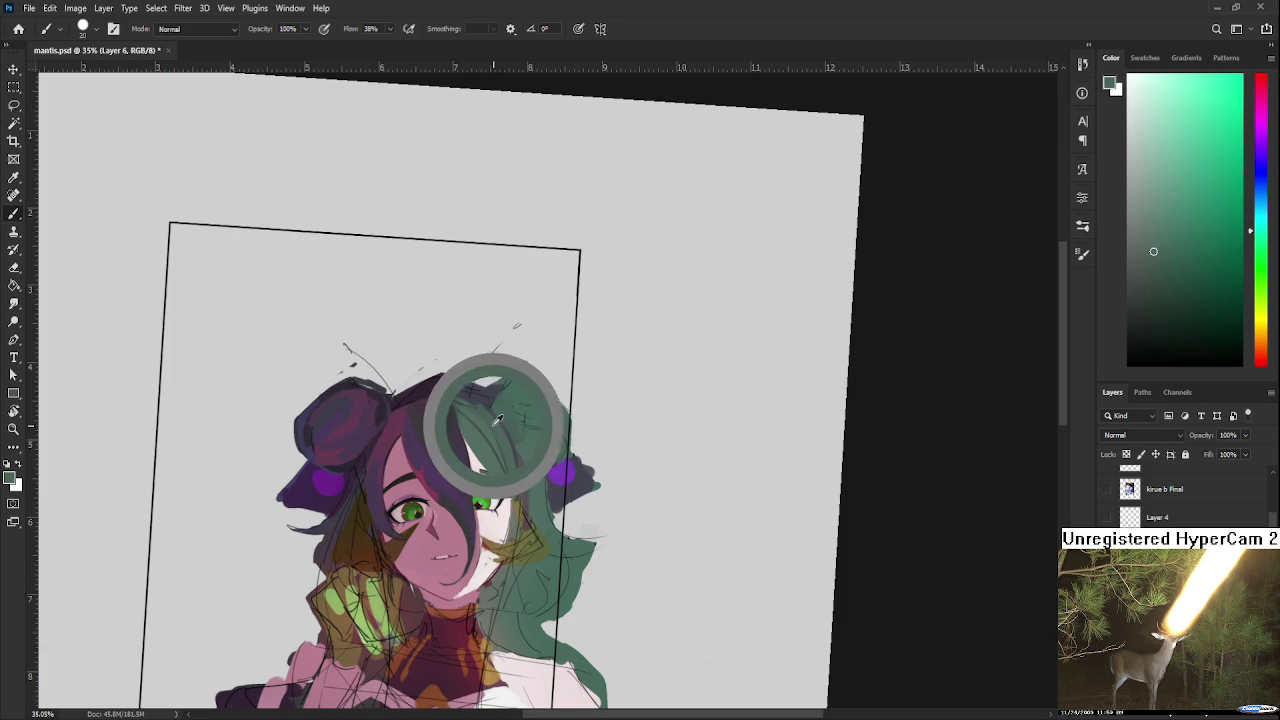
pyautogui.moveTo(507, 440); pyautogui.dragTo(470, 412)
pyautogui.keyDown('alt'); pyautogui.click(491, 416); pyautogui.keyUp('alt')
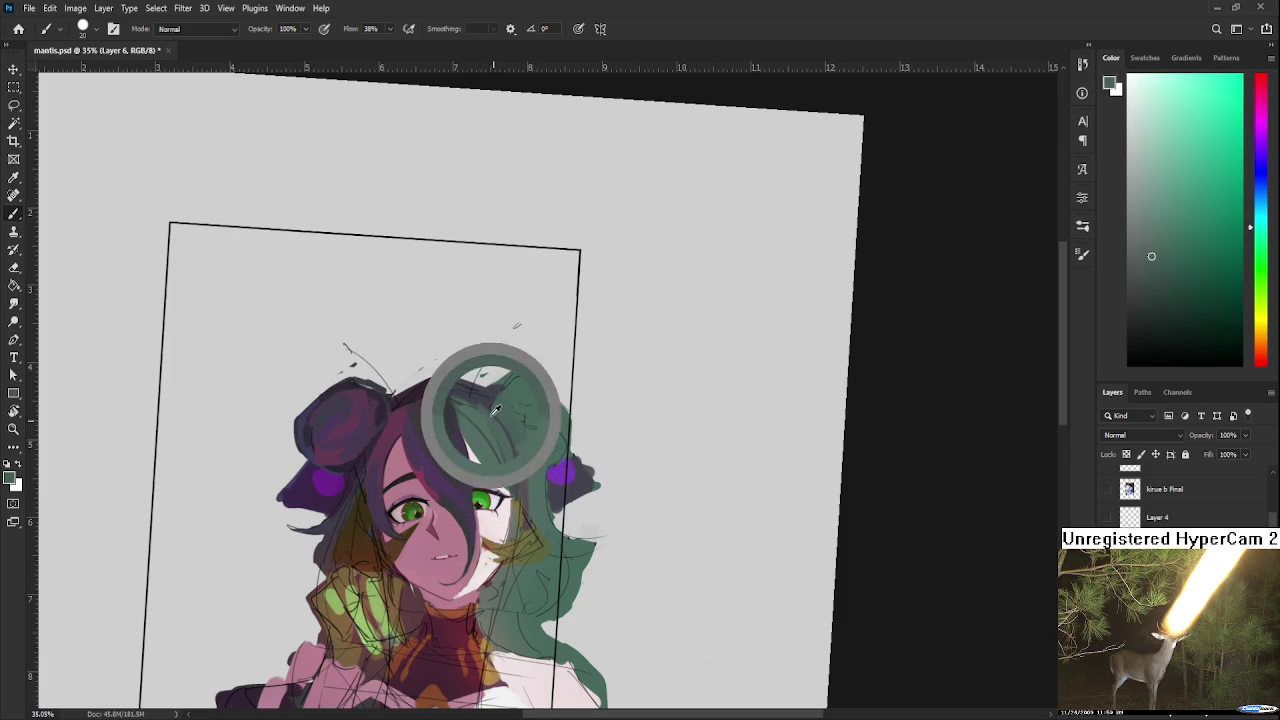
pyautogui.keyDown('alt'); pyautogui.click(511, 440); pyautogui.keyUp('alt')
pyautogui.moveTo(491, 414); pyautogui.dragTo(506, 432)
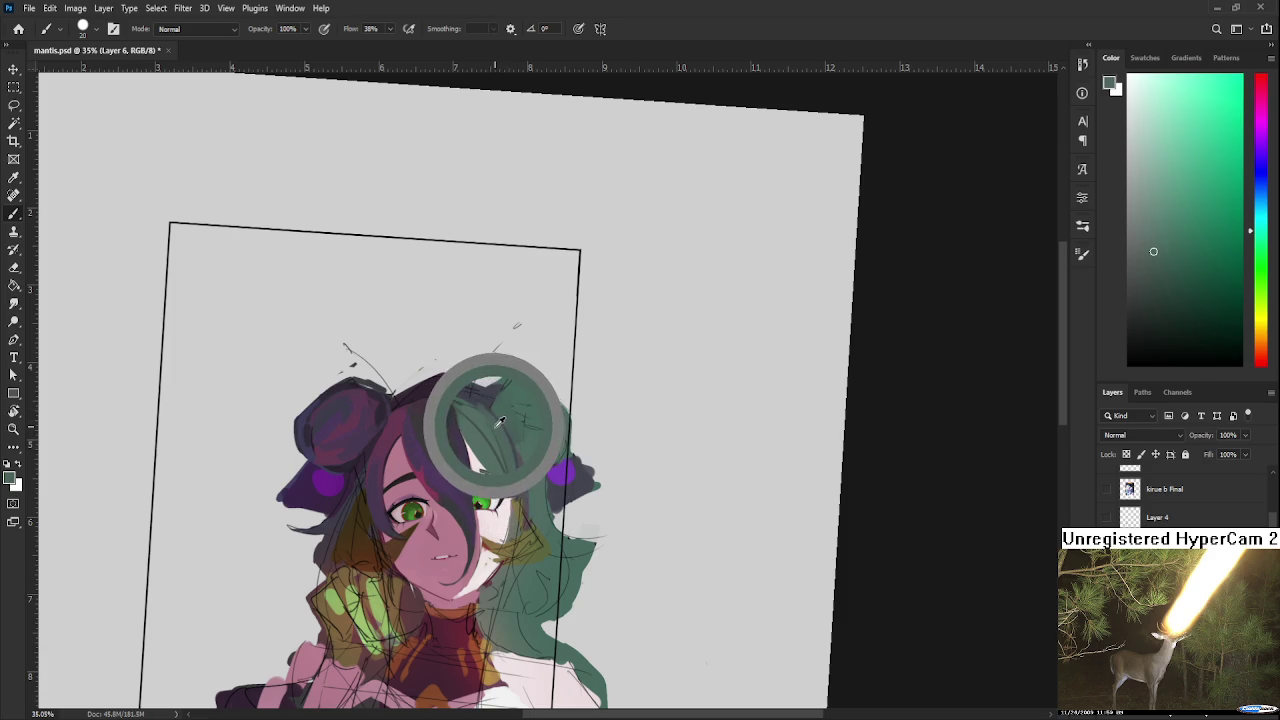
pyautogui.keyDown('alt'); pyautogui.click(502, 426); pyautogui.keyUp('alt')
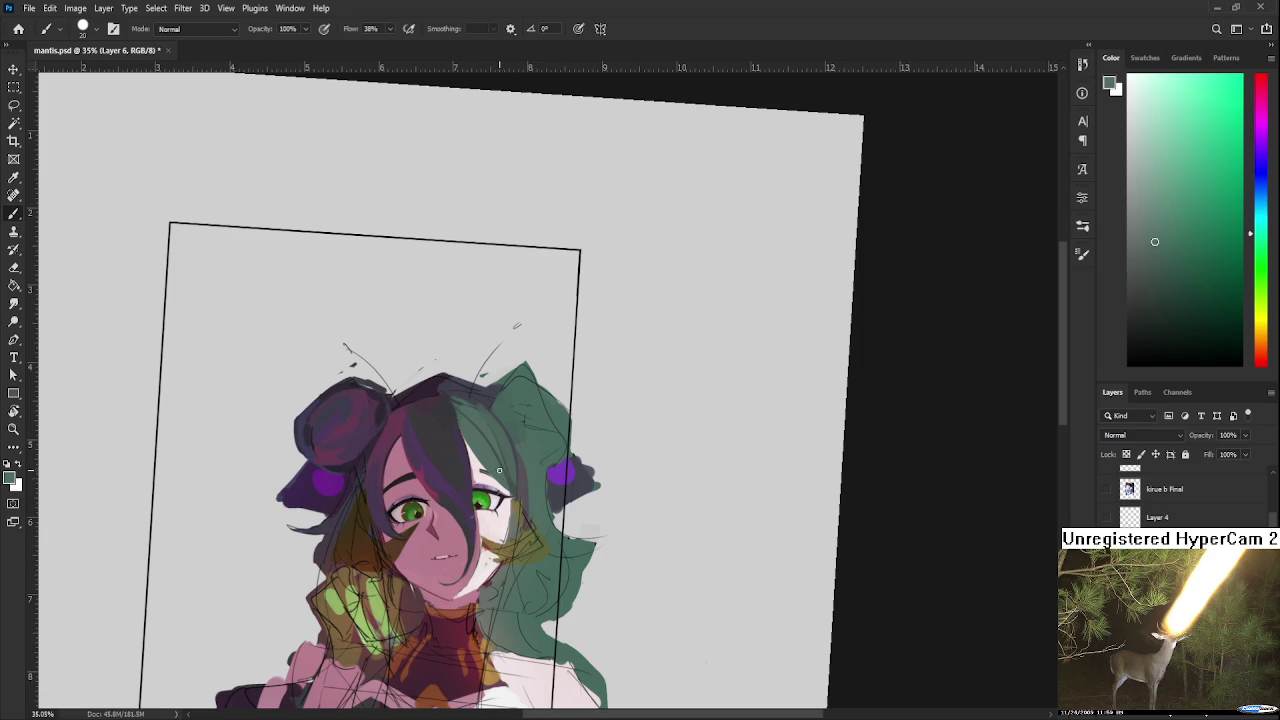
pyautogui.keyDown('alt'); pyautogui.click(518, 480); pyautogui.keyUp('alt')
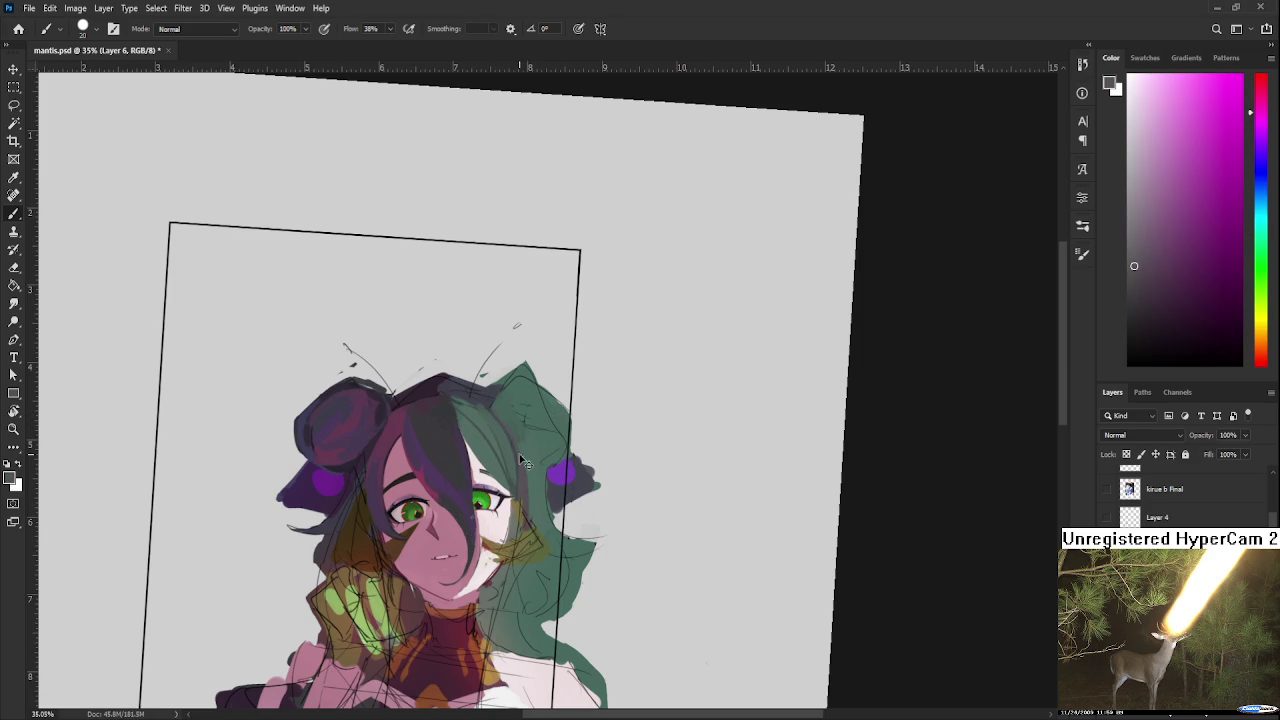
# Step: Alternate sampling teal and dark purple-grey from the top of the green hair
pyautogui.keyDown('alt'); pyautogui.click(530, 470); pyautogui.keyUp('alt')
pyautogui.keyDown('alt'); pyautogui.click(523, 480); pyautogui.keyUp('alt')
pyautogui.keyDown('alt'); pyautogui.click(519, 458); pyautogui.keyUp('alt')
pyautogui.keyDown('alt'); pyautogui.click(528, 470); pyautogui.keyUp('alt')
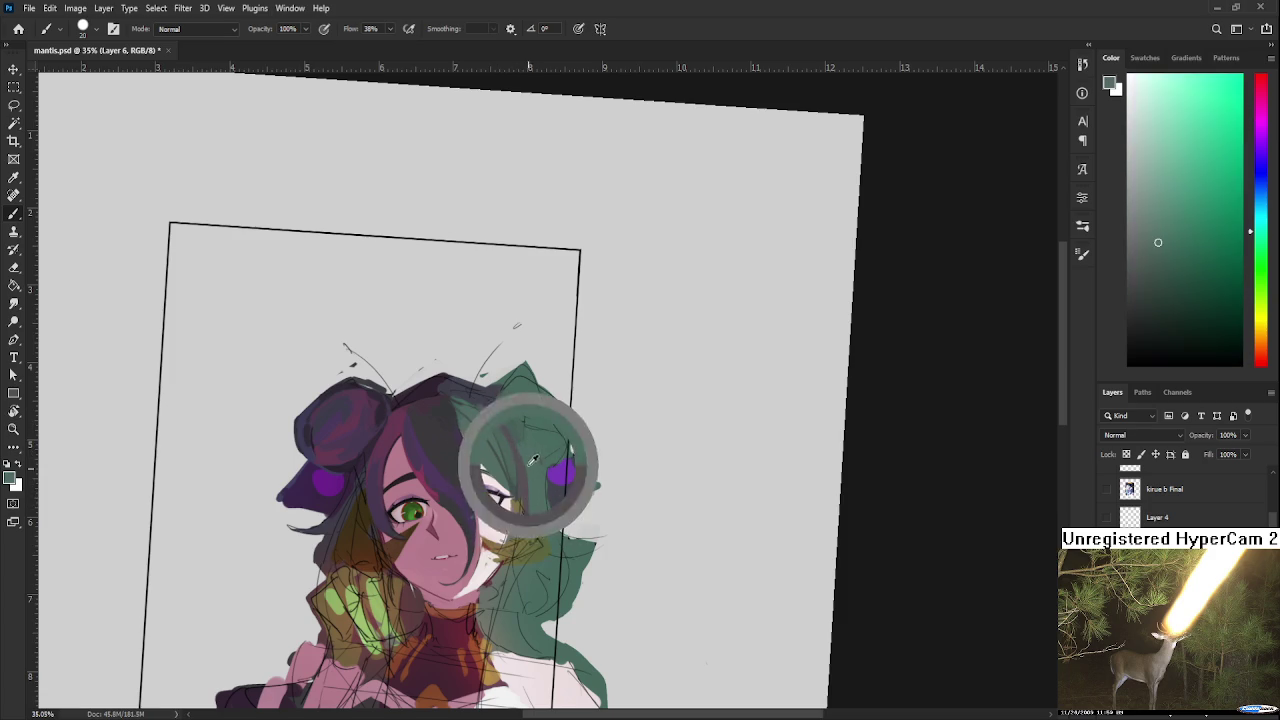
pyautogui.keyDown('alt'); pyautogui.click(530, 466); pyautogui.keyUp('alt')
pyautogui.keyDown('alt'); pyautogui.click(535, 463); pyautogui.keyUp('alt')
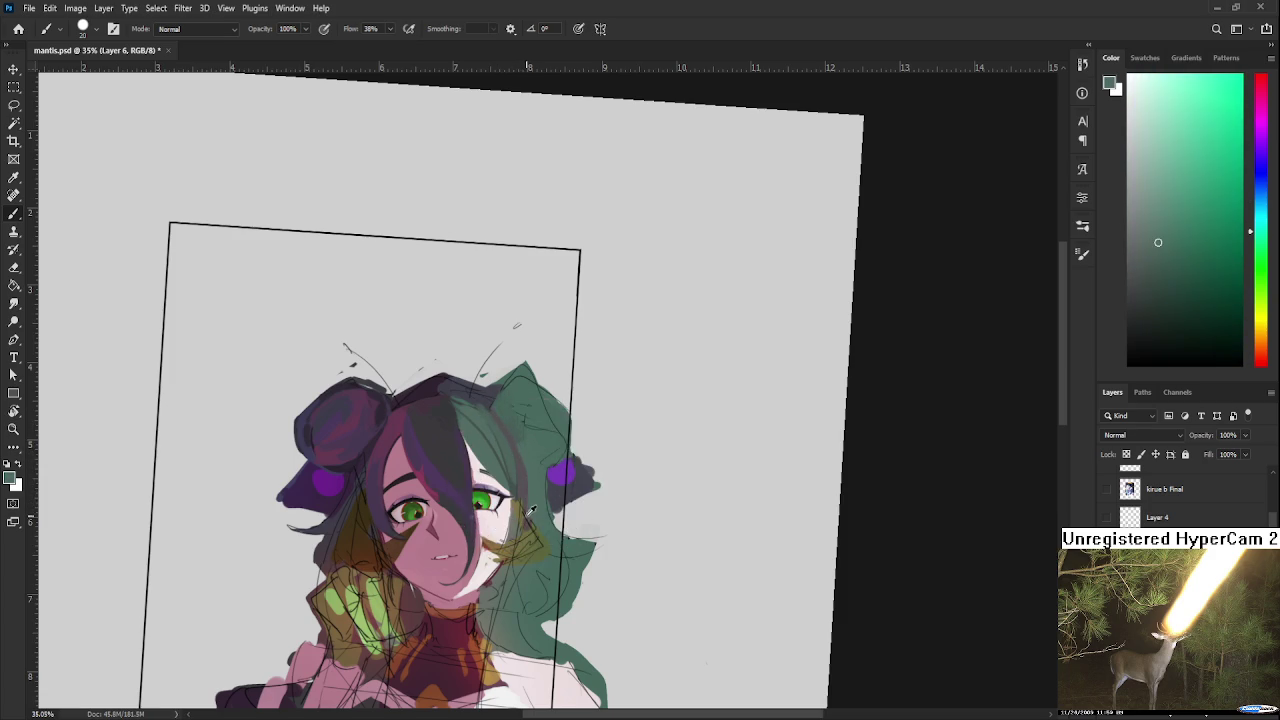
pyautogui.keyDown('alt'); pyautogui.click(526, 480); pyautogui.keyUp('alt')
pyautogui.keyDown('alt'); pyautogui.click(519, 421); pyautogui.keyUp('alt')
pyautogui.keyDown('alt'); pyautogui.click(500, 440); pyautogui.keyUp('alt')
# Step: Sample dark magenta, teal-green and dark blue-grey from the hair, then return to green
pyautogui.keyDown('alt'); pyautogui.click(521, 466); pyautogui.keyUp('alt')
pyautogui.keyDown('alt'); pyautogui.click(493, 410); pyautogui.keyUp('alt')
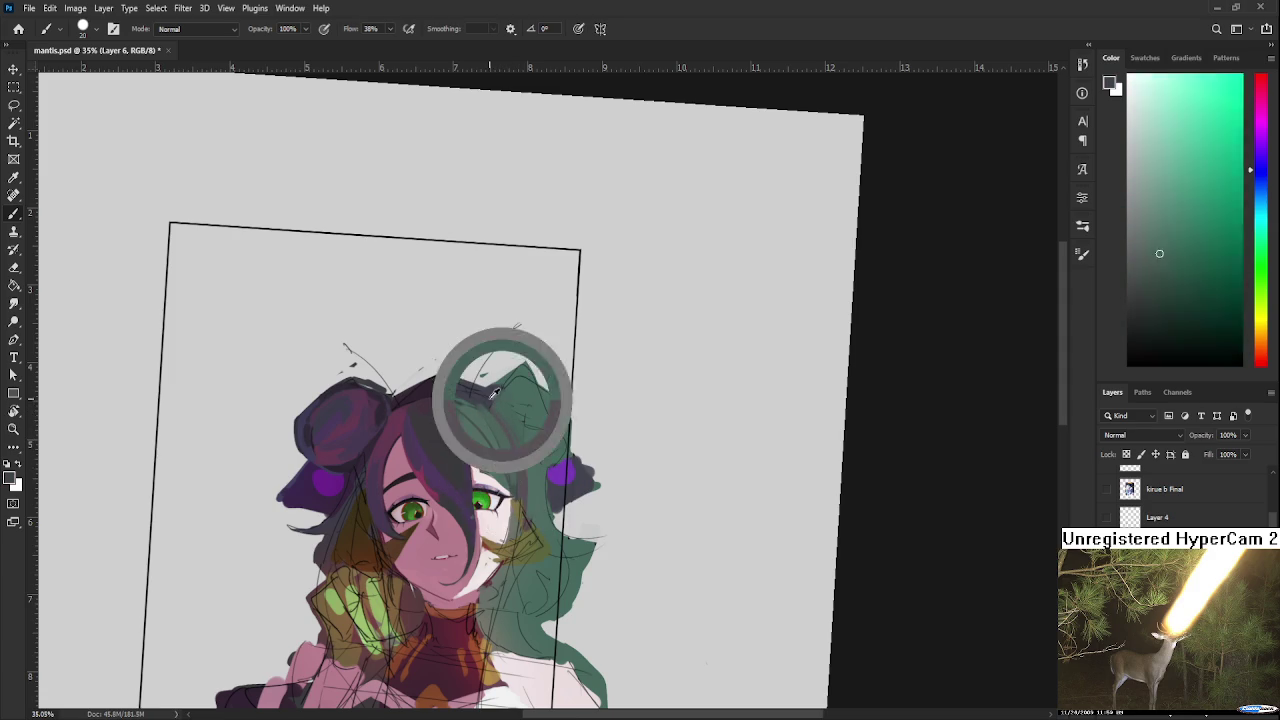
pyautogui.keyDown('alt'); pyautogui.click(486, 416); pyautogui.keyUp('alt')
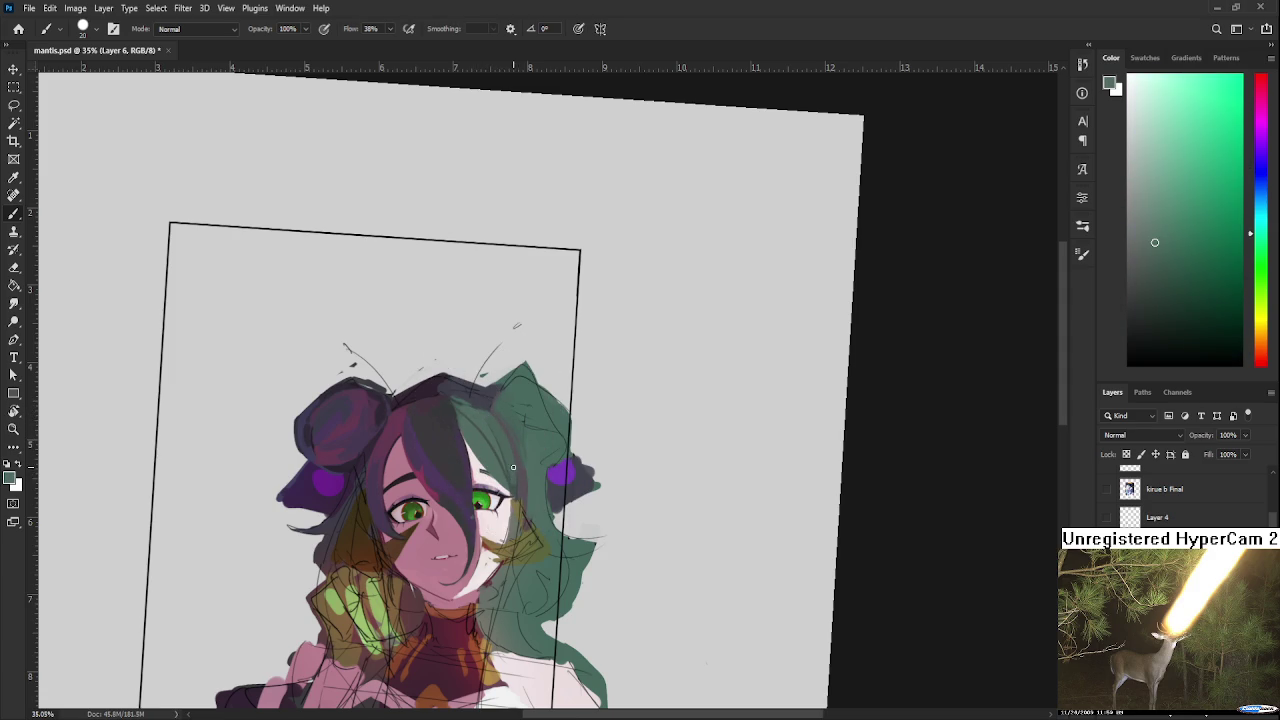
pyautogui.keyDown('alt'); pyautogui.click(518, 420); pyautogui.keyUp('alt')
pyautogui.keyDown('alt'); pyautogui.click(516, 424); pyautogui.keyUp('alt')
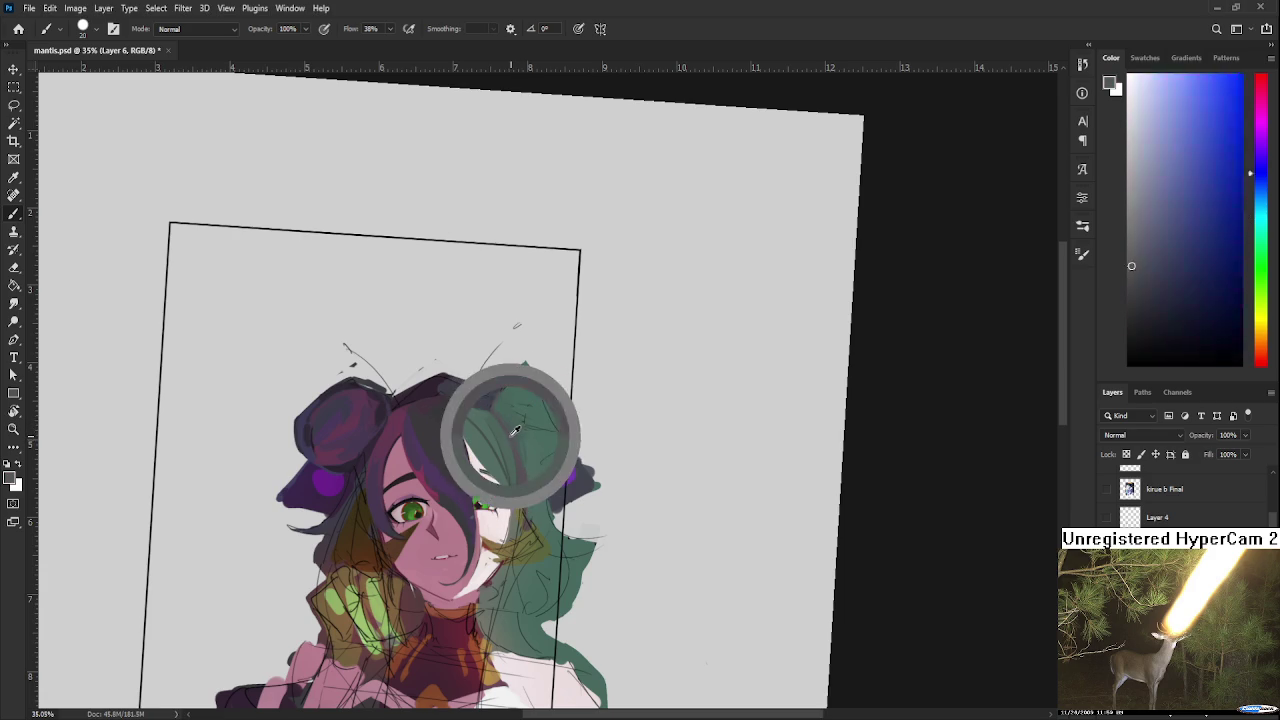
pyautogui.keyDown('alt'); pyautogui.click(508, 416); pyautogui.keyUp('alt')
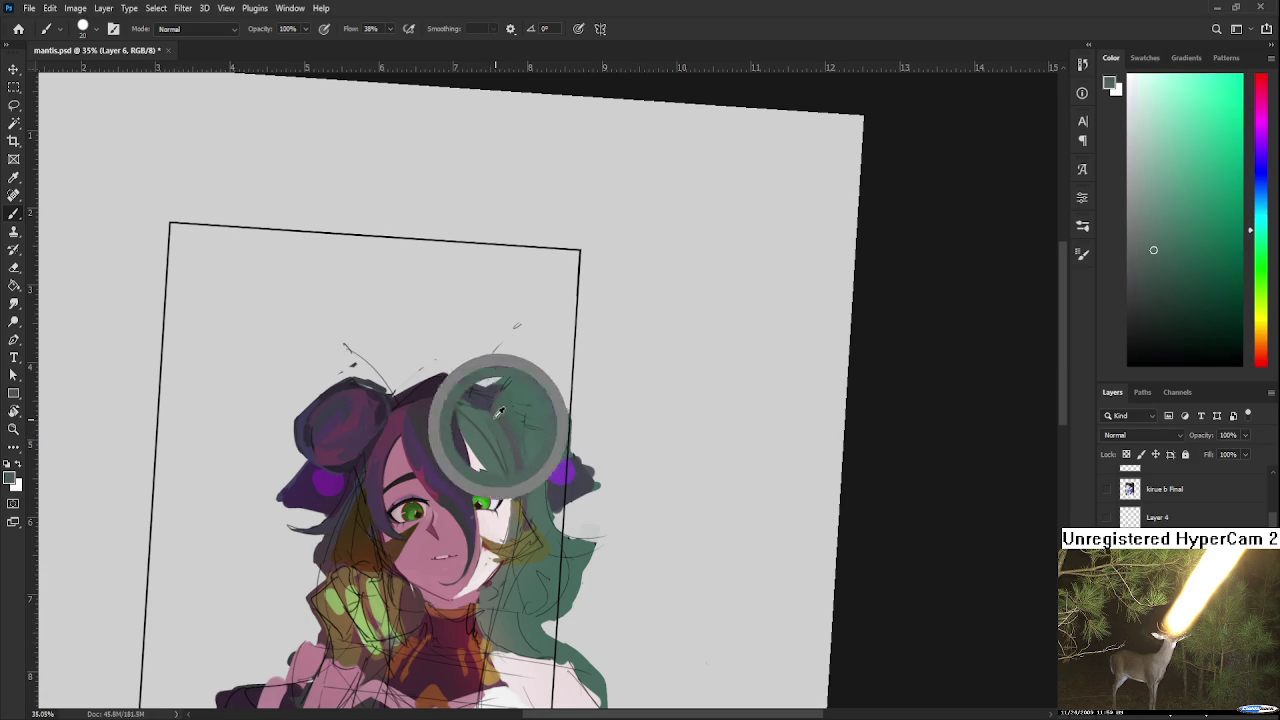
pyautogui.keyDown('alt'); pyautogui.click(470, 409); pyautogui.keyUp('alt')
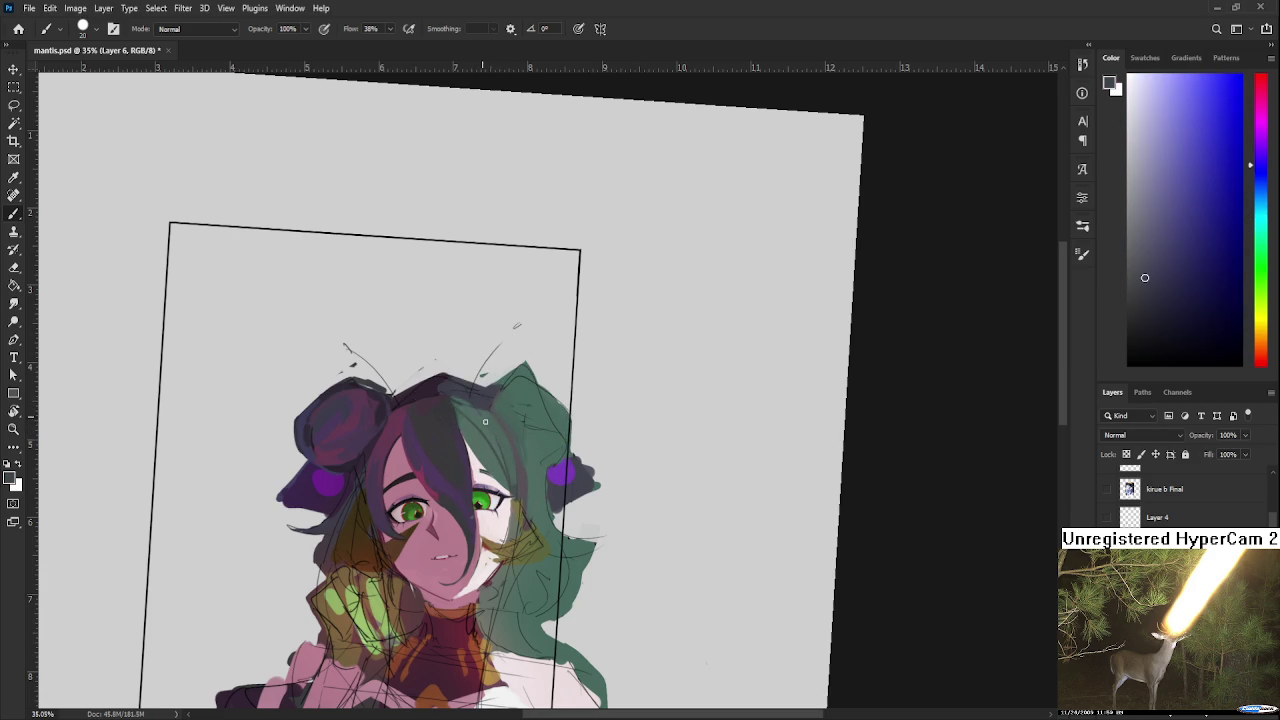
pyautogui.keyDown('alt'); pyautogui.click(505, 454); pyautogui.keyUp('alt')
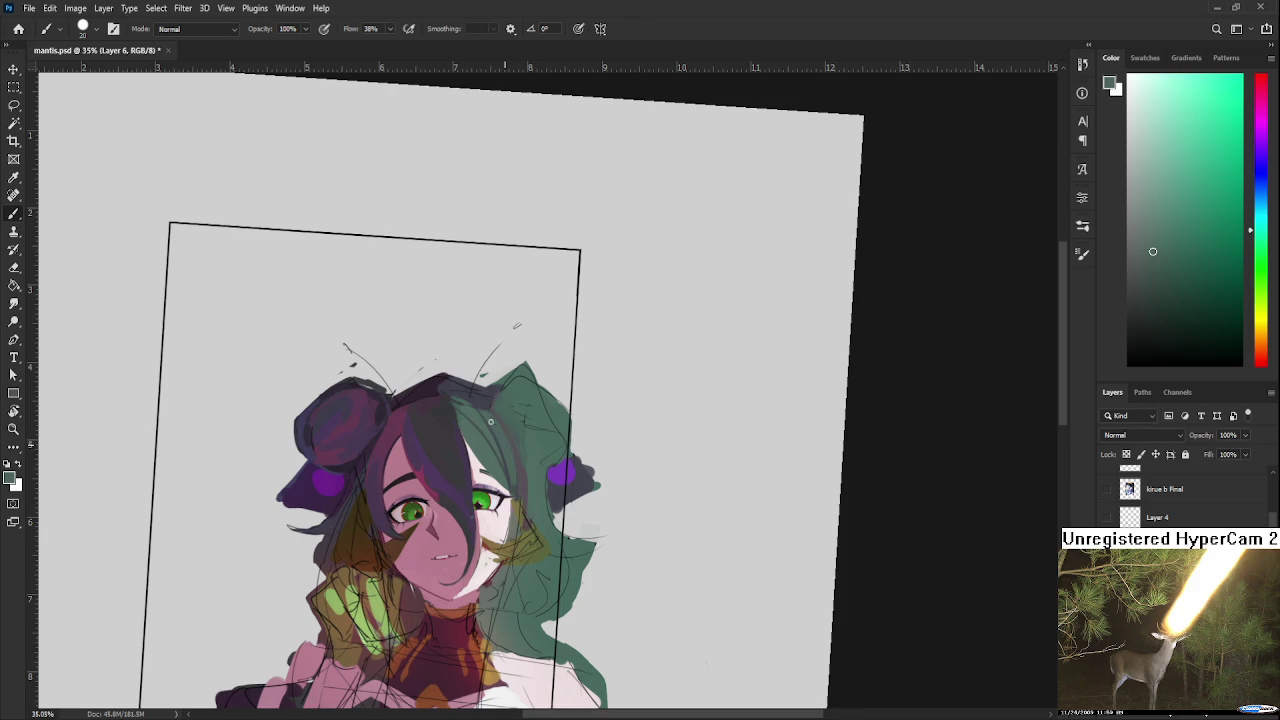
# Step: Zoom in on the face and move the view onto the top of the head
pyautogui.scroll(-3, 491, 424)
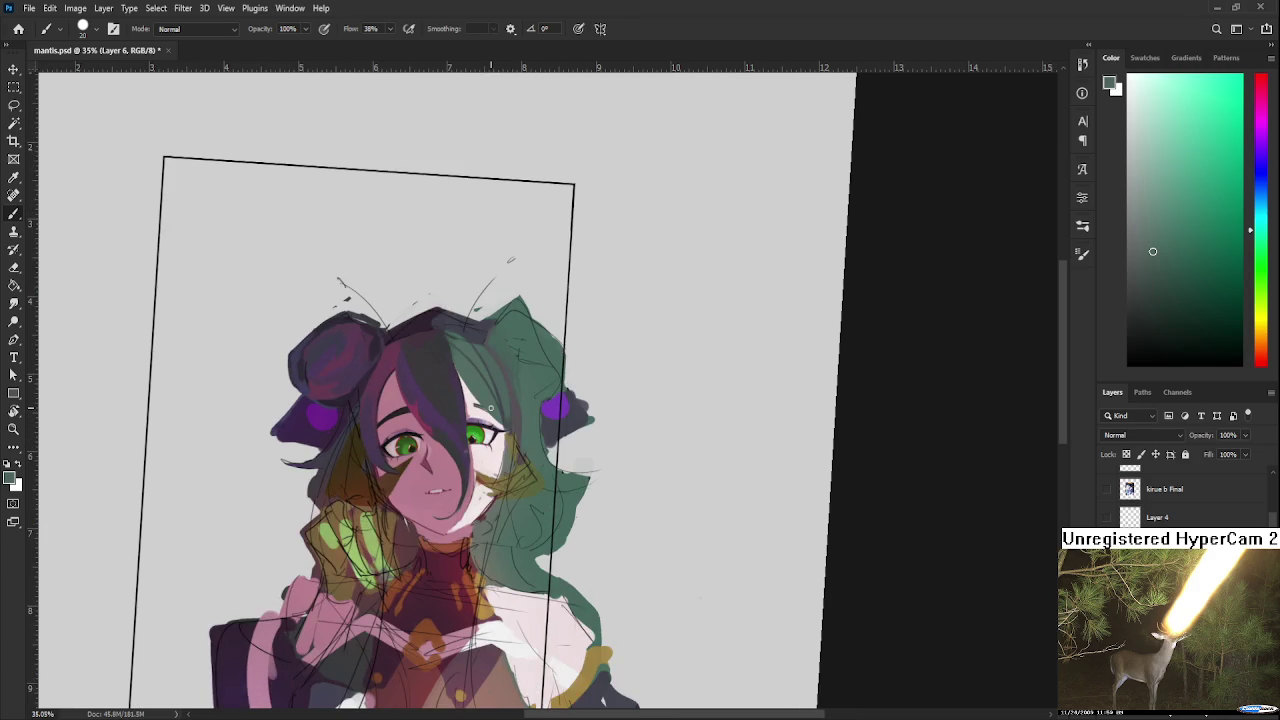
pyautogui.scroll(-3, 490, 407)
pyautogui.scroll(-2, 502, 396)
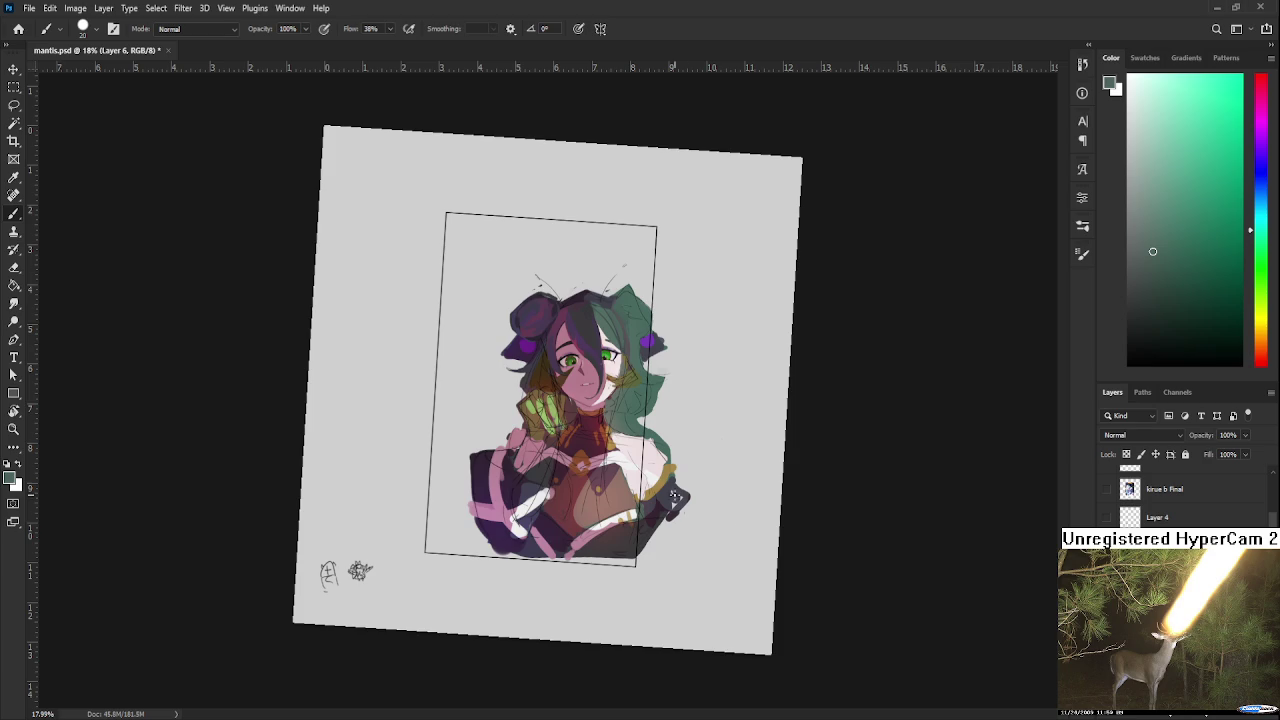
pyautogui.scroll(3, 660, 420)
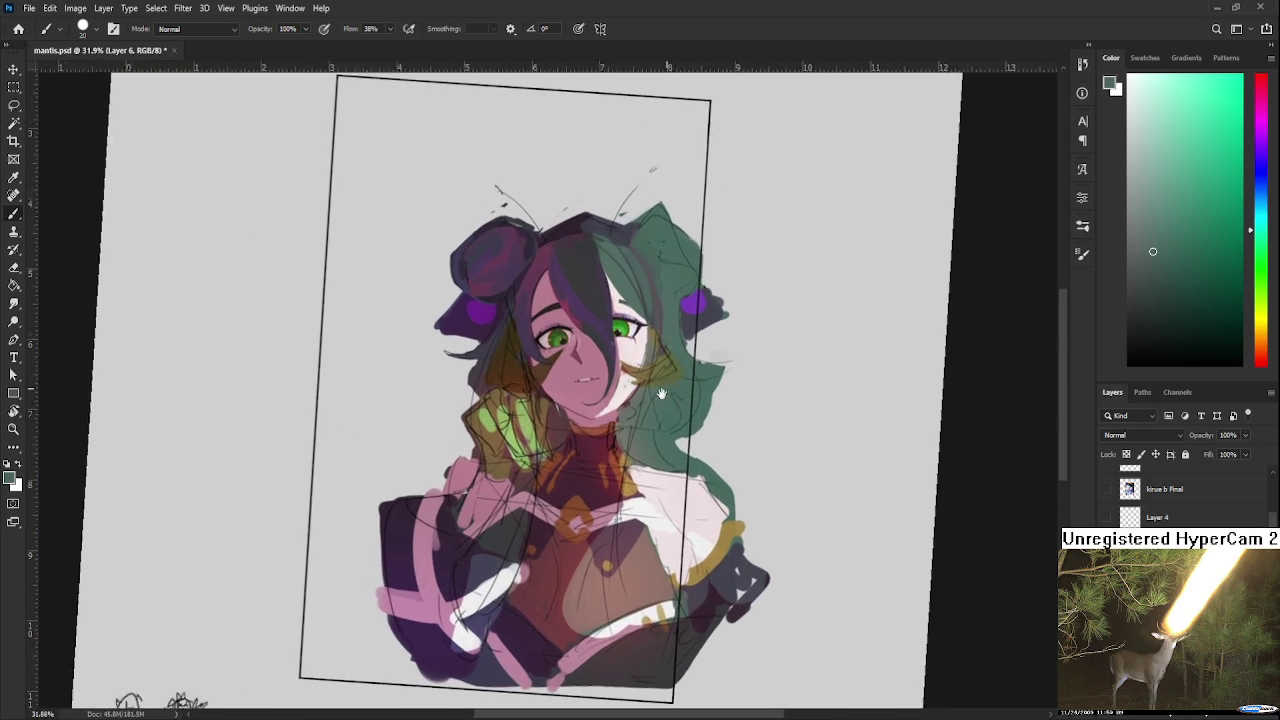
pyautogui.scroll(2, 698, 399)
pyautogui.scroll(1, 521, 540)
pyautogui.moveTo(521, 540)
pyautogui.mouseDown()
pyautogui.moveTo(535, 481)
pyautogui.moveTo(561, 498)
pyautogui.moveTo(488, 475)
pyautogui.mouseUp()
# Step: Pick light pink, enlarge the brush from 20 to 40, and paint a pink stroke on the hair
pyautogui.keyDown('alt'); pyautogui.click(544, 470); pyautogui.keyUp('alt')
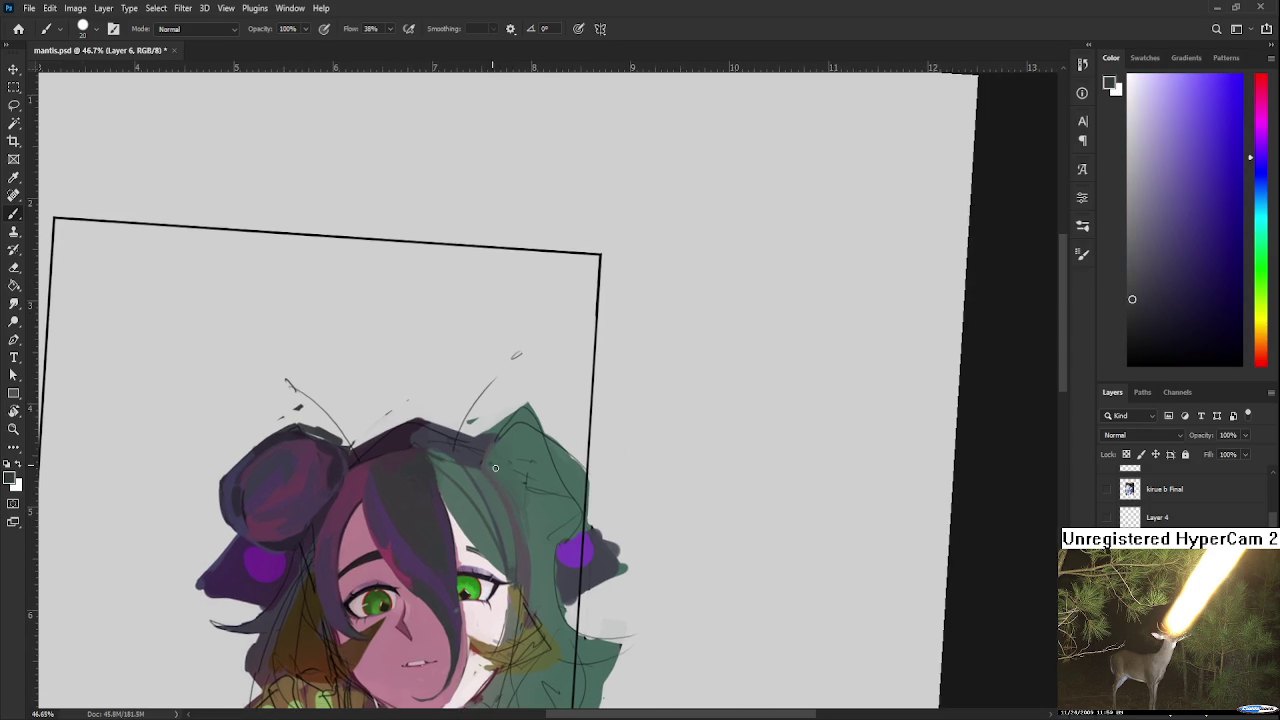
pyautogui.keyDown('alt'); pyautogui.click(505, 488); pyautogui.keyUp('alt')
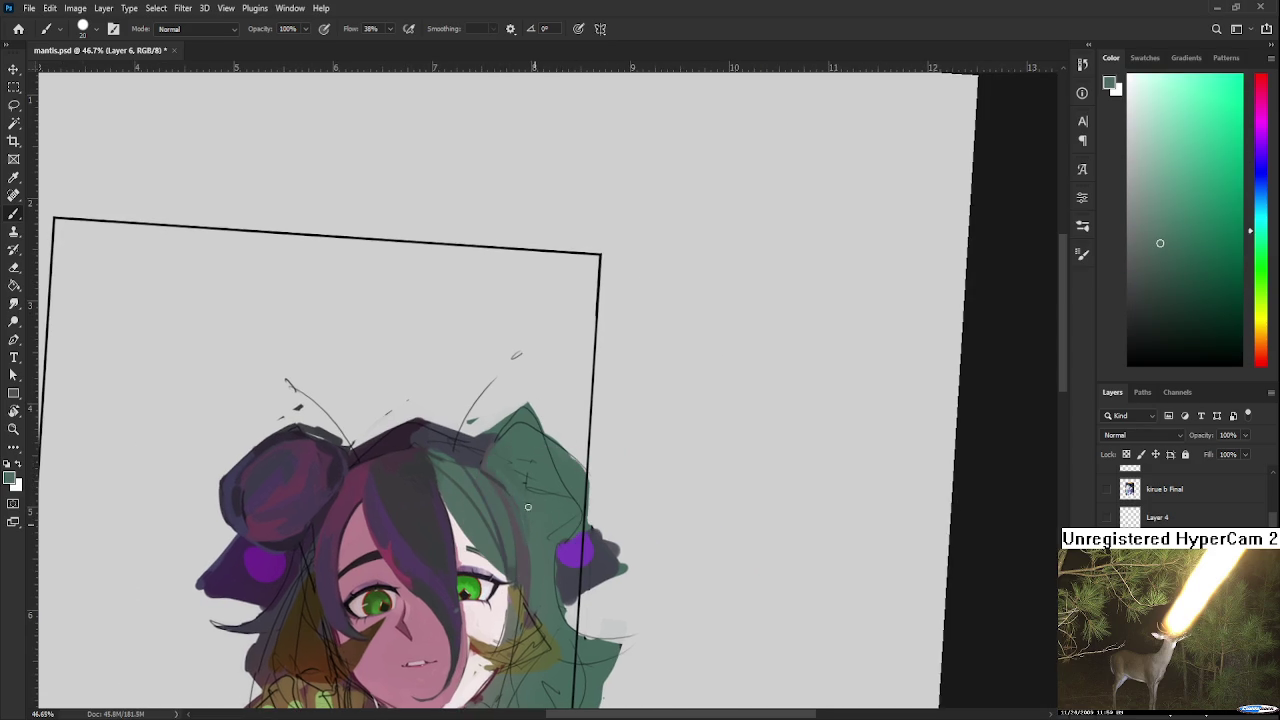
pyautogui.keyDown('alt'); pyautogui.click(519, 538); pyautogui.keyUp('alt')
pyautogui.click(1150, 140)
pyautogui.press(']')
pyautogui.press(']')
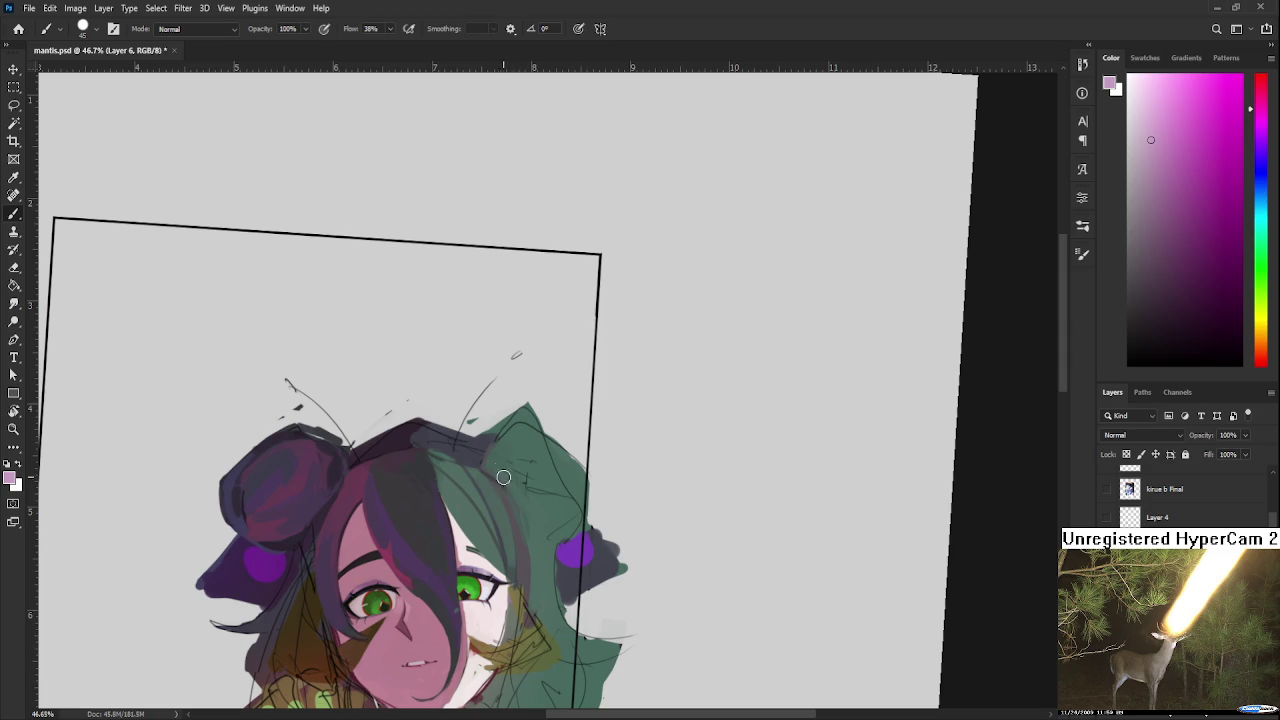
pyautogui.moveTo(490, 465); pyautogui.dragTo(527, 520)
# Step: Paint a light pink arc into the green hair, forming a V-shaped ear outline
pyautogui.keyDown('alt'); pyautogui.click(521, 484); pyautogui.keyUp('alt')
pyautogui.keyDown('alt'); pyautogui.click(521, 484); pyautogui.keyUp('alt')
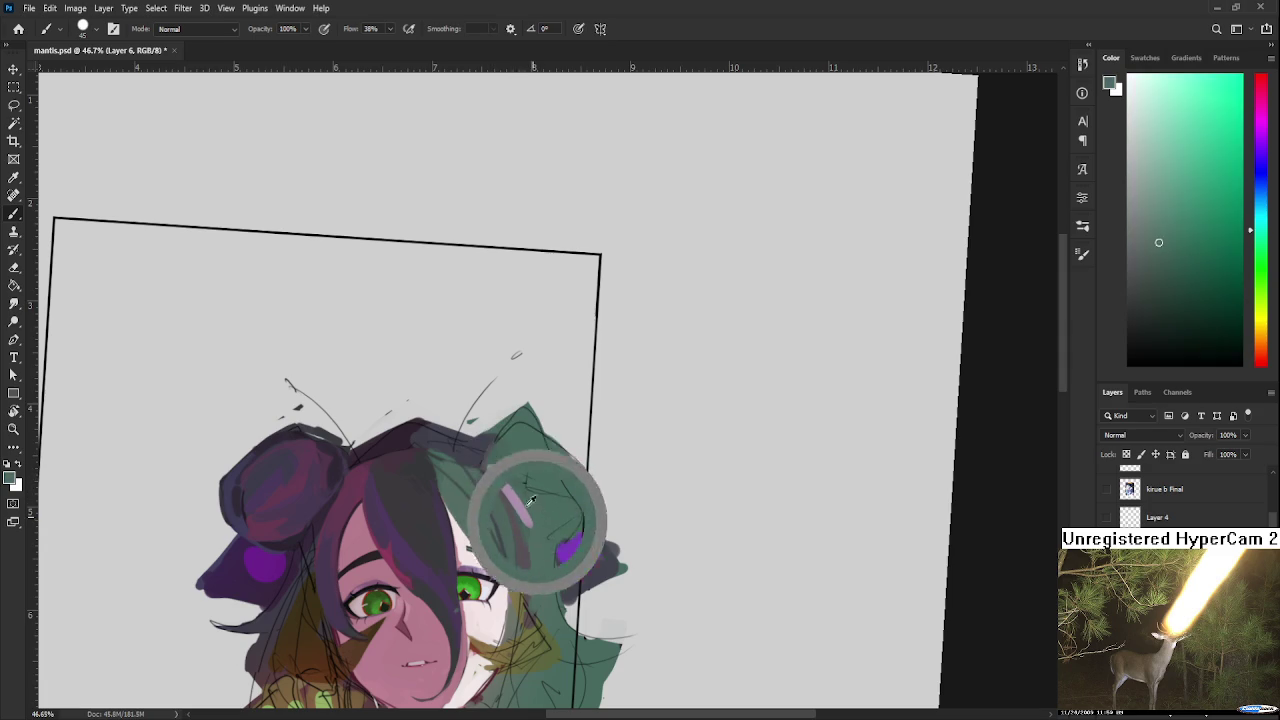
pyautogui.keyDown('alt'); pyautogui.click(521, 497); pyautogui.keyUp('alt')
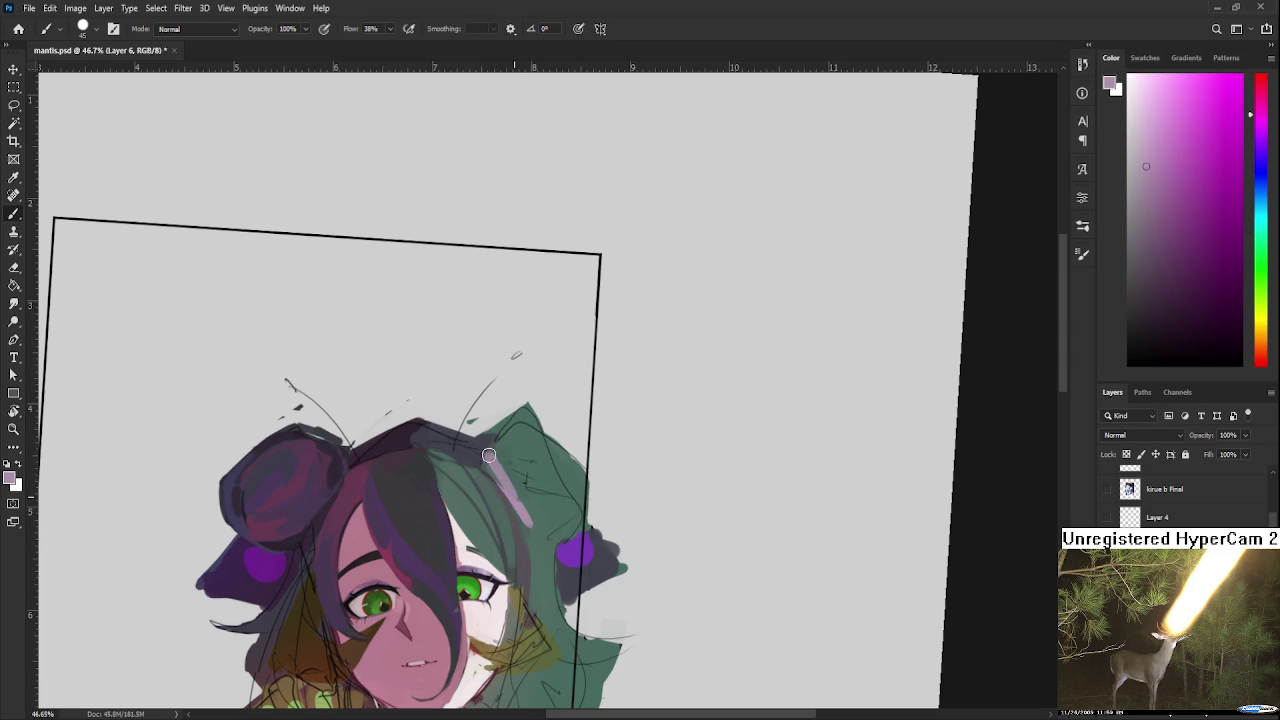
pyautogui.moveTo(485, 458)
pyautogui.mouseDown()
pyautogui.moveTo(548, 470)
pyautogui.moveTo(540, 540)
pyautogui.mouseUp()
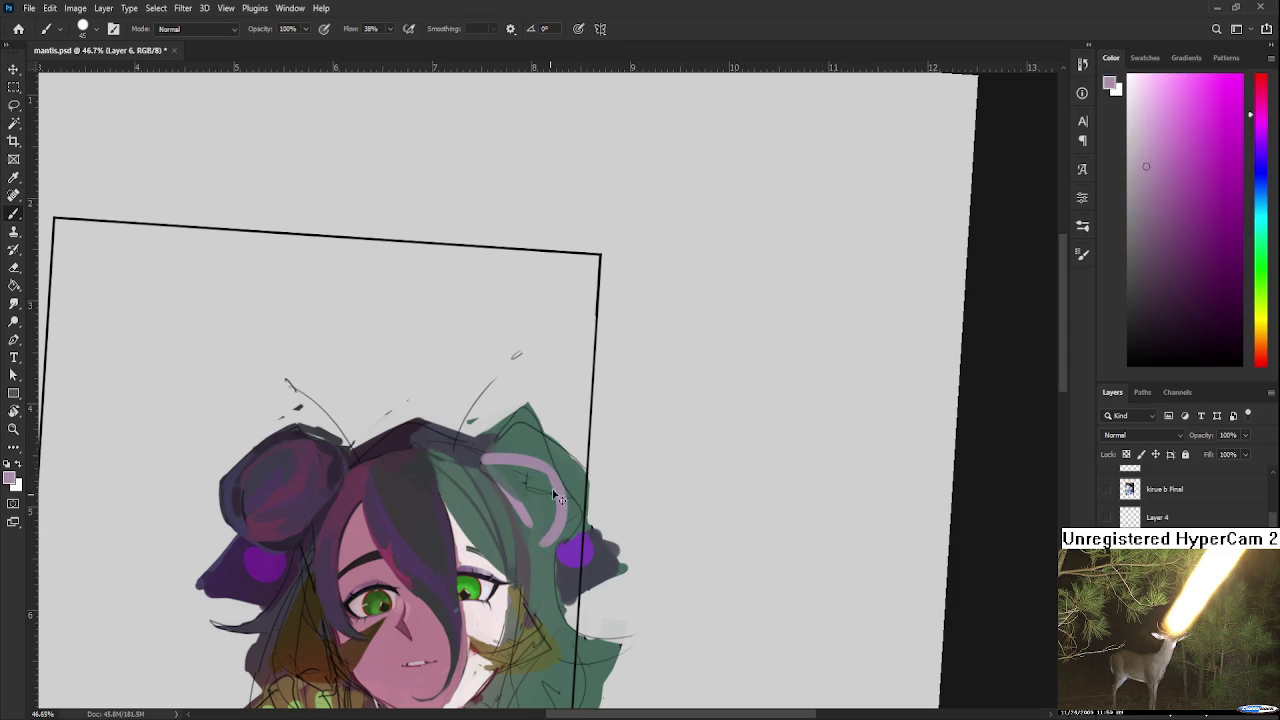
pyautogui.moveTo(510, 475)
pyautogui.mouseDown()
pyautogui.moveTo(537, 522)
pyautogui.moveTo(520, 476)
pyautogui.mouseUp()
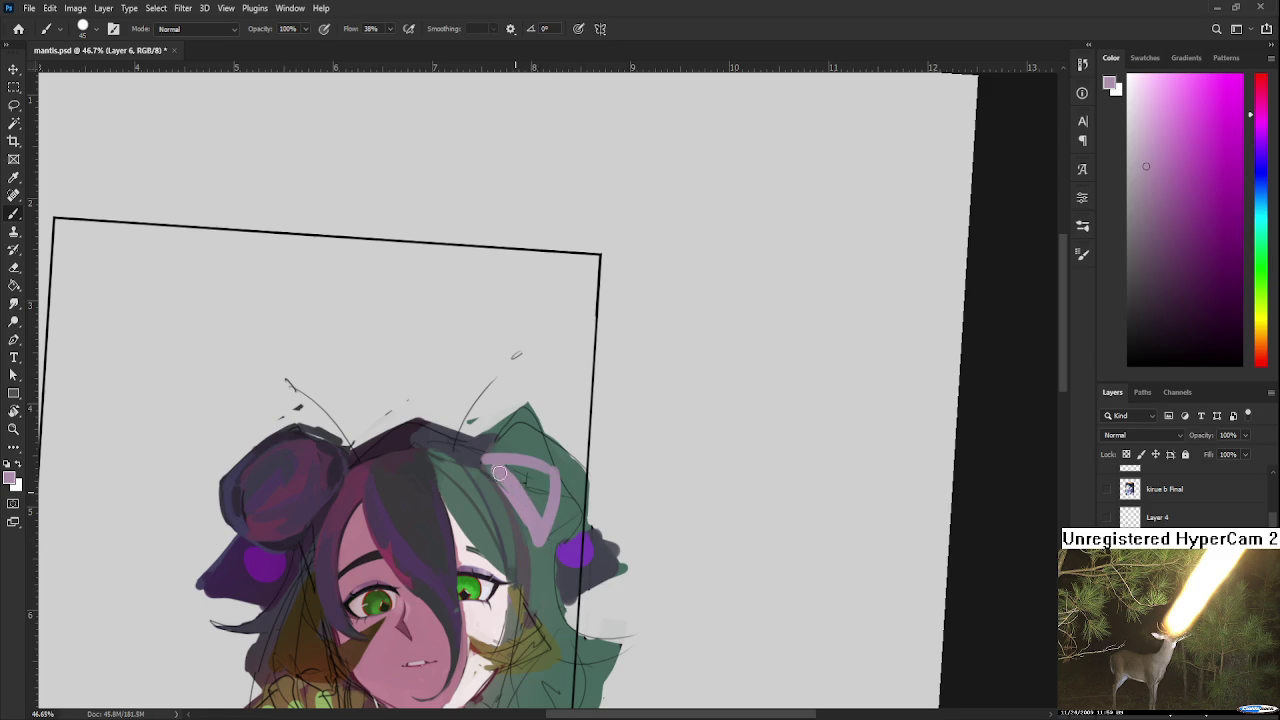
# Step: Switch between the grey-green hair and light purple ear colours, extending toward the tip, then undo that stroke
pyautogui.keyDown('alt'); pyautogui.click(549, 457); pyautogui.keyUp('alt')
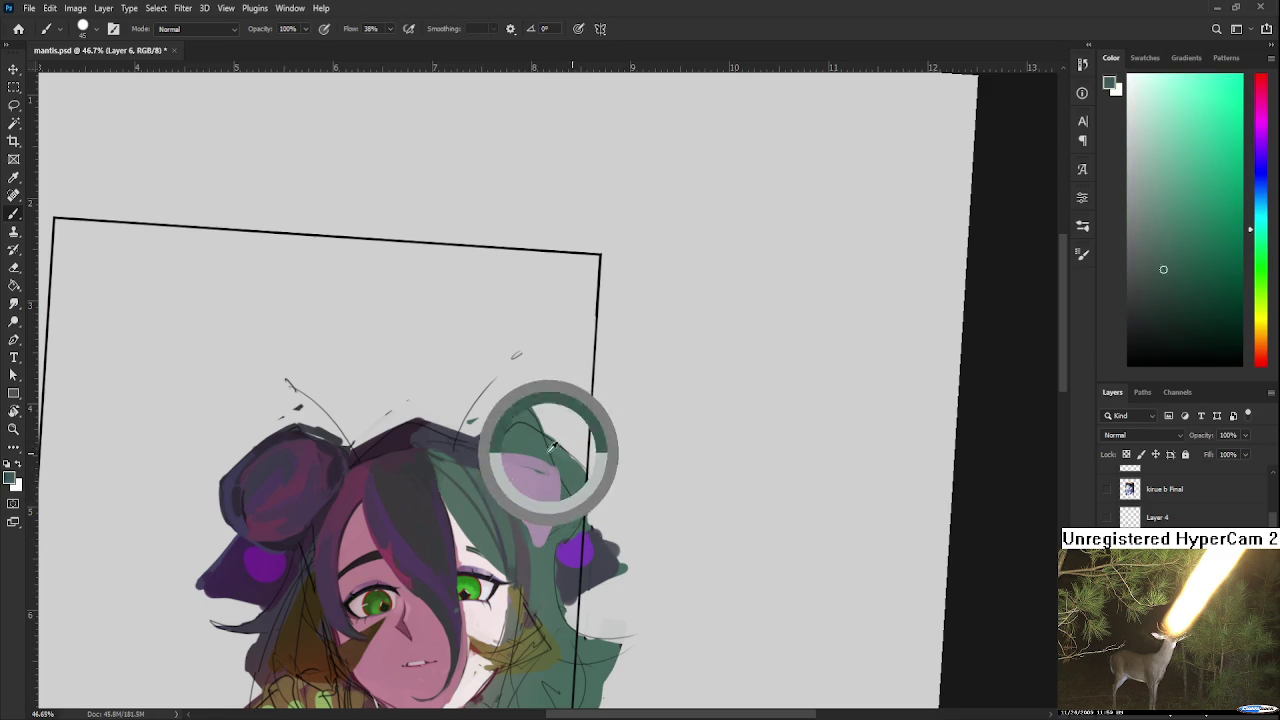
pyautogui.keyDown('alt'); pyautogui.click(523, 467); pyautogui.keyUp('alt')
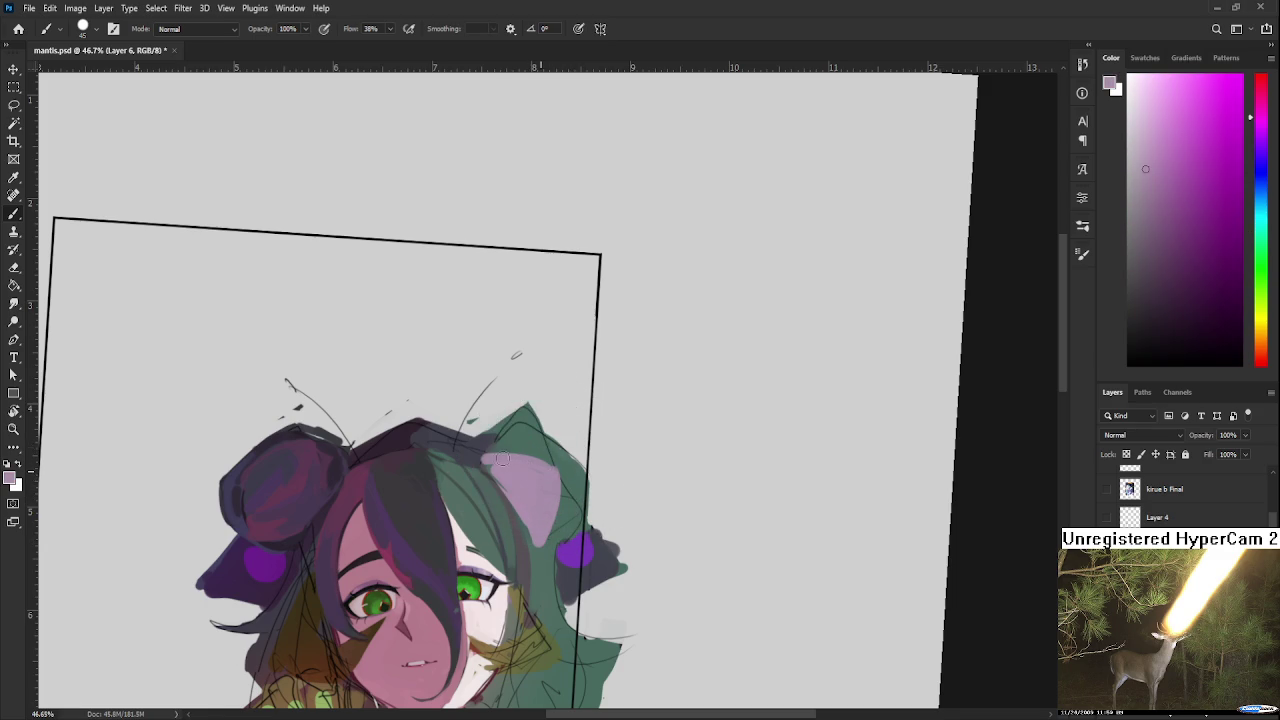
pyautogui.keyDown('alt'); pyautogui.click(557, 512); pyautogui.keyUp('alt')
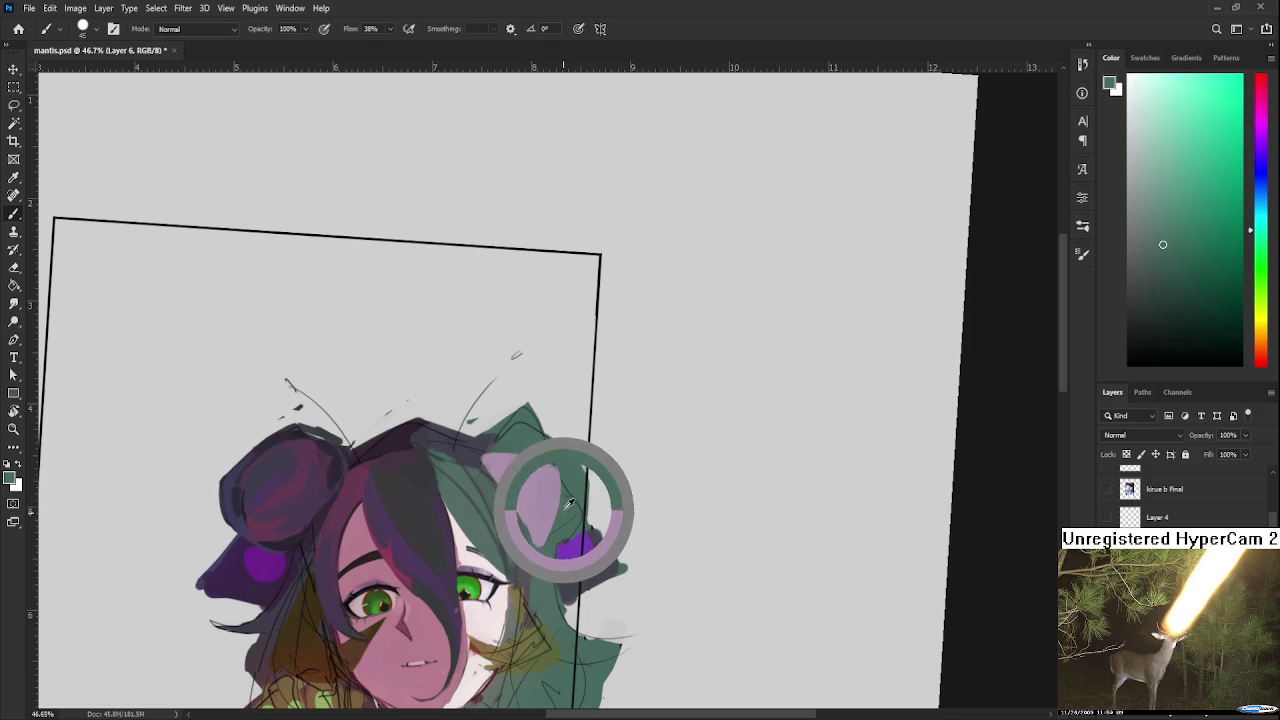
pyautogui.moveTo(528, 553)
pyautogui.mouseDown()
pyautogui.moveTo(568, 514)
pyautogui.moveTo(558, 522)
pyautogui.mouseUp()
pyautogui.keyDown('alt'); pyautogui.click(585, 470); pyautogui.keyUp('alt')
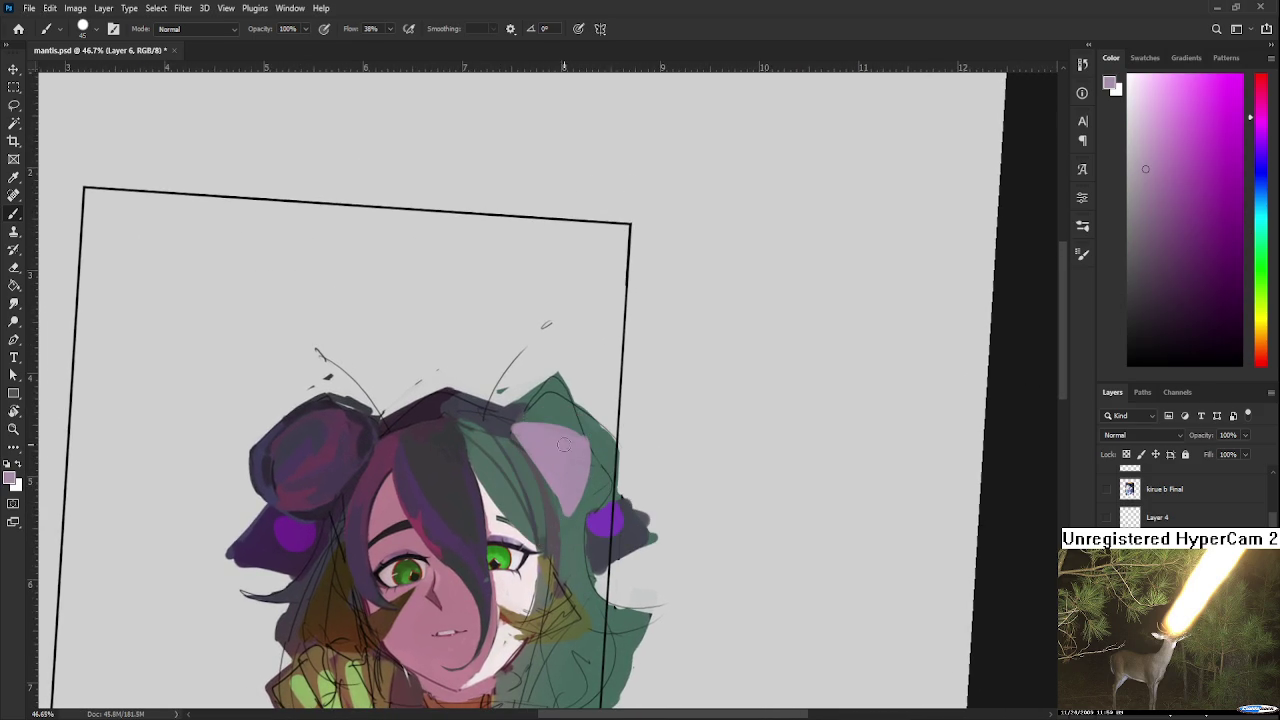
pyautogui.moveTo(545, 398); pyautogui.dragTo(531, 426)
pyautogui.hotkey('ctrl', 'z')
# Step: Sample green and light purple around the ear and smooth out the light purple inner ear
pyautogui.keyDown('alt'); pyautogui.click(542, 398); pyautogui.keyUp('alt')
pyautogui.keyDown('alt'); pyautogui.click(542, 400); pyautogui.keyUp('alt')
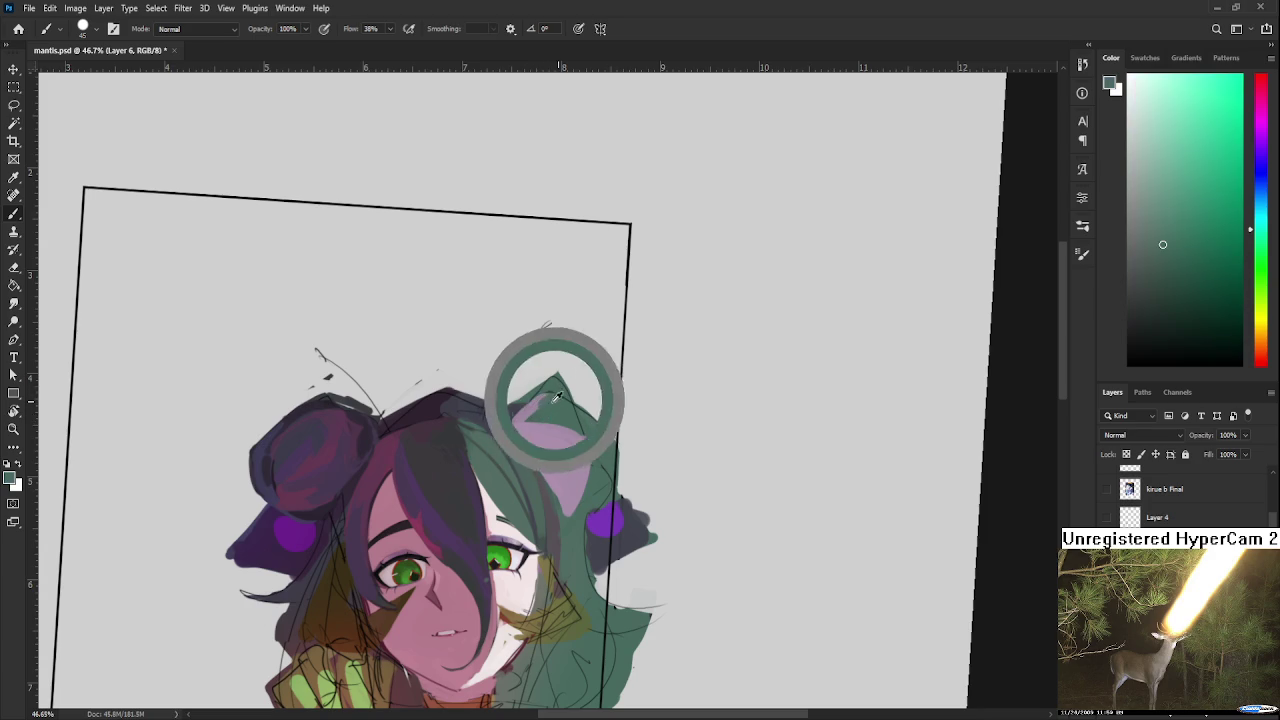
pyautogui.keyDown('alt'); pyautogui.click(546, 410); pyautogui.keyUp('alt')
pyautogui.keyDown('alt'); pyautogui.click(528, 434); pyautogui.keyUp('alt')
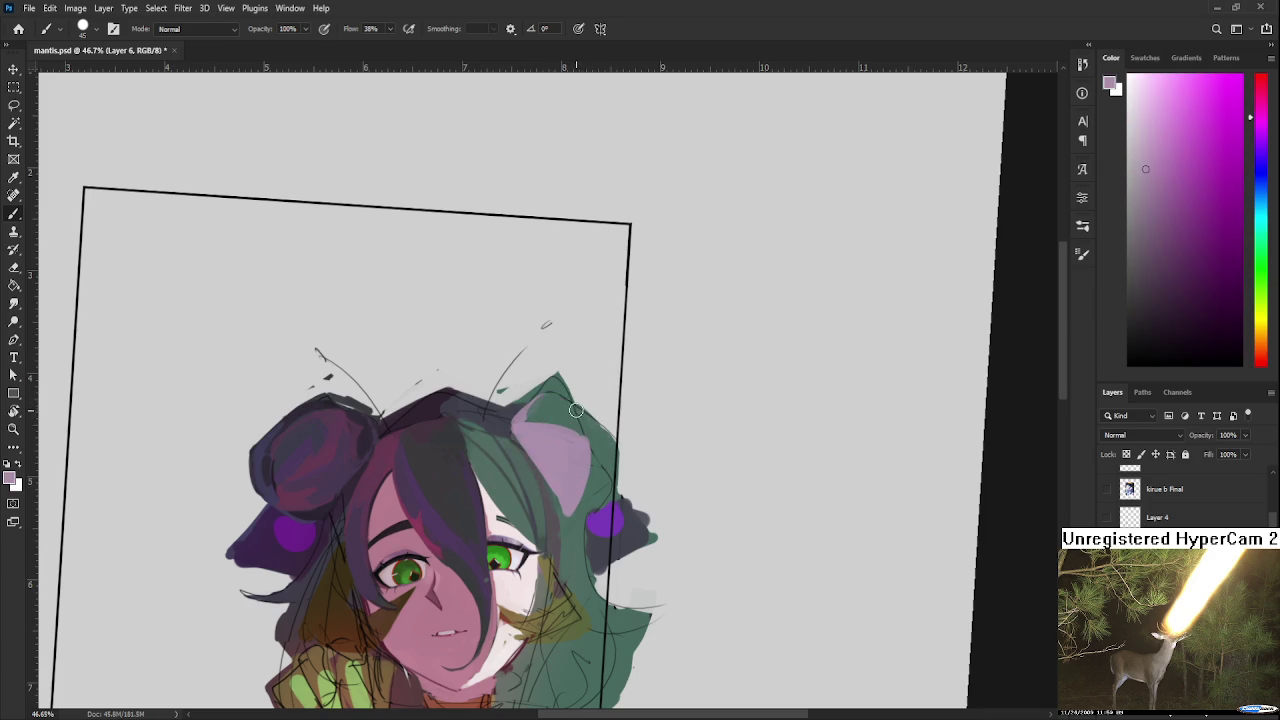
pyautogui.keyDown('alt'); pyautogui.click(560, 398); pyautogui.keyUp('alt')
pyautogui.keyDown('alt'); pyautogui.click(583, 420); pyautogui.keyUp('alt')
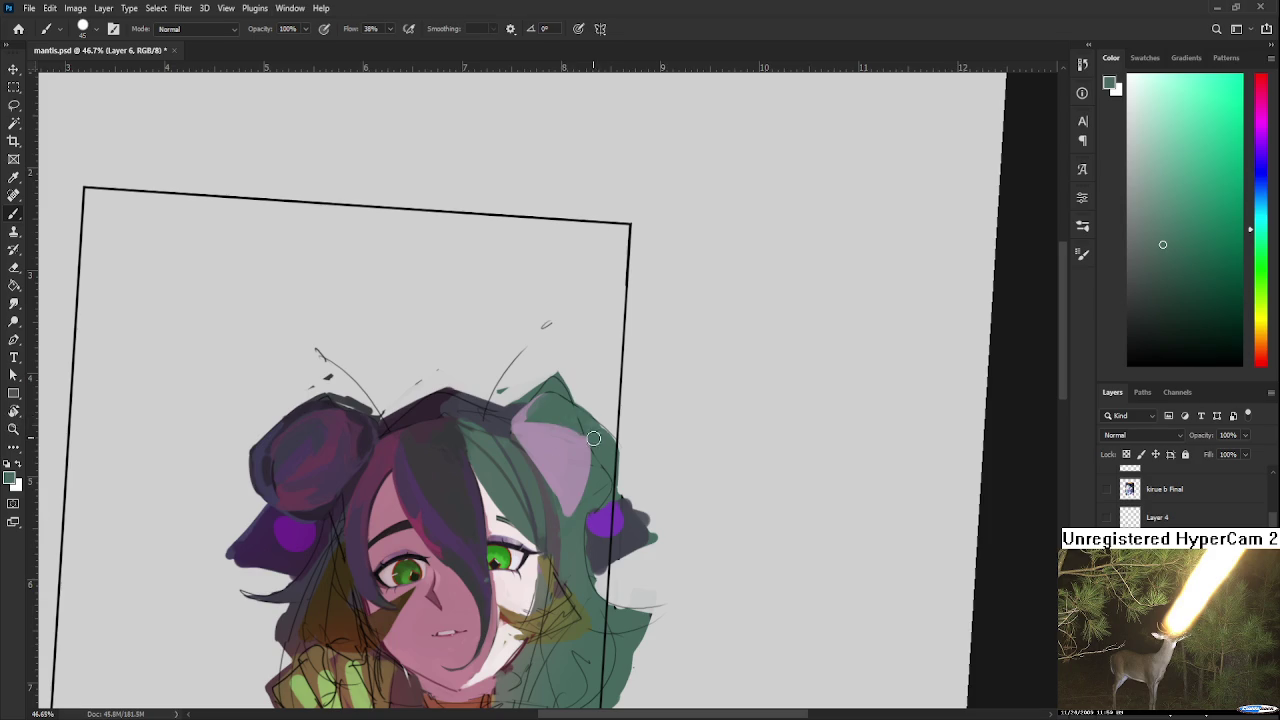
pyautogui.keyDown('alt'); pyautogui.click(604, 442); pyautogui.keyUp('alt')
pyautogui.keyDown('alt'); pyautogui.click(568, 435); pyautogui.keyUp('alt')
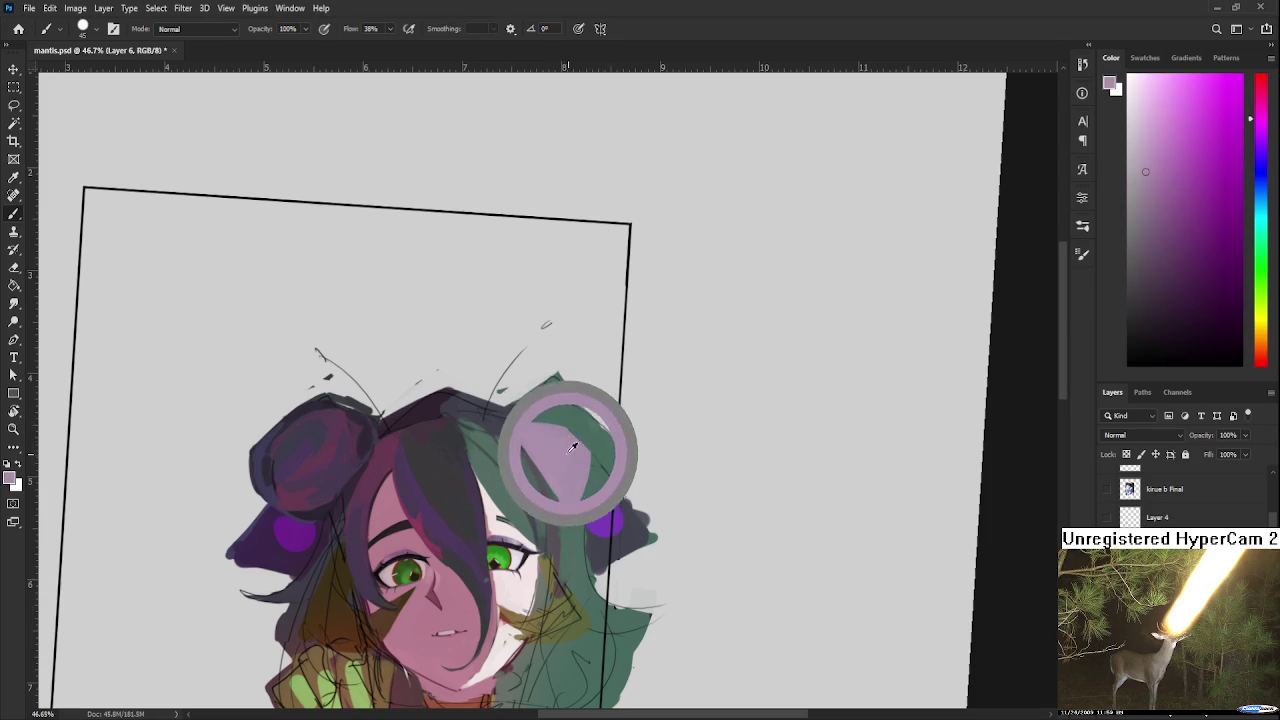
pyautogui.moveTo(565, 445); pyautogui.dragTo(579, 436)
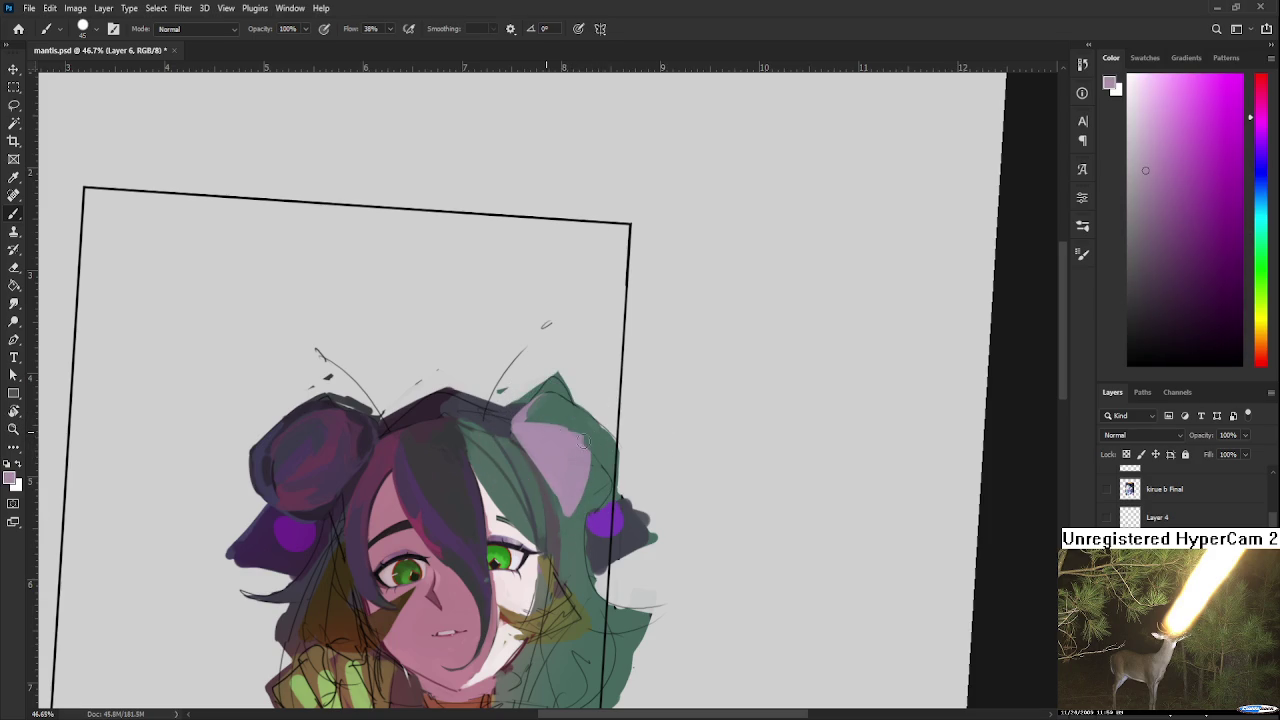
# Step: Rotate the canvas view to reach the ear's top and paint pink-purple over the ear
pyautogui.keyDown('alt'); pyautogui.click(598, 440); pyautogui.keyUp('alt')
pyautogui.keyDown('alt'); pyautogui.click(606, 452); pyautogui.keyUp('alt')
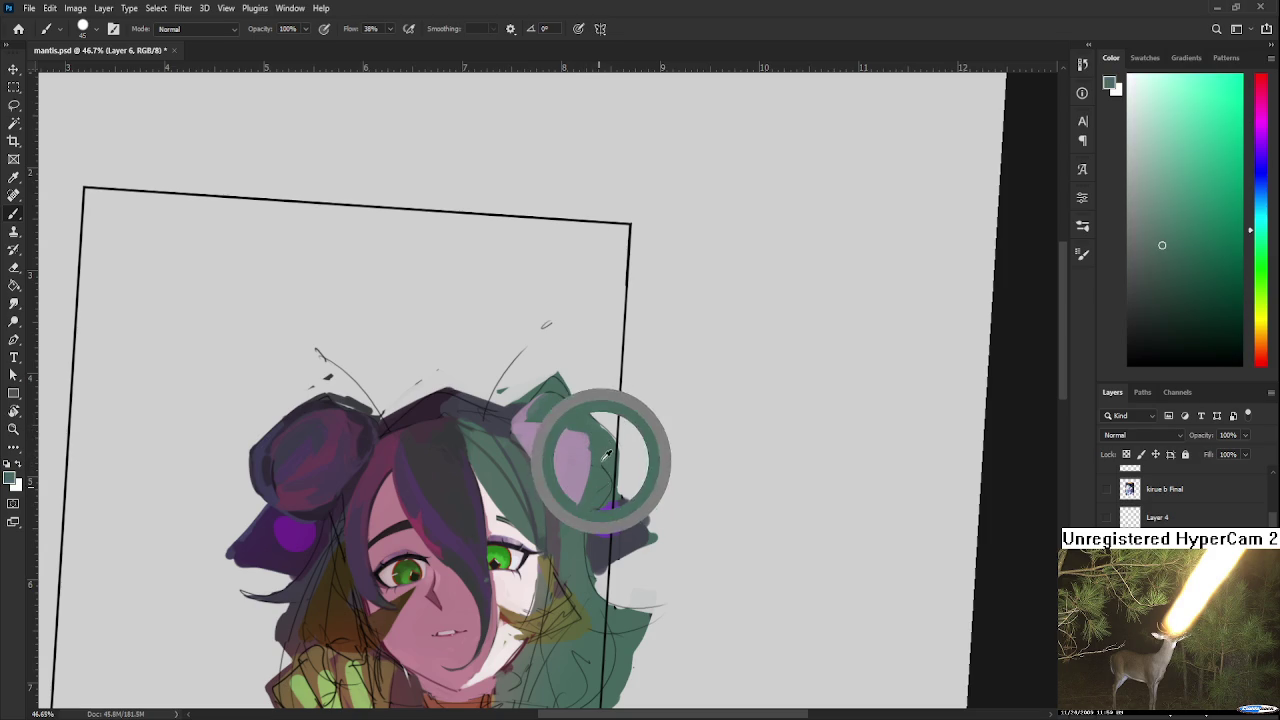
pyautogui.keyDown('alt'); pyautogui.click(601, 495); pyautogui.keyUp('alt')
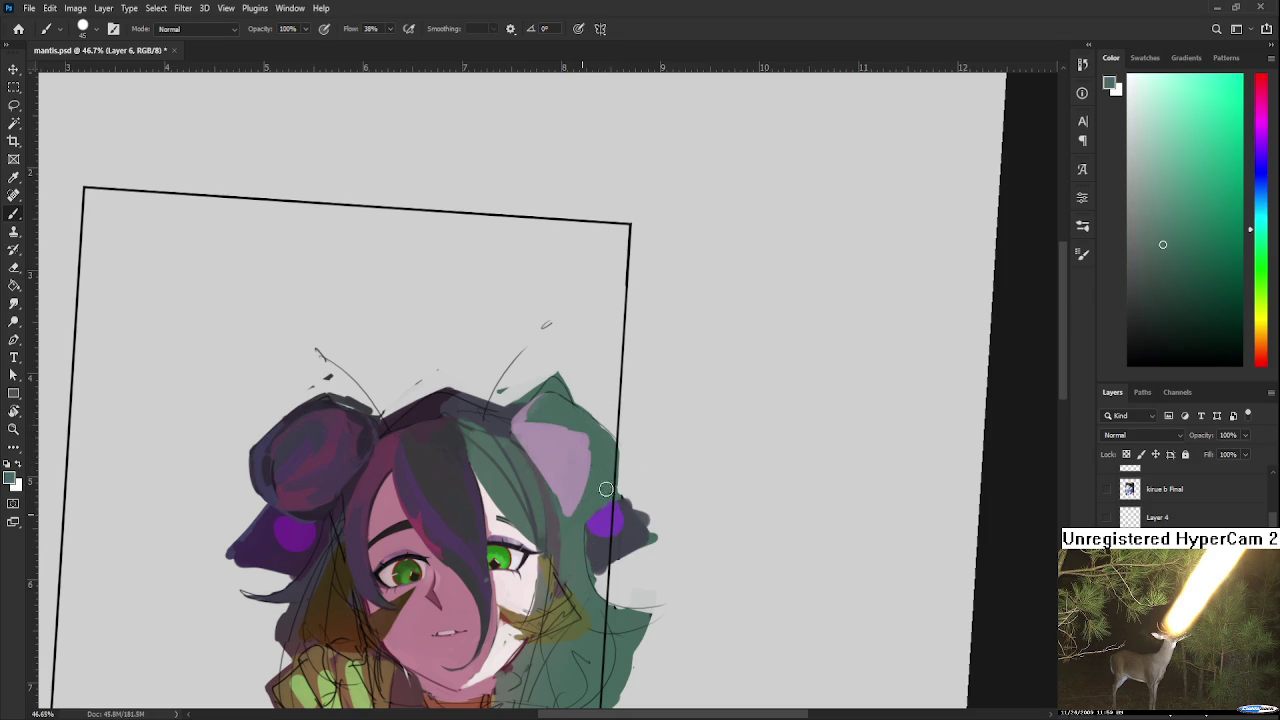
pyautogui.moveTo(599, 433); pyautogui.dragTo(503, 451)
pyautogui.keyDown('alt'); pyautogui.click(503, 451); pyautogui.keyUp('alt')
pyautogui.keyDown('alt'); pyautogui.click(493, 499); pyautogui.keyUp('alt')
# Step: Paint pink strokes over the ear and repaint its top edge in the green hair colour
pyautogui.moveTo(465, 505); pyautogui.dragTo(507, 437)
pyautogui.keyDown('alt'); pyautogui.click(486, 472); pyautogui.keyUp('alt')
pyautogui.moveTo(470, 480); pyautogui.dragTo(530, 443)
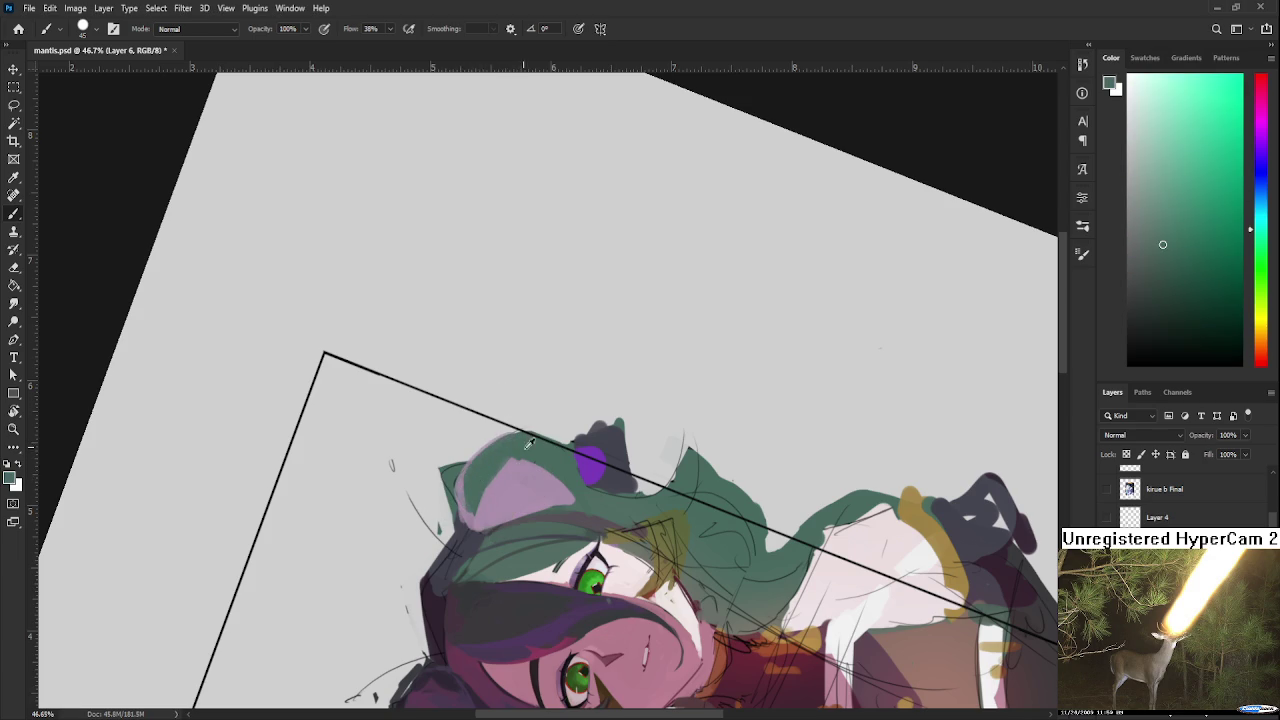
pyautogui.keyDown('alt'); pyautogui.click(540, 438); pyautogui.keyUp('alt')
pyautogui.keyDown('alt'); pyautogui.click(566, 455); pyautogui.keyUp('alt')
# Step: Alternate between the ear's pink-purple and the hair greens, then rotate the view back toward upright
pyautogui.keyDown('alt'); pyautogui.click(561, 484); pyautogui.keyUp('alt')
pyautogui.keyDown('alt'); pyautogui.click(561, 466); pyautogui.keyUp('alt')
pyautogui.keyDown('alt'); pyautogui.click(559, 498); pyautogui.keyUp('alt')
pyautogui.keyDown('alt'); pyautogui.click(568, 465); pyautogui.keyUp('alt')
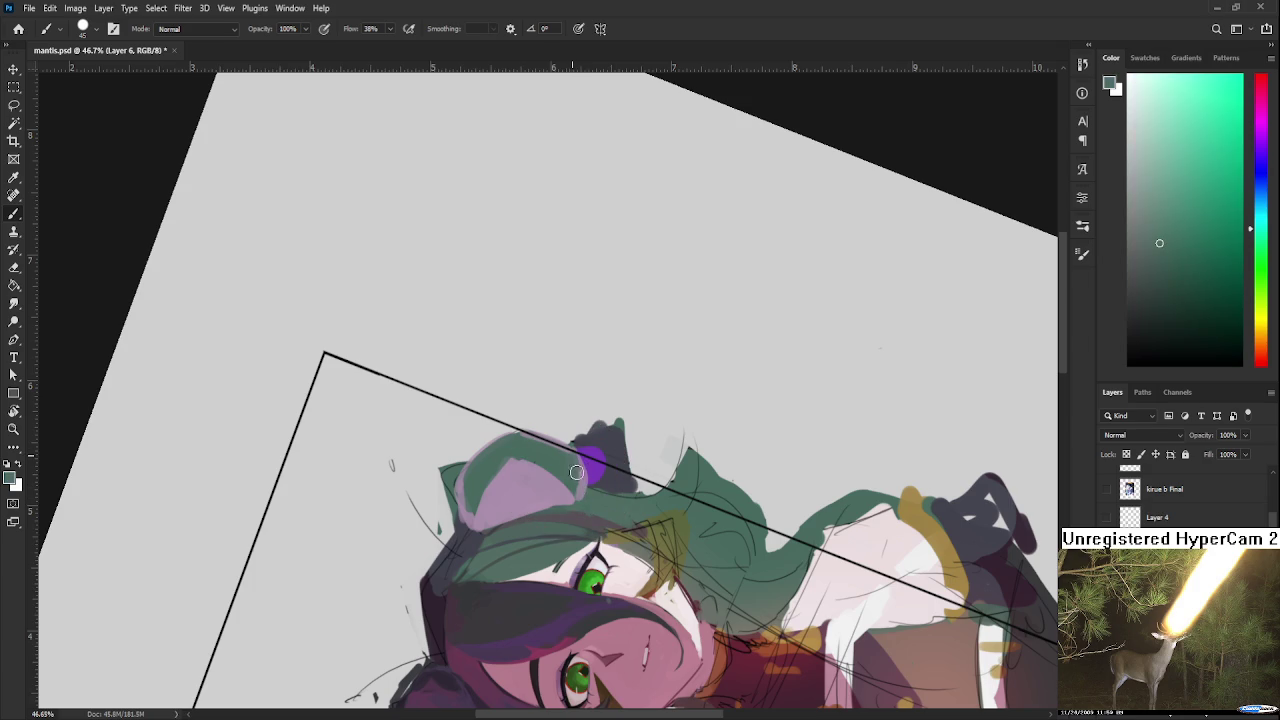
pyautogui.keyDown('alt'); pyautogui.click(586, 476); pyautogui.keyUp('alt')
pyautogui.keyDown('alt'); pyautogui.click(578, 474); pyautogui.keyUp('alt')
pyautogui.press('r')
pyautogui.moveTo(589, 512); pyautogui.dragTo(498, 535)
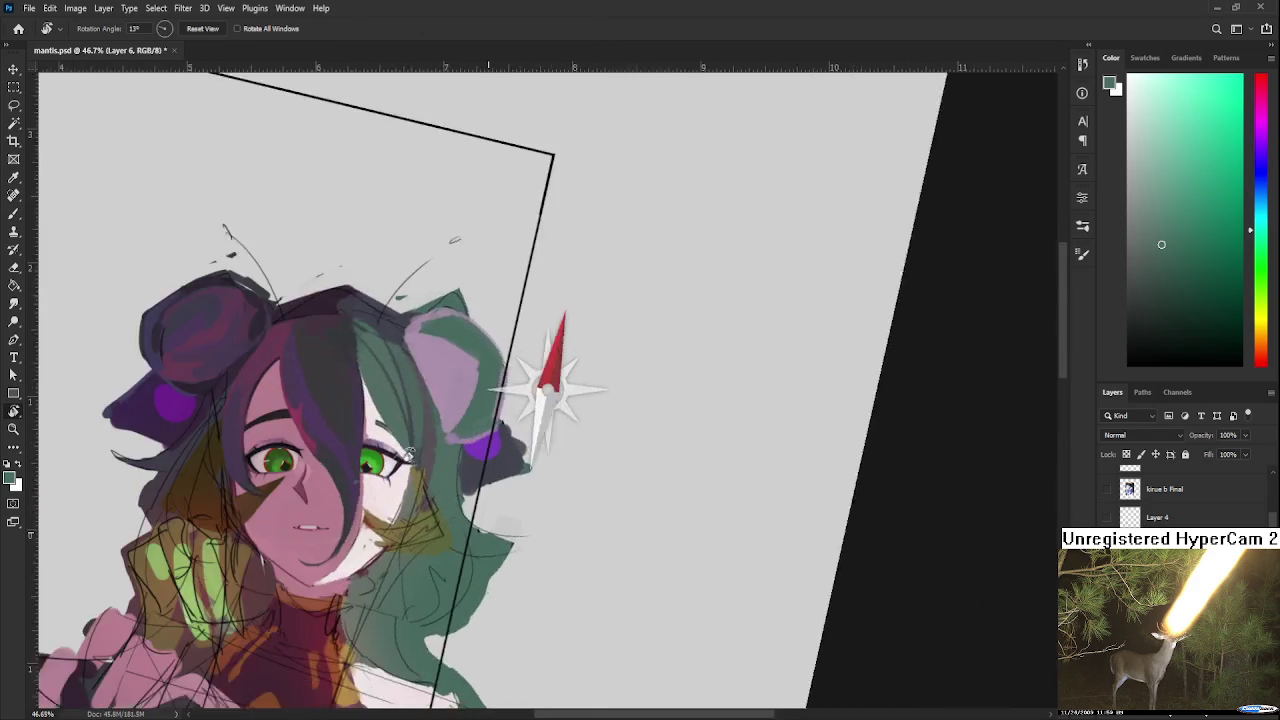
# Step: Return to the Brush and sample green, light lavender and dark blue around the ear
pyautogui.press('b')
pyautogui.keyDown('alt'); pyautogui.click(512, 552); pyautogui.keyUp('alt')
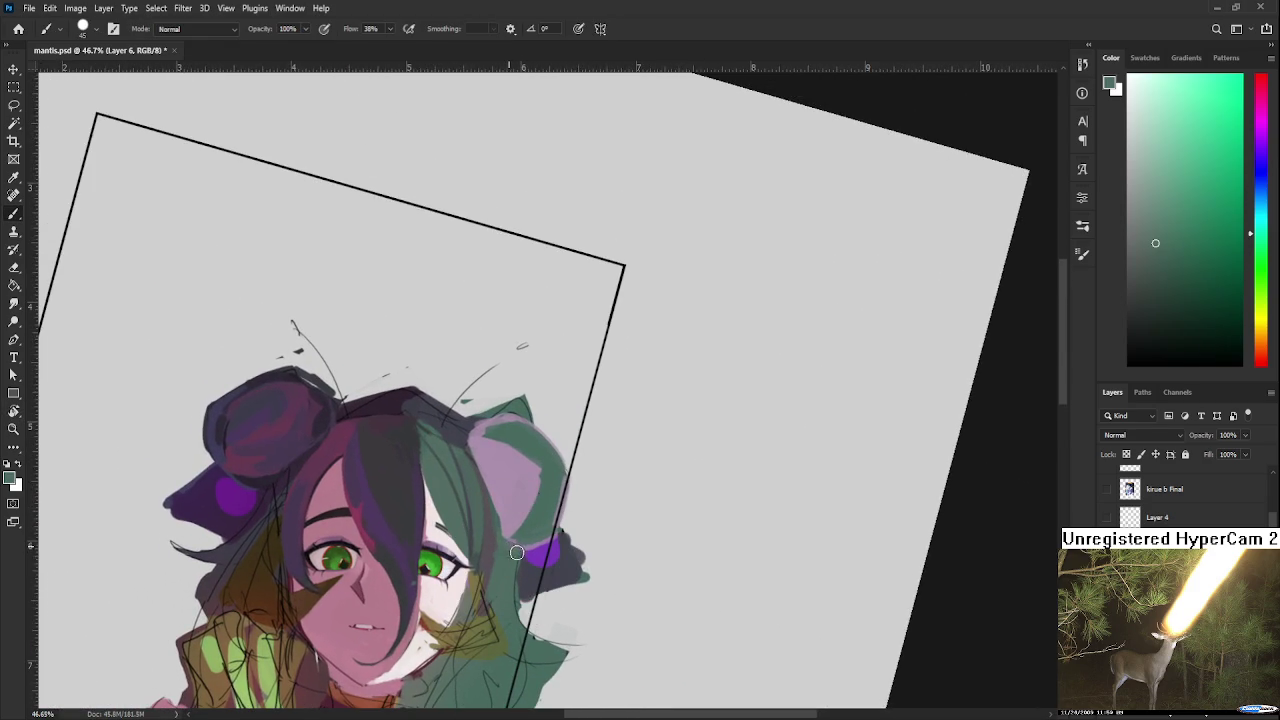
pyautogui.keyDown('alt'); pyautogui.click(521, 503); pyautogui.keyUp('alt')
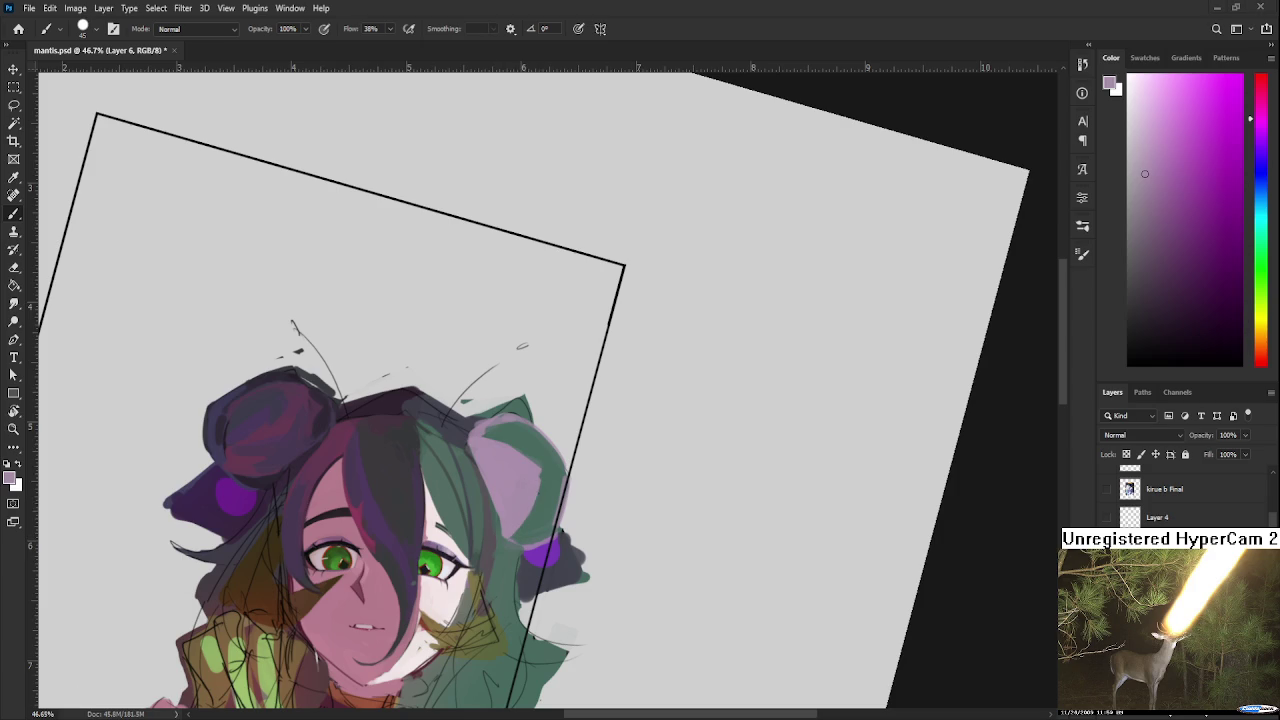
pyautogui.moveTo(498, 470); pyautogui.dragTo(482, 508)
pyautogui.keyDown('alt'); pyautogui.click(452, 488); pyautogui.keyUp('alt')
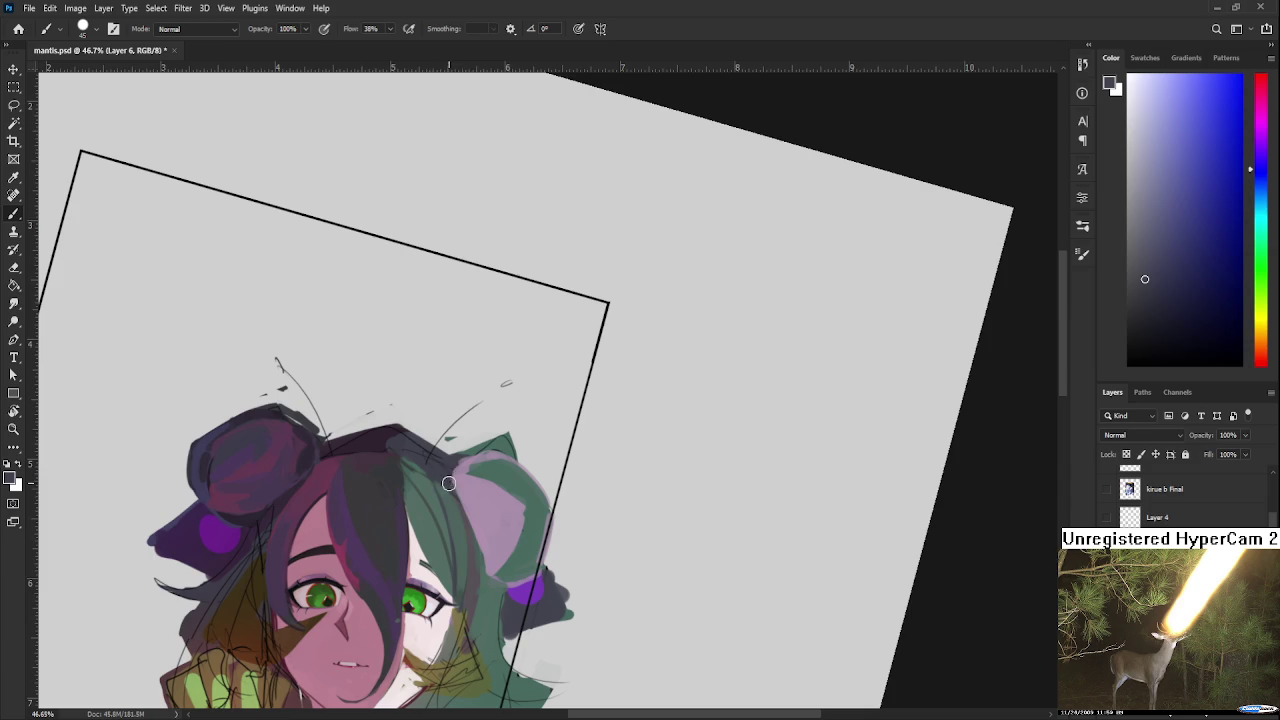
pyautogui.keyDown('alt'); pyautogui.click(470, 488); pyautogui.keyUp('alt')
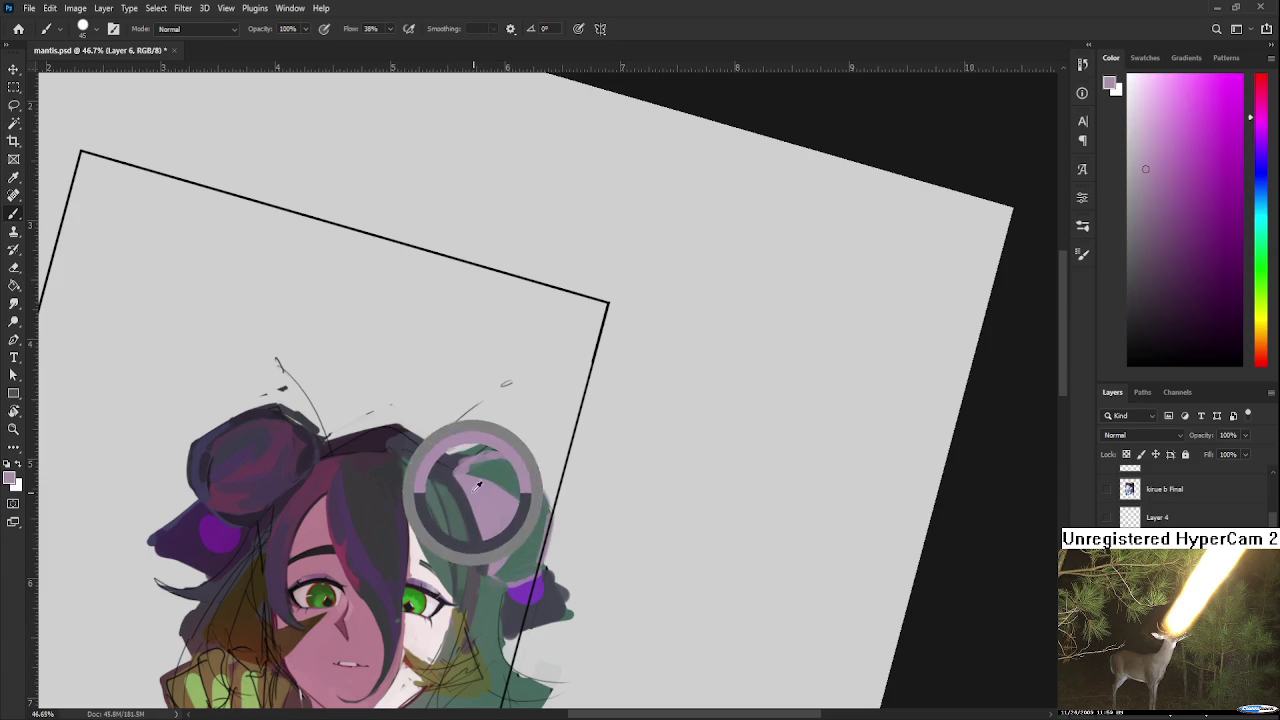
# Step: Touch up the ear's edges, alternating teal hair and lavender-pink ear colours beside the eye
pyautogui.keyDown('alt'); pyautogui.click(481, 580); pyautogui.keyUp('alt')
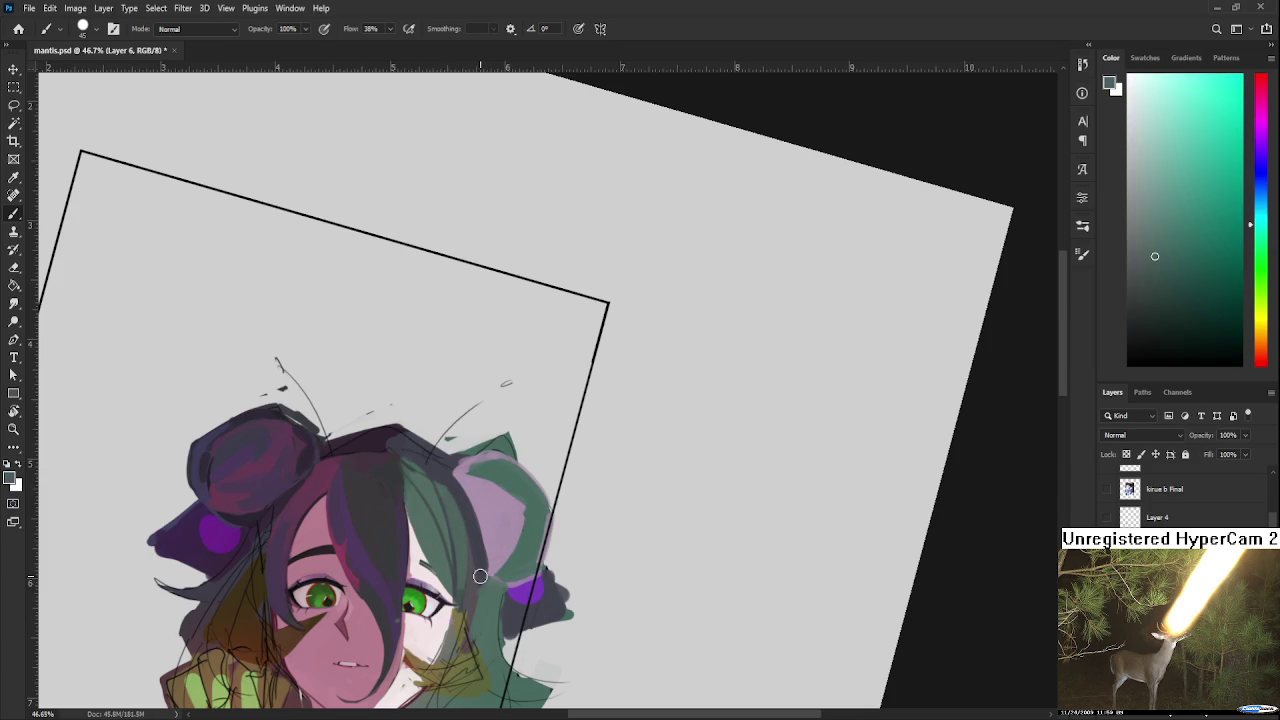
pyautogui.keyDown('alt'); pyautogui.click(481, 576); pyautogui.keyUp('alt')
pyautogui.keyDown('alt'); pyautogui.click(491, 486); pyautogui.keyUp('alt')
pyautogui.moveTo(491, 486)
pyautogui.mouseDown()
pyautogui.moveTo(501, 473)
pyautogui.moveTo(466, 474)
pyautogui.mouseUp()
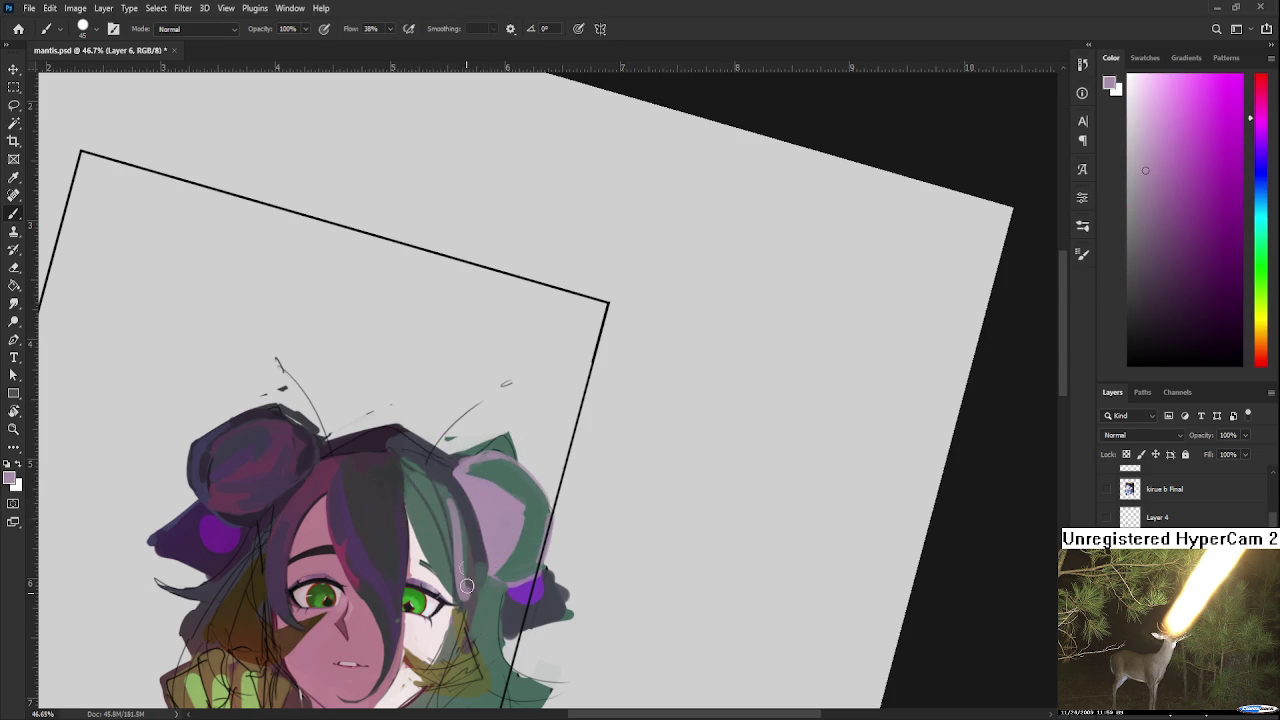
pyautogui.keyDown('alt'); pyautogui.click(451, 482); pyautogui.keyUp('alt')
pyautogui.keyDown('alt'); pyautogui.click(476, 512); pyautogui.keyUp('alt')
pyautogui.keyDown('alt'); pyautogui.click(453, 506); pyautogui.keyUp('alt')
pyautogui.keyDown('alt'); pyautogui.click(457, 514); pyautogui.keyUp('alt')
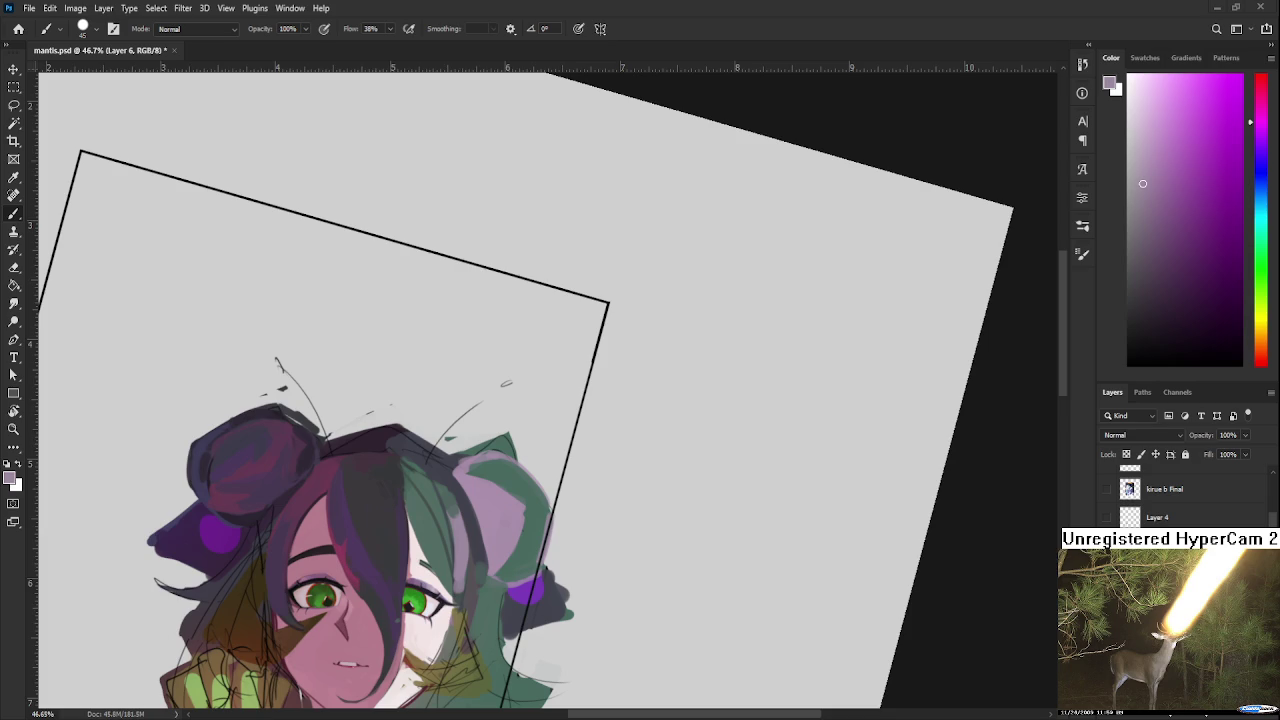
# Step: Blend sampled teal-green and greyish lilac tones into the right-side hair
pyautogui.keyDown('alt'); pyautogui.click(448, 540); pyautogui.keyUp('alt')
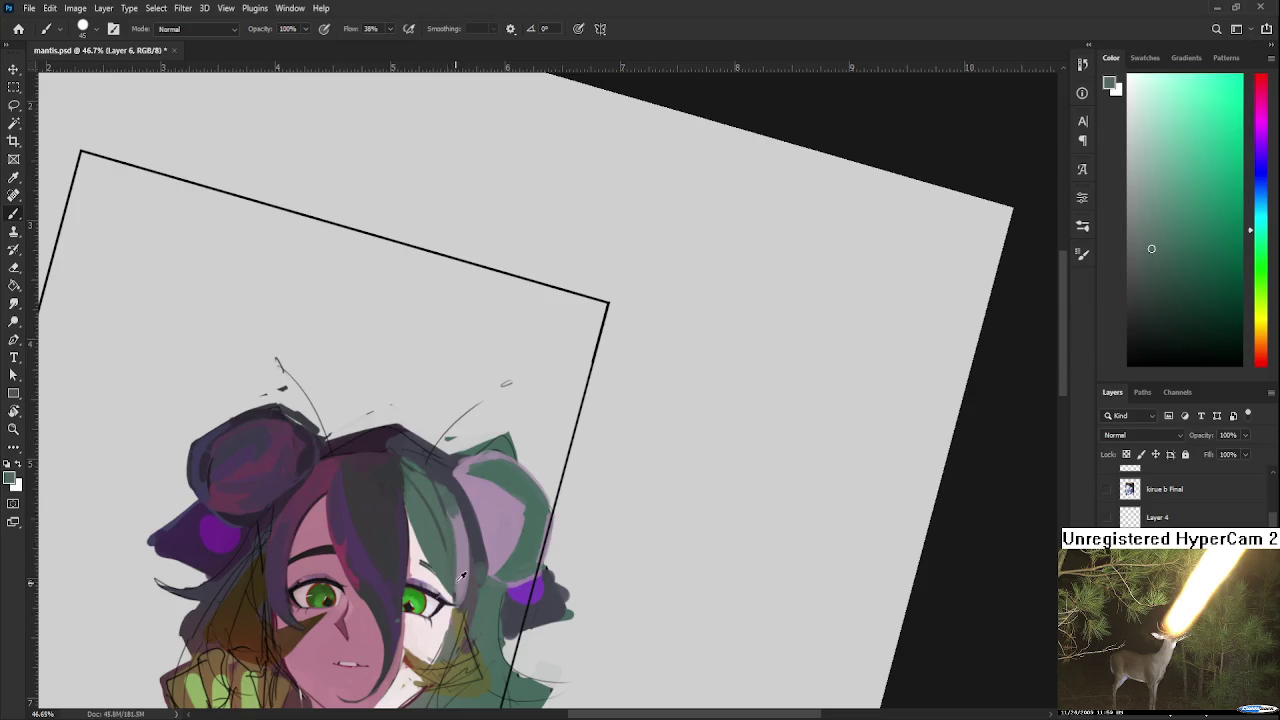
pyautogui.keyDown('alt'); pyautogui.click(462, 545); pyautogui.keyUp('alt')
pyautogui.keyDown('alt'); pyautogui.click(451, 505); pyautogui.keyUp('alt')
pyautogui.keyDown('alt'); pyautogui.click(458, 542); pyautogui.keyUp('alt')
pyautogui.keyDown('alt'); pyautogui.click(449, 543); pyautogui.keyUp('alt')
pyautogui.keyDown('alt'); pyautogui.click(450, 563); pyautogui.keyUp('alt')
pyautogui.keyDown('alt'); pyautogui.click(450, 563); pyautogui.keyUp('alt')
# Step: Shade the second hair bun with lilac, dark purple-grey, pinkish lilac and violet tones
pyautogui.keyDown('alt'); pyautogui.click(462, 524); pyautogui.keyUp('alt')
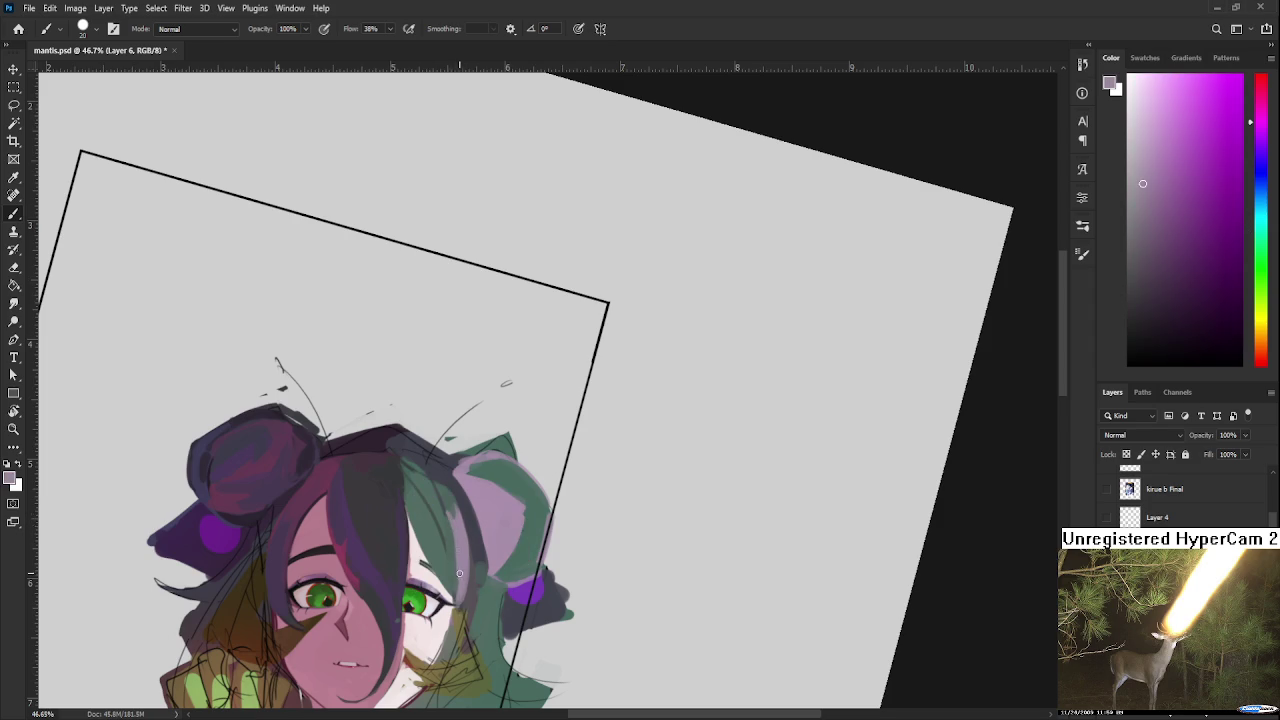
pyautogui.keyDown('alt'); pyautogui.click(459, 510); pyautogui.keyUp('alt')
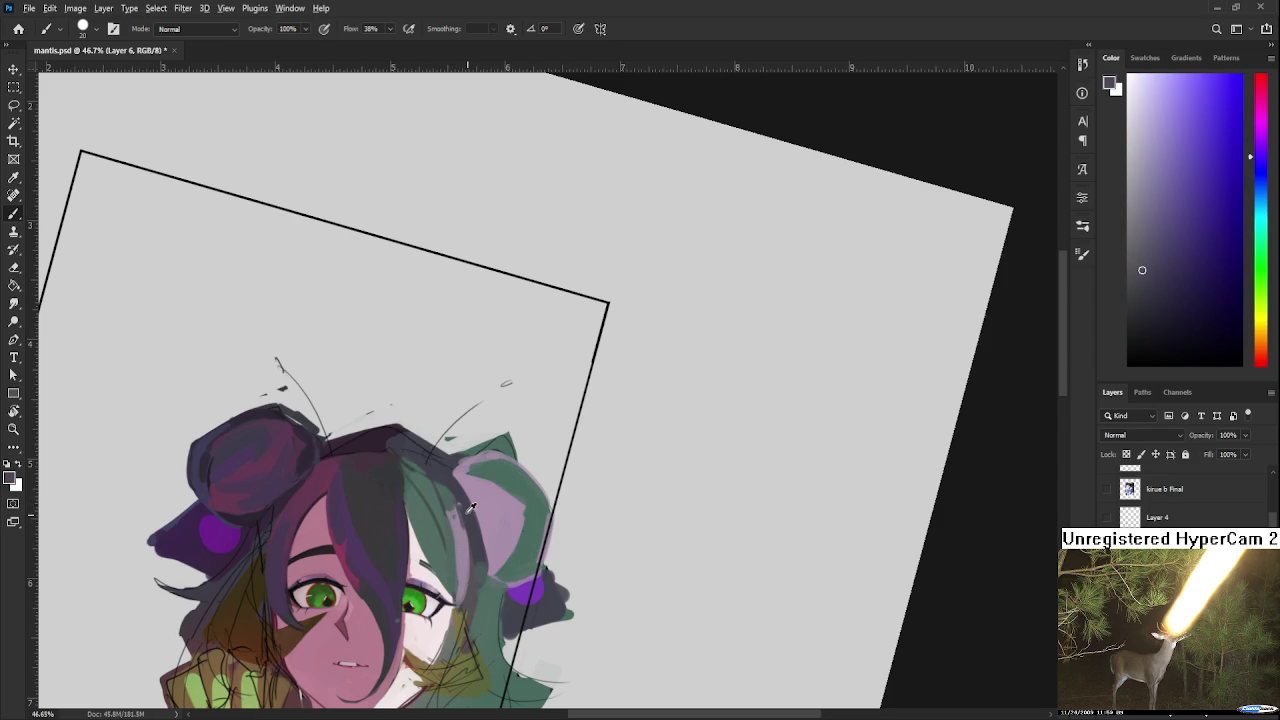
pyautogui.keyDown('alt'); pyautogui.click(455, 501); pyautogui.keyUp('alt')
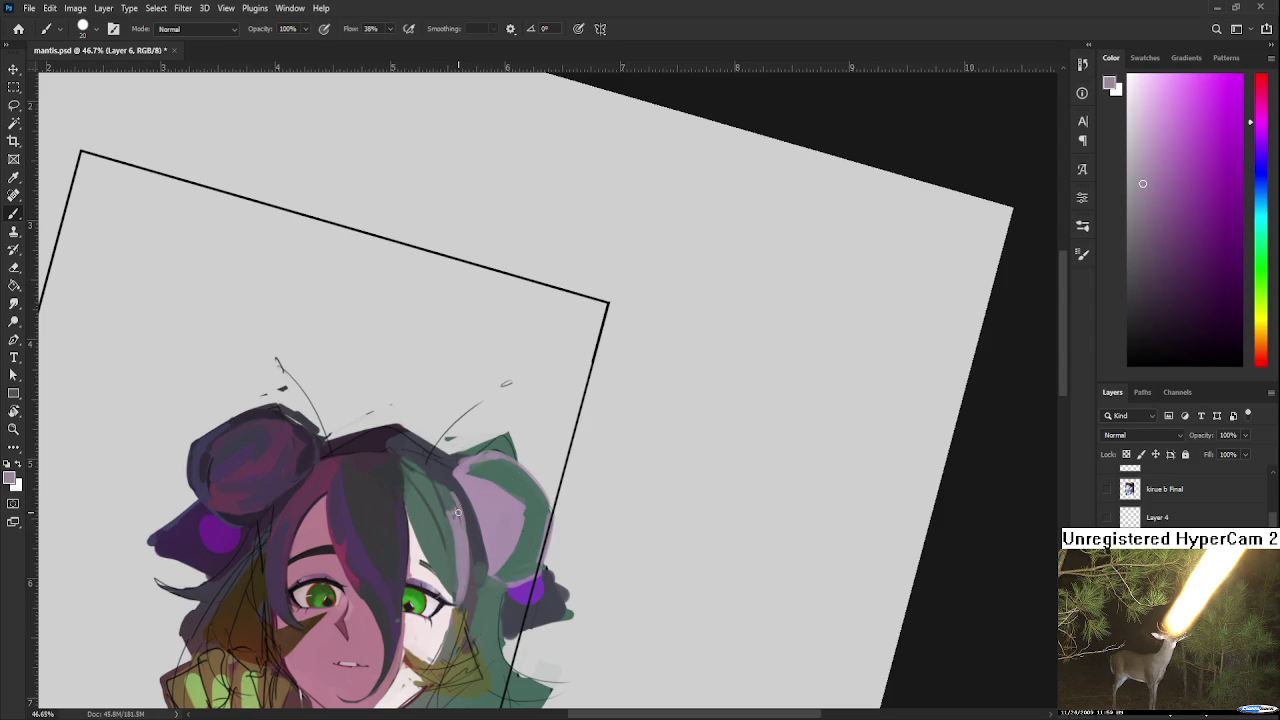
pyautogui.keyDown('alt'); pyautogui.click(446, 499); pyautogui.keyUp('alt')
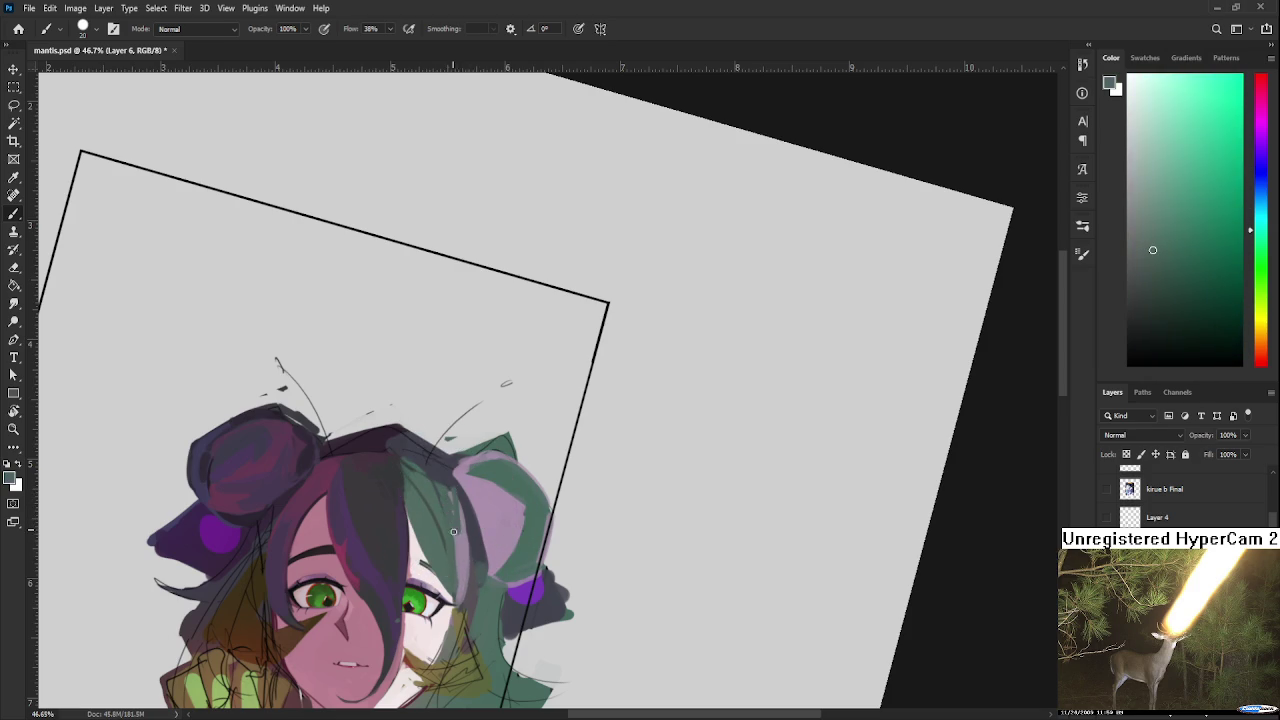
pyautogui.keyDown('alt'); pyautogui.click(469, 507); pyautogui.keyUp('alt')
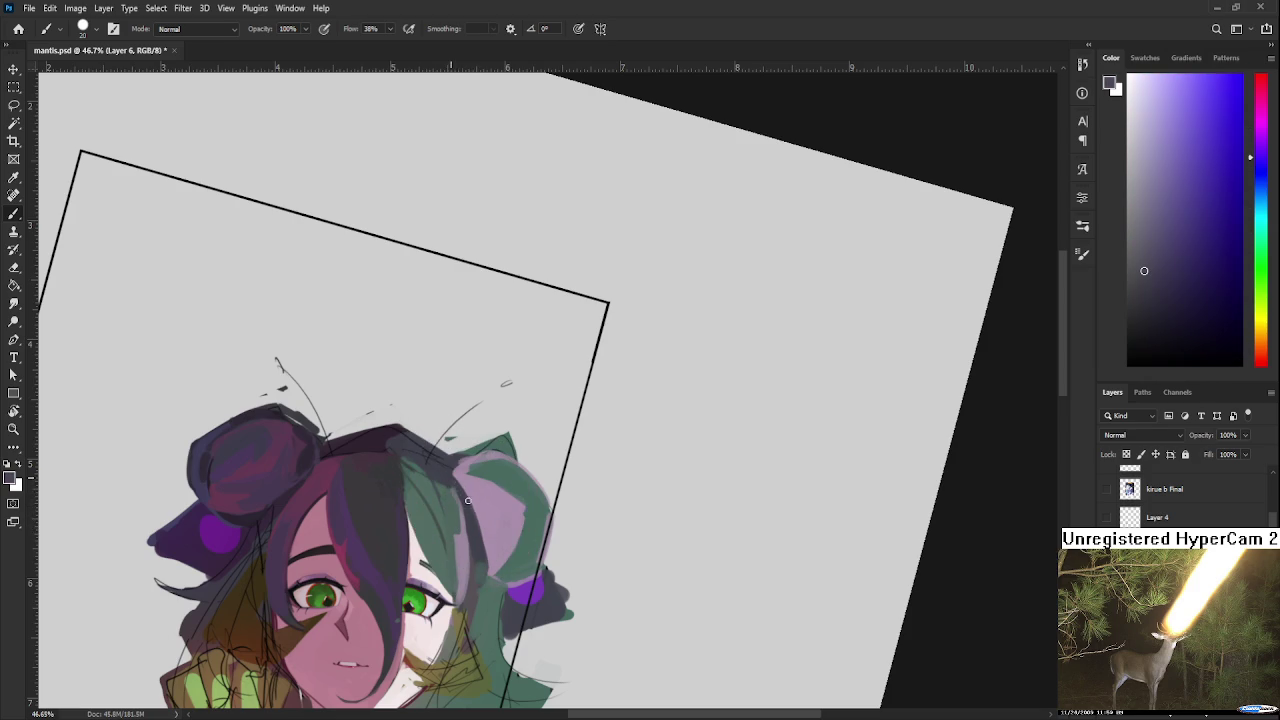
pyautogui.keyDown('alt'); pyautogui.click(459, 494); pyautogui.keyUp('alt')
# Step: Work resampled green and purple back into the right-side hair
pyautogui.keyDown('alt'); pyautogui.click(460, 532); pyautogui.keyUp('alt')
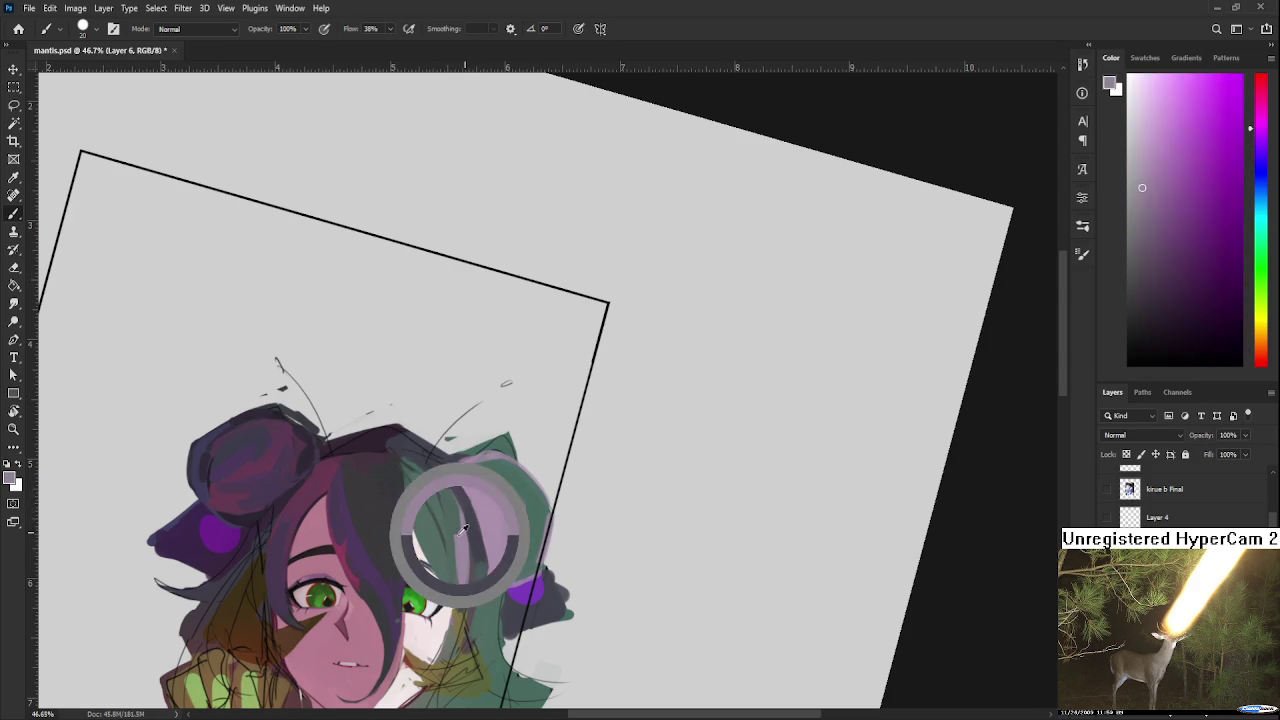
pyautogui.keyDown('alt'); pyautogui.click(470, 520); pyautogui.keyUp('alt')
pyautogui.keyDown('alt'); pyautogui.click(460, 525); pyautogui.keyUp('alt')
pyautogui.keyDown('alt'); pyautogui.click(460, 528); pyautogui.keyUp('alt')
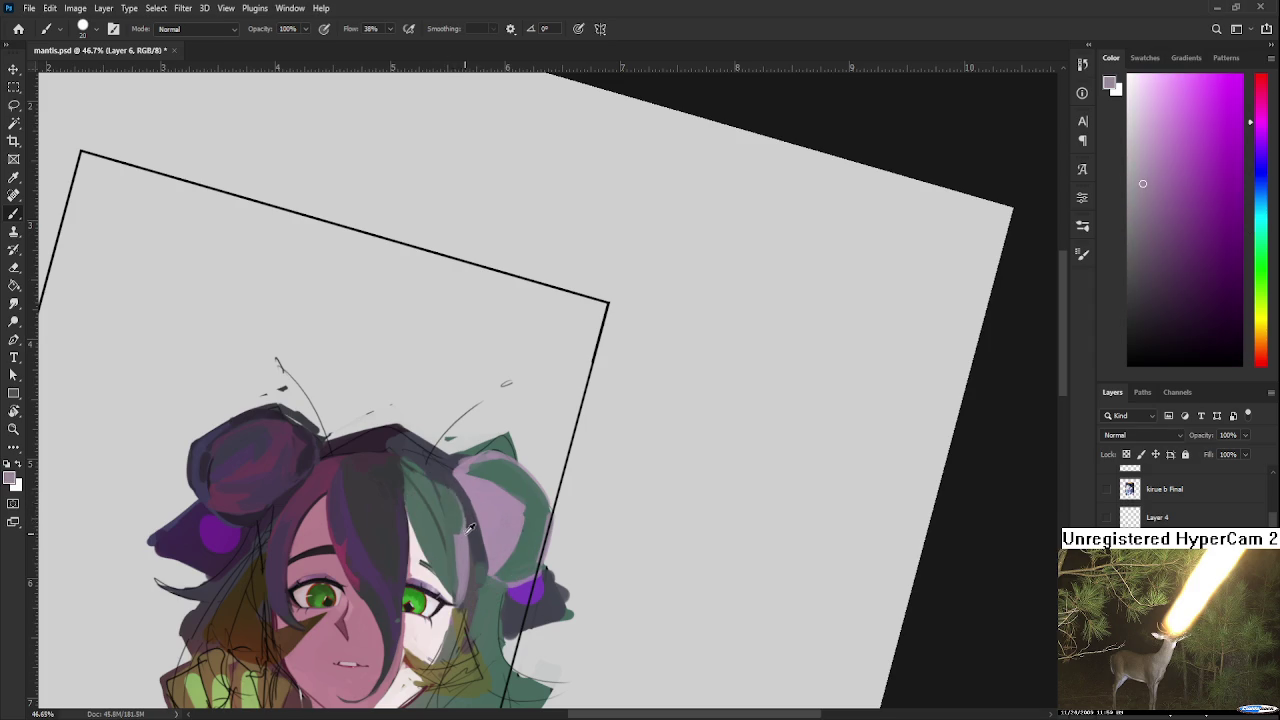
pyautogui.keyDown('alt'); pyautogui.click(453, 497); pyautogui.keyUp('alt')
pyautogui.keyDown('alt'); pyautogui.click(465, 540); pyautogui.keyUp('alt')
pyautogui.moveTo(540, 430)
pyautogui.mouseDown()
pyautogui.moveTo(509, 525)
pyautogui.moveTo(489, 541)
pyautogui.mouseUp()
pyautogui.moveTo(556, 380); pyautogui.dragTo(575, 408)
pyautogui.hotkey('ctrl', 'z')
pyautogui.moveTo(584, 353)
pyautogui.mouseDown()
pyautogui.moveTo(598, 412)
pyautogui.moveTo(630, 412)
pyautogui.moveTo(580, 409)
pyautogui.moveTo(676, 398)
pyautogui.moveTo(648, 402)
pyautogui.mouseUp()
pyautogui.hotkey('ctrl', 'z')
pyautogui.hotkey('ctrl', 'z')
pyautogui.press('l')
pyautogui.moveTo(680, 449); pyautogui.dragTo(614, 505)
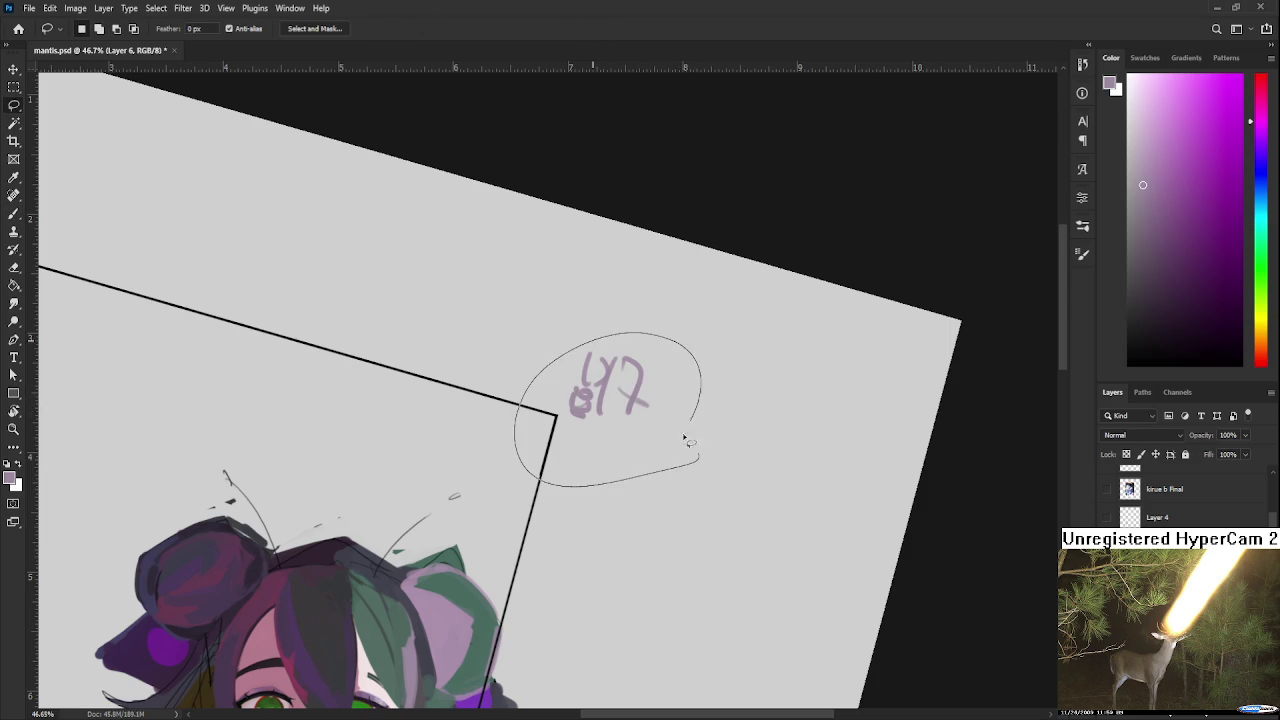
pyautogui.press('Delete')
pyautogui.hotkey('ctrl', 'd')
pyautogui.moveTo(532, 552); pyautogui.dragTo(604, 432)
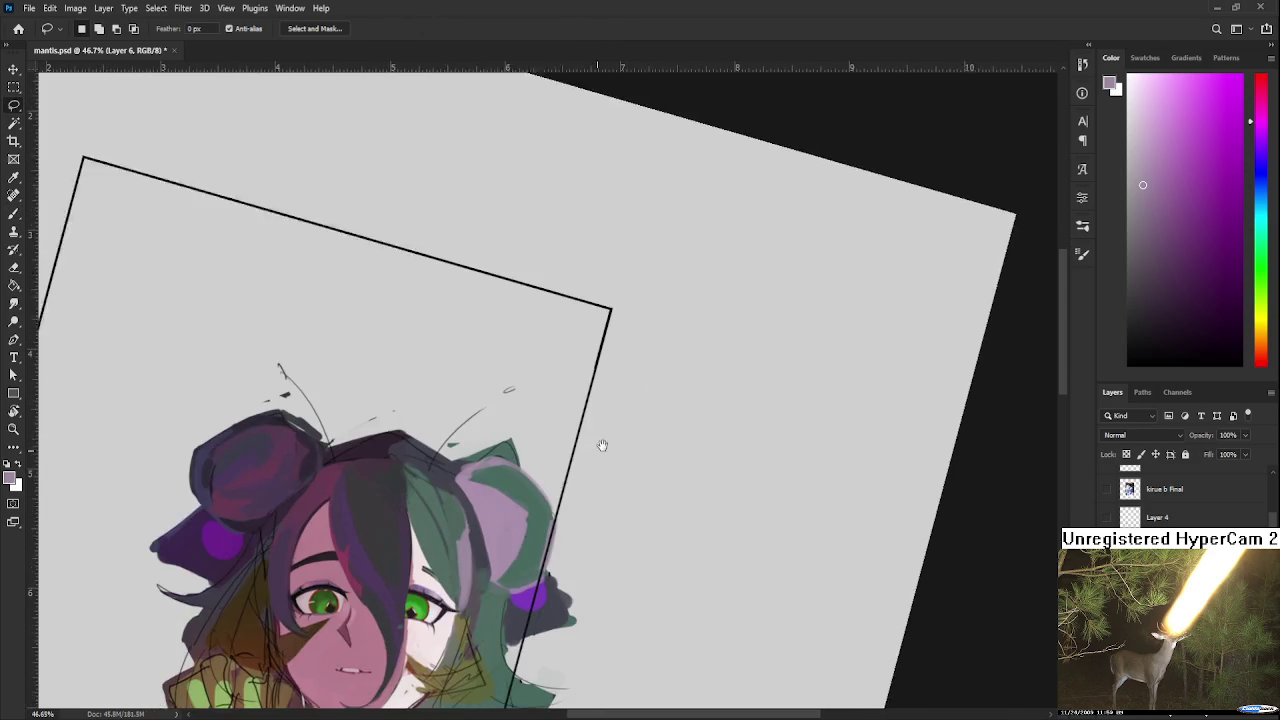
pyautogui.press('b')
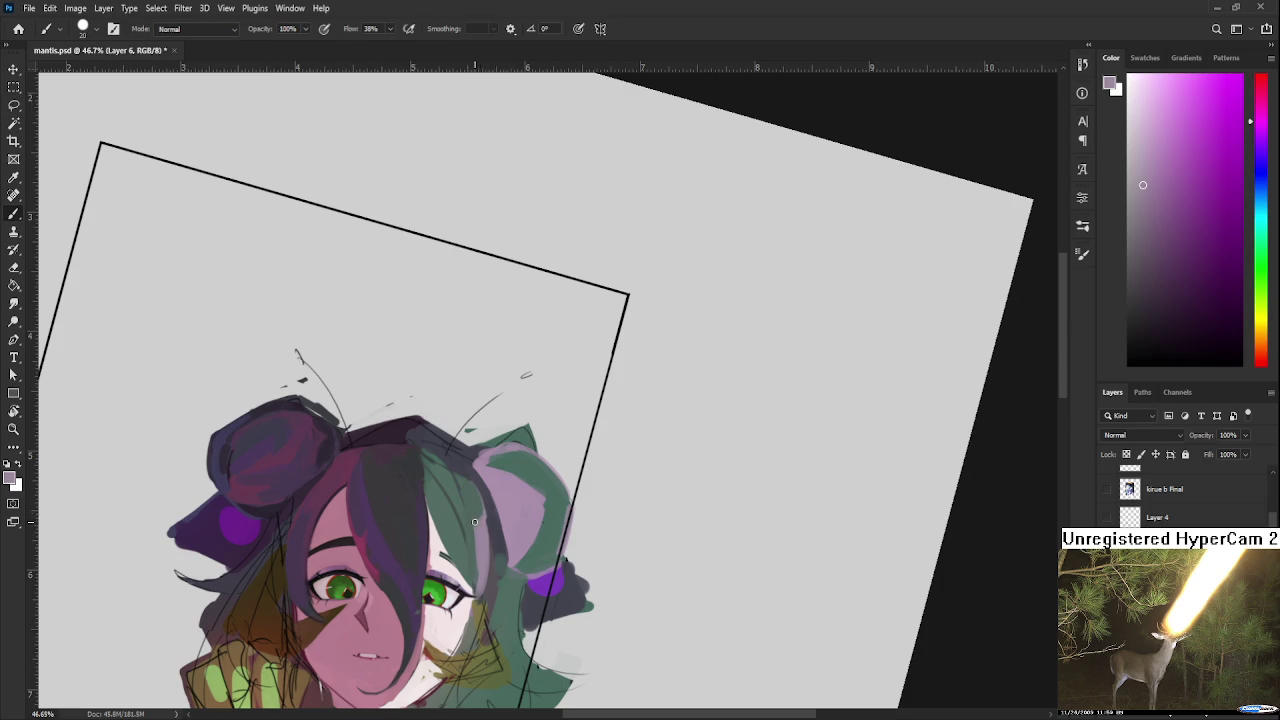
pyautogui.keyDown('alt'); pyautogui.click(476, 482); pyautogui.keyUp('alt')
# Step: Blend greyish violet, blue-violet and light blue tones into the lilac hair above the right eye
pyautogui.keyDown('alt'); pyautogui.click(474, 490); pyautogui.keyUp('alt')
pyautogui.keyDown('alt'); pyautogui.click(463, 484); pyautogui.keyUp('alt')
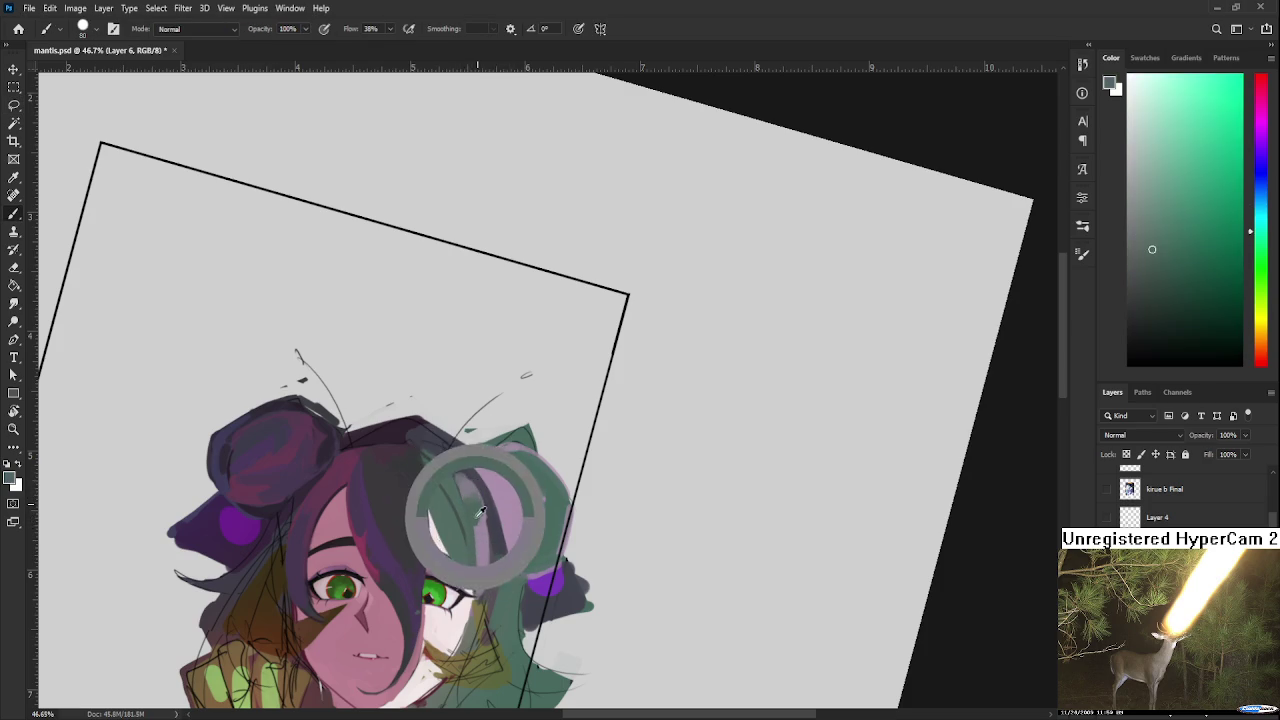
pyautogui.keyDown('alt'); pyautogui.click(462, 471); pyautogui.keyUp('alt')
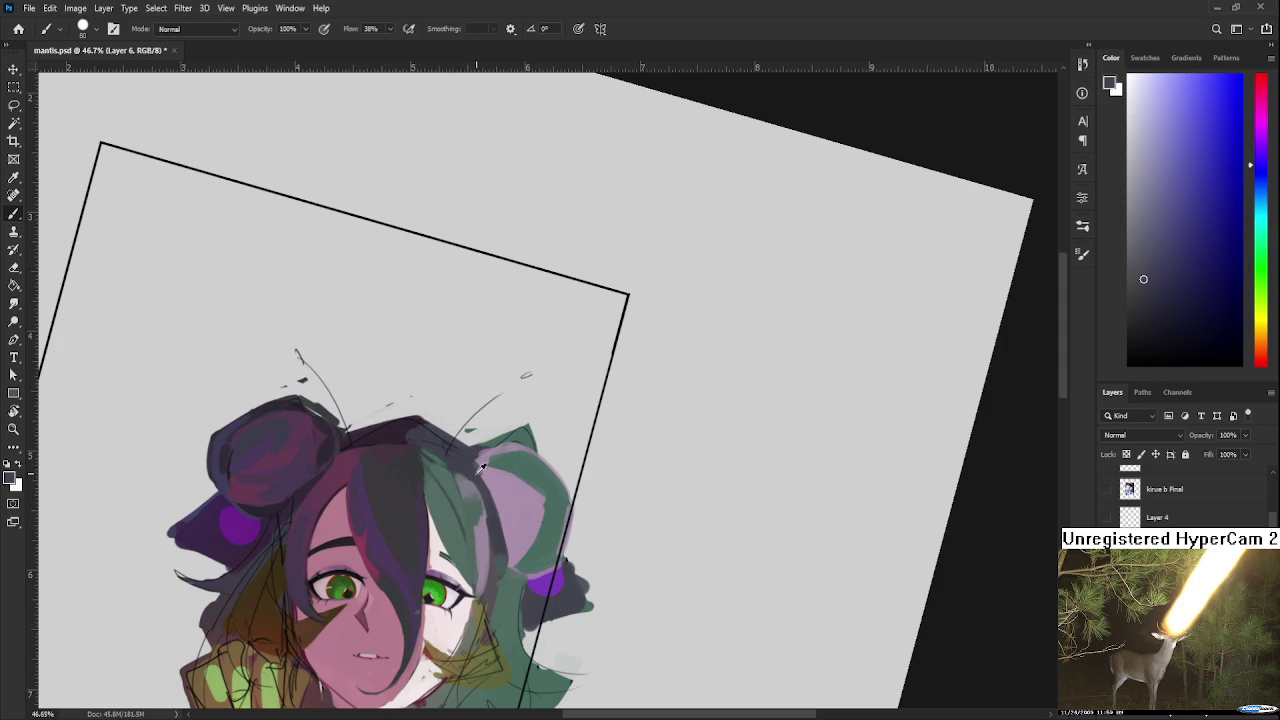
pyautogui.keyDown('alt'); pyautogui.click(466, 481); pyautogui.keyUp('alt')
pyautogui.keyDown('alt'); pyautogui.click(469, 483); pyautogui.keyUp('alt')
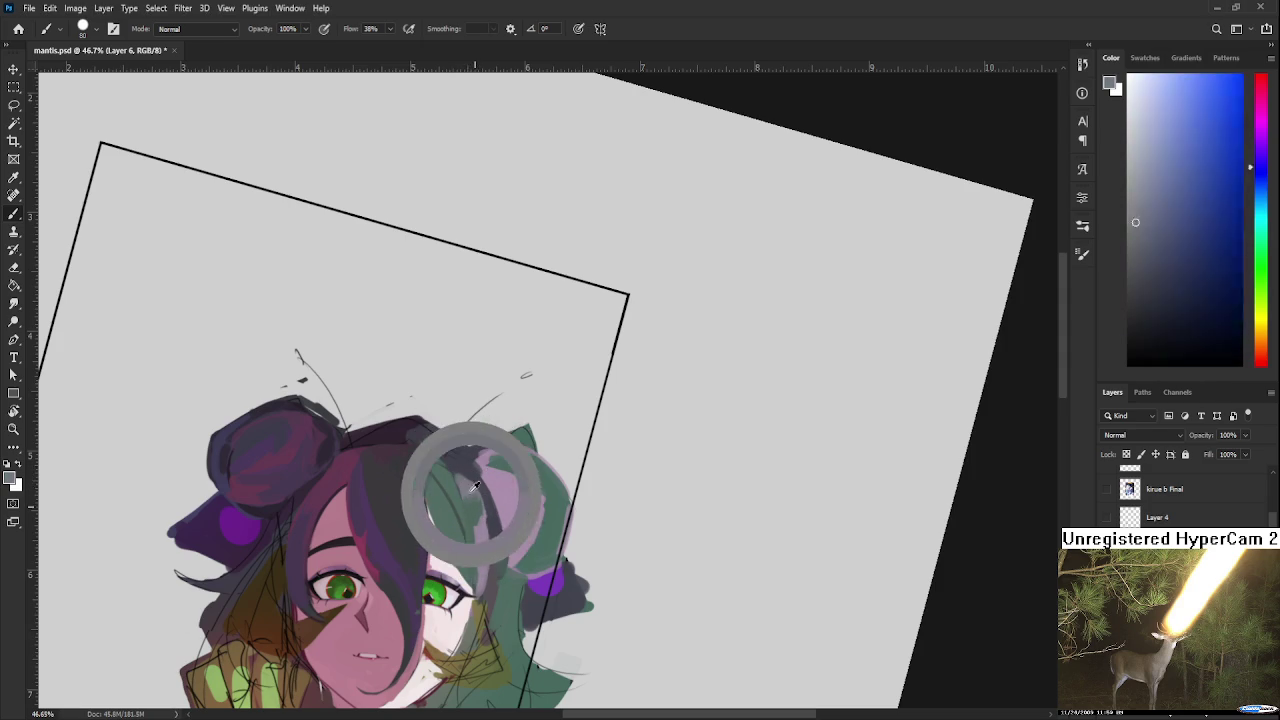
pyautogui.moveTo(469, 483)
pyautogui.mouseDown()
pyautogui.moveTo(476, 503)
pyautogui.moveTo(471, 481)
pyautogui.mouseUp()
pyautogui.keyDown('alt'); pyautogui.click(484, 498); pyautogui.keyUp('alt')
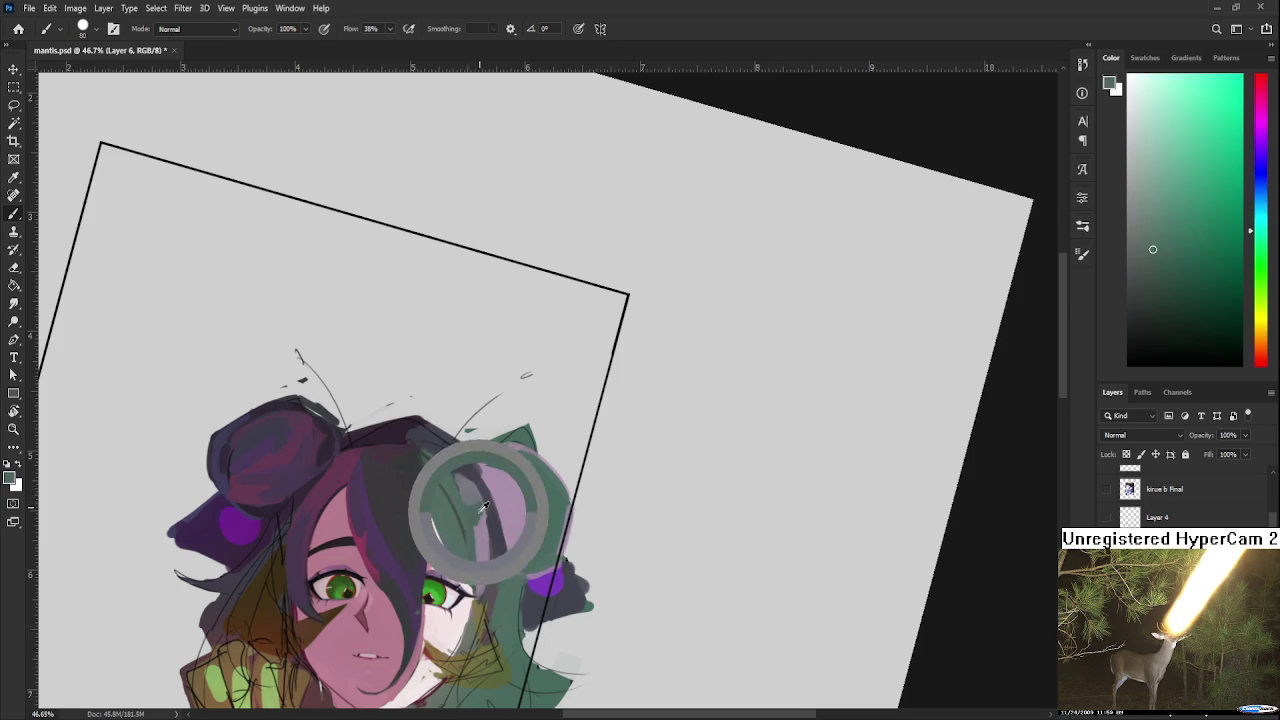
pyautogui.keyDown('alt'); pyautogui.click(487, 492); pyautogui.keyUp('alt')
pyautogui.moveTo(487, 492); pyautogui.dragTo(480, 514)
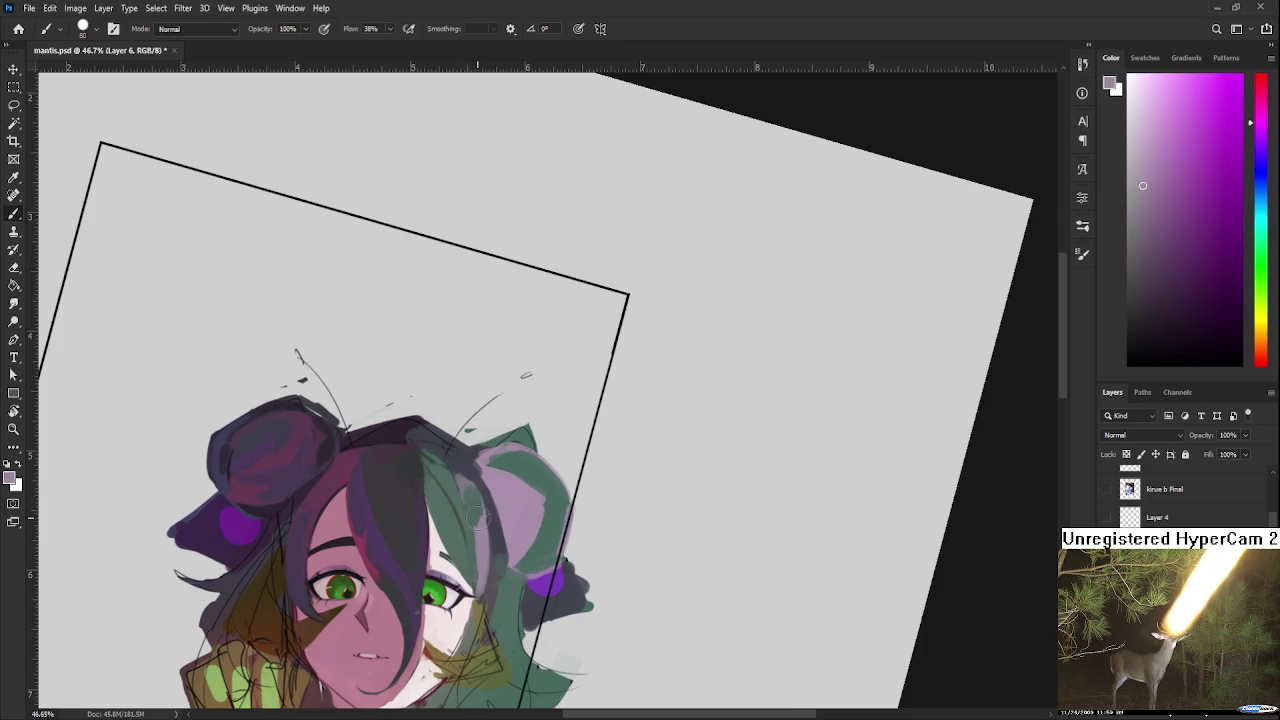
# Step: Layer green, light purple, greyish blue and muted green tones over the lilac hair
pyautogui.keyDown('alt'); pyautogui.click(477, 515); pyautogui.keyUp('alt')
pyautogui.keyDown('alt'); pyautogui.click(480, 523); pyautogui.keyUp('alt')
pyautogui.keyDown('alt'); pyautogui.click(483, 515); pyautogui.keyUp('alt')
pyautogui.keyDown('alt'); pyautogui.click(481, 518); pyautogui.keyUp('alt')
pyautogui.keyDown('alt'); pyautogui.click(488, 540); pyautogui.keyUp('alt')
pyautogui.keyDown('alt'); pyautogui.click(478, 562); pyautogui.keyUp('alt')
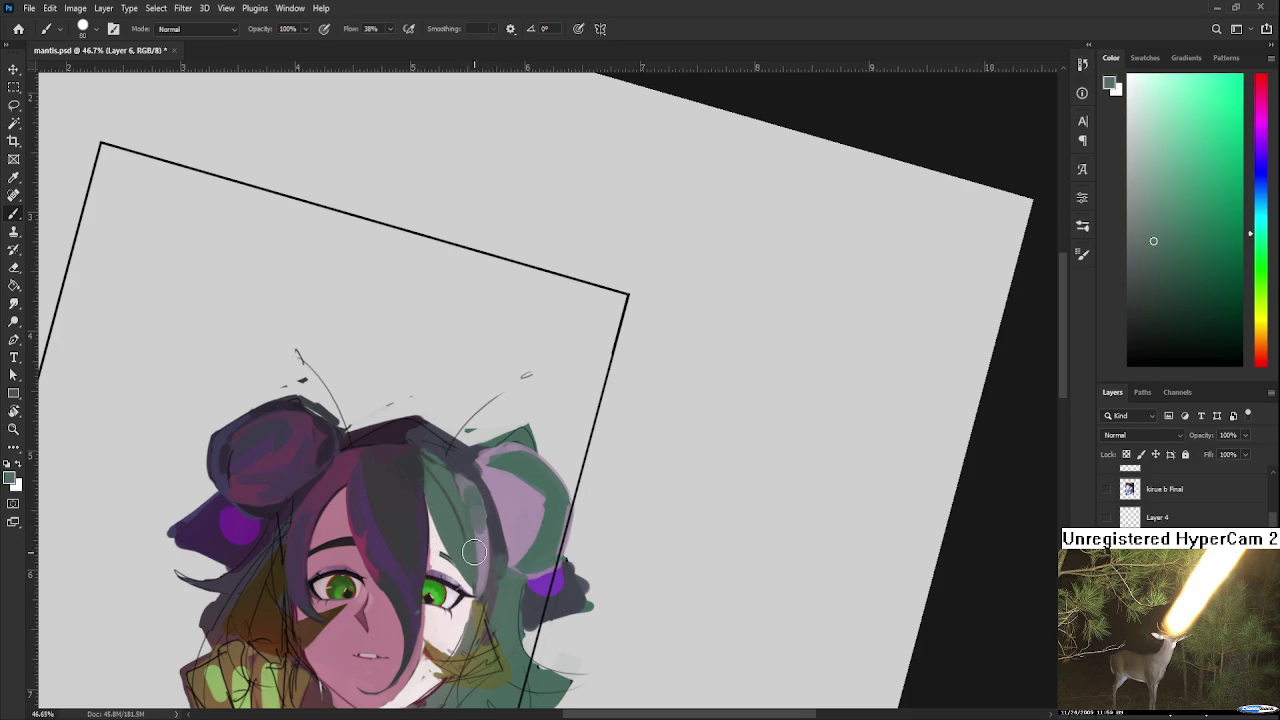
pyautogui.keyDown('alt'); pyautogui.click(492, 546); pyautogui.keyUp('alt')
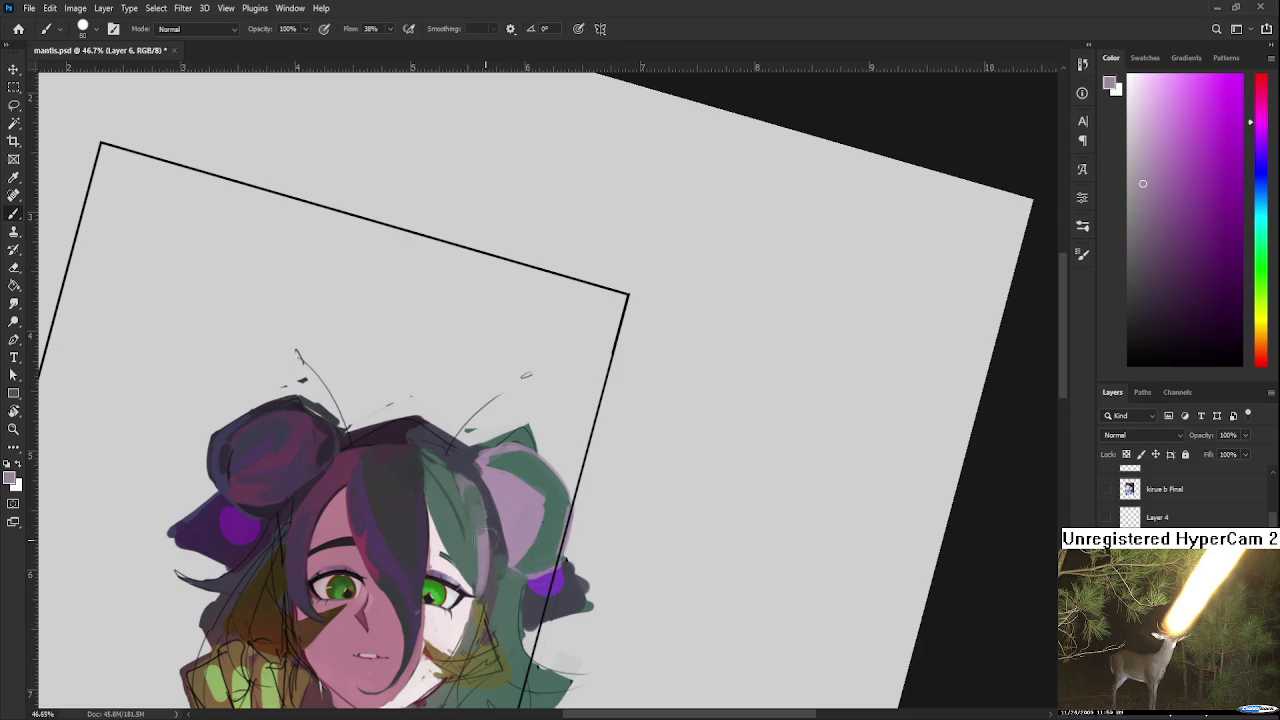
# Step: Shrink the brush from 80 to 20 and paint teal and dark blue-grey strands
pyautogui.press('[')
pyautogui.press('[')
pyautogui.press('[')
pyautogui.keyDown('alt'); pyautogui.click(480, 531); pyautogui.keyUp('alt')
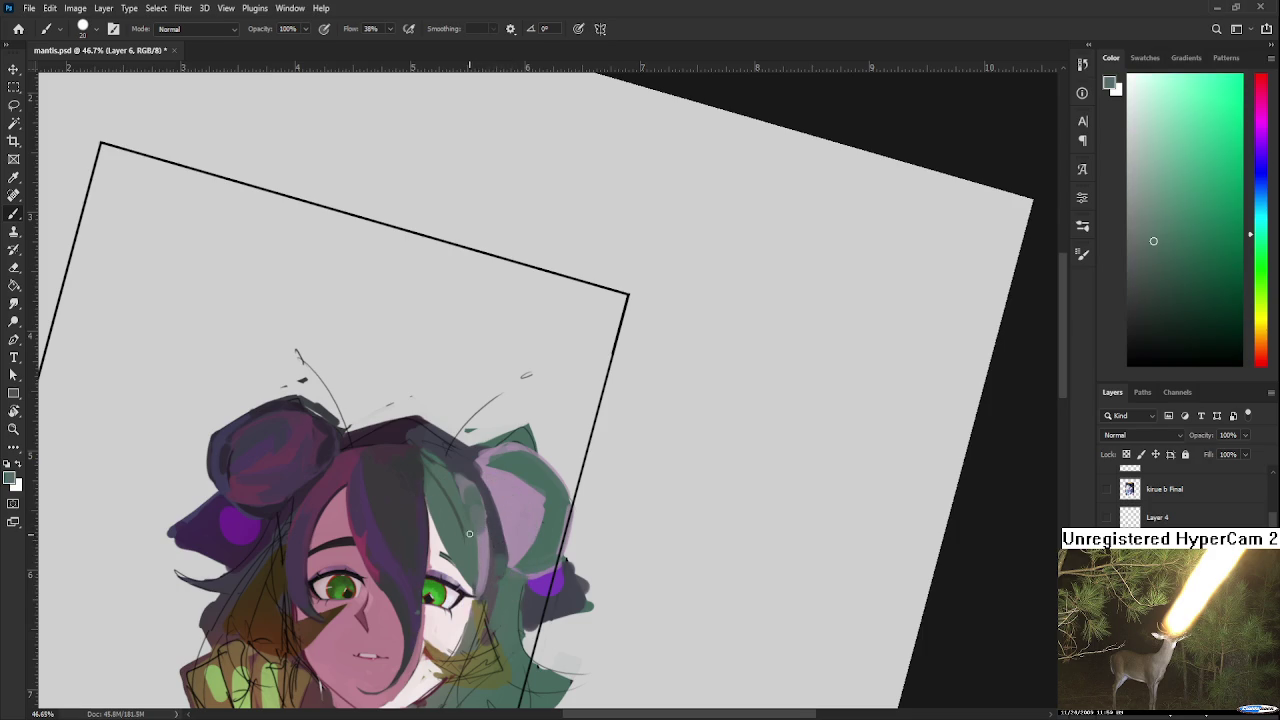
pyautogui.keyDown('alt'); pyautogui.click(490, 566); pyautogui.keyUp('alt')
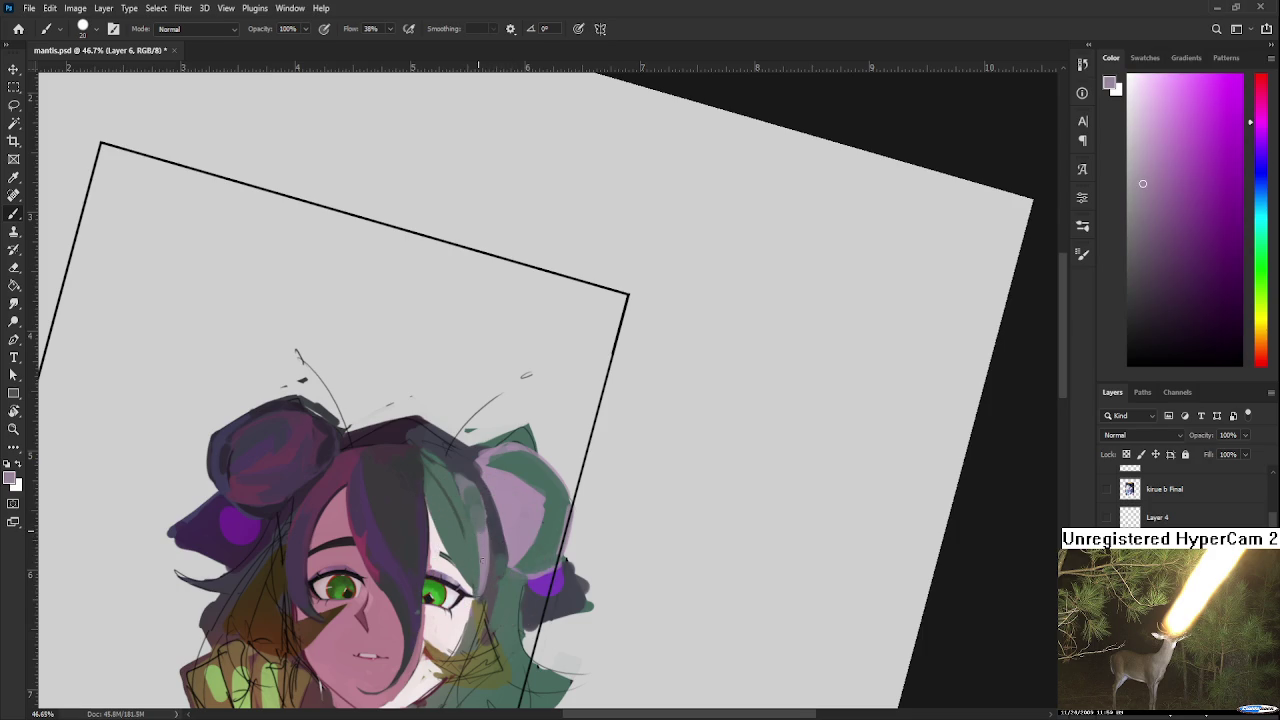
pyautogui.keyDown('alt'); pyautogui.click(491, 549); pyautogui.keyUp('alt')
pyautogui.keyDown('alt'); pyautogui.click(492, 572); pyautogui.keyUp('alt')
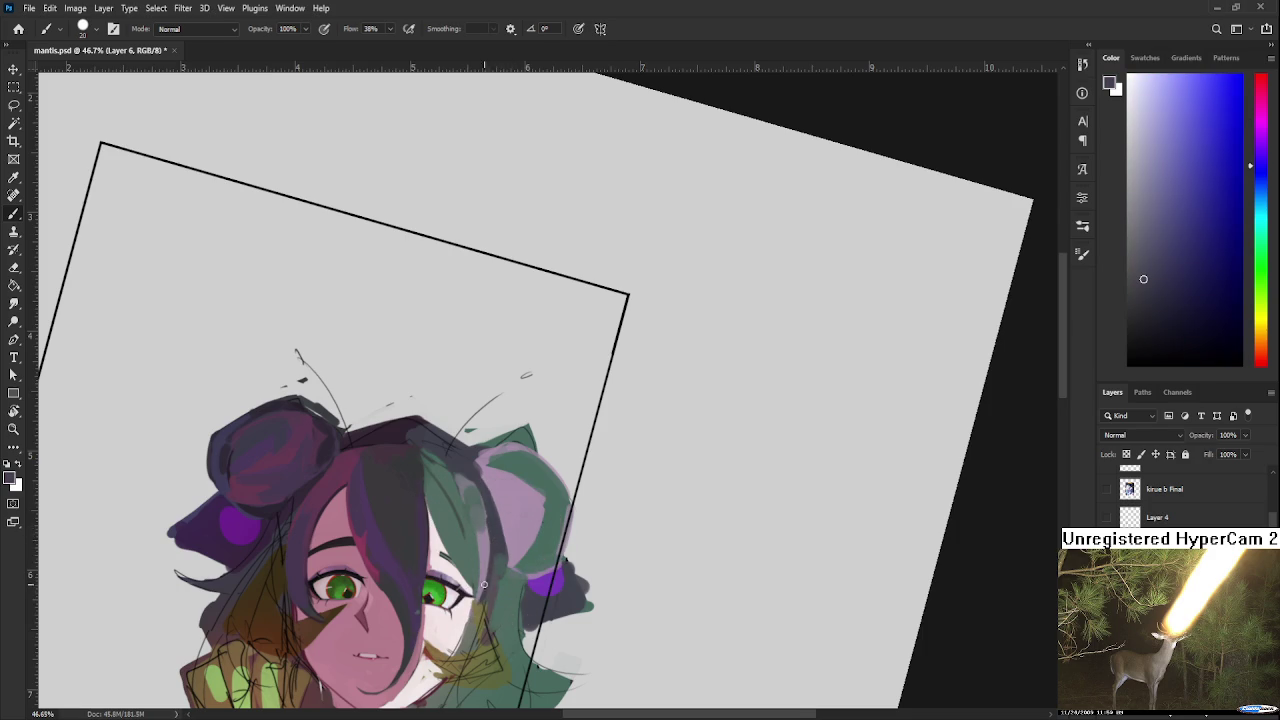
pyautogui.keyDown('alt'); pyautogui.click(489, 546); pyautogui.keyUp('alt')
pyautogui.keyDown('alt'); pyautogui.click(505, 562); pyautogui.keyUp('alt')
pyautogui.keyDown('alt'); pyautogui.click(503, 557); pyautogui.keyUp('alt')
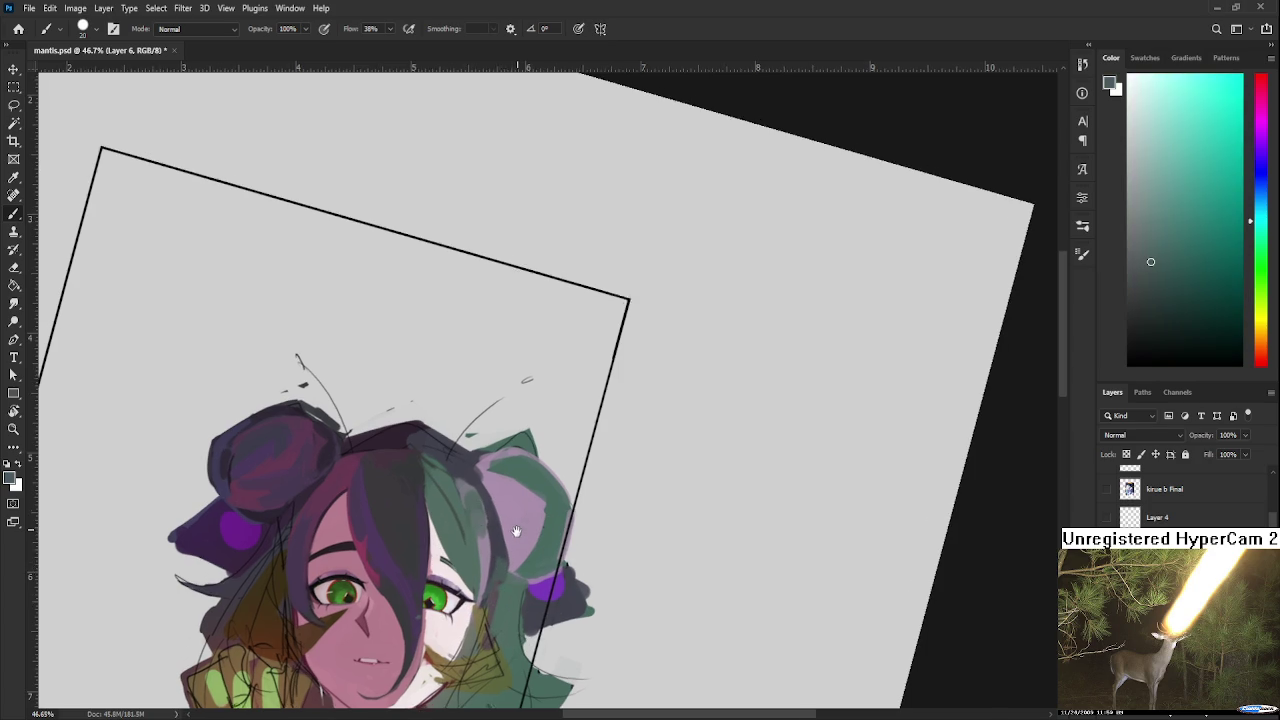
# Step: Brush darker grey-green strands across the top of the hair, ending on greyish violet
pyautogui.scroll(2, 505, 560)
pyautogui.keyDown('alt'); pyautogui.click(493, 537); pyautogui.keyUp('alt')
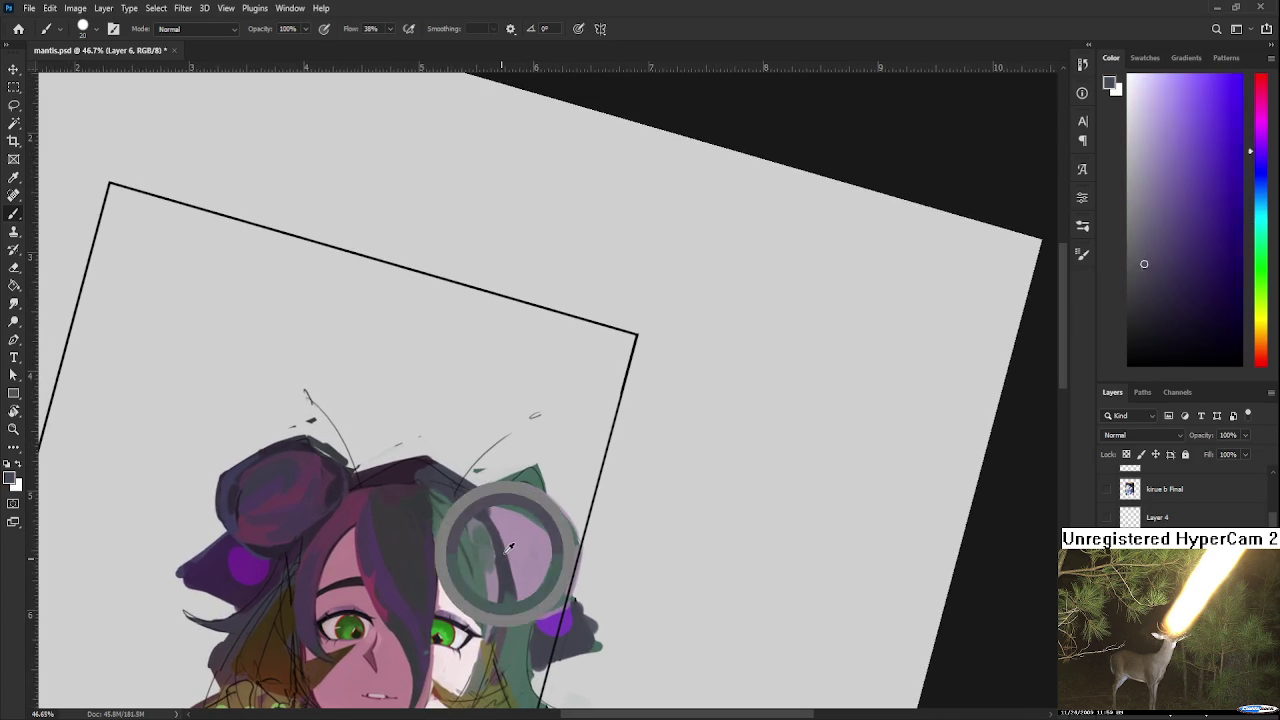
pyautogui.keyDown('alt'); pyautogui.click(483, 538); pyautogui.keyUp('alt')
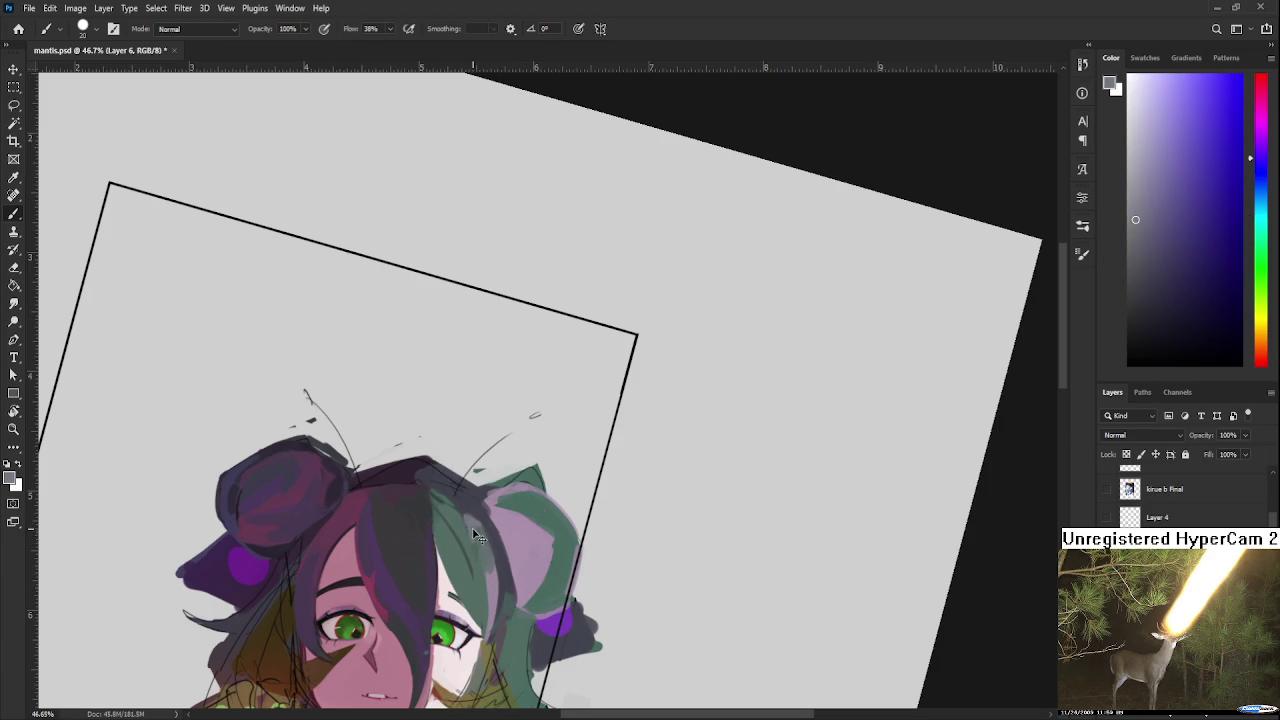
pyautogui.moveTo(483, 538)
pyautogui.mouseDown()
pyautogui.moveTo(468, 502)
pyautogui.moveTo(462, 518)
pyautogui.mouseUp()
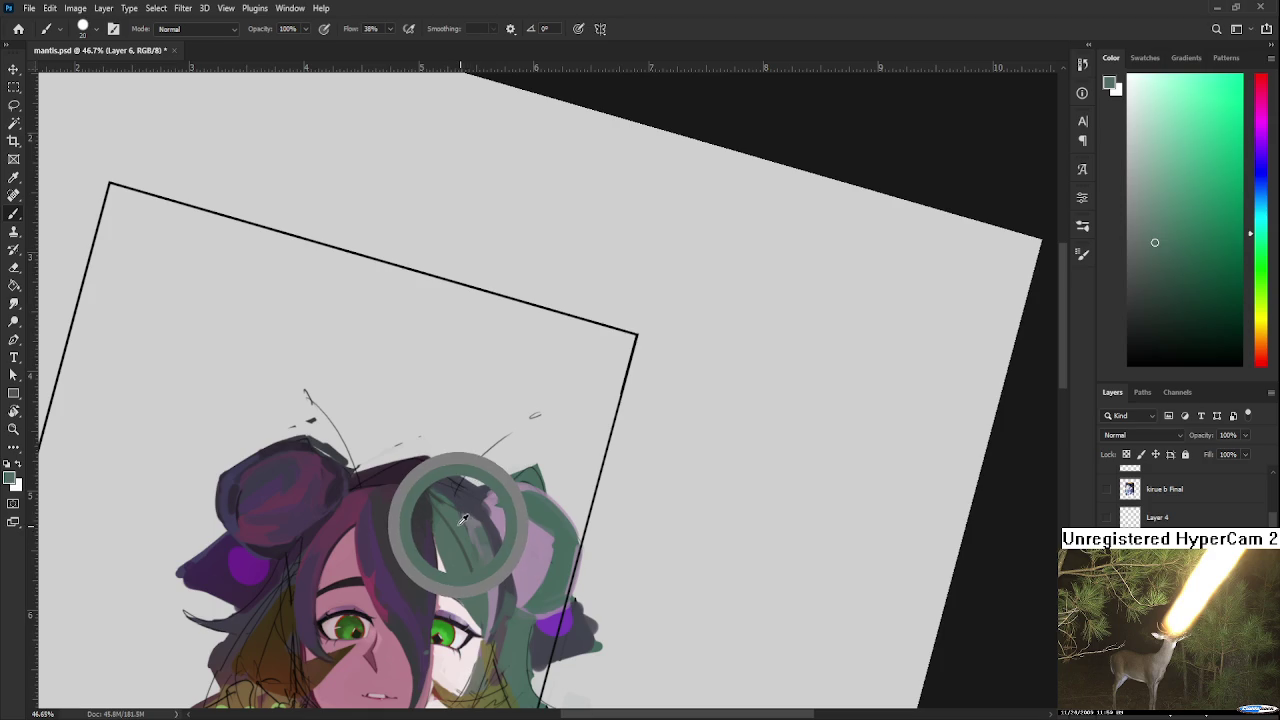
pyautogui.moveTo(462, 518)
pyautogui.mouseDown()
pyautogui.moveTo(500, 512)
pyautogui.moveTo(478, 522)
pyautogui.mouseUp()
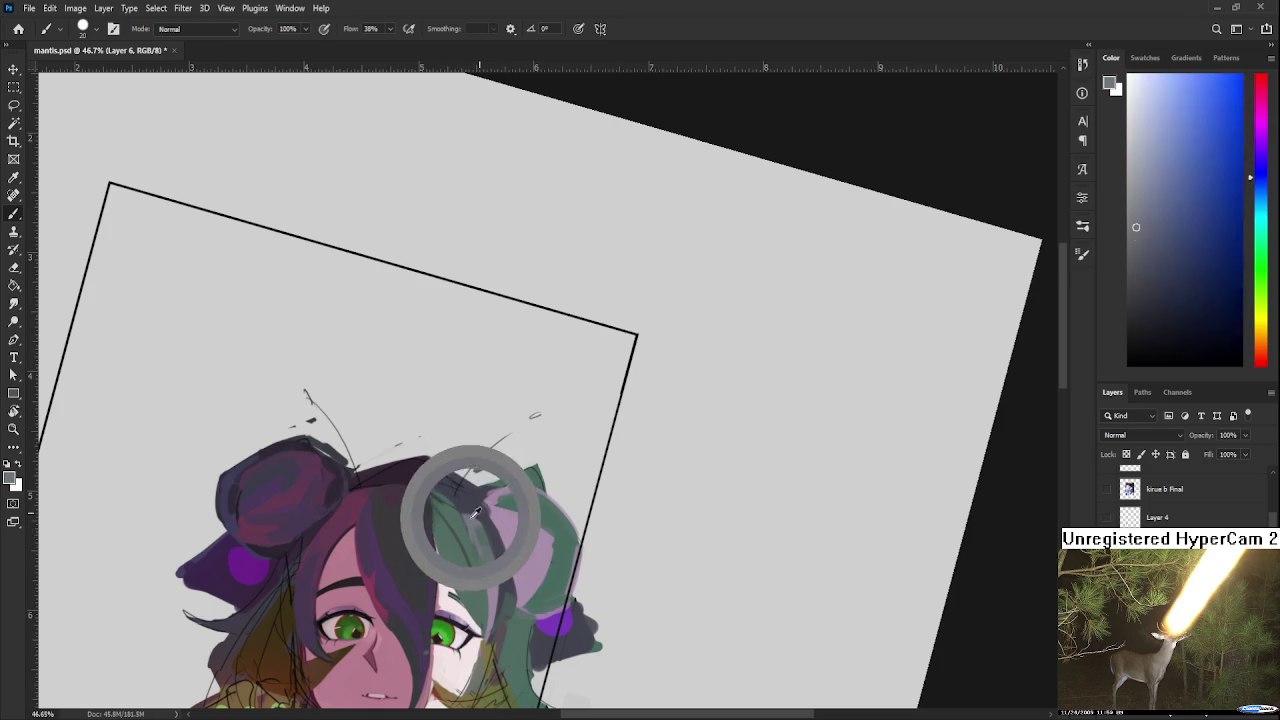
pyautogui.moveTo(478, 522); pyautogui.dragTo(471, 539)
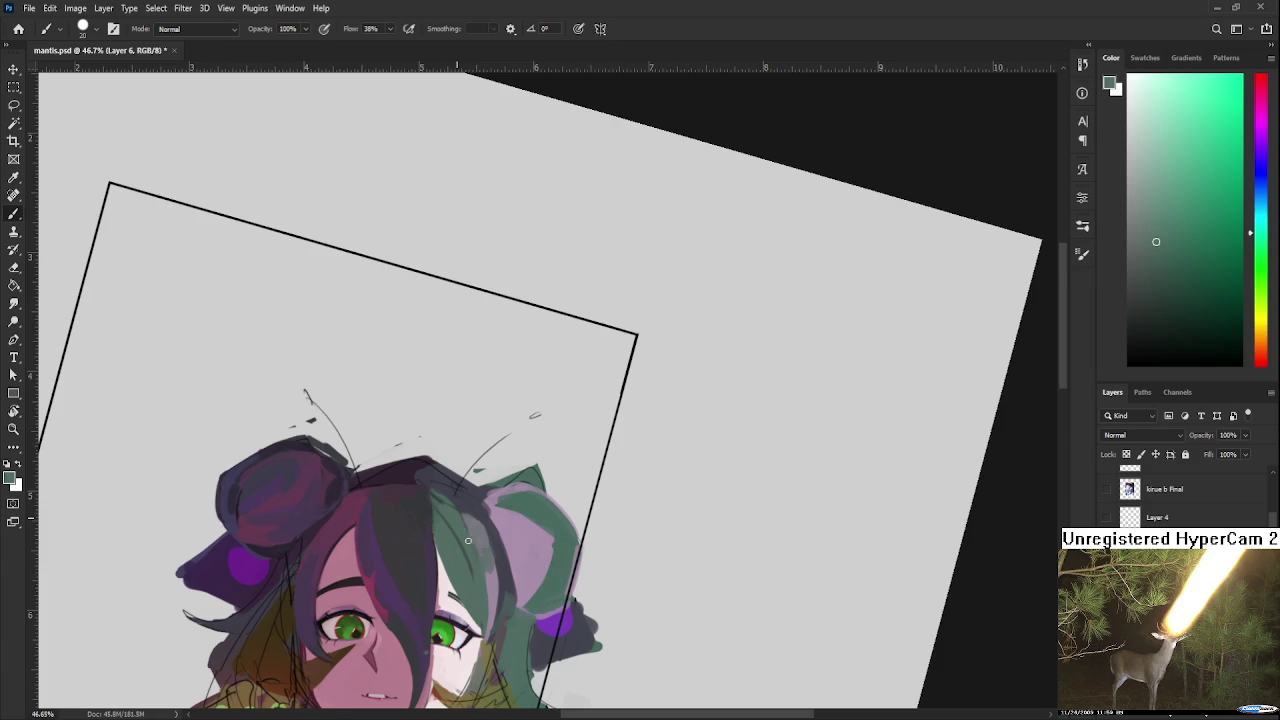
pyautogui.keyDown('alt'); pyautogui.click(490, 544); pyautogui.keyUp('alt')
# Step: Paint dark blue-grey, magenta-purple and green strands falling over the right eye
pyautogui.keyDown('alt'); pyautogui.click(430, 508); pyautogui.keyUp('alt')
pyautogui.keyDown('alt'); pyautogui.click(427, 518); pyautogui.keyUp('alt')
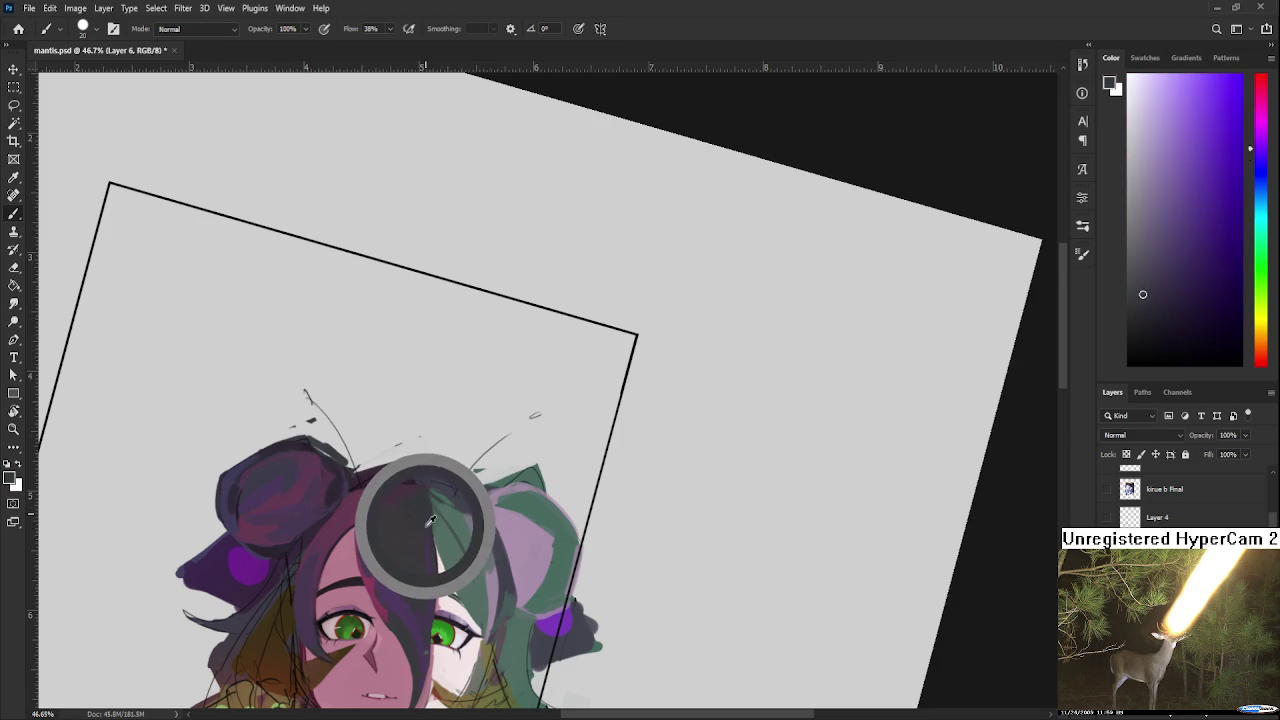
pyautogui.keyDown('alt'); pyautogui.click(429, 516); pyautogui.keyUp('alt')
pyautogui.keyDown('alt'); pyautogui.click(430, 520); pyautogui.keyUp('alt')
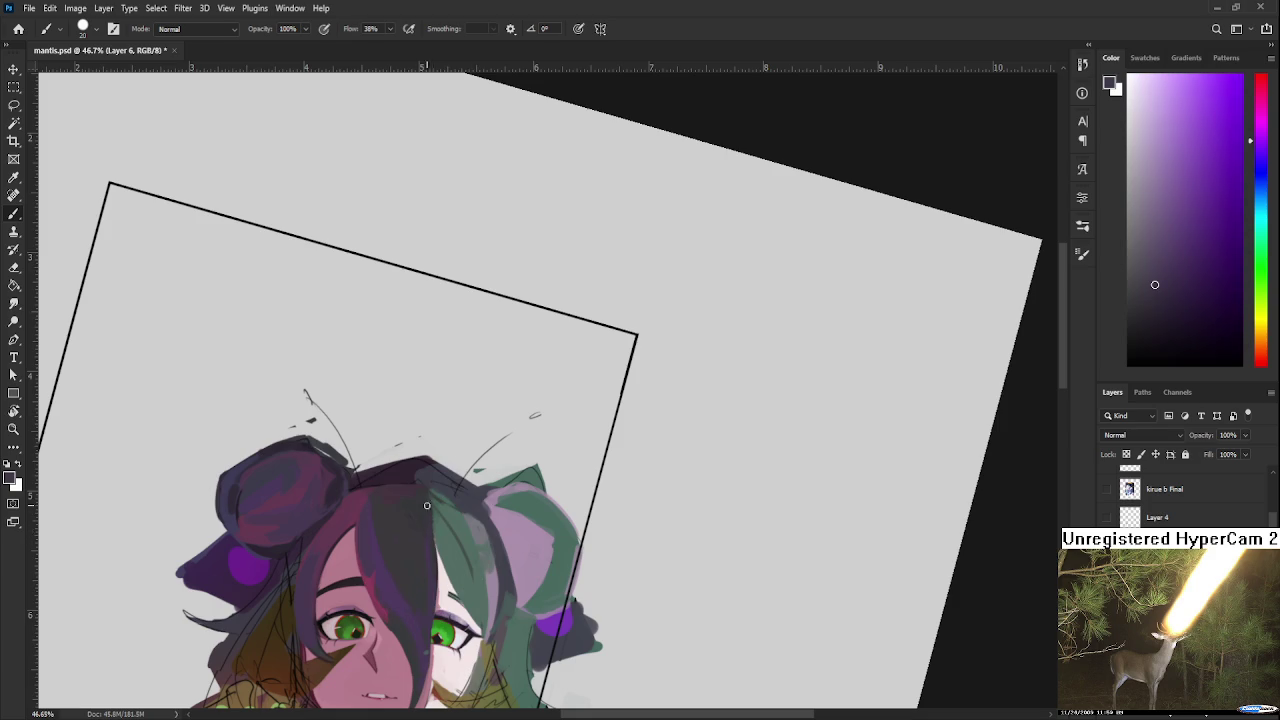
pyautogui.keyDown('alt'); pyautogui.click(425, 496); pyautogui.keyUp('alt')
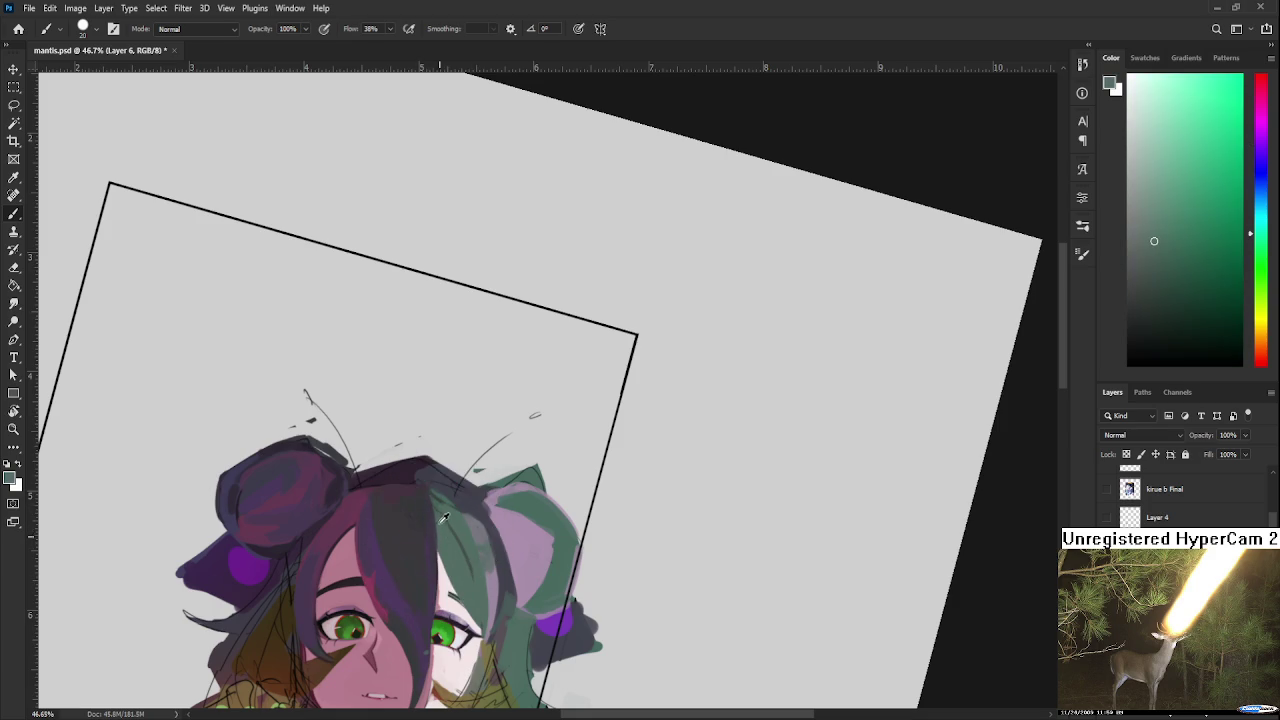
pyautogui.keyDown('alt'); pyautogui.click(430, 511); pyautogui.keyUp('alt')
pyautogui.keyDown('alt'); pyautogui.click(433, 506); pyautogui.keyUp('alt')
pyautogui.scroll(1, 576, 622)
pyautogui.scroll(1, 553, 508)
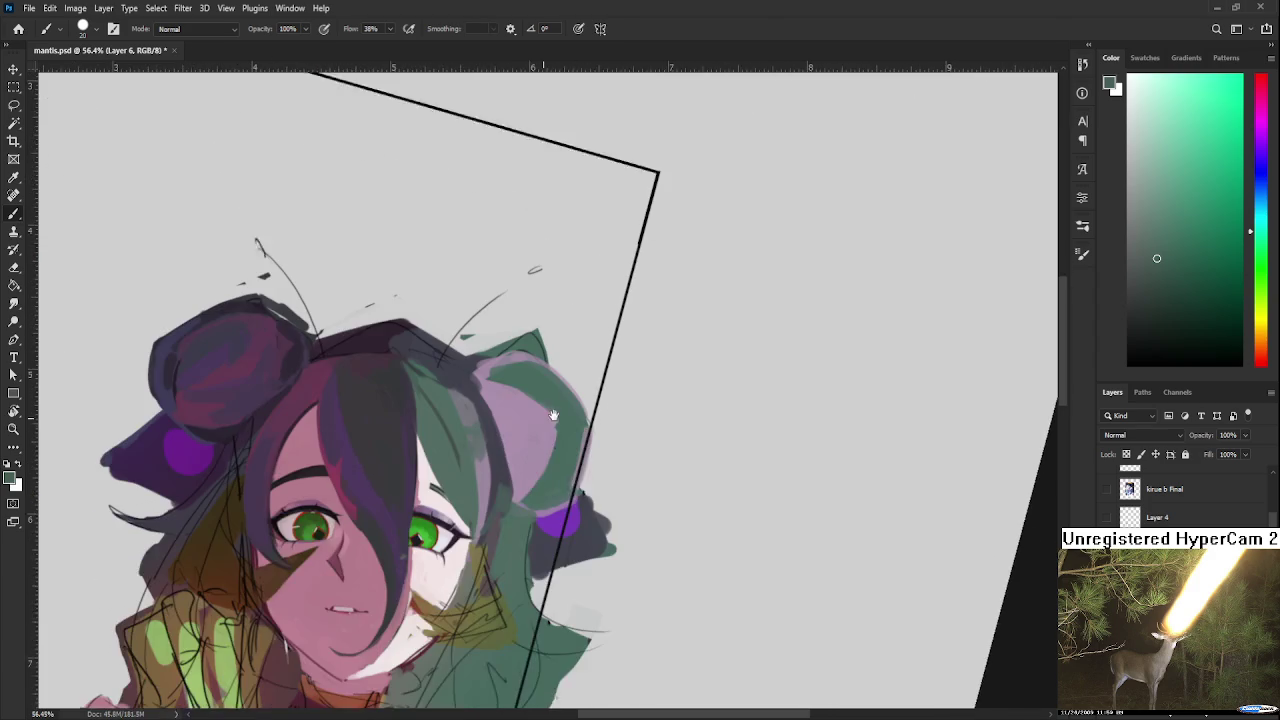
# Step: Frame the green right eye with lighter green and grey-cyan hair locks
pyautogui.keyDown('alt'); pyautogui.click(472, 425); pyautogui.keyUp('alt')
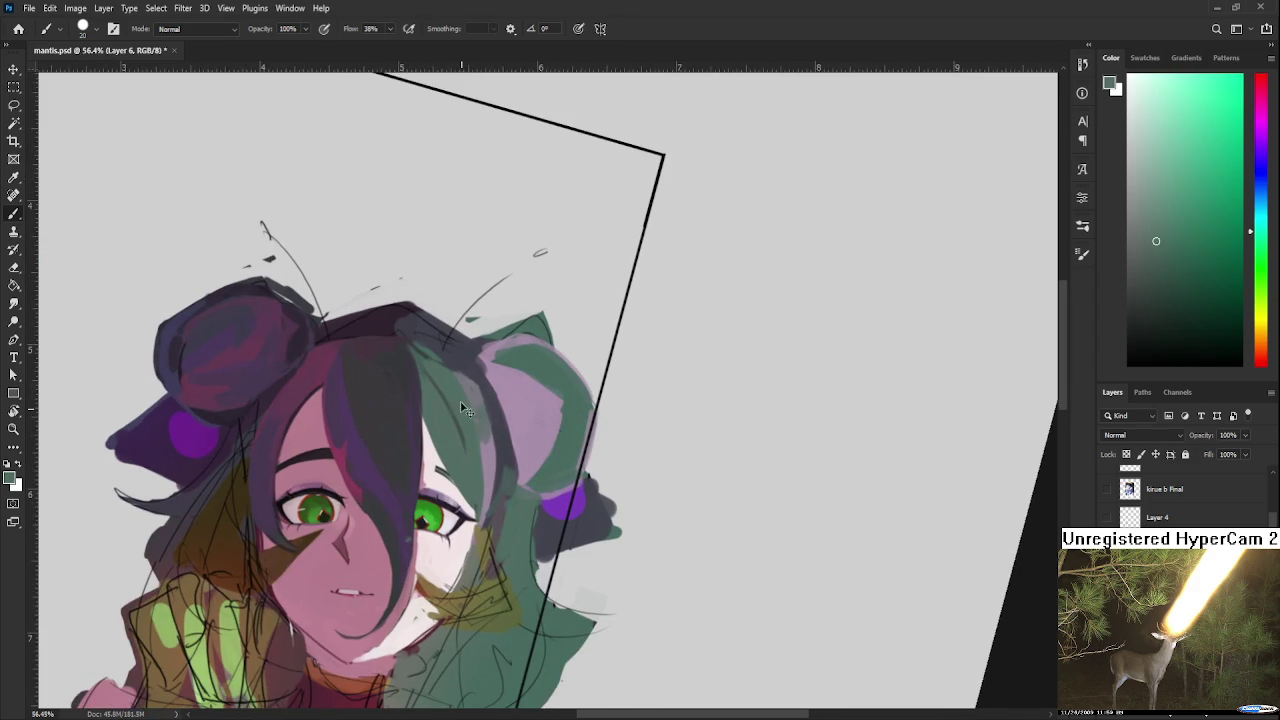
pyautogui.keyDown('alt'); pyautogui.click(484, 482); pyautogui.keyUp('alt')
pyautogui.keyDown('alt'); pyautogui.click(477, 478); pyautogui.keyUp('alt')
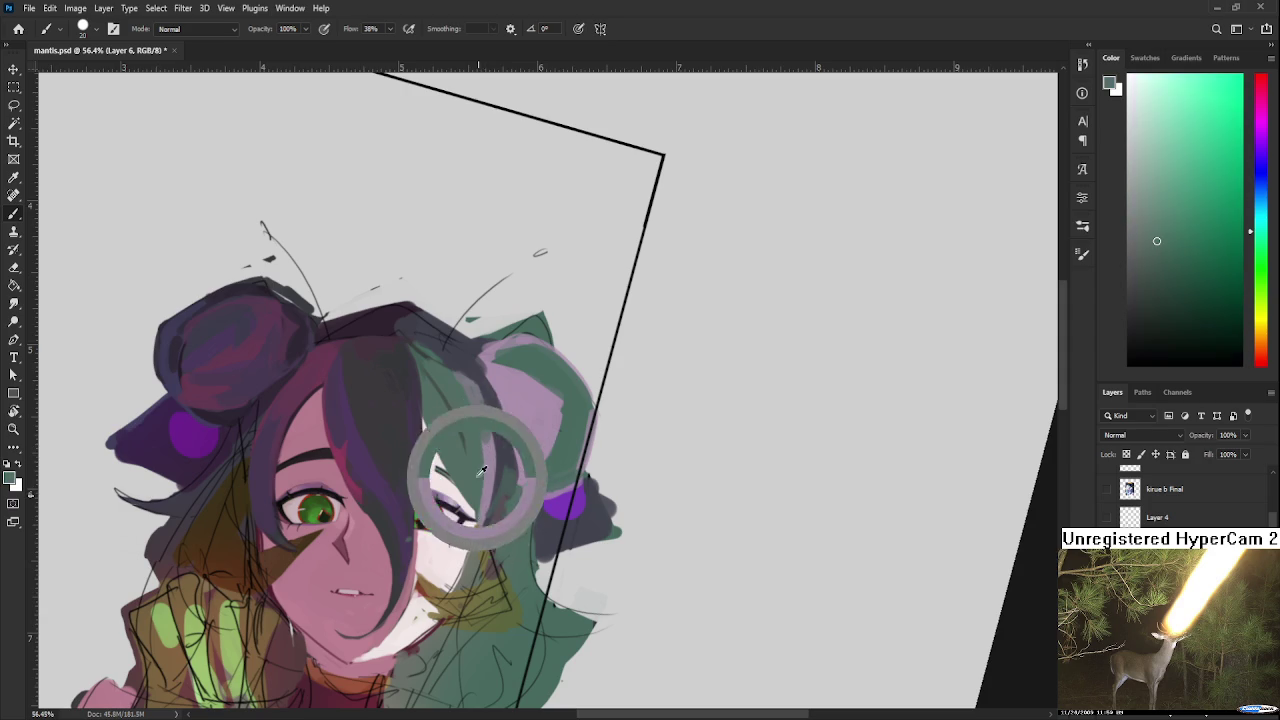
pyautogui.keyDown('alt'); pyautogui.click(491, 481); pyautogui.keyUp('alt')
pyautogui.keyDown('alt'); pyautogui.click(477, 500); pyautogui.keyUp('alt')
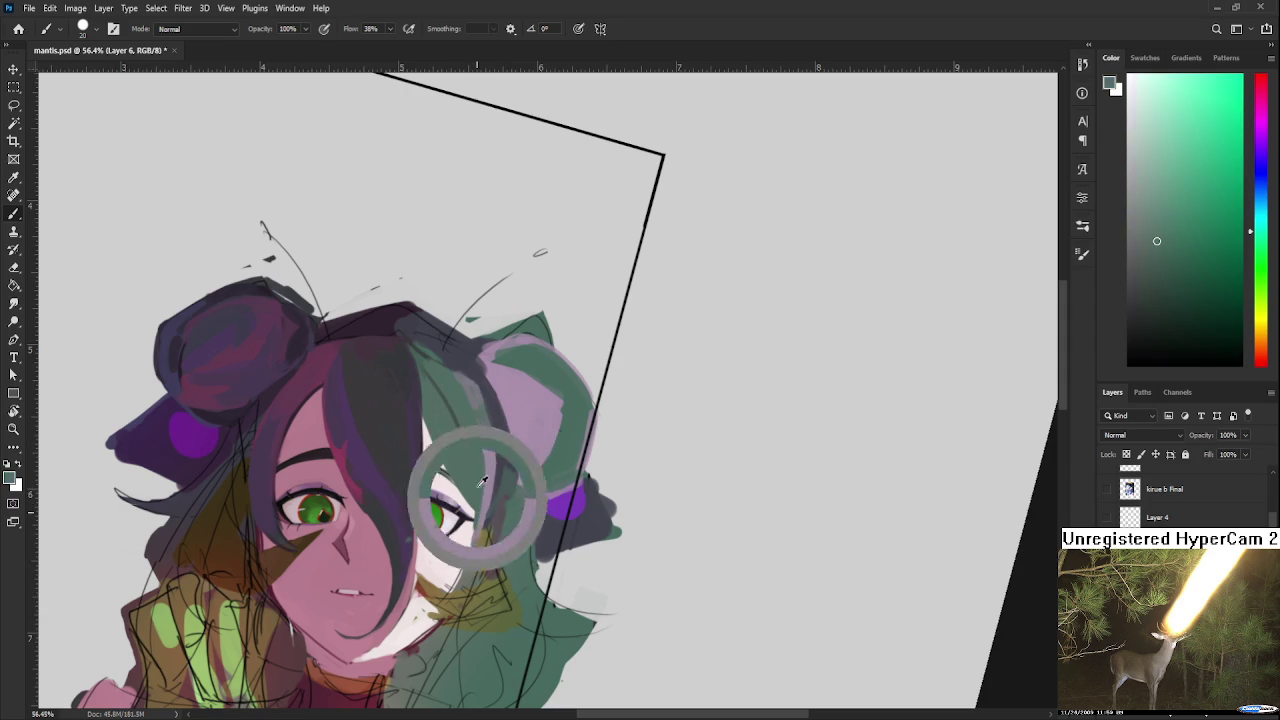
pyautogui.keyDown('alt'); pyautogui.click(479, 452); pyautogui.keyUp('alt')
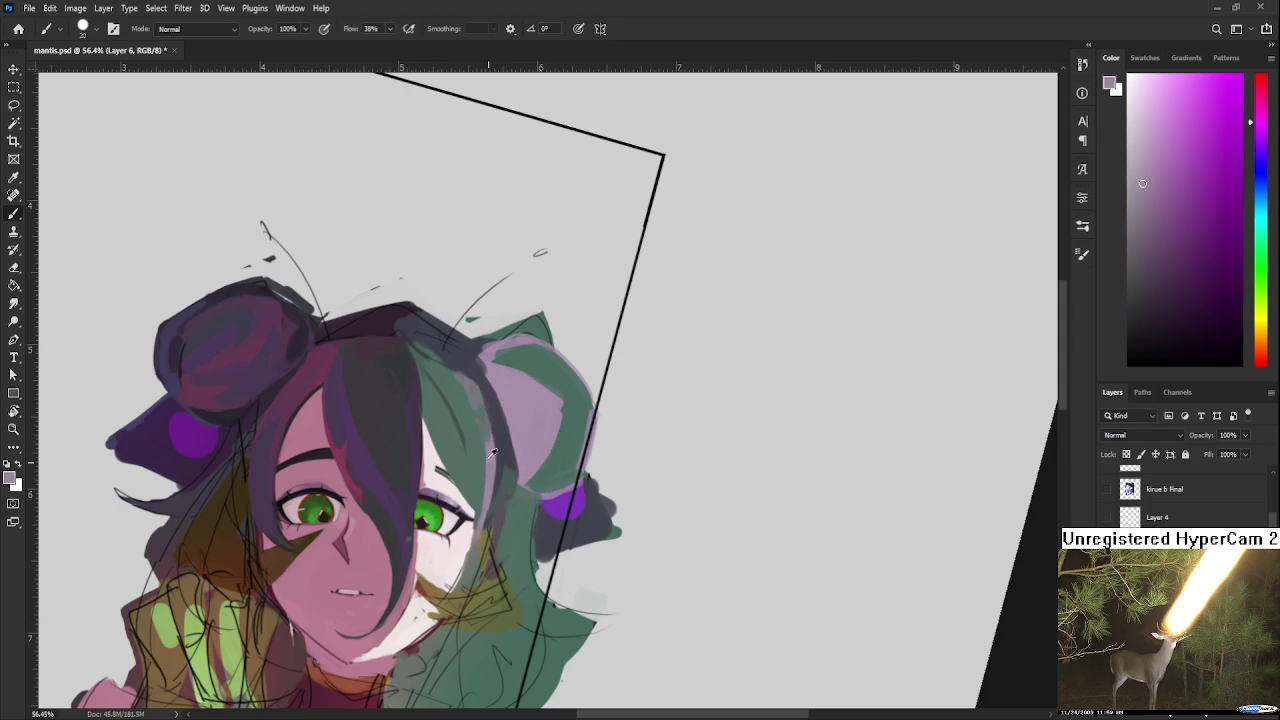
pyautogui.keyDown('alt'); pyautogui.click(481, 512); pyautogui.keyUp('alt')
pyautogui.keyDown('alt'); pyautogui.click(490, 462); pyautogui.keyUp('alt')
pyautogui.keyDown('alt'); pyautogui.click(486, 434); pyautogui.keyUp('alt')
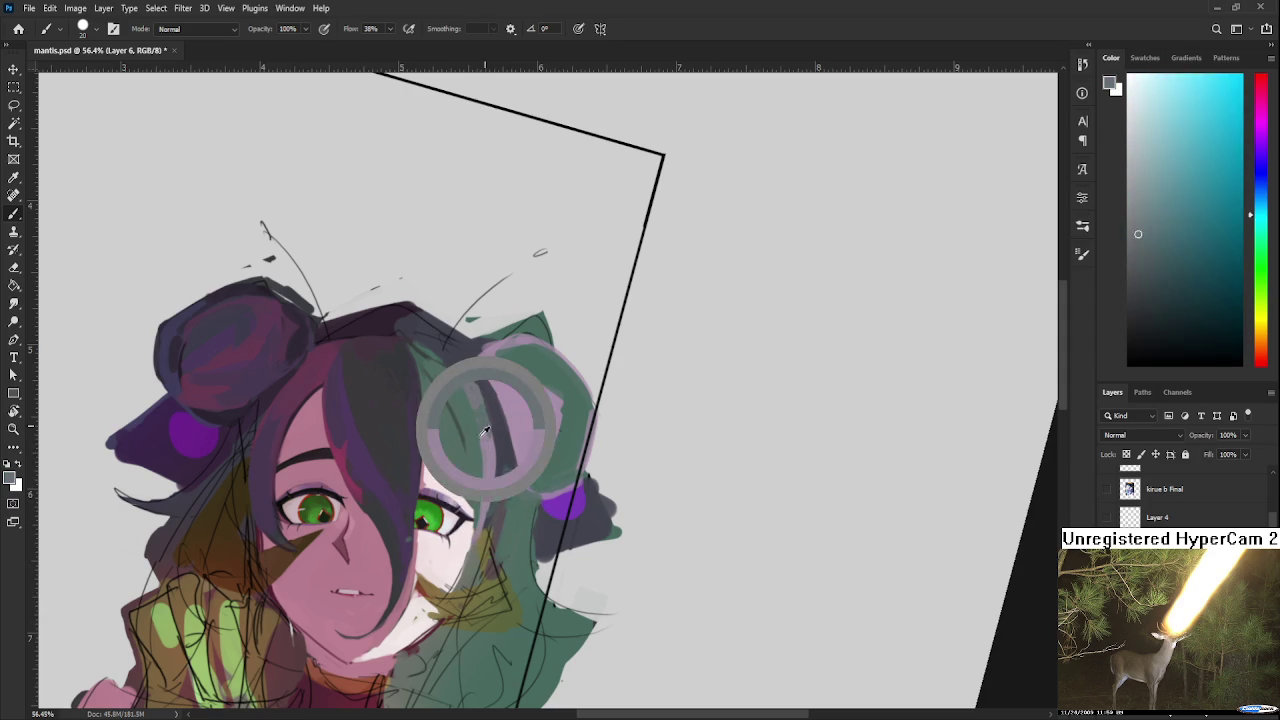
pyautogui.keyDown('alt'); pyautogui.click(475, 413); pyautogui.keyUp('alt')
pyautogui.keyDown('alt'); pyautogui.click(484, 409); pyautogui.keyUp('alt')
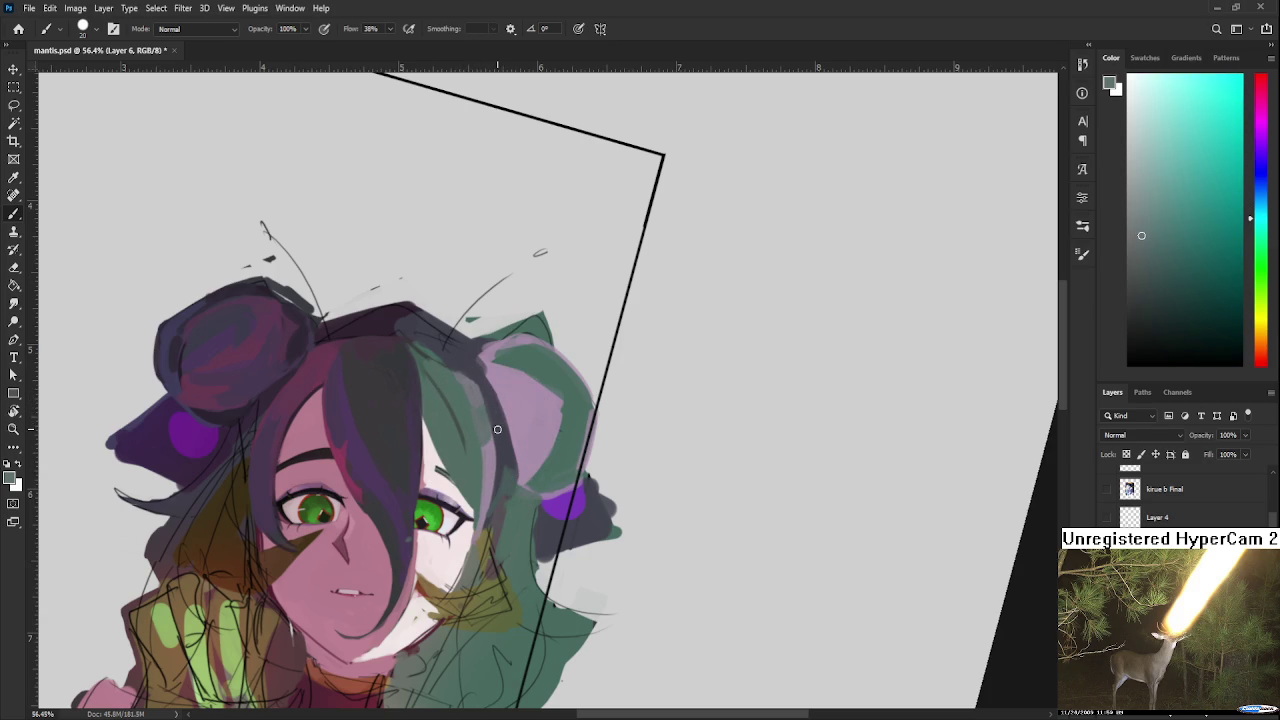
pyautogui.moveTo(502, 438); pyautogui.dragTo(522, 440)
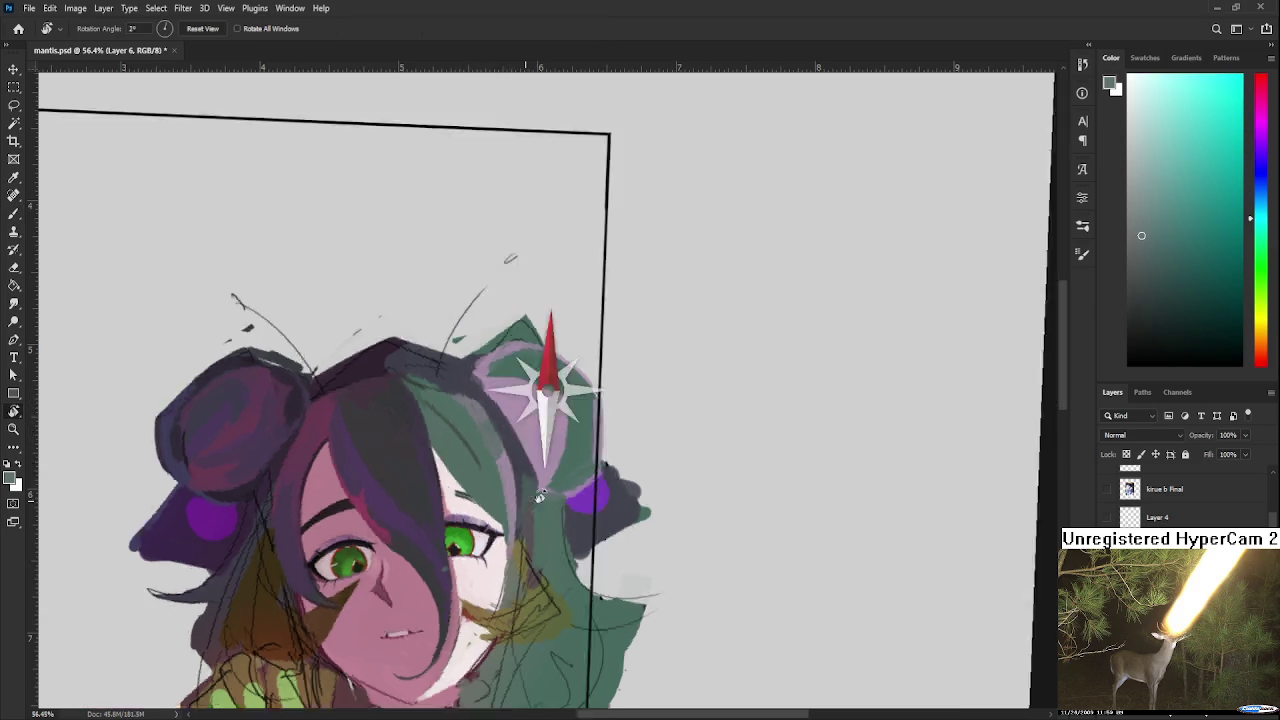
pyautogui.keyDown('alt'); pyautogui.click(522, 440); pyautogui.keyUp('alt')
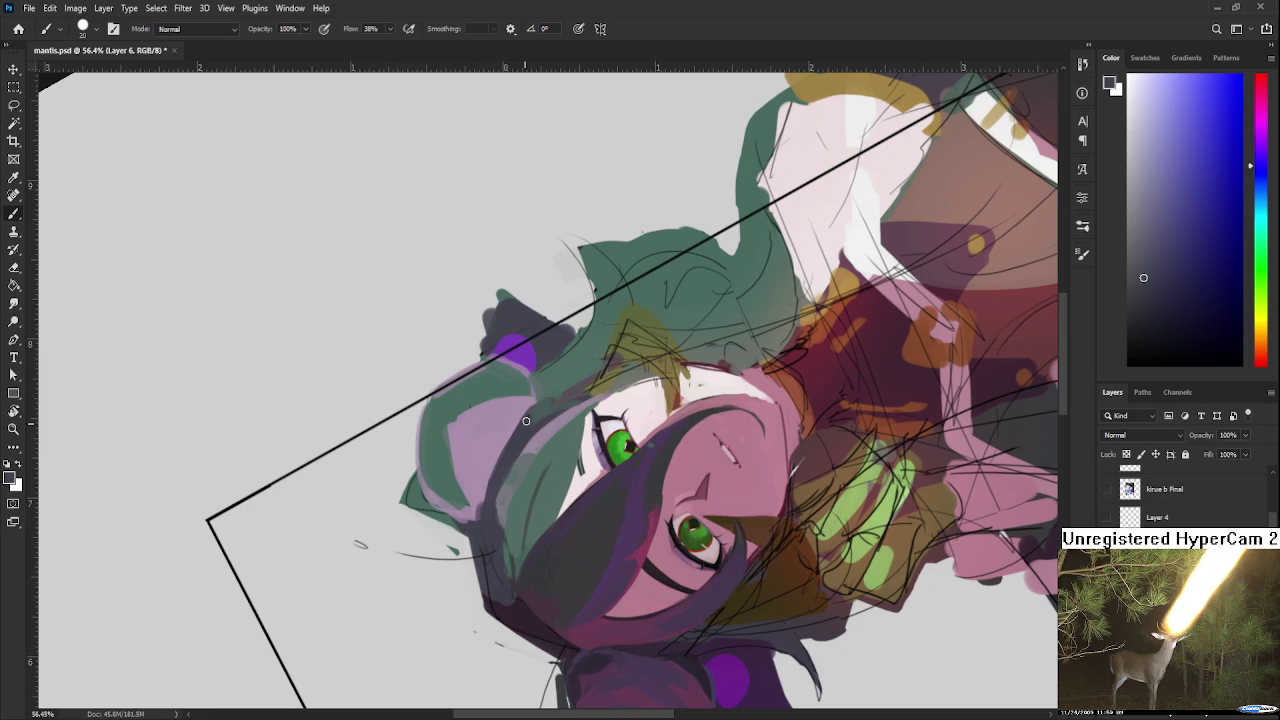
pyautogui.keyDown('alt'); pyautogui.click(497, 454); pyautogui.keyUp('alt')
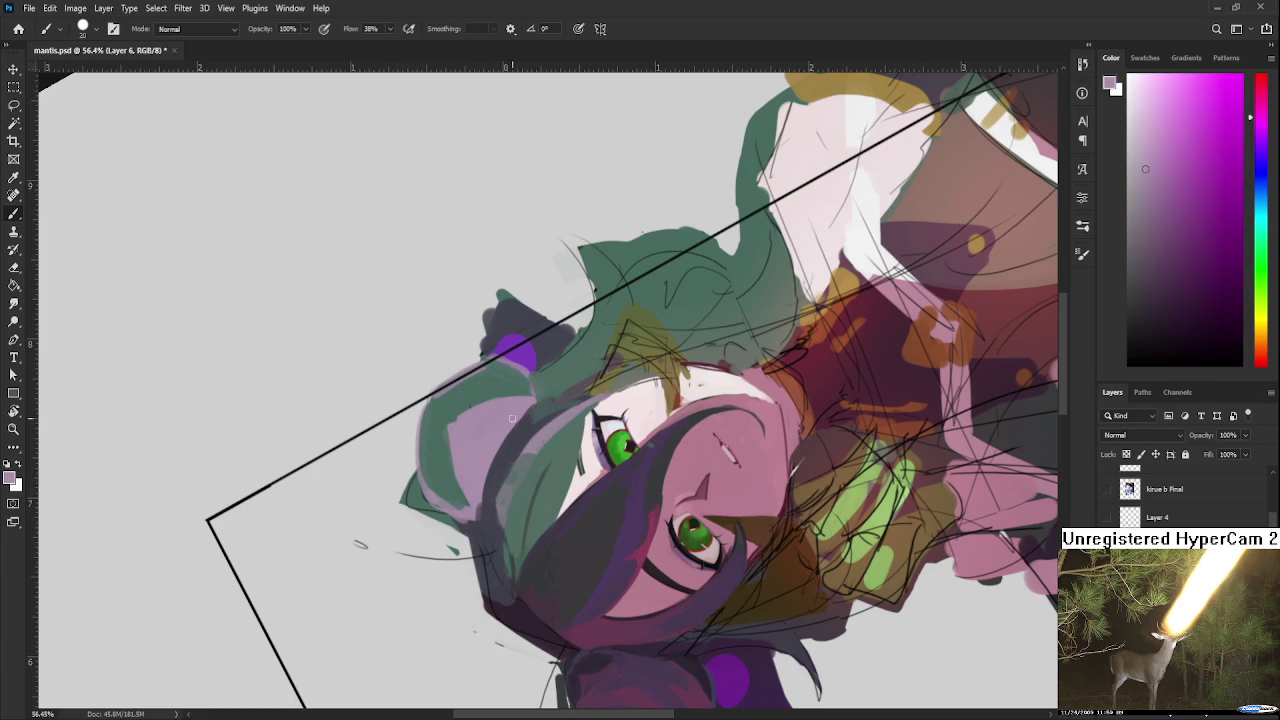
pyautogui.keyDown('alt'); pyautogui.click(517, 429); pyautogui.keyUp('alt')
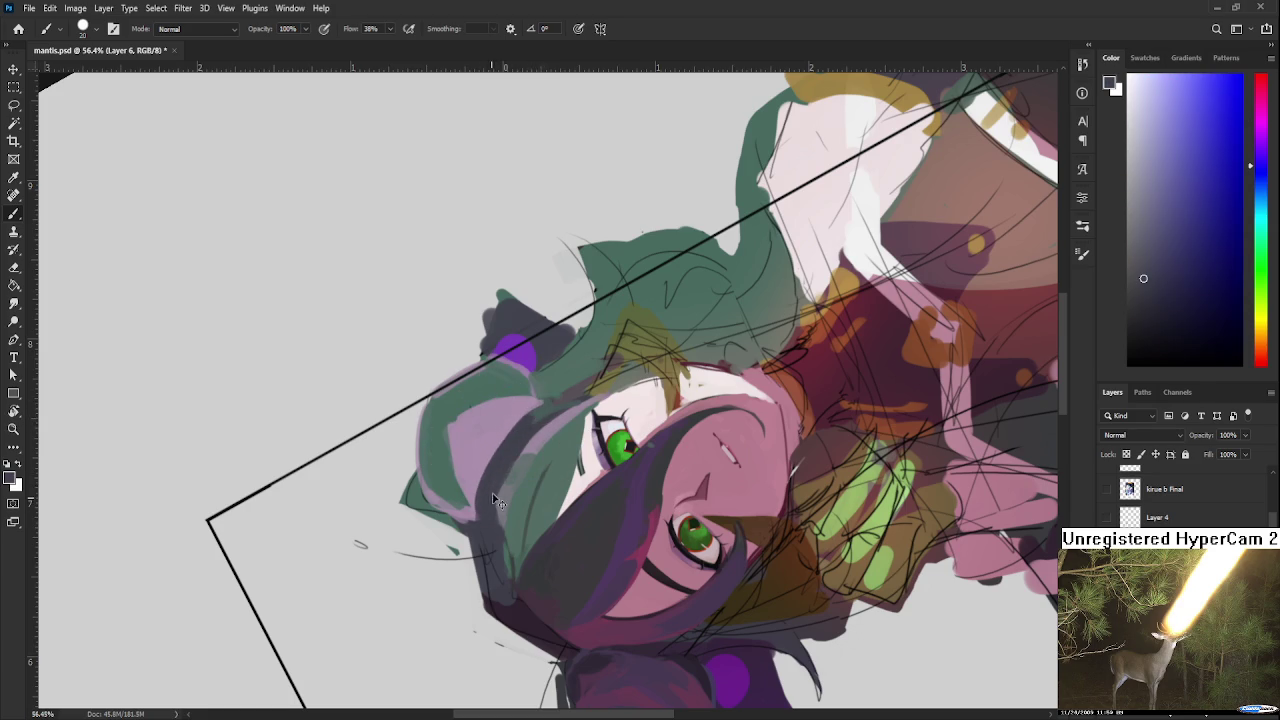
pyautogui.moveTo(497, 500)
pyautogui.mouseDown()
pyautogui.moveTo(448, 495)
pyautogui.moveTo(543, 472)
pyautogui.mouseUp()
pyautogui.keyDown('alt'); pyautogui.click(548, 468); pyautogui.keyUp('alt')
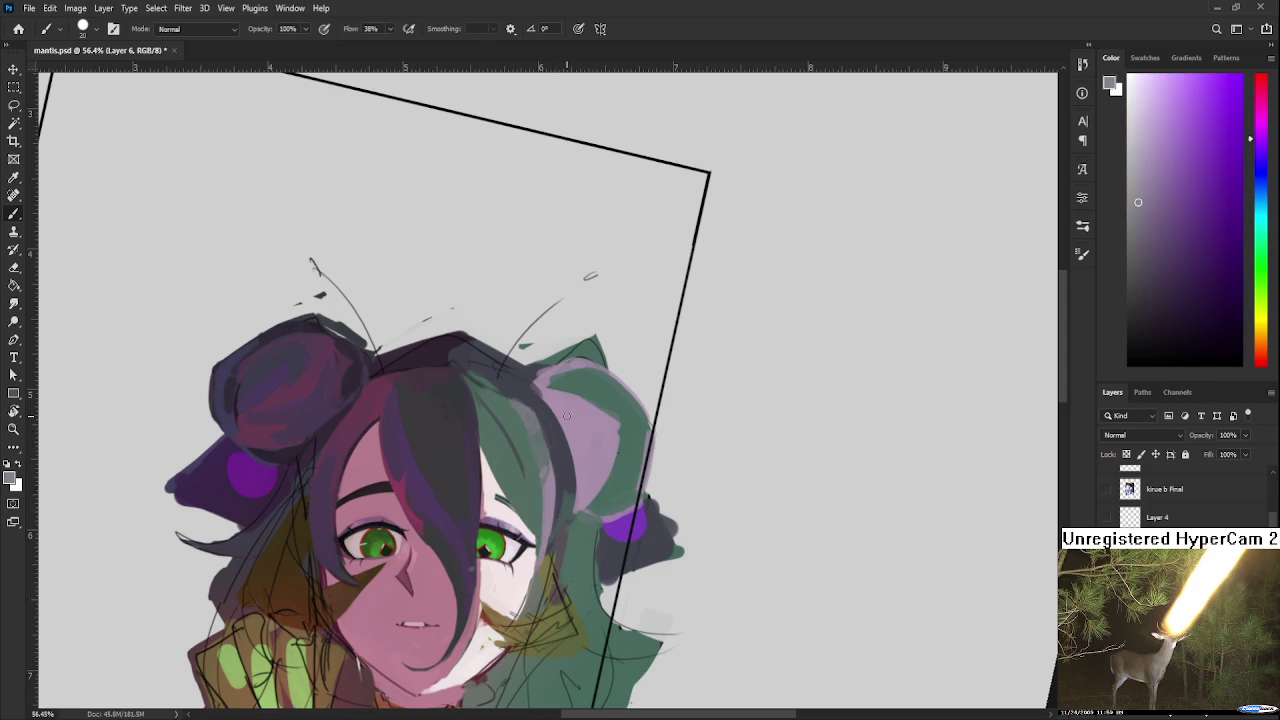
pyautogui.scroll(-2, 600, 430)
pyautogui.scroll(-3, 620, 440)
pyautogui.scroll(4, 636, 449)
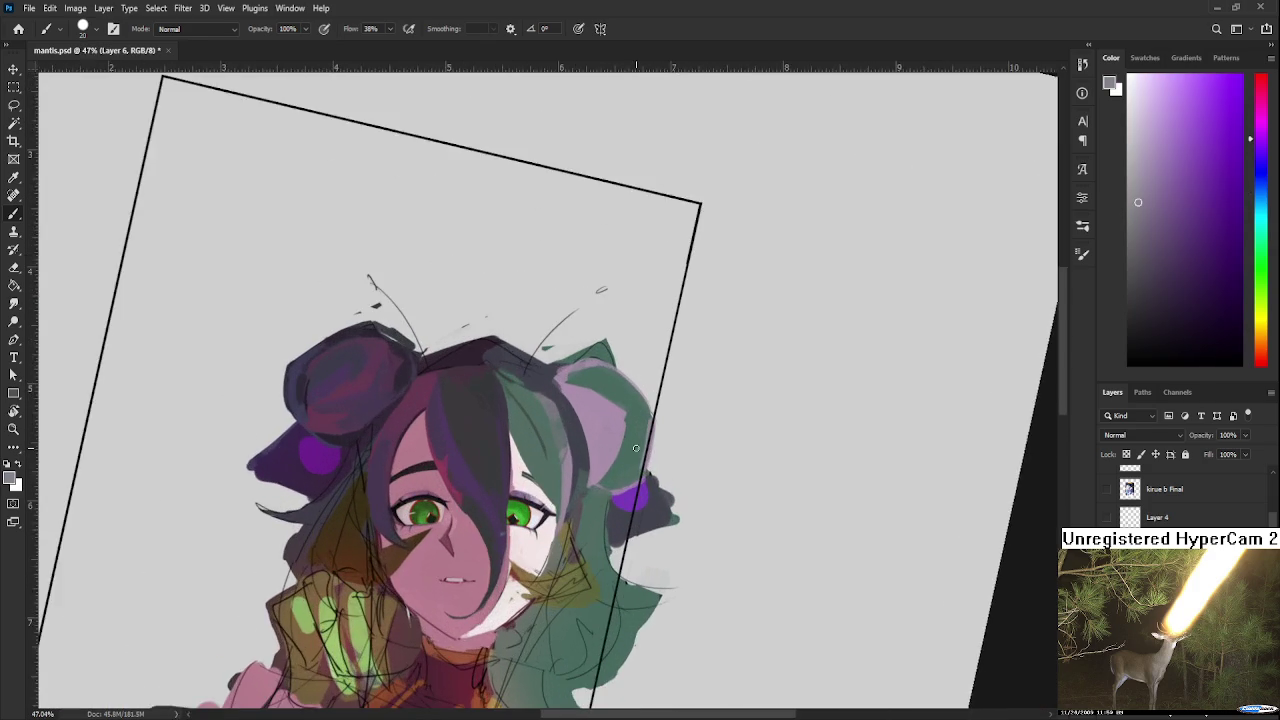
pyautogui.scroll(2, 636, 449)
pyautogui.press('r')
# Step: Tilt the view to about -16° and try a dark green strand beside the face, then undo it
pyautogui.moveTo(636, 449)
pyautogui.mouseDown()
pyautogui.moveTo(492, 490)
pyautogui.moveTo(520, 535)
pyautogui.moveTo(675, 413)
pyautogui.moveTo(705, 447)
pyautogui.moveTo(666, 459)
pyautogui.mouseUp()
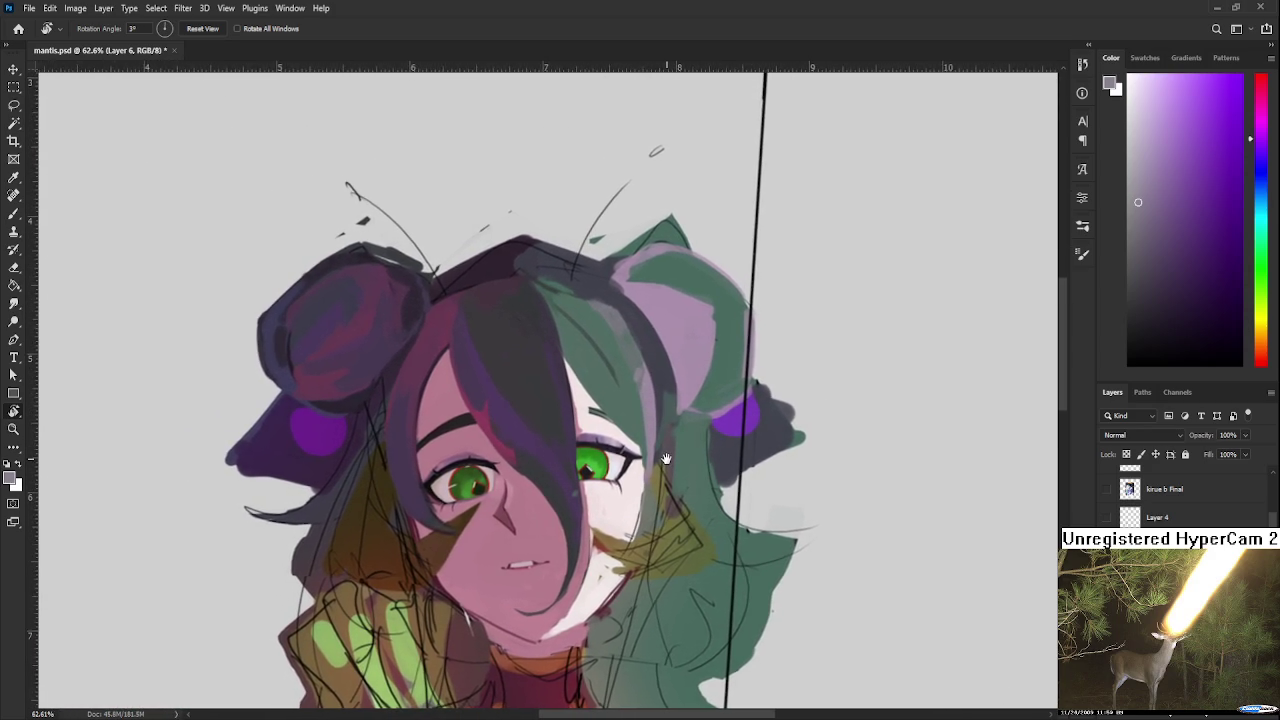
pyautogui.moveTo(666, 459)
pyautogui.mouseDown()
pyautogui.moveTo(516, 456)
pyautogui.moveTo(525, 407)
pyautogui.moveTo(521, 518)
pyautogui.mouseUp()
pyautogui.keyDown('alt'); pyautogui.click(556, 400); pyautogui.keyUp('alt')
pyautogui.keyDown('alt'); pyautogui.click(522, 402); pyautogui.keyUp('alt')
pyautogui.hotkey('ctrl', 'z')
pyautogui.hotkey('ctrl', 'shift', 'z')
pyautogui.hotkey('ctrl', 'z')
pyautogui.hotkey('ctrl', 'shift', 'z')
pyautogui.hotkey('ctrl', 'z')
pyautogui.hotkey('ctrl', 'shift', 'z')
pyautogui.hotkey('ctrl', 'z')
# Step: Cover the white face edge with green hair and draw a thin dark line above the eye
pyautogui.moveTo(522, 452); pyautogui.dragTo(527, 505)
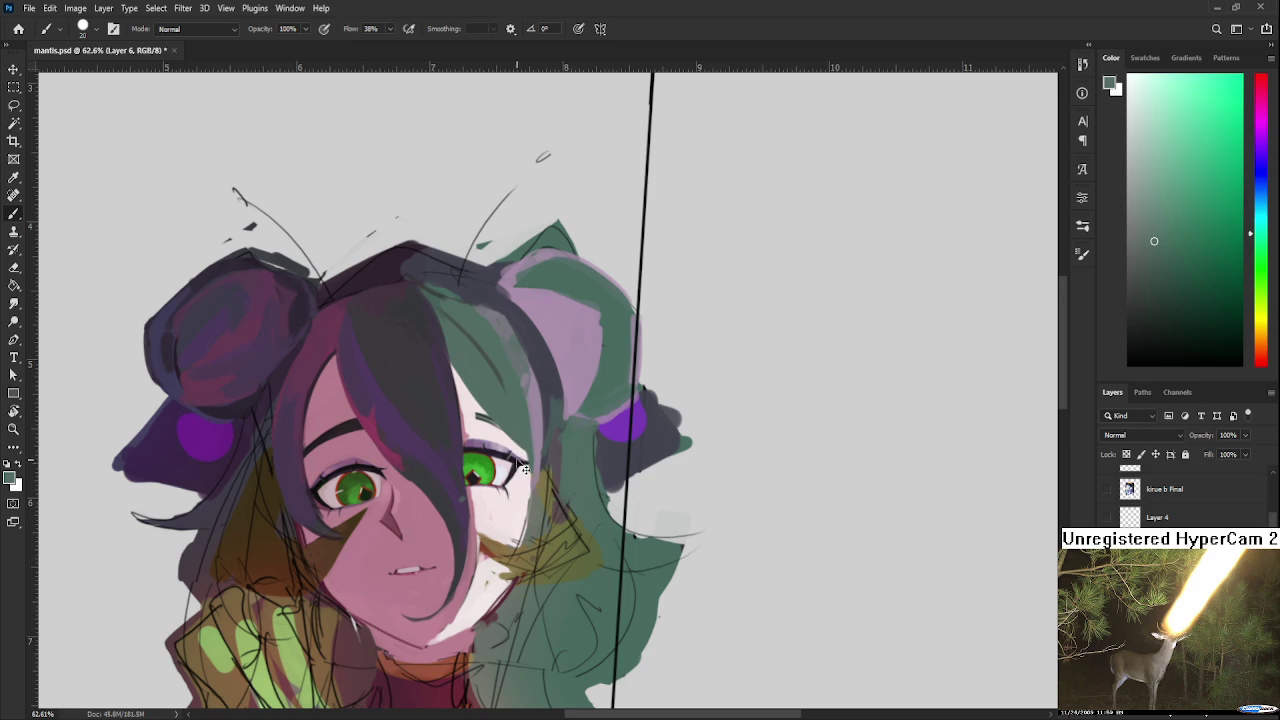
pyautogui.moveTo(524, 452)
pyautogui.mouseDown()
pyautogui.moveTo(530, 524)
pyautogui.moveTo(544, 528)
pyautogui.mouseUp()
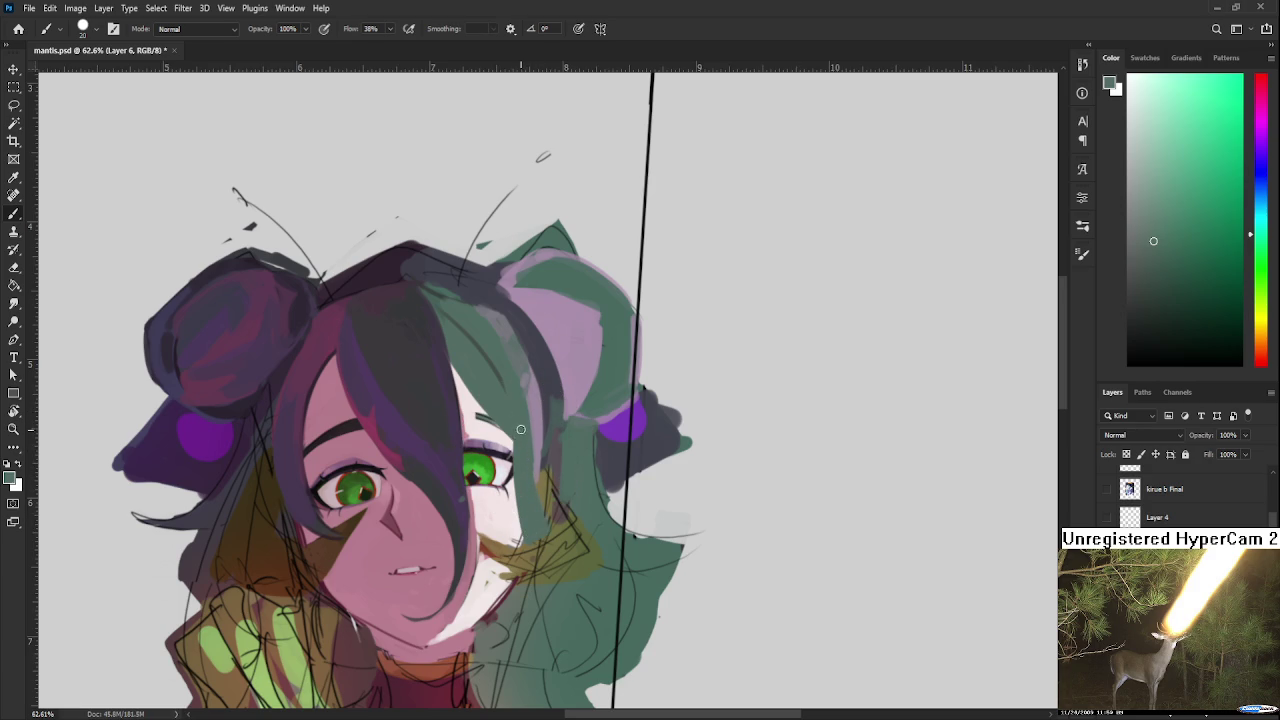
pyautogui.keyDown('alt'); pyautogui.click(555, 524); pyautogui.keyUp('alt')
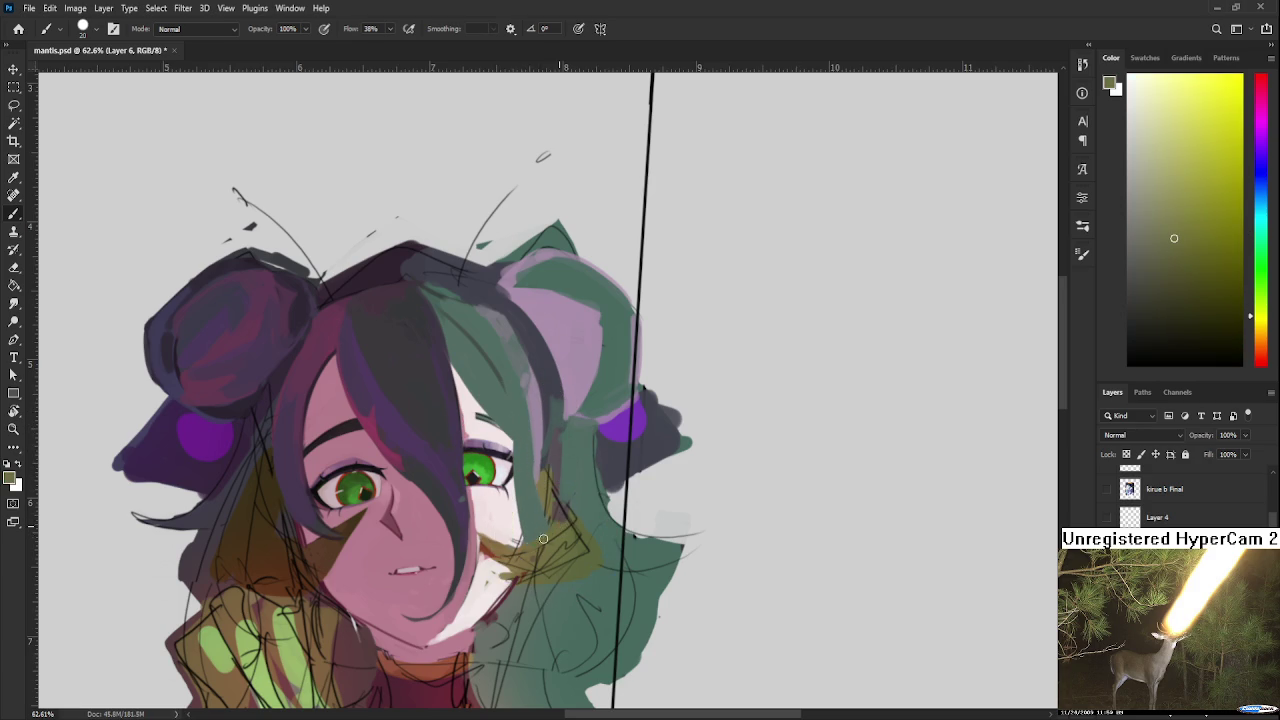
pyautogui.keyDown('alt'); pyautogui.click(537, 497); pyautogui.keyUp('alt')
pyautogui.scroll(-3, 530, 483)
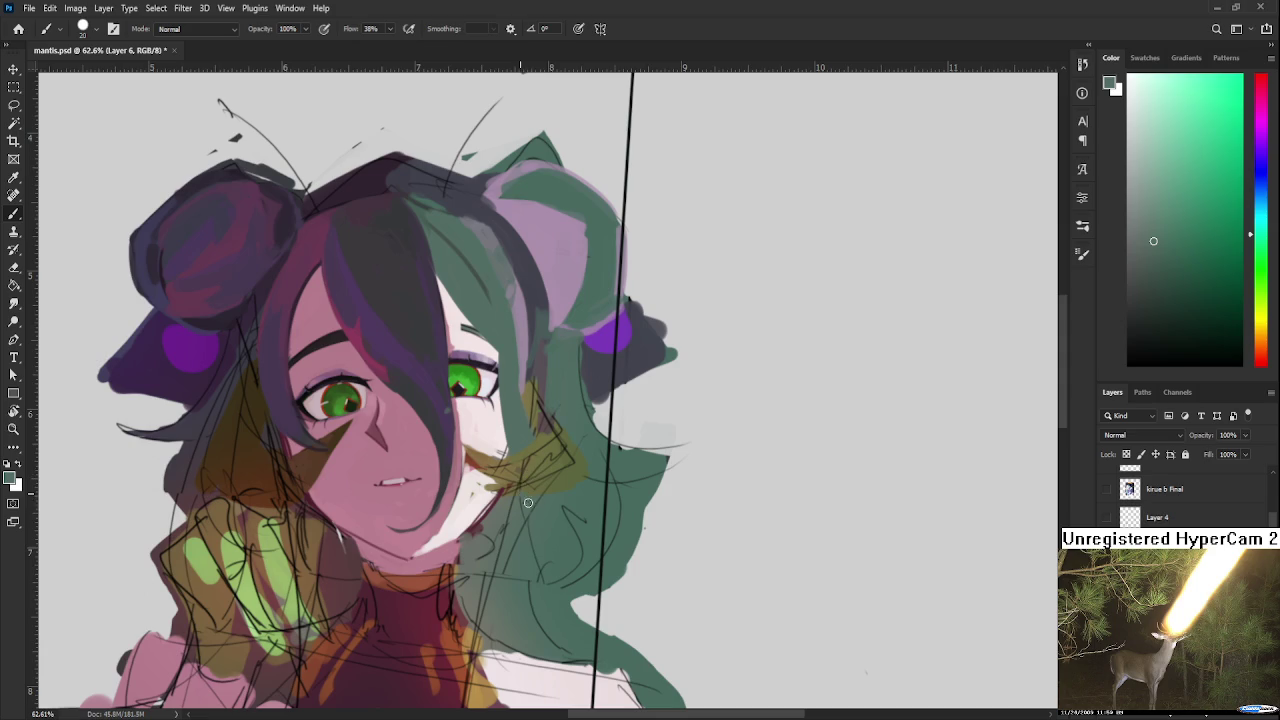
pyautogui.scroll(4, 515, 487)
pyautogui.keyDown('alt'); pyautogui.click(543, 423); pyautogui.keyUp('alt')
pyautogui.moveTo(474, 446)
pyautogui.mouseDown()
pyautogui.moveTo(513, 474)
pyautogui.moveTo(503, 488)
pyautogui.mouseUp()
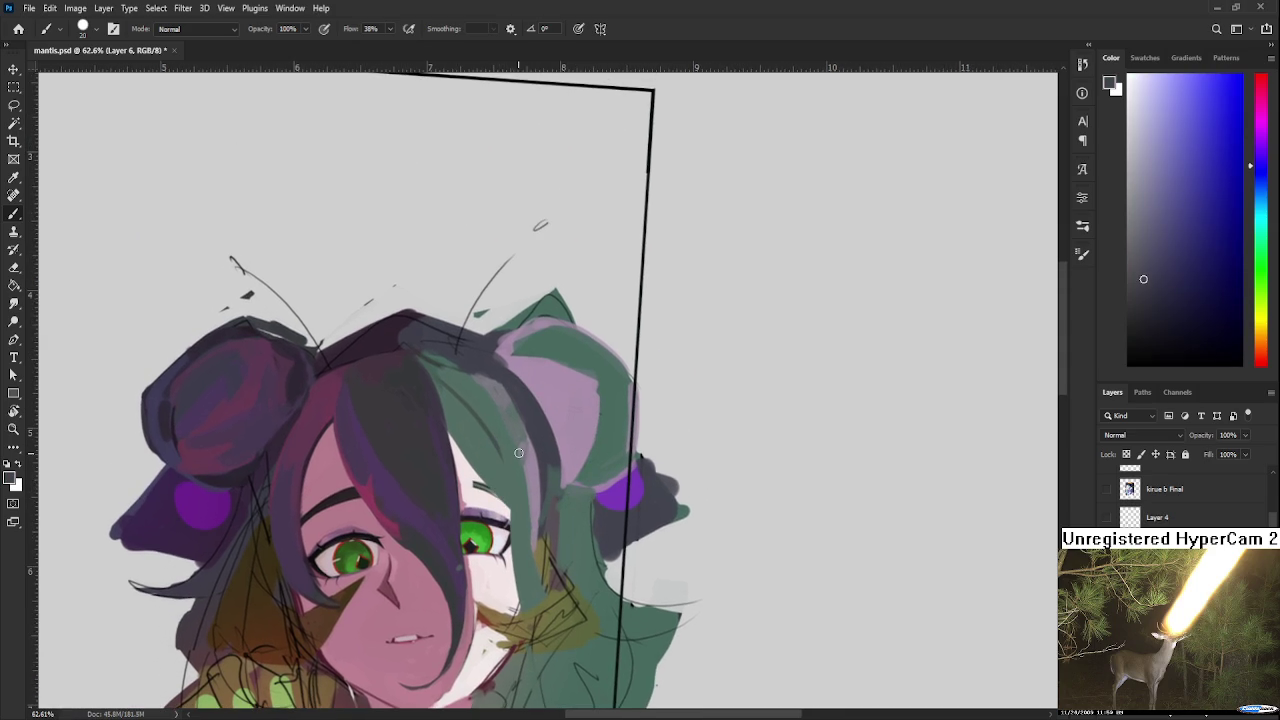
# Step: Set the brush to size 8 and draw thin dark strand lines down the green hair
pyautogui.press('[')
pyautogui.press('[')
pyautogui.press('[')
pyautogui.press('[')
pyautogui.moveTo(512, 428)
pyautogui.mouseDown()
pyautogui.moveTo(528, 605)
pyautogui.moveTo(512, 590)
pyautogui.mouseUp()
pyautogui.hotkey('ctrl', 'z')
pyautogui.hotkey('ctrl', 'z')
pyautogui.hotkey('ctrl', 'z')
pyautogui.moveTo(510, 443); pyautogui.dragTo(512, 572)
pyautogui.hotkey('ctrl', 'z')
pyautogui.moveTo(505, 415); pyautogui.dragTo(525, 618)
pyautogui.hotkey('ctrl', 'z')
pyautogui.moveTo(583, 504); pyautogui.dragTo(589, 430)
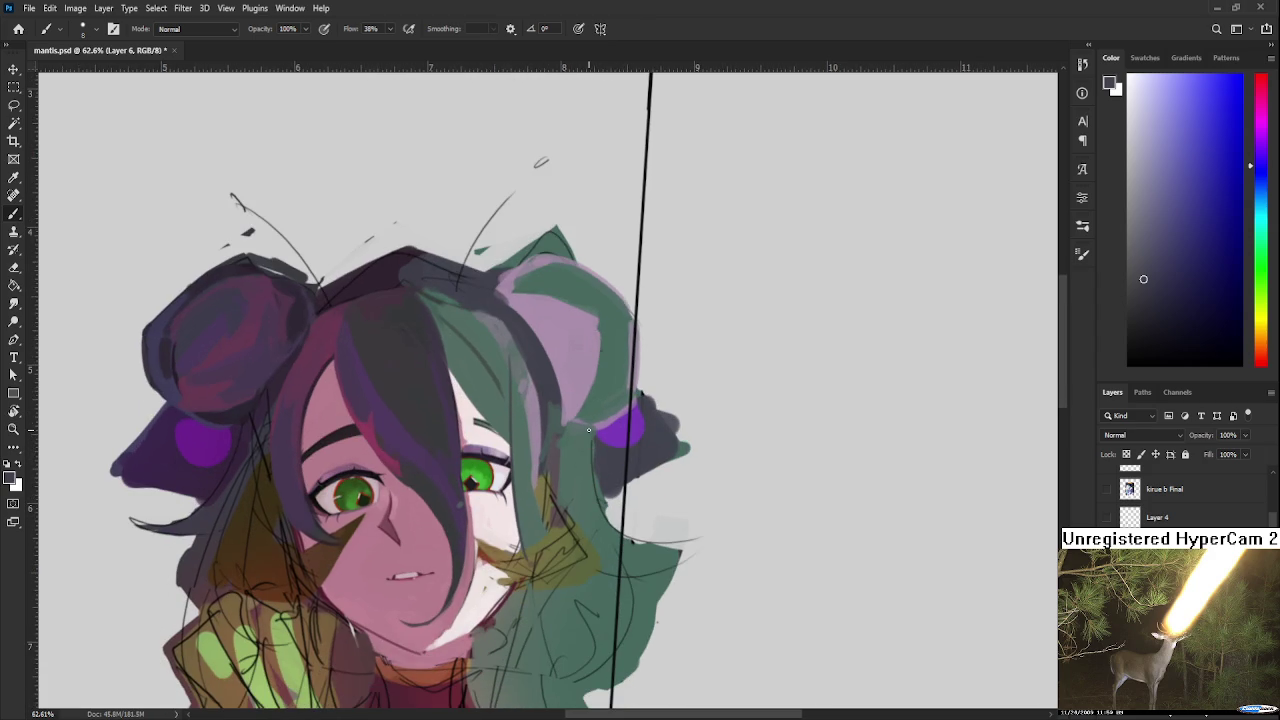
pyautogui.scroll(-3, 586, 430)
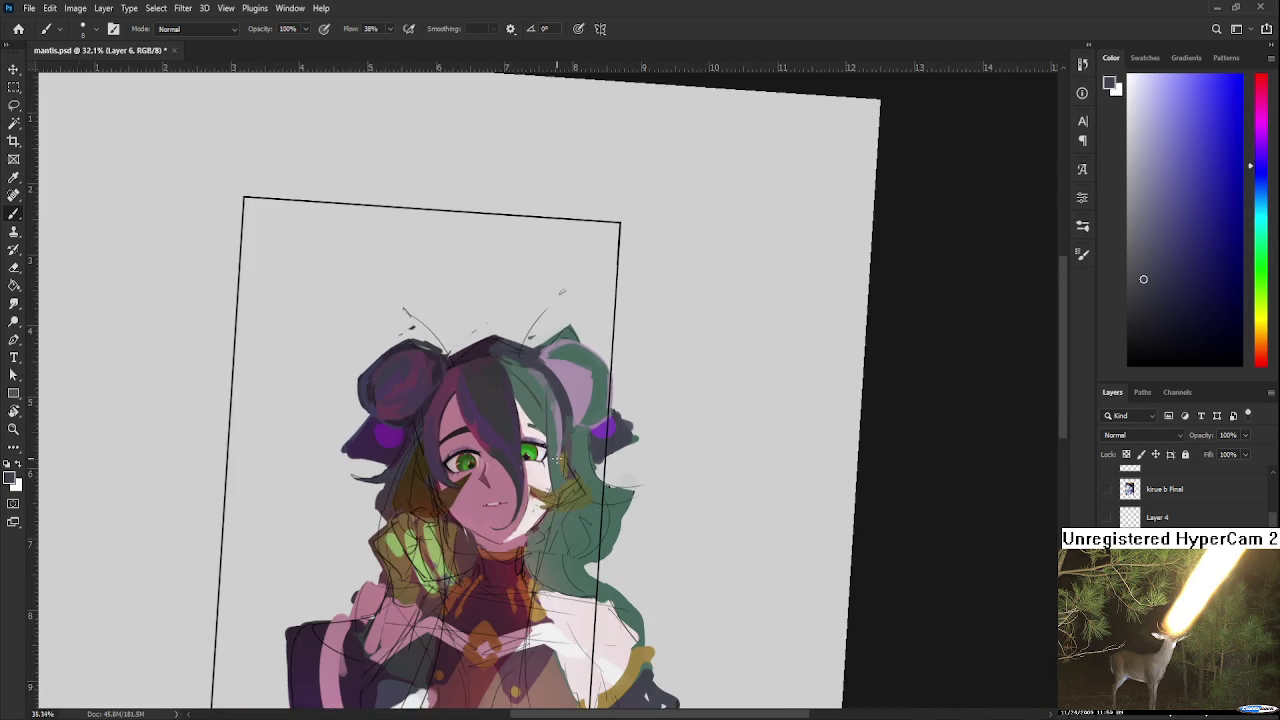
# Step: Paint sampled green and teal-green over the parting between the purple and green hair
pyautogui.scroll(2, 557, 458)
pyautogui.scroll(1, 540, 470)
pyautogui.keyDown('alt'); pyautogui.click(533, 477); pyautogui.keyUp('alt')
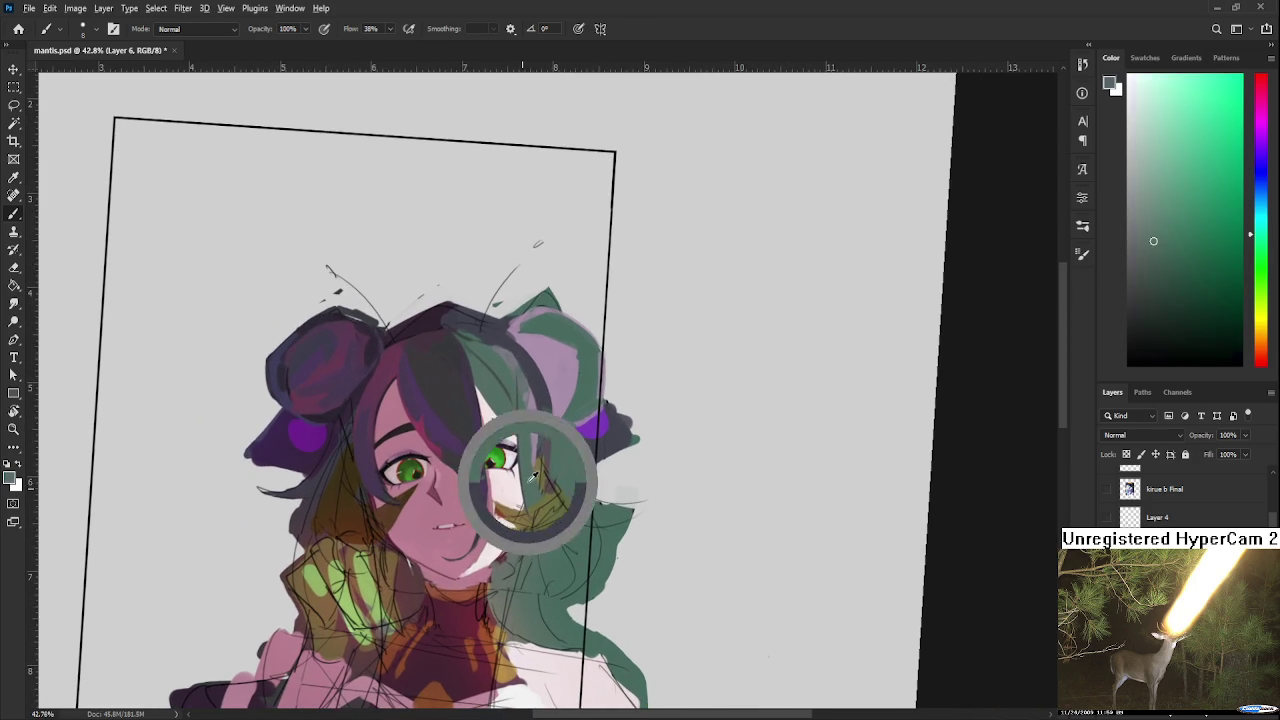
pyautogui.scroll(1, 522, 430)
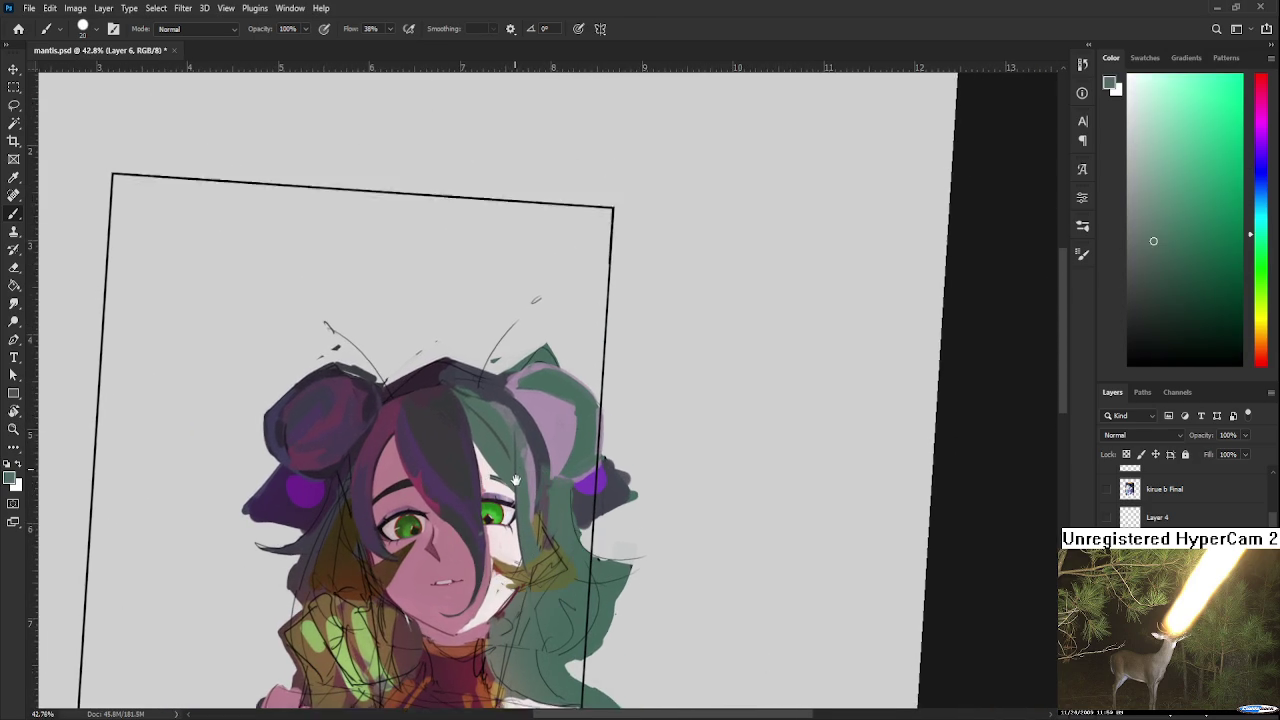
pyautogui.scroll(1, 518, 480)
pyautogui.keyDown('alt'); pyautogui.click(518, 528); pyautogui.keyUp('alt')
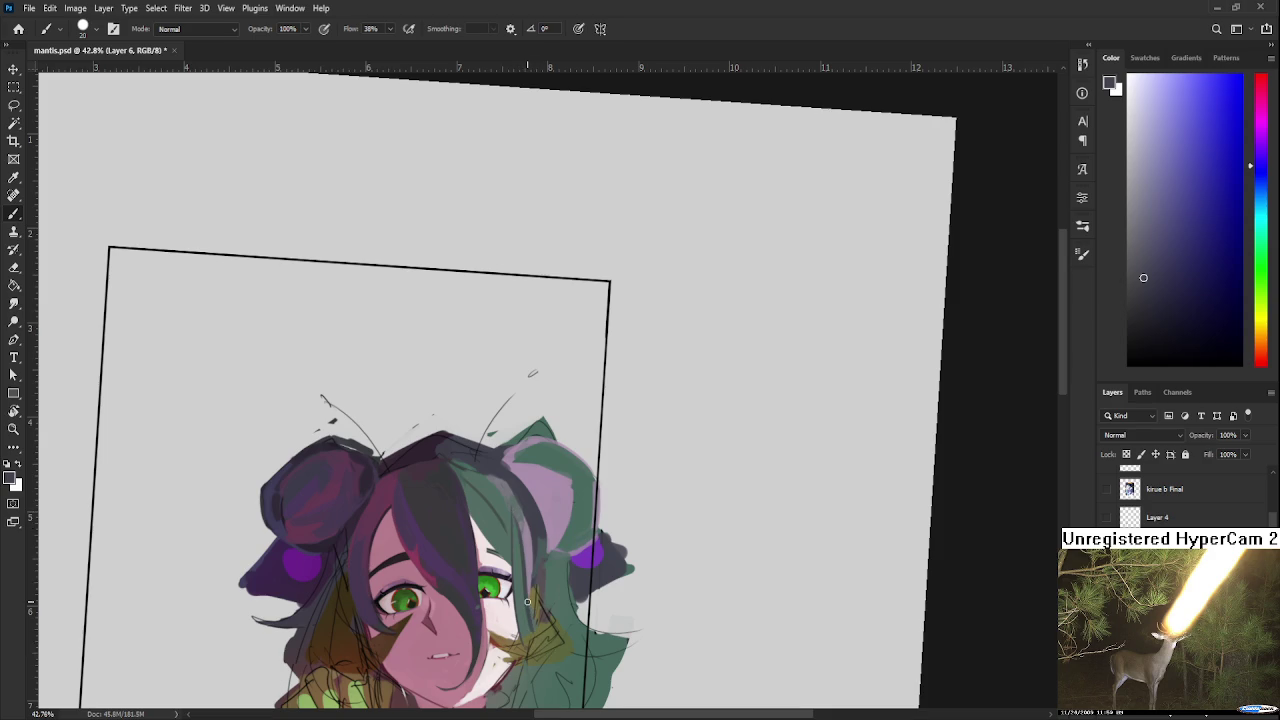
pyautogui.scroll(-2, 527, 601)
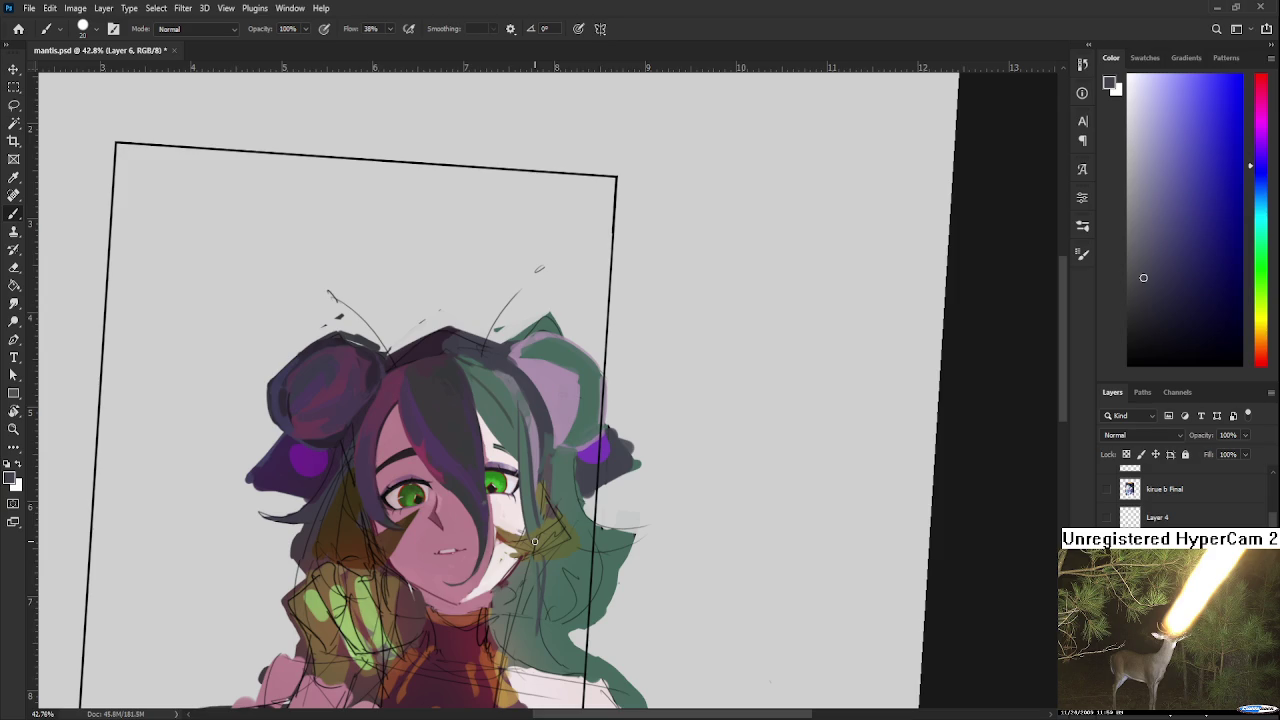
pyautogui.moveTo(493, 402); pyautogui.dragTo(474, 434)
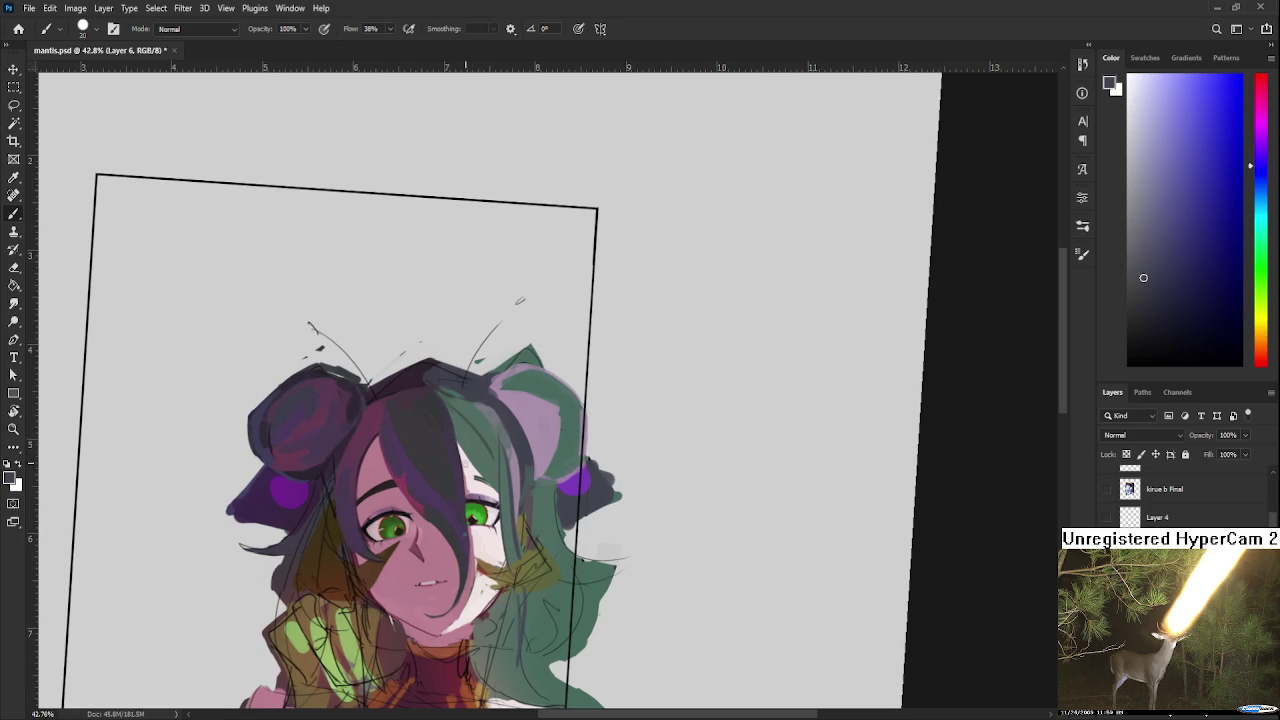
pyautogui.keyDown('alt'); pyautogui.click(462, 425); pyautogui.keyUp('alt')
pyautogui.keyDown('alt'); pyautogui.click(465, 418); pyautogui.keyUp('alt')
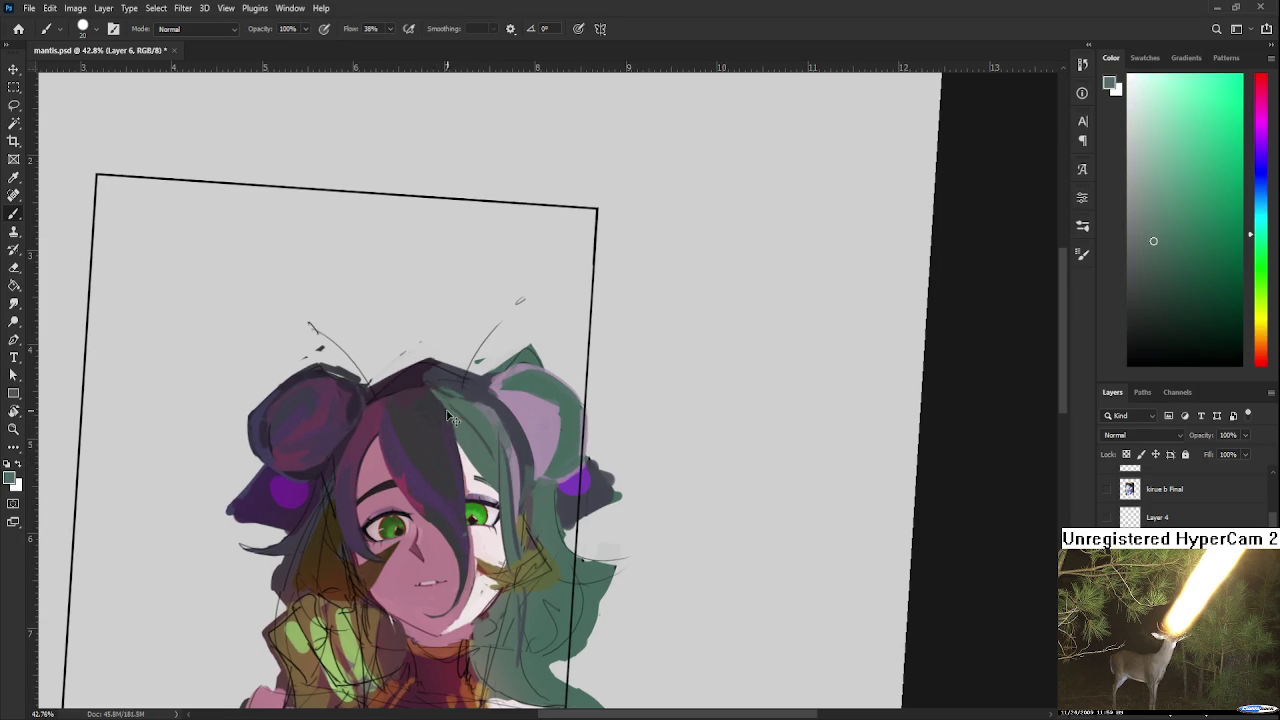
# Step: Add dark blue and darker green strands blending the purple and teal hair at the parting
pyautogui.moveTo(462, 423)
pyautogui.mouseDown()
pyautogui.moveTo(425, 388)
pyautogui.moveTo(505, 378)
pyautogui.mouseUp()
pyautogui.moveTo(478, 397)
pyautogui.mouseDown()
pyautogui.moveTo(462, 413)
pyautogui.moveTo(436, 392)
pyautogui.mouseUp()
pyautogui.keyDown('alt'); pyautogui.click(438, 392); pyautogui.keyUp('alt')
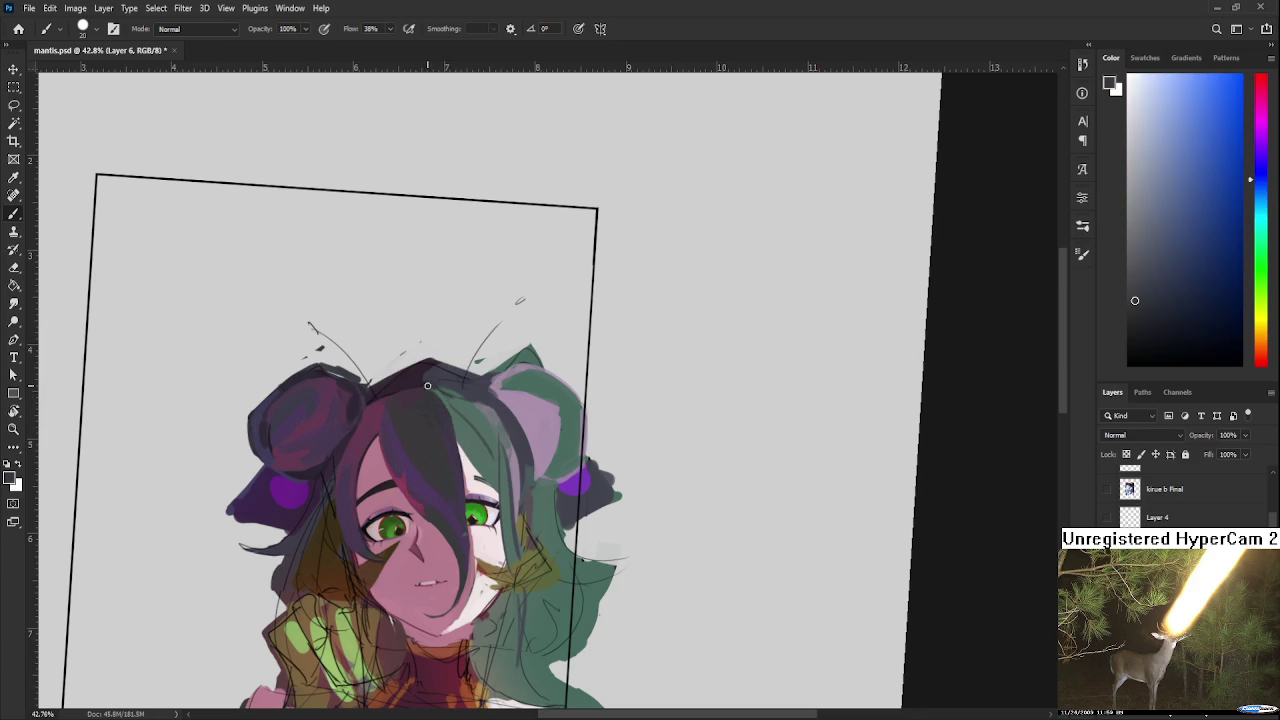
pyautogui.keyDown('alt'); pyautogui.click(450, 405); pyautogui.keyUp('alt')
pyautogui.keyDown('alt'); pyautogui.click(452, 414); pyautogui.keyUp('alt')
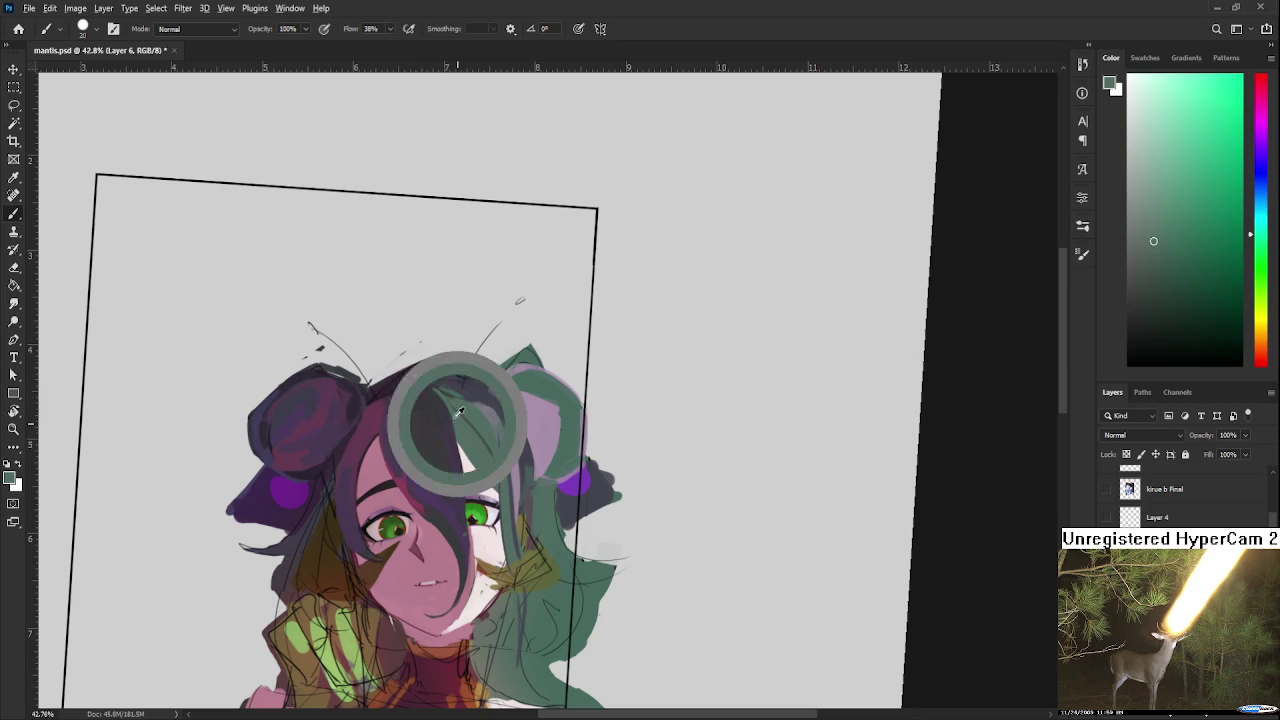
pyautogui.keyDown('alt'); pyautogui.click(428, 406); pyautogui.keyUp('alt')
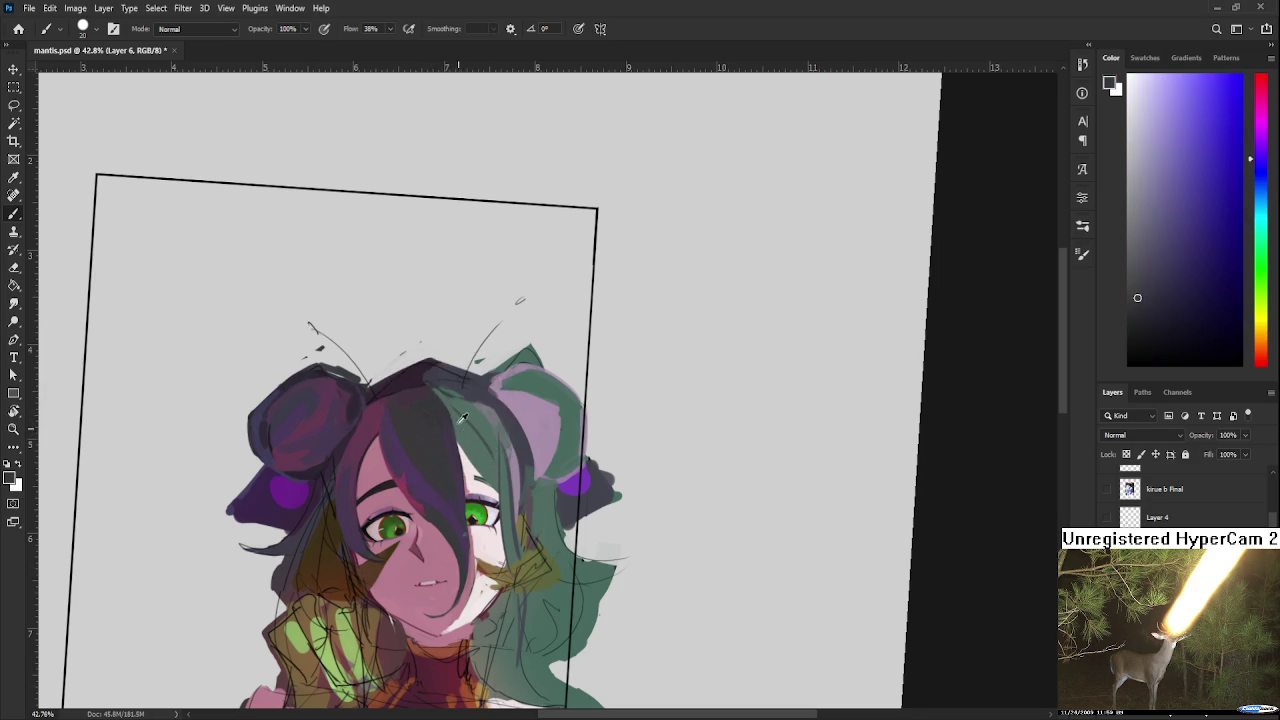
pyautogui.moveTo(465, 452)
pyautogui.mouseDown()
pyautogui.moveTo(518, 471)
pyautogui.moveTo(449, 397)
pyautogui.mouseUp()
pyautogui.keyDown('alt'); pyautogui.click(452, 470); pyautogui.keyUp('alt')
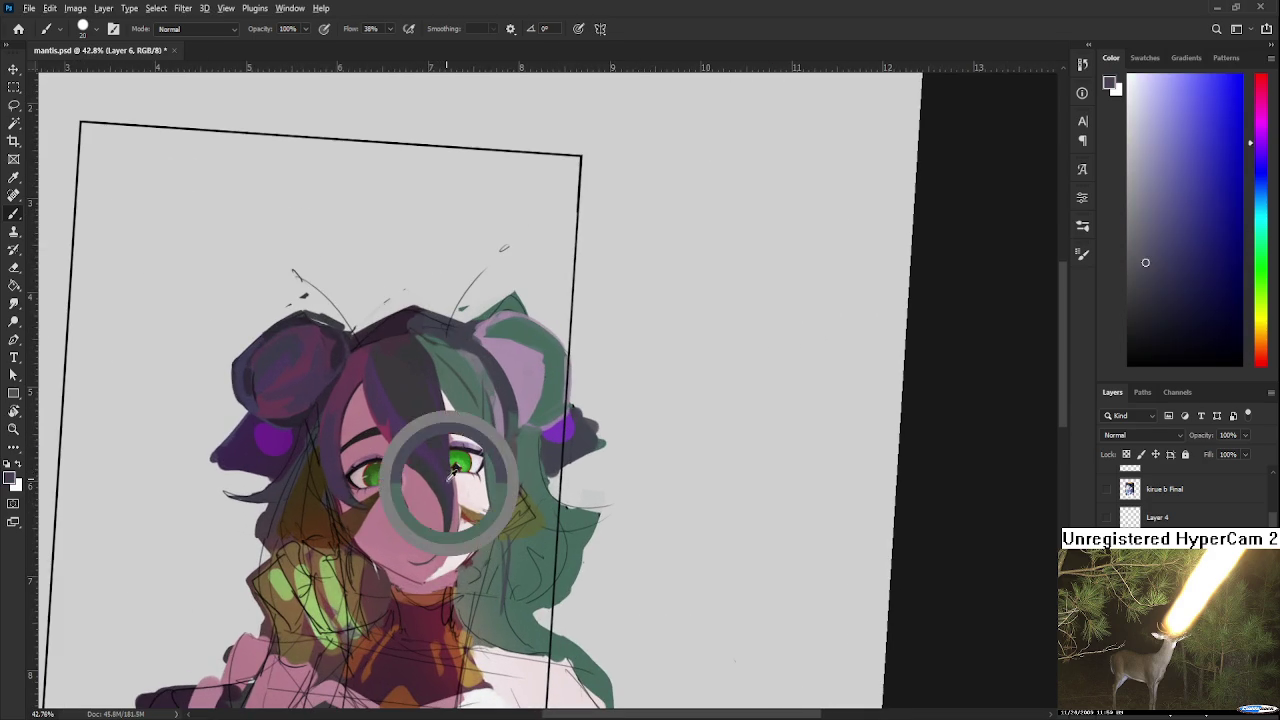
pyautogui.keyDown('alt'); pyautogui.click(449, 472); pyautogui.keyUp('alt')
pyautogui.moveTo(509, 436)
pyautogui.mouseDown()
pyautogui.moveTo(493, 560)
pyautogui.moveTo(479, 474)
pyautogui.mouseUp()
# Step: Sample dark blue, grey-blue and dark green tones from the hair, then tilt the view
pyautogui.press('r')
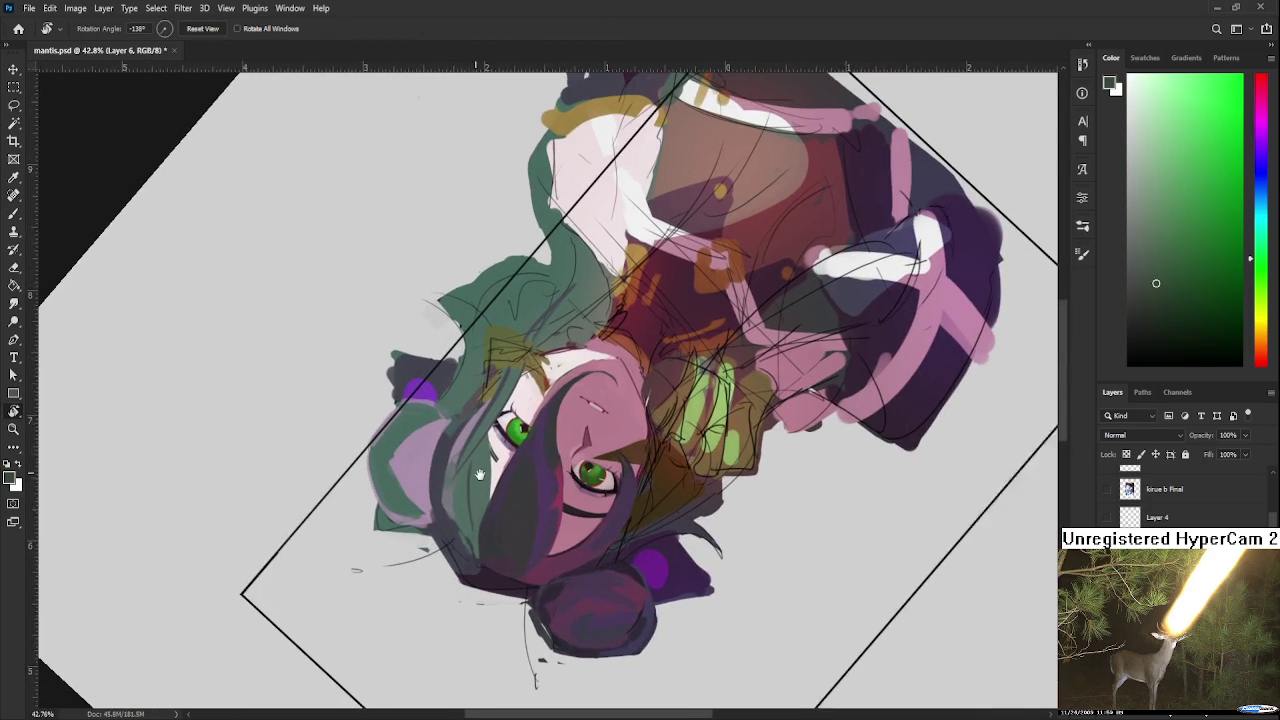
pyautogui.keyDown('alt'); pyautogui.click(425, 495); pyautogui.keyUp('alt')
pyautogui.keyDown('alt'); pyautogui.click(448, 491); pyautogui.keyUp('alt')
pyautogui.keyDown('alt'); pyautogui.click(450, 472); pyautogui.keyUp('alt')
pyautogui.keyDown('alt'); pyautogui.click(455, 506); pyautogui.keyUp('alt')
pyautogui.keyDown('alt'); pyautogui.click(443, 512); pyautogui.keyUp('alt')
pyautogui.keyDown('alt'); pyautogui.click(451, 523); pyautogui.keyUp('alt')
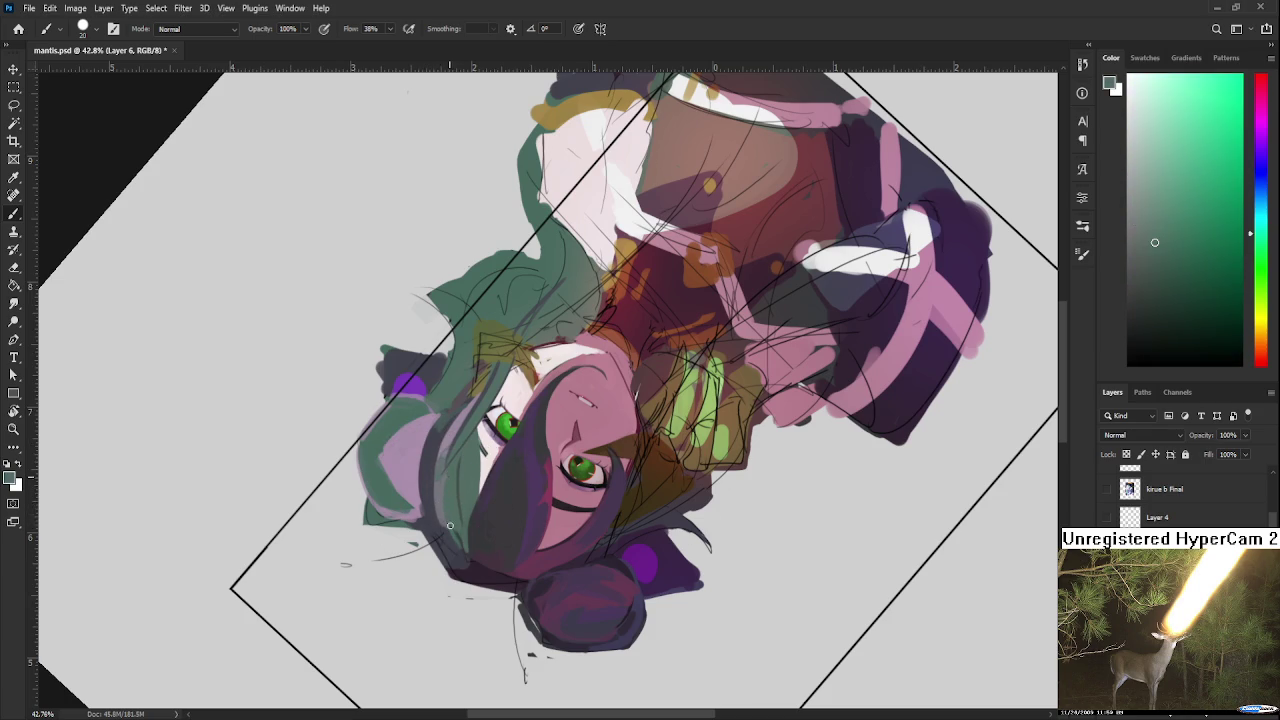
pyautogui.keyDown('alt'); pyautogui.click(455, 514); pyautogui.keyUp('alt')
pyautogui.keyDown('alt'); pyautogui.click(440, 495); pyautogui.keyUp('alt')
pyautogui.press('r')
pyautogui.moveTo(456, 473)
pyautogui.mouseDown()
pyautogui.moveTo(548, 438)
pyautogui.moveTo(499, 486)
pyautogui.mouseUp()
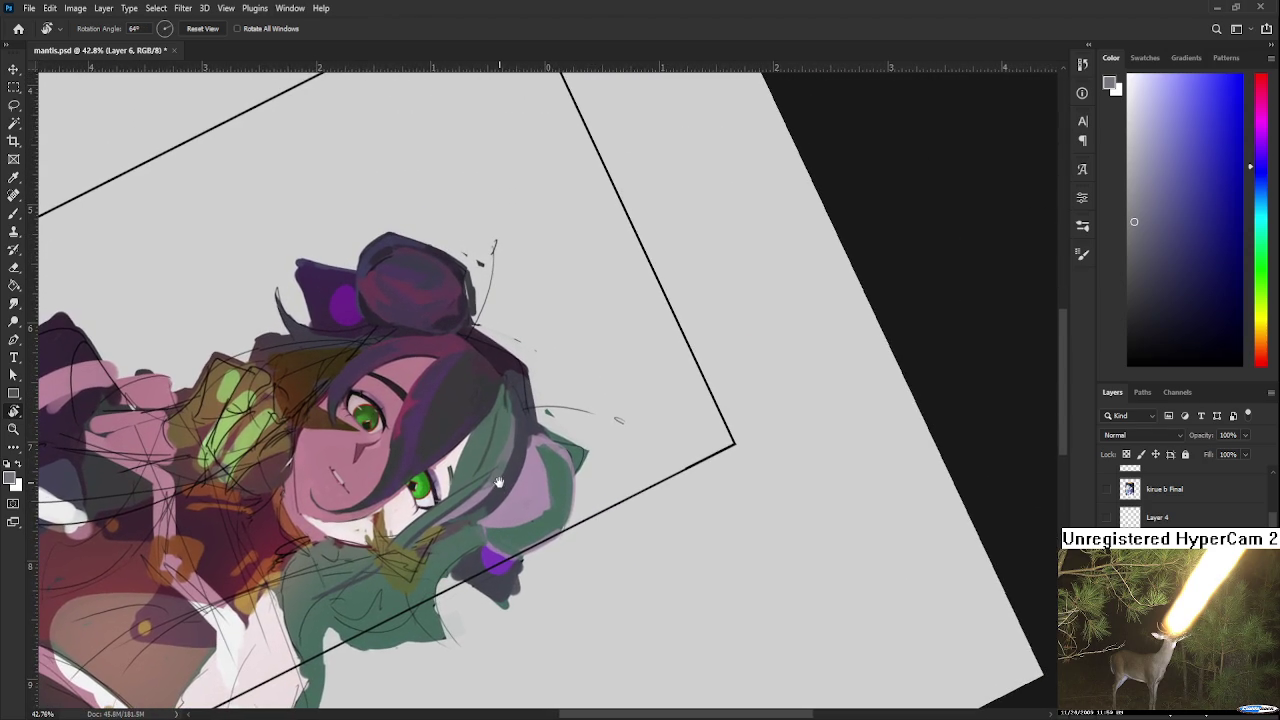
# Step: Paint green and grey-blue strands along the green hair edge beside the right ear
pyautogui.press('b')
pyautogui.keyDown('alt'); pyautogui.click(512, 440); pyautogui.keyUp('alt')
pyautogui.keyDown('alt'); pyautogui.click(514, 433); pyautogui.keyUp('alt')
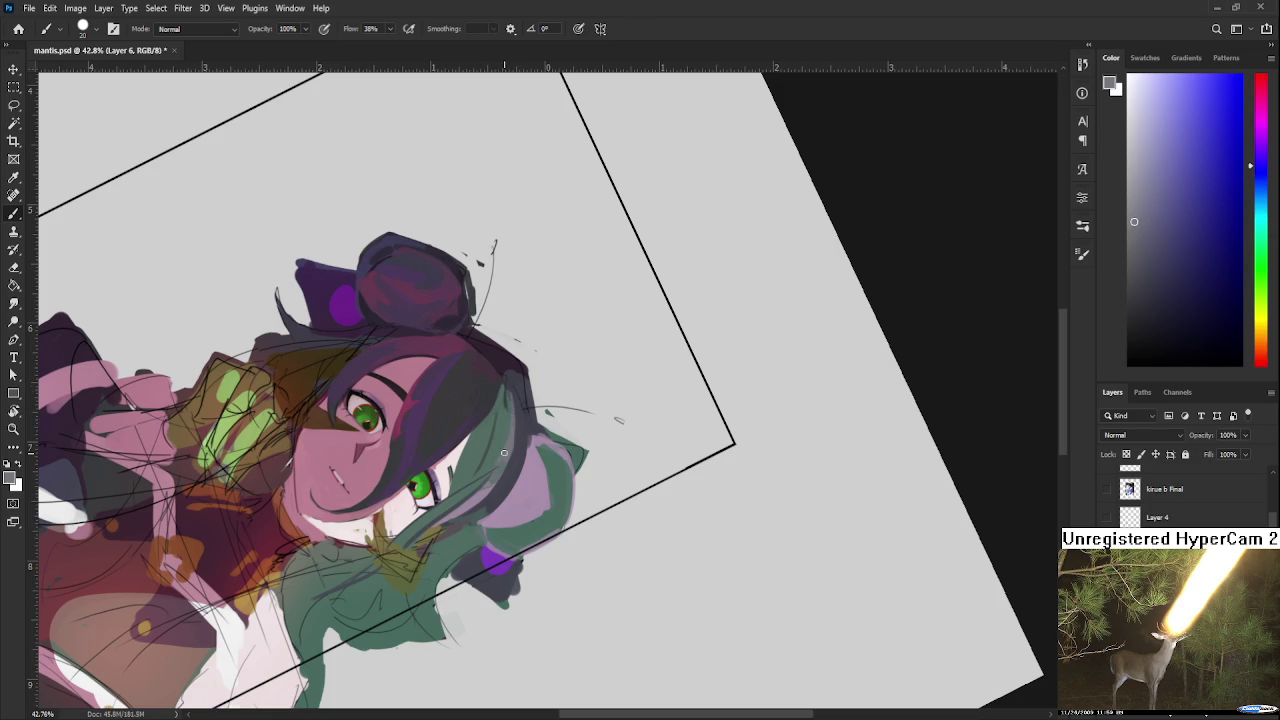
pyautogui.keyDown('alt'); pyautogui.click(507, 447); pyautogui.keyUp('alt')
pyautogui.keyDown('alt'); pyautogui.click(514, 414); pyautogui.keyUp('alt')
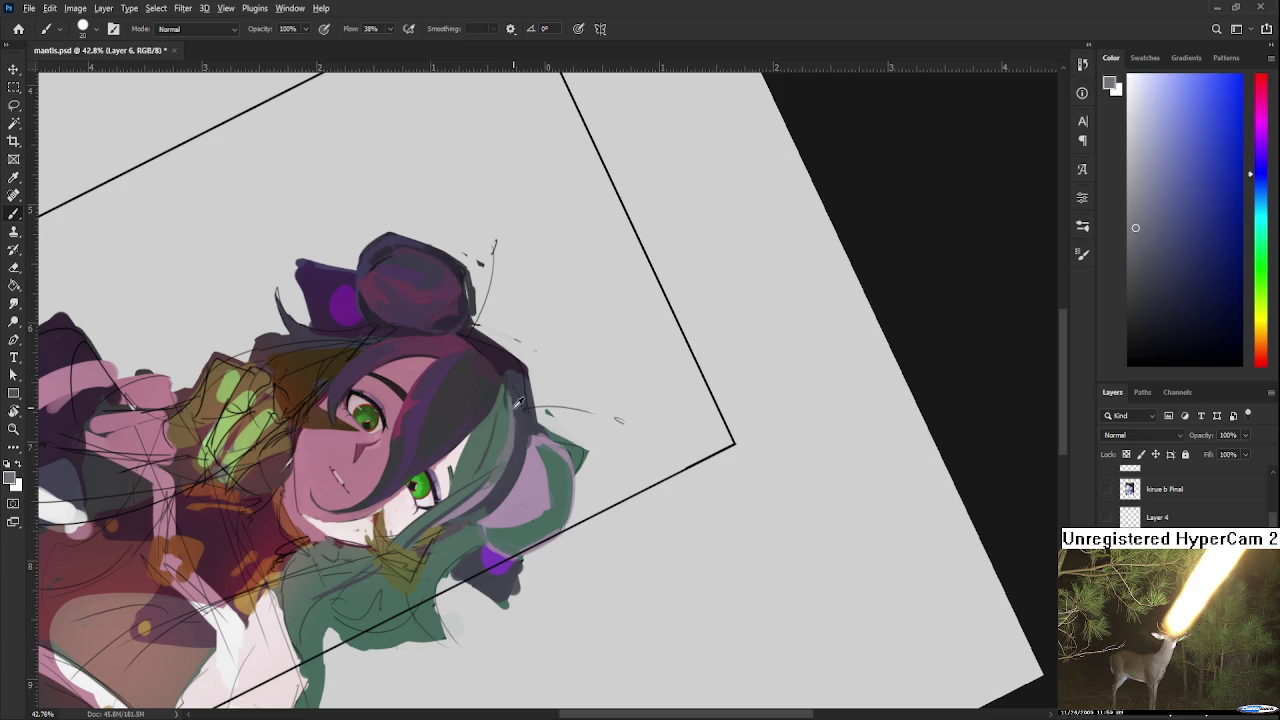
pyautogui.keyDown('alt'); pyautogui.click(520, 405); pyautogui.keyUp('alt')
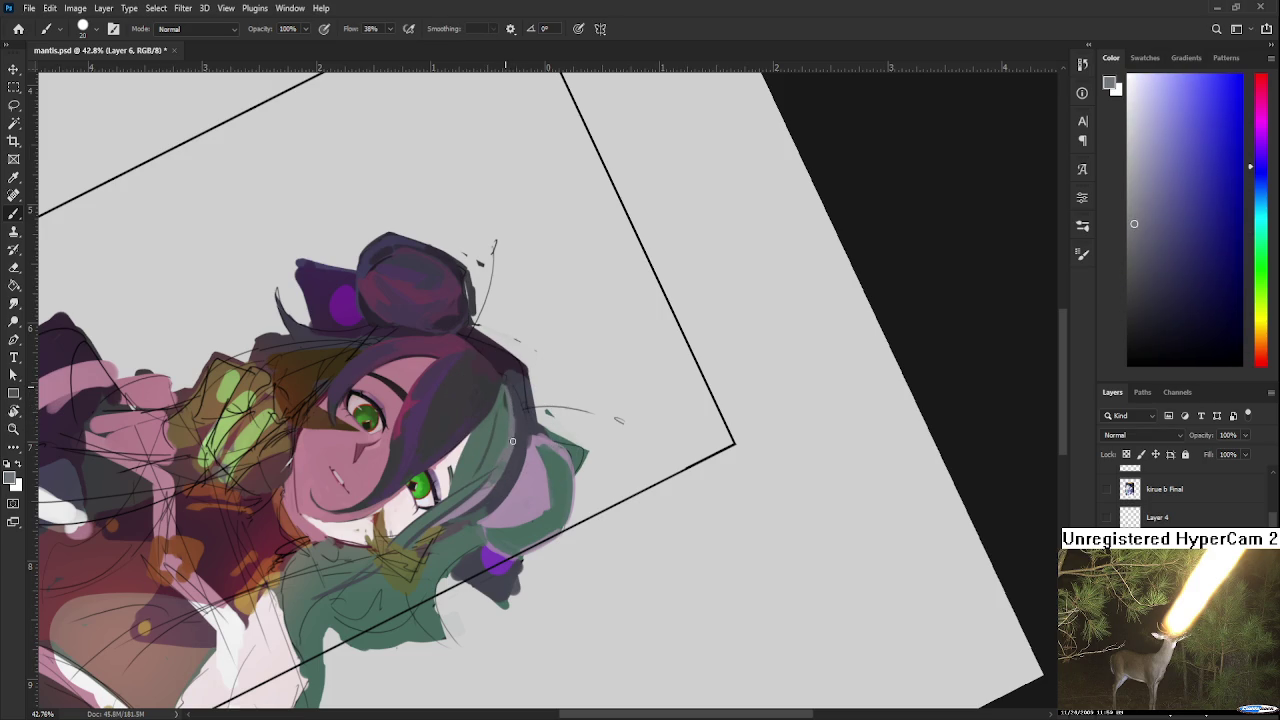
pyautogui.keyDown('alt'); pyautogui.click(504, 412); pyautogui.keyUp('alt')
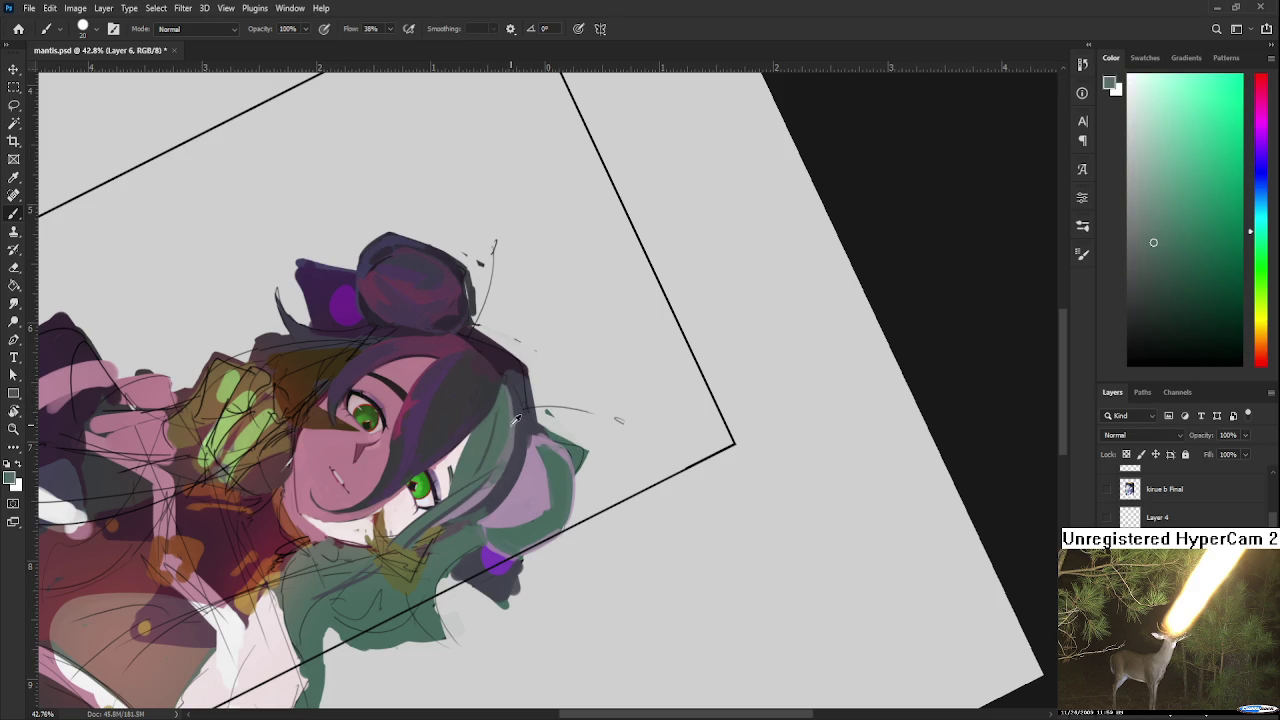
pyautogui.keyDown('alt'); pyautogui.click(512, 420); pyautogui.keyUp('alt')
pyautogui.keyDown('alt'); pyautogui.click(520, 421); pyautogui.keyUp('alt')
pyautogui.keyDown('alt'); pyautogui.click(512, 418); pyautogui.keyUp('alt')
# Step: Extend grey-teal and green strands up toward the parting above the right eye
pyautogui.keyDown('alt'); pyautogui.click(511, 404); pyautogui.keyUp('alt')
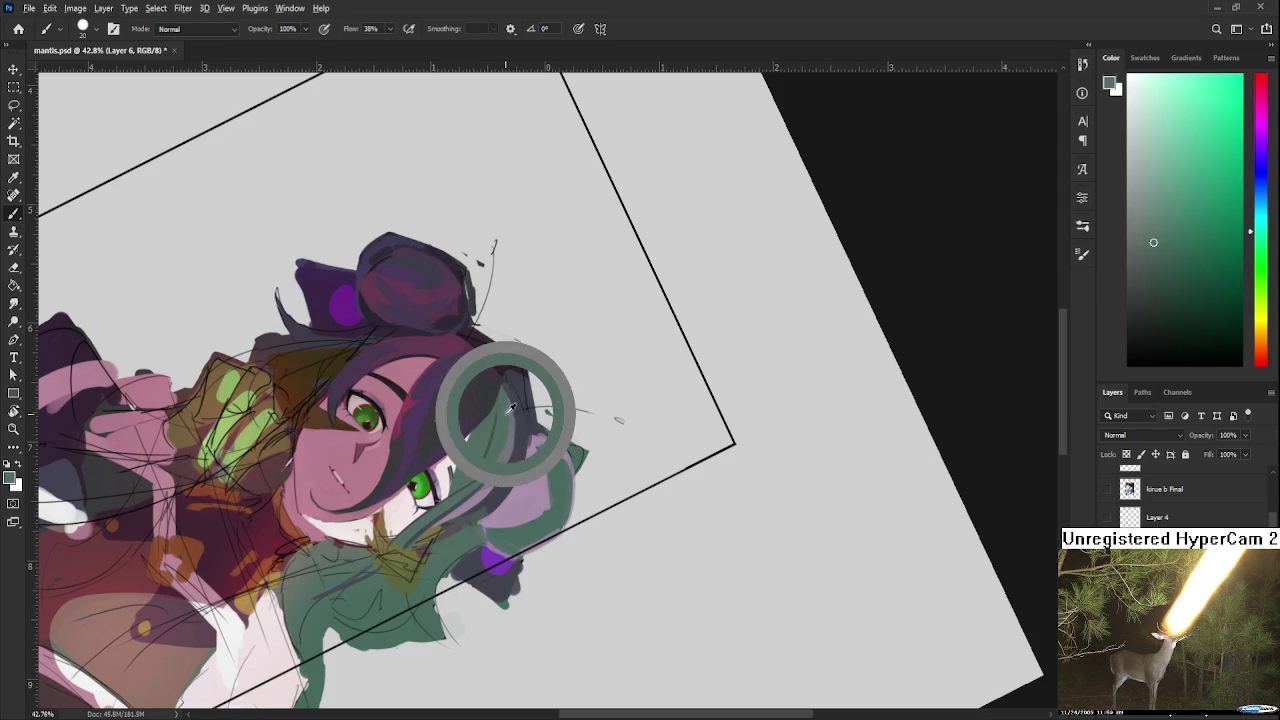
pyautogui.keyDown('alt'); pyautogui.click(508, 394); pyautogui.keyUp('alt')
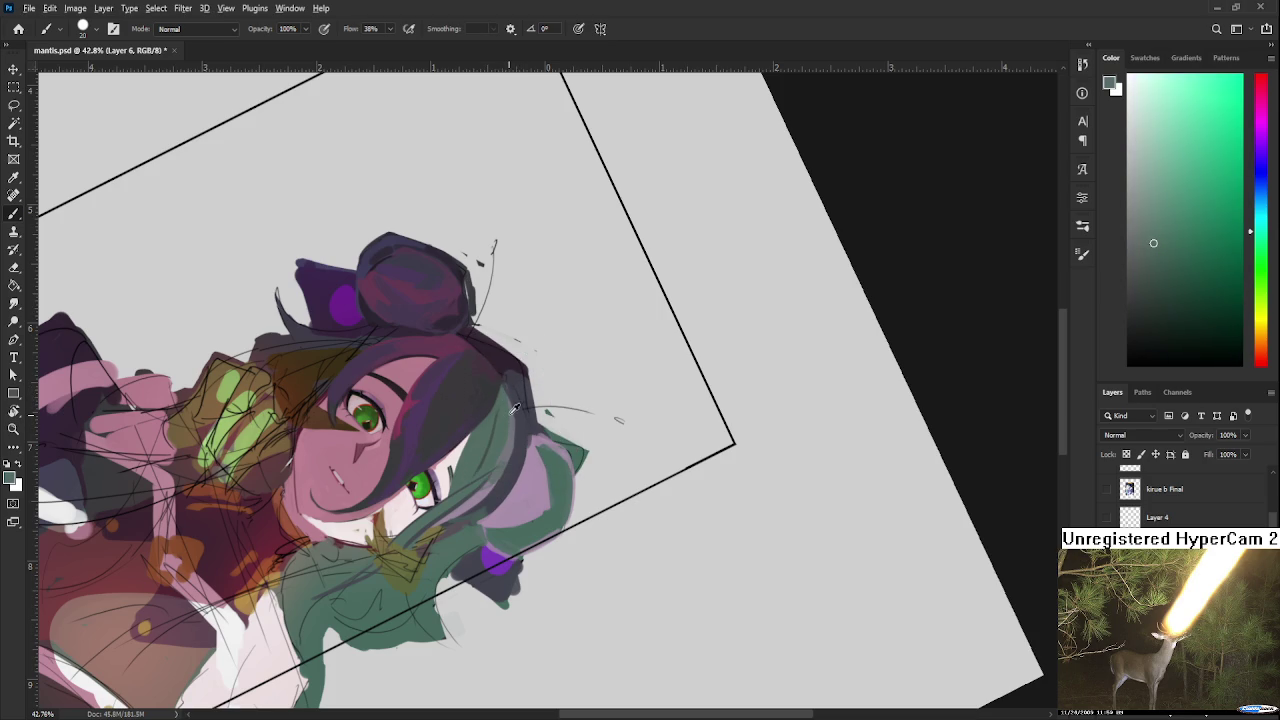
pyautogui.keyDown('alt'); pyautogui.click(505, 393); pyautogui.keyUp('alt')
pyautogui.keyDown('alt'); pyautogui.click(504, 421); pyautogui.keyUp('alt')
pyautogui.keyDown('alt'); pyautogui.click(497, 438); pyautogui.keyUp('alt')
pyautogui.keyDown('alt'); pyautogui.click(482, 460); pyautogui.keyUp('alt')
pyautogui.moveTo(471, 480); pyautogui.dragTo(497, 464)
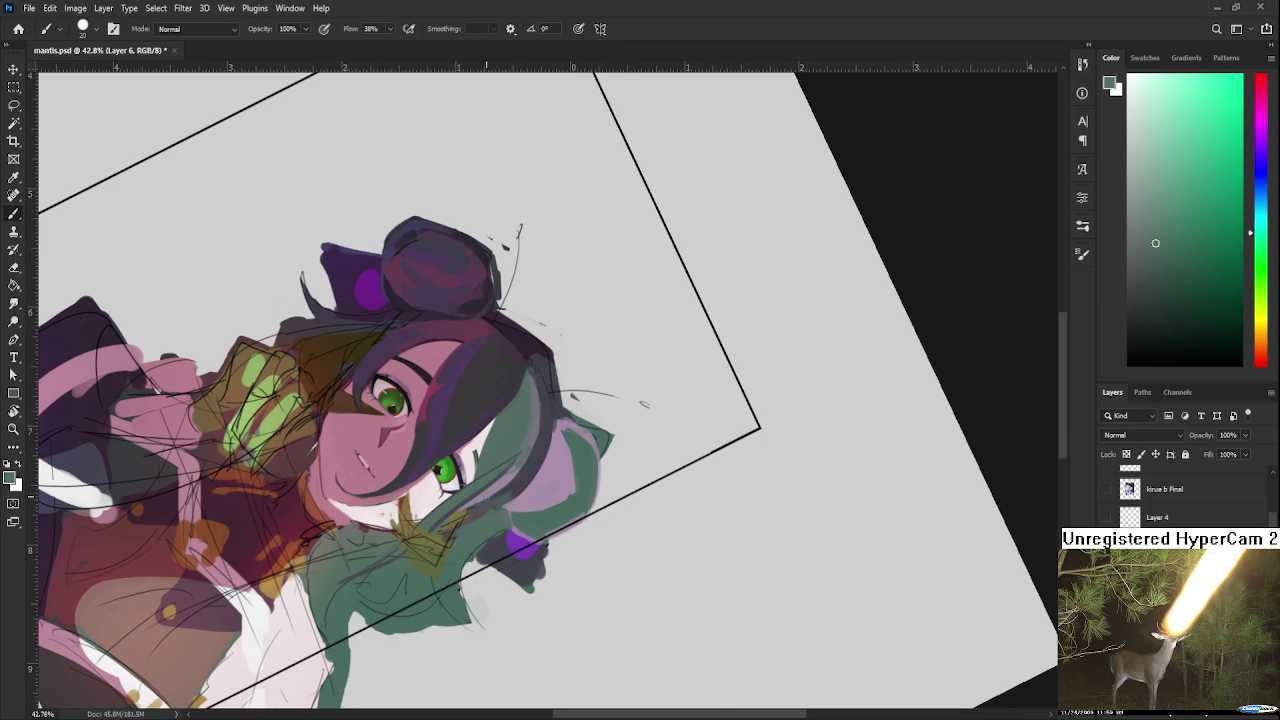
pyautogui.scroll(-3, 548, 390)
pyautogui.scroll(-2, 548, 390)
# Step: Zoom out to review the whole portrait, then zoom back in and turn the face nearly upright
pyautogui.press('r')
pyautogui.moveTo(672, 350); pyautogui.dragTo(658, 447)
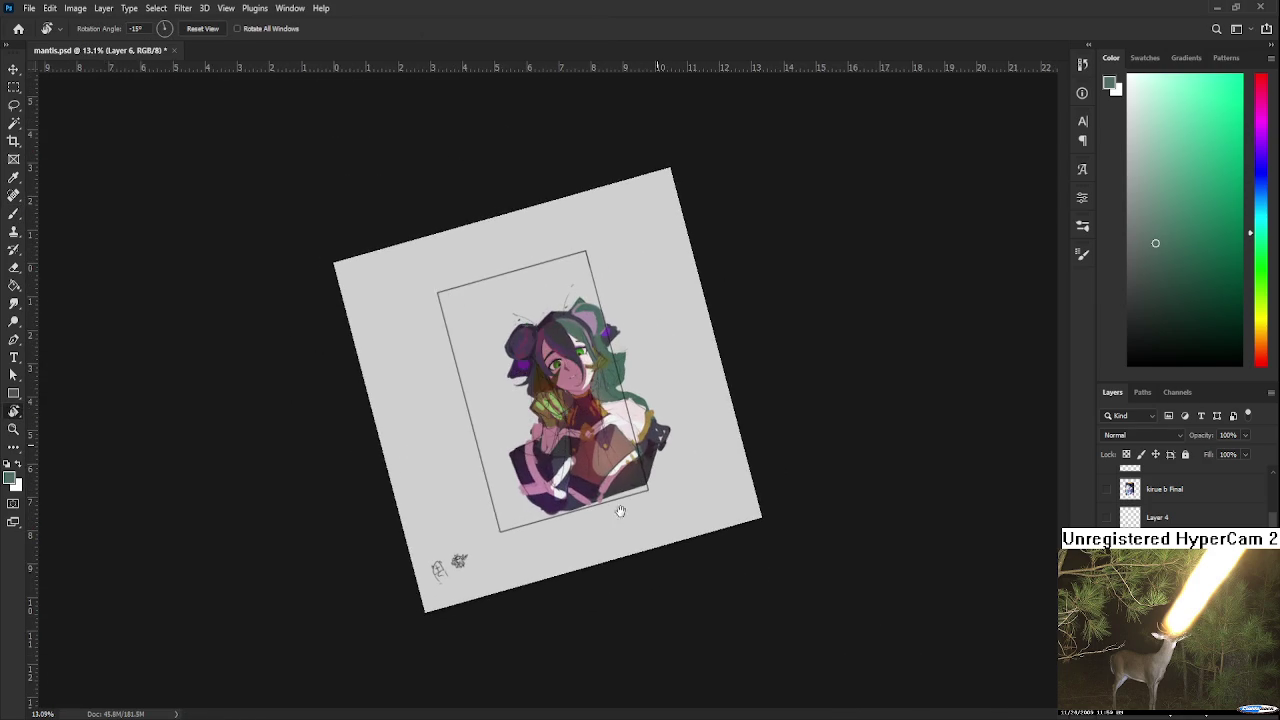
pyautogui.scroll(2, 620, 511)
pyautogui.scroll(1, 610, 498)
pyautogui.scroll(1, 600, 484)
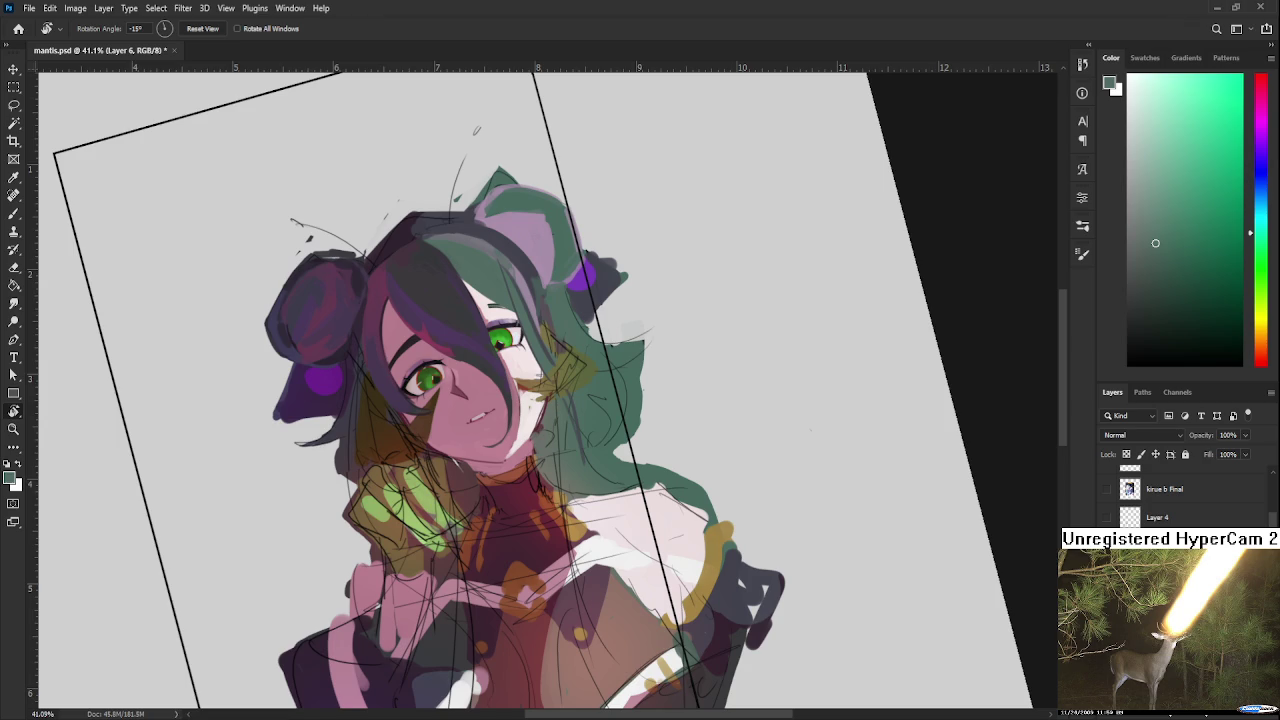
pyautogui.scroll(1, 513, 418)
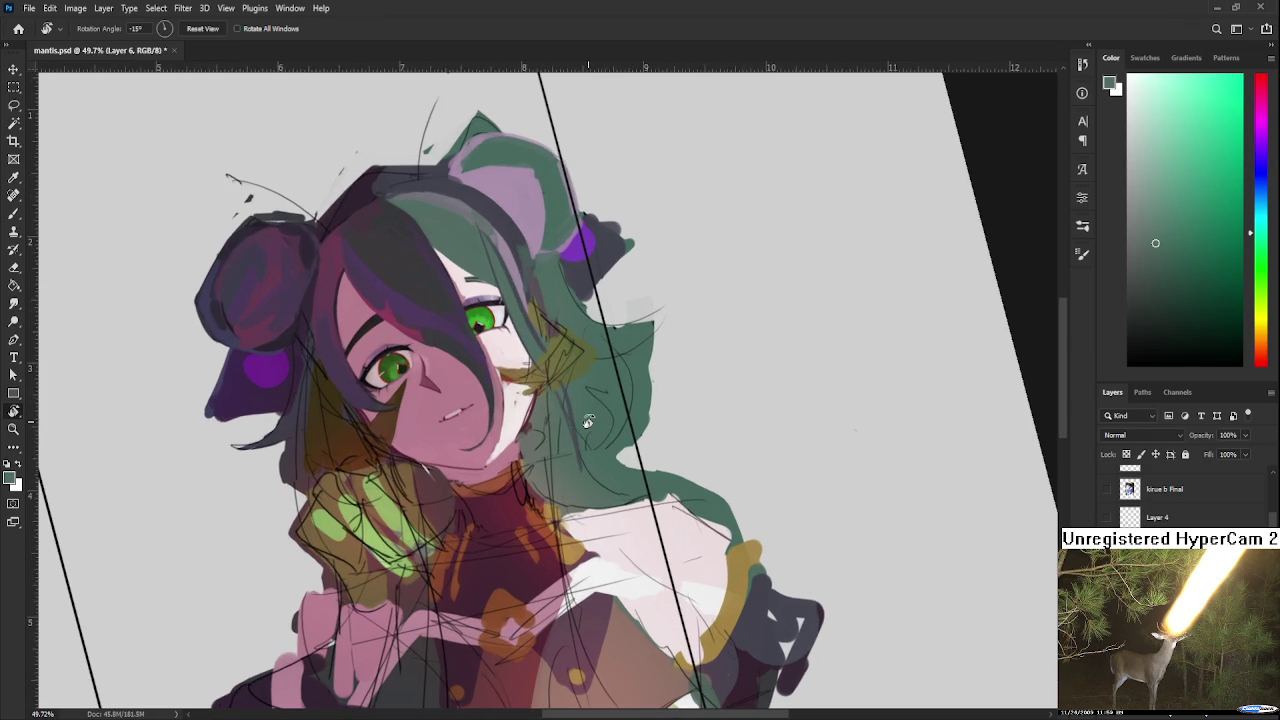
pyautogui.scroll(1, 516, 470)
pyautogui.moveTo(516, 480); pyautogui.dragTo(538, 577)
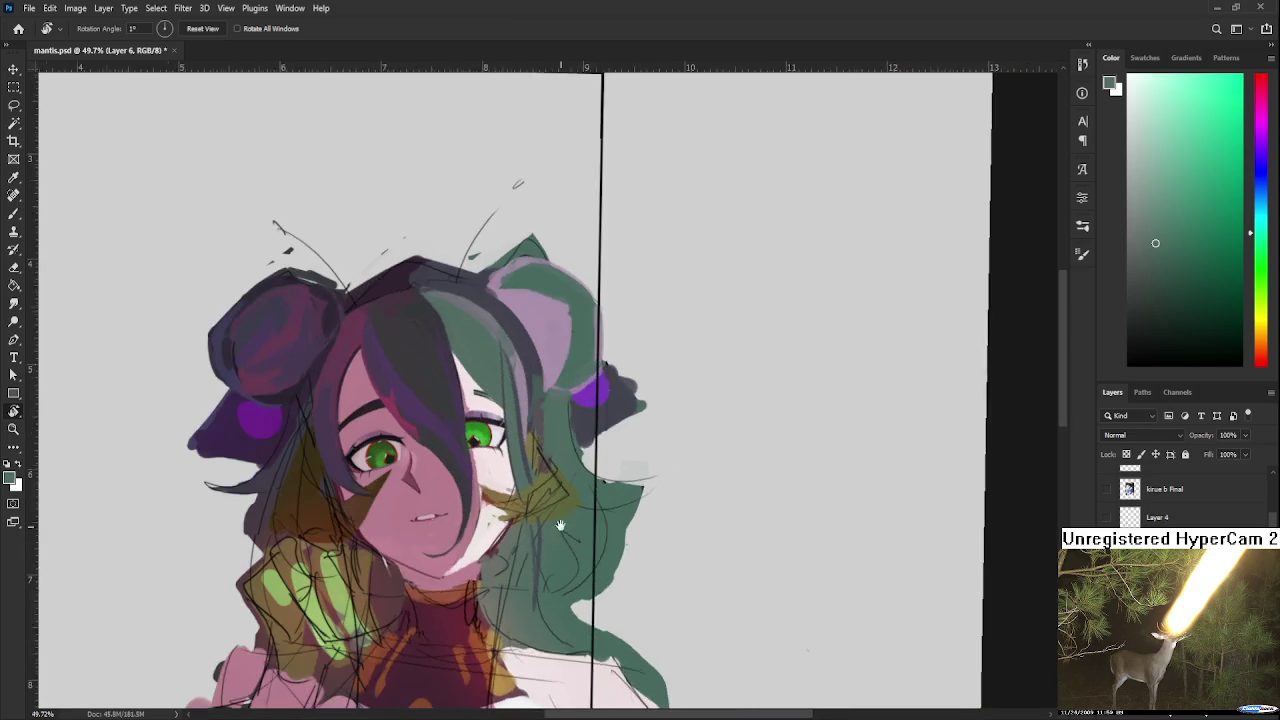
# Step: Sample the green hair colour and fill teal-green into the hair beside the right cheek
pyautogui.press('b')
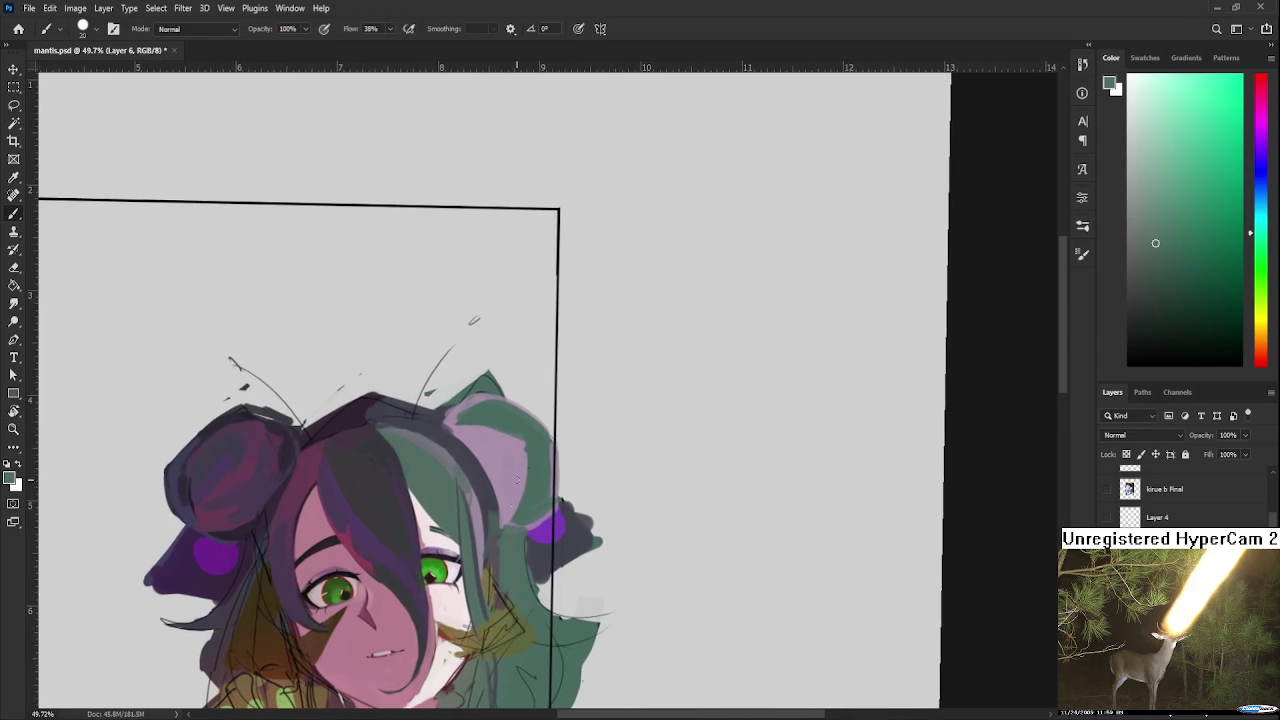
pyautogui.keyDown('alt'); pyautogui.click(520, 458); pyautogui.keyUp('alt')
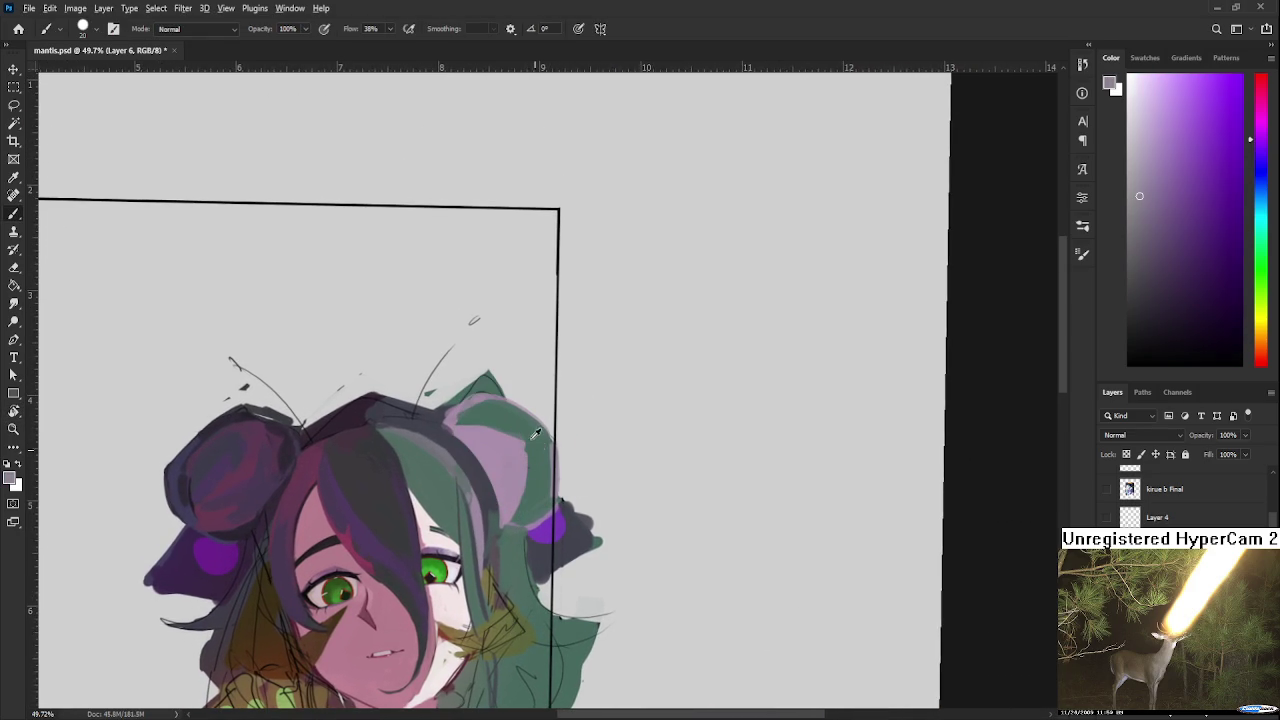
pyautogui.keyDown('alt'); pyautogui.click(520, 517); pyautogui.keyUp('alt')
pyautogui.moveTo(520, 517); pyautogui.dragTo(557, 478)
pyautogui.scroll(-3, 760, 331)
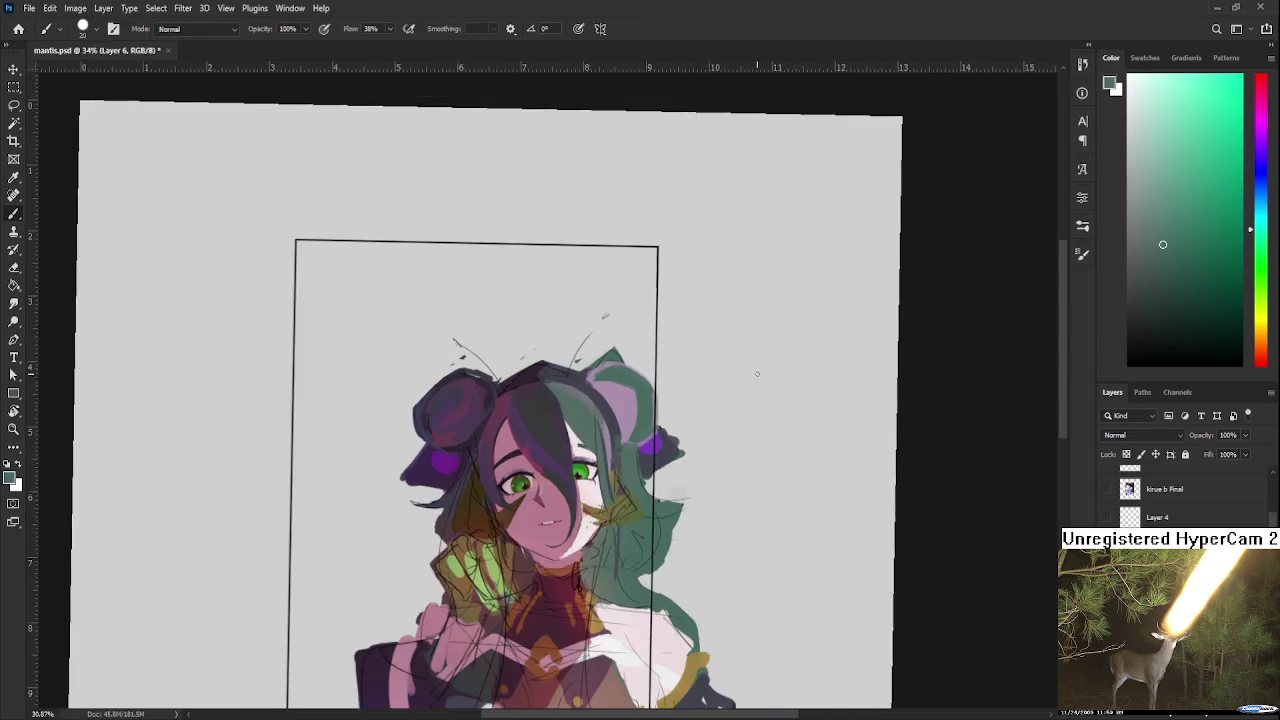
pyautogui.scroll(-2, 752, 377)
pyautogui.scroll(2, 728, 402)
pyautogui.scroll(1, 700, 330)
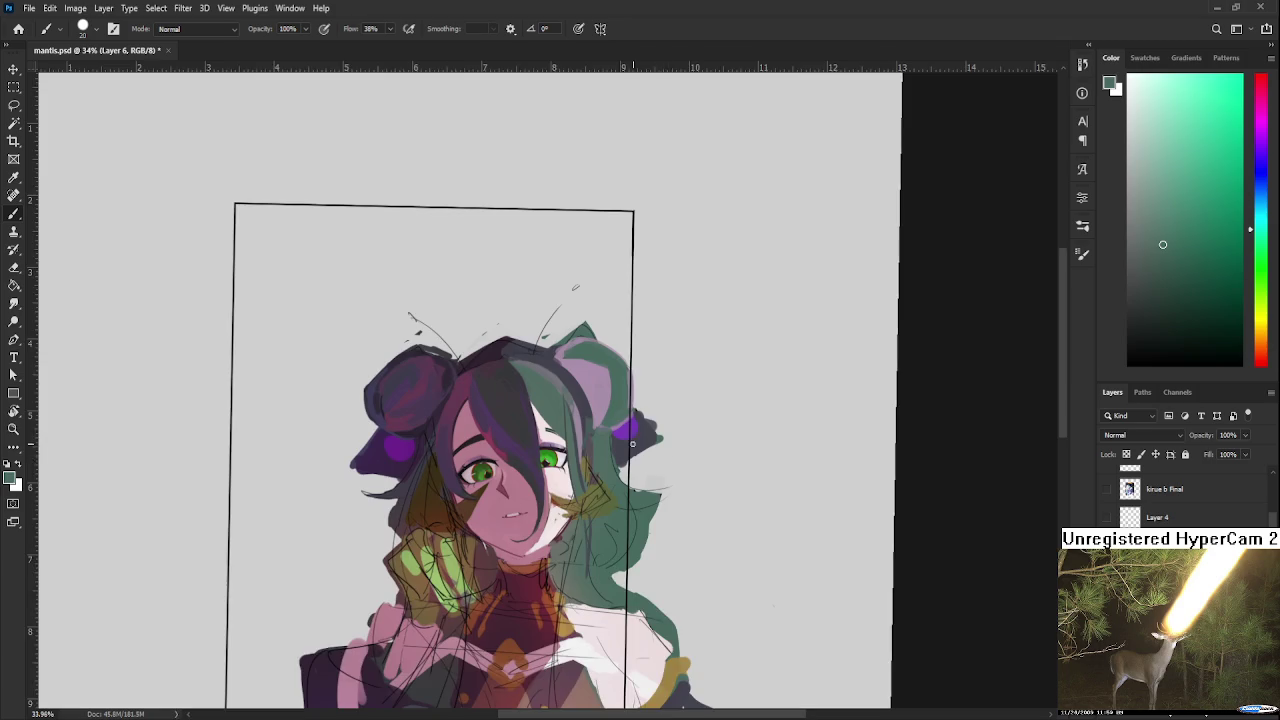
pyautogui.scroll(1, 680, 300)
# Step: Lighten the inner ear with a lighter lilac-pink stroke
pyautogui.keyDown('alt'); pyautogui.click(605, 377); pyautogui.keyUp('alt')
pyautogui.click(1148, 124)
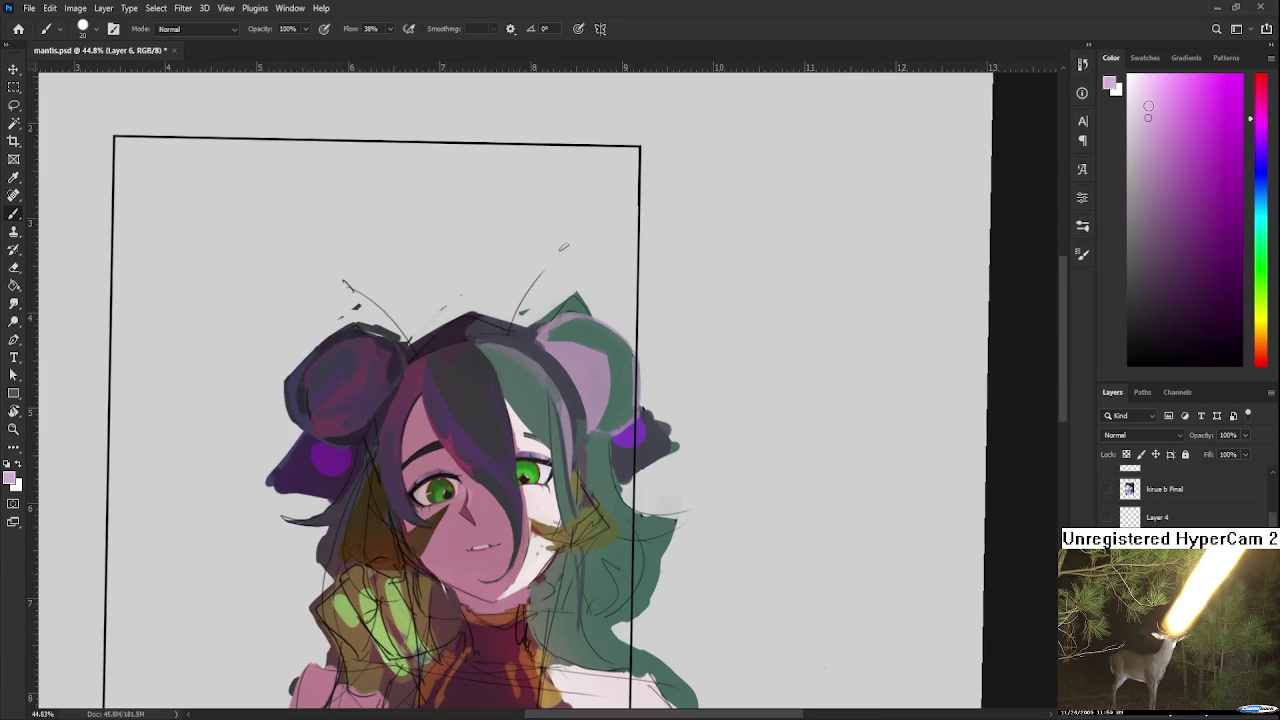
pyautogui.moveTo(592, 425); pyautogui.dragTo(588, 374)
pyautogui.keyDown('alt'); pyautogui.click(597, 378); pyautogui.keyUp('alt')
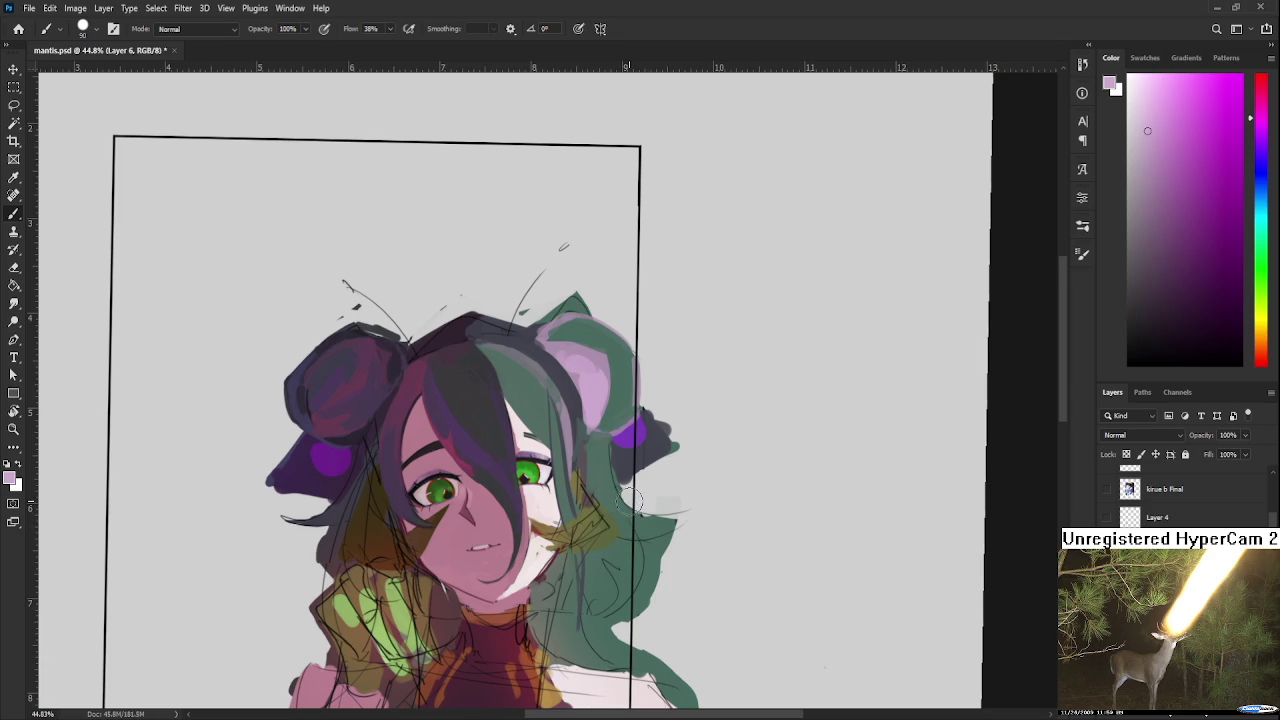
# Step: Tilt the canvas about 10°, settle on the hair's green tone, and turn the view back upright
pyautogui.press('r')
pyautogui.moveTo(706, 410)
pyautogui.mouseDown()
pyautogui.moveTo(697, 438)
pyautogui.moveTo(518, 445)
pyautogui.mouseUp()
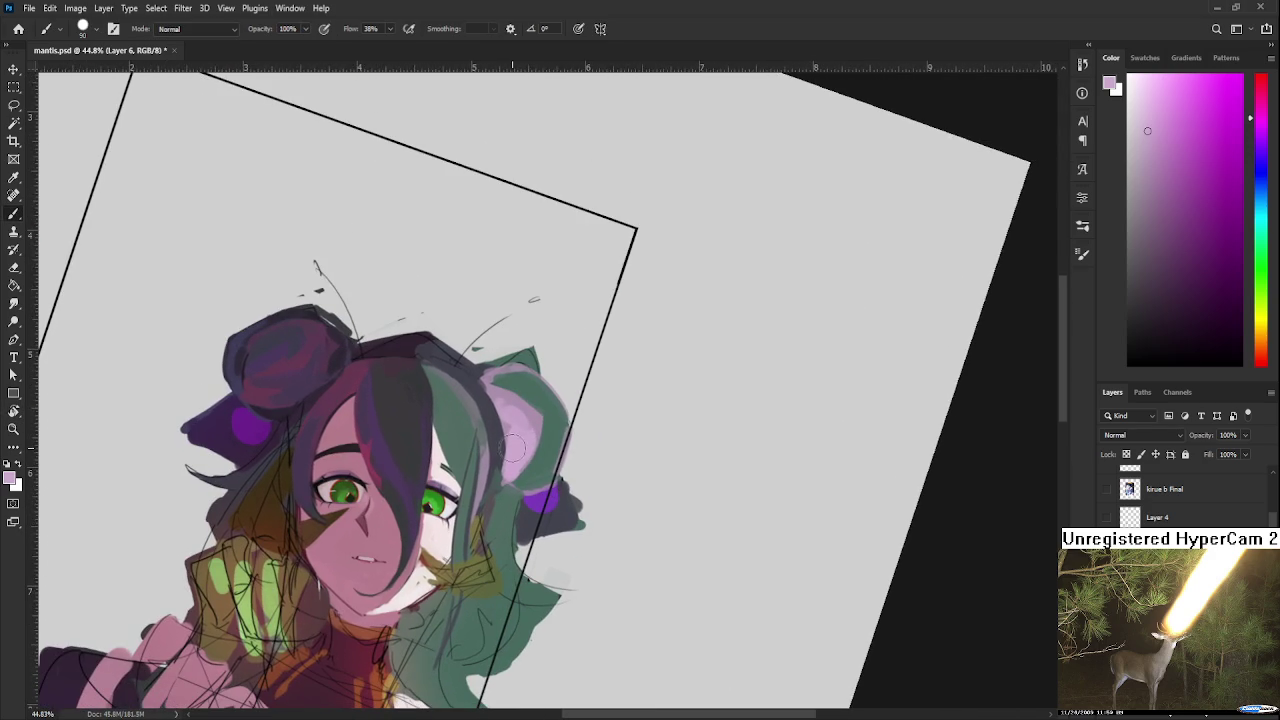
pyautogui.keyDown('alt'); pyautogui.click(500, 455); pyautogui.keyUp('alt')
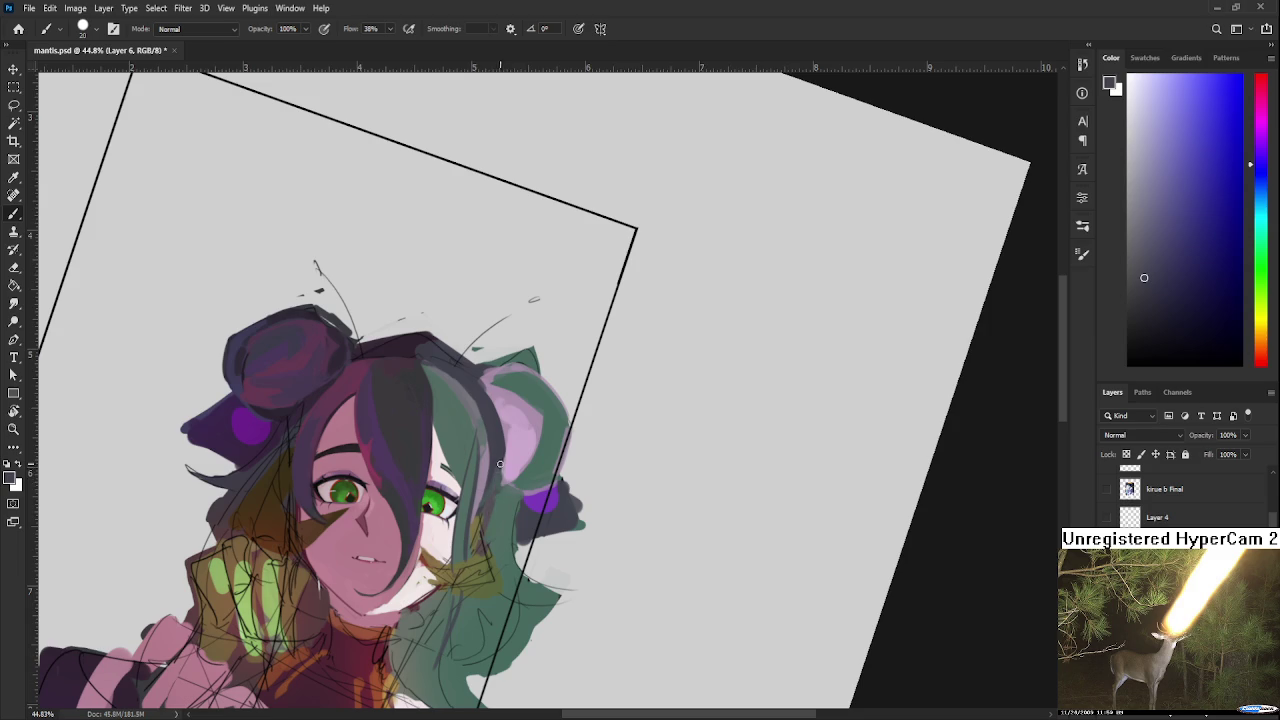
pyautogui.keyDown('alt'); pyautogui.click(490, 540); pyautogui.keyUp('alt')
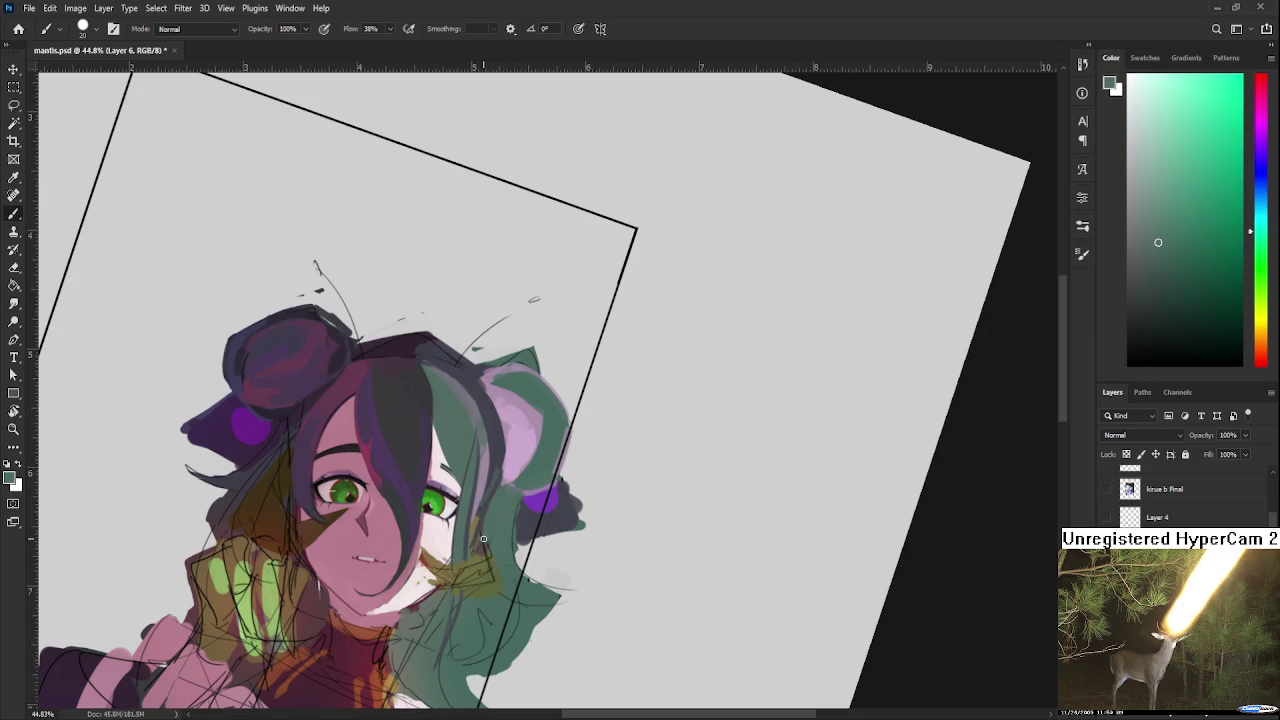
pyautogui.keyDown('alt'); pyautogui.click(492, 524); pyautogui.keyUp('alt')
pyautogui.keyDown('alt'); pyautogui.click(487, 545); pyautogui.keyUp('alt')
pyautogui.keyDown('alt'); pyautogui.click(462, 590); pyautogui.keyUp('alt')
pyautogui.keyDown('alt'); pyautogui.click(505, 573); pyautogui.keyUp('alt')
pyautogui.press('r')
pyautogui.moveTo(492, 602)
pyautogui.mouseDown()
pyautogui.moveTo(577, 514)
pyautogui.moveTo(522, 515)
pyautogui.mouseUp()
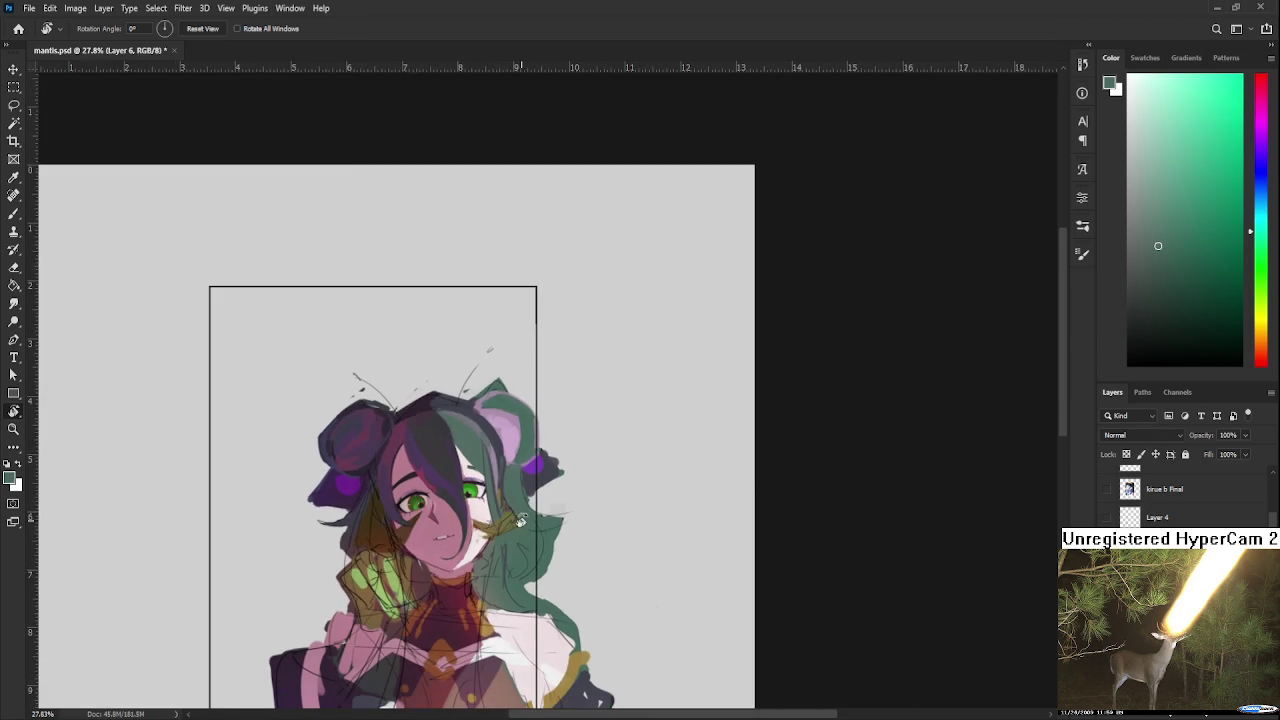
# Step: Zoom in beside the right eye and sample the brown shading colour from the patch
pyautogui.scroll(1, 520, 519)
pyautogui.scroll(1, 520, 519)
pyautogui.scroll(1, 520, 519)
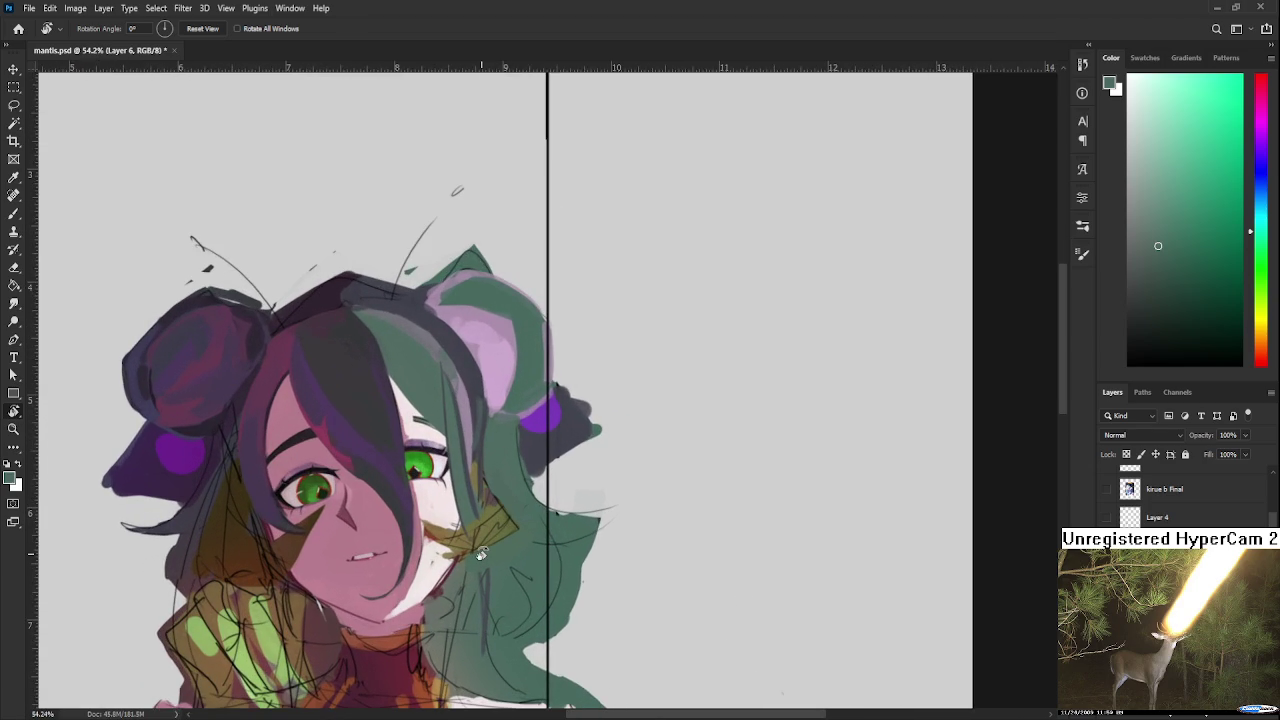
pyautogui.hscroll(-2, 481, 553)
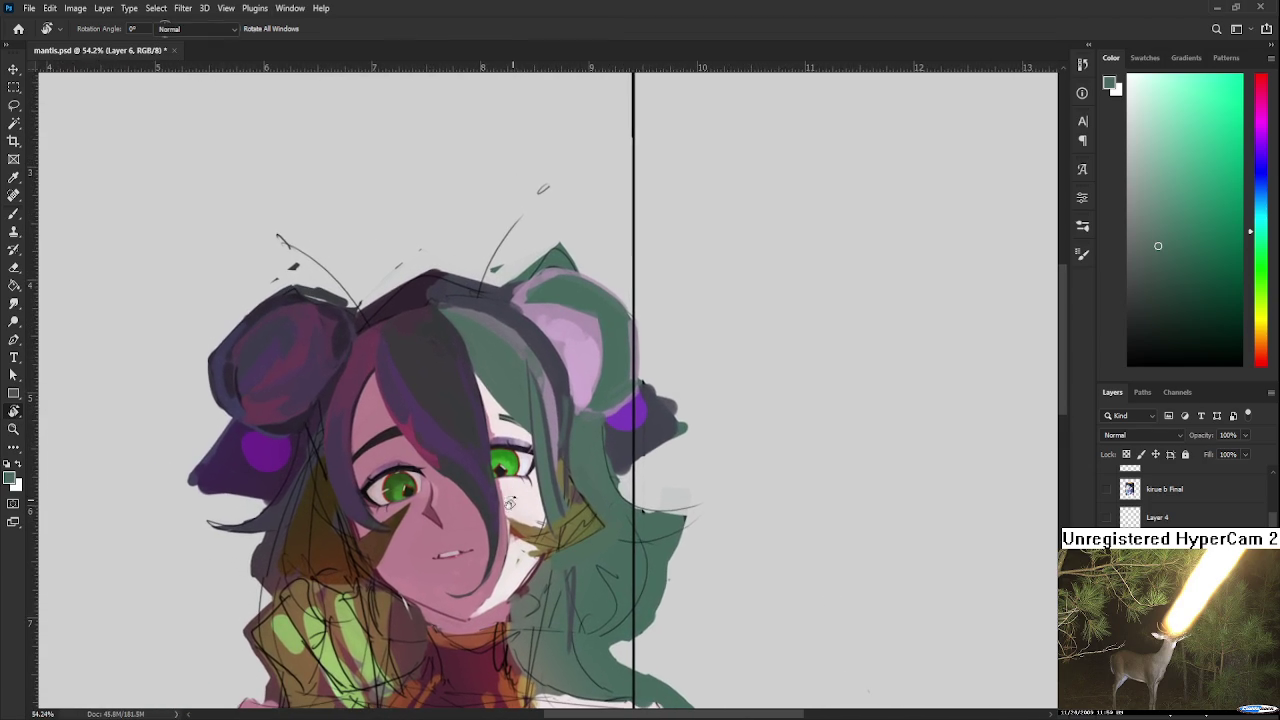
pyautogui.press('b')
pyautogui.keyDown('alt'); pyautogui.click(512, 508); pyautogui.keyUp('alt')
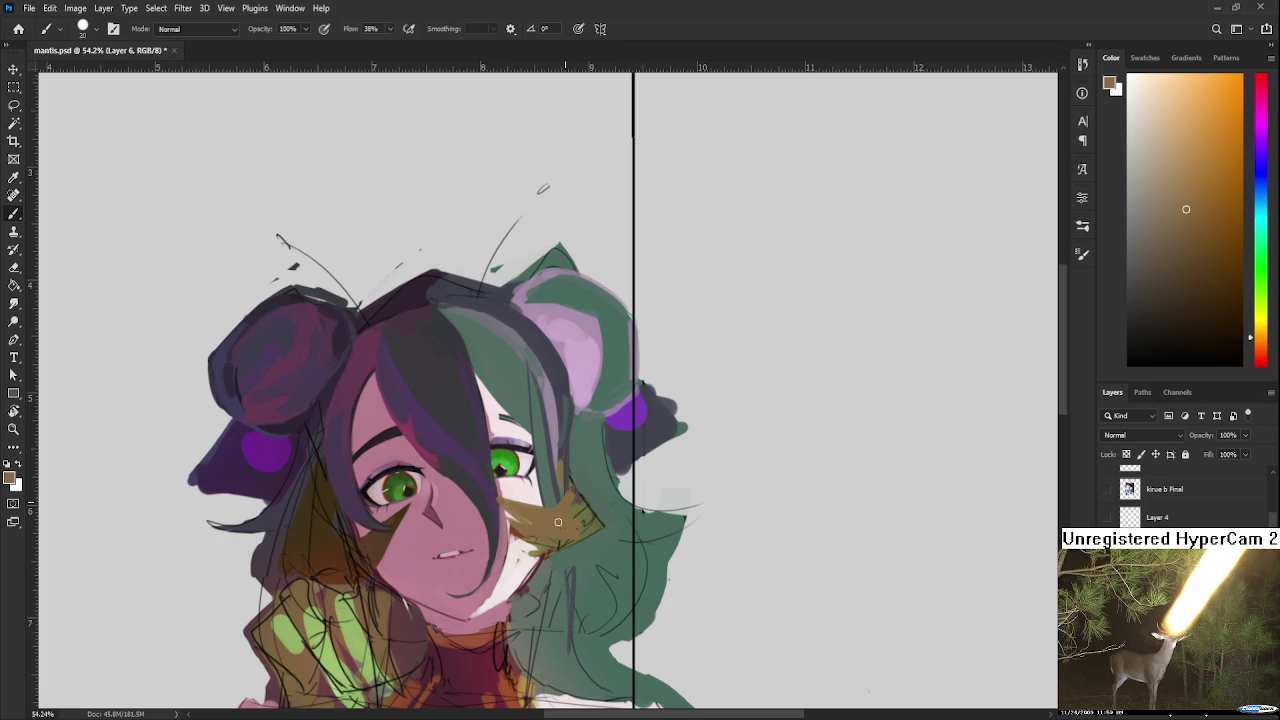
pyautogui.keyDown('alt'); pyautogui.click(596, 532); pyautogui.keyUp('alt')
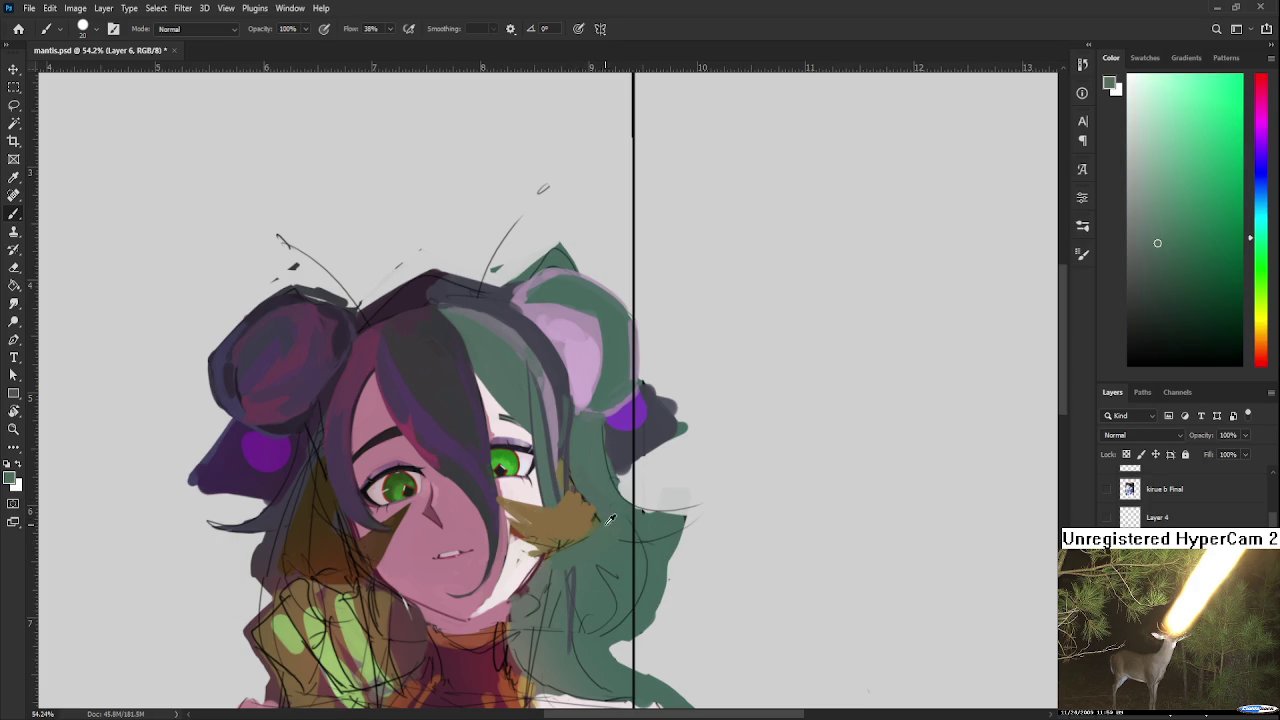
pyautogui.keyDown('alt'); pyautogui.click(589, 512); pyautogui.keyUp('alt')
pyautogui.moveTo(589, 512); pyautogui.dragTo(597, 550)
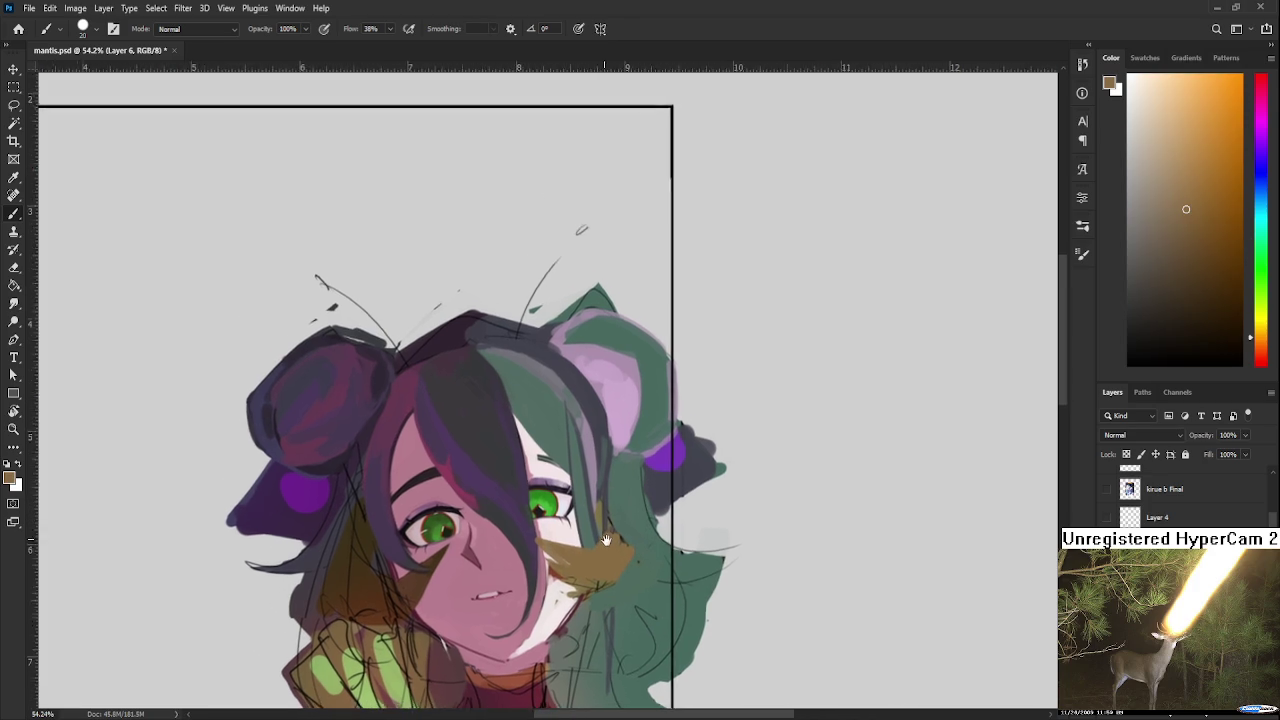
pyautogui.keyDown('alt'); pyautogui.click(596, 552); pyautogui.keyUp('alt')
pyautogui.keyDown('alt'); pyautogui.click(597, 570); pyautogui.keyUp('alt')
# Step: Paint olive-brown strokes down the hair edge beside the right eye
pyautogui.moveTo(593, 515)
pyautogui.mouseDown()
pyautogui.moveTo(549, 523)
pyautogui.moveTo(598, 508)
pyautogui.moveTo(590, 520)
pyautogui.mouseUp()
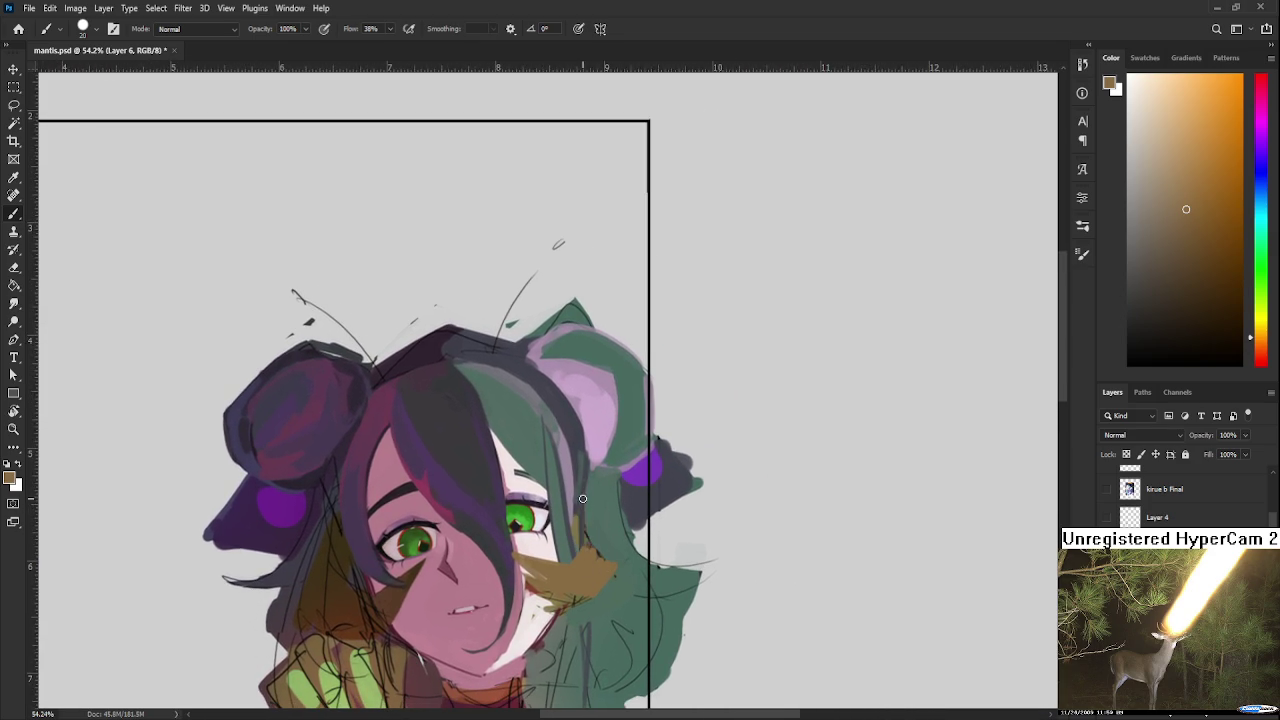
pyautogui.moveTo(590, 490); pyautogui.dragTo(598, 548)
pyautogui.moveTo(616, 519); pyautogui.dragTo(657, 486)
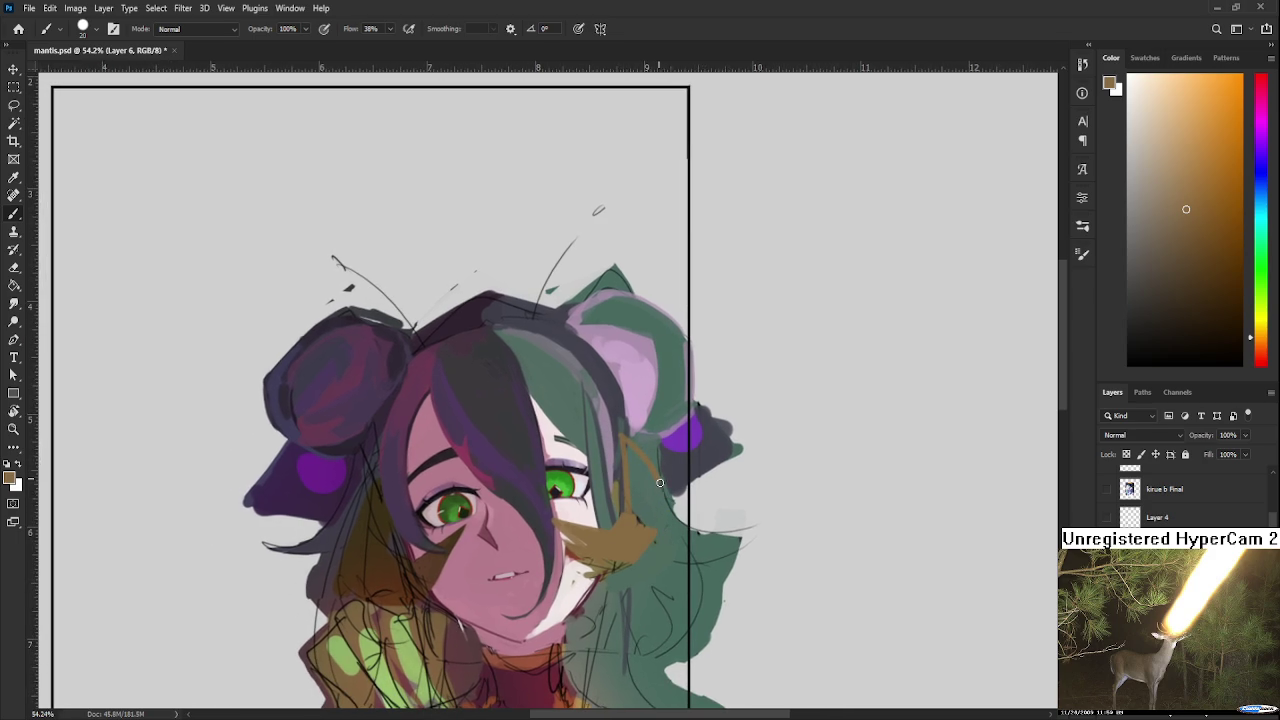
pyautogui.moveTo(630, 442)
pyautogui.mouseDown()
pyautogui.moveTo(675, 555)
pyautogui.moveTo(647, 548)
pyautogui.moveTo(636, 470)
pyautogui.moveTo(634, 495)
pyautogui.moveTo(654, 494)
pyautogui.mouseUp()
pyautogui.scroll(-2, 658, 535)
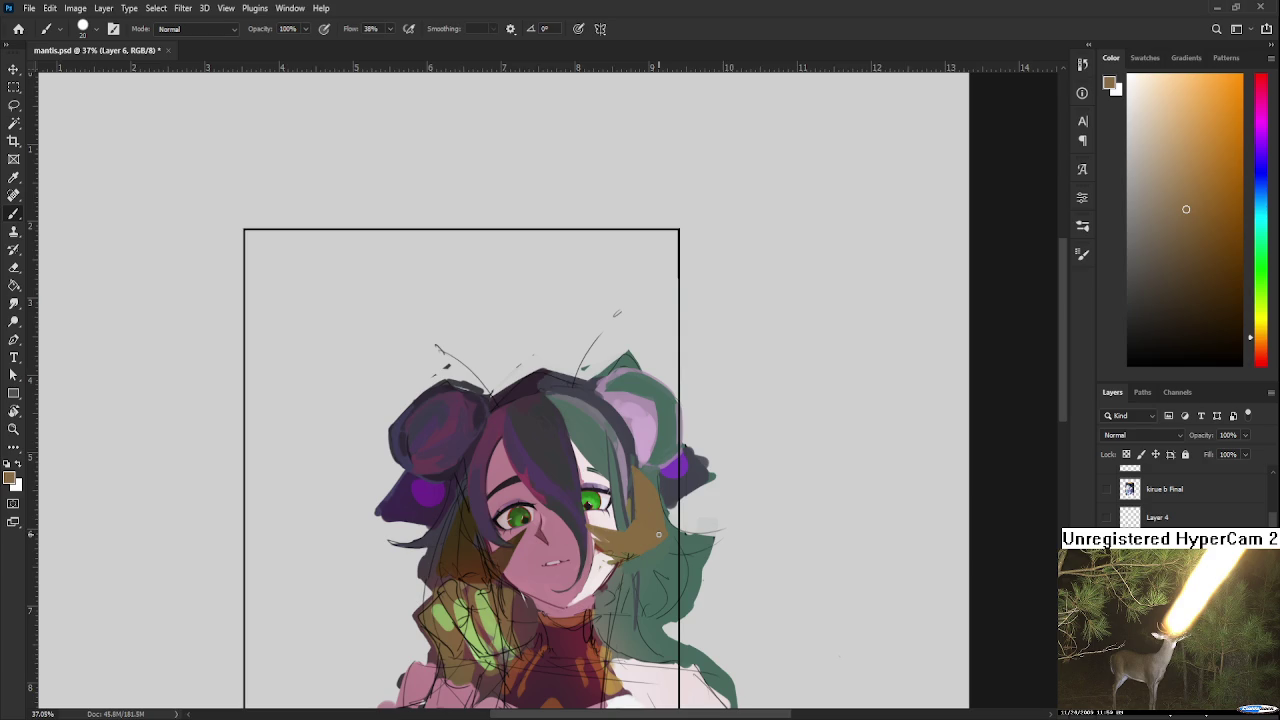
pyautogui.scroll(2, 768, 533)
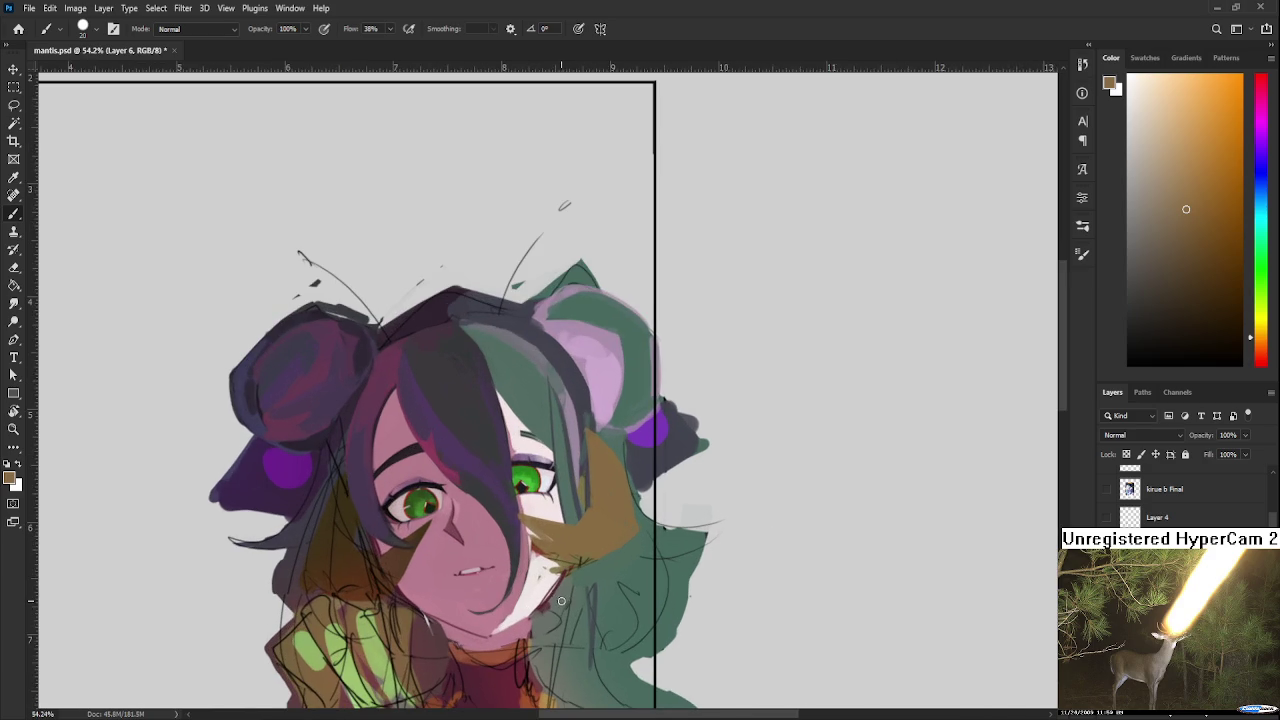
pyautogui.press('r')
pyautogui.moveTo(563, 598)
pyautogui.mouseDown()
pyautogui.moveTo(390, 445)
pyautogui.moveTo(429, 508)
pyautogui.mouseUp()
# Step: Sample the pale pink and tan skin tones from the cheek beside the eye
pyautogui.press('b')
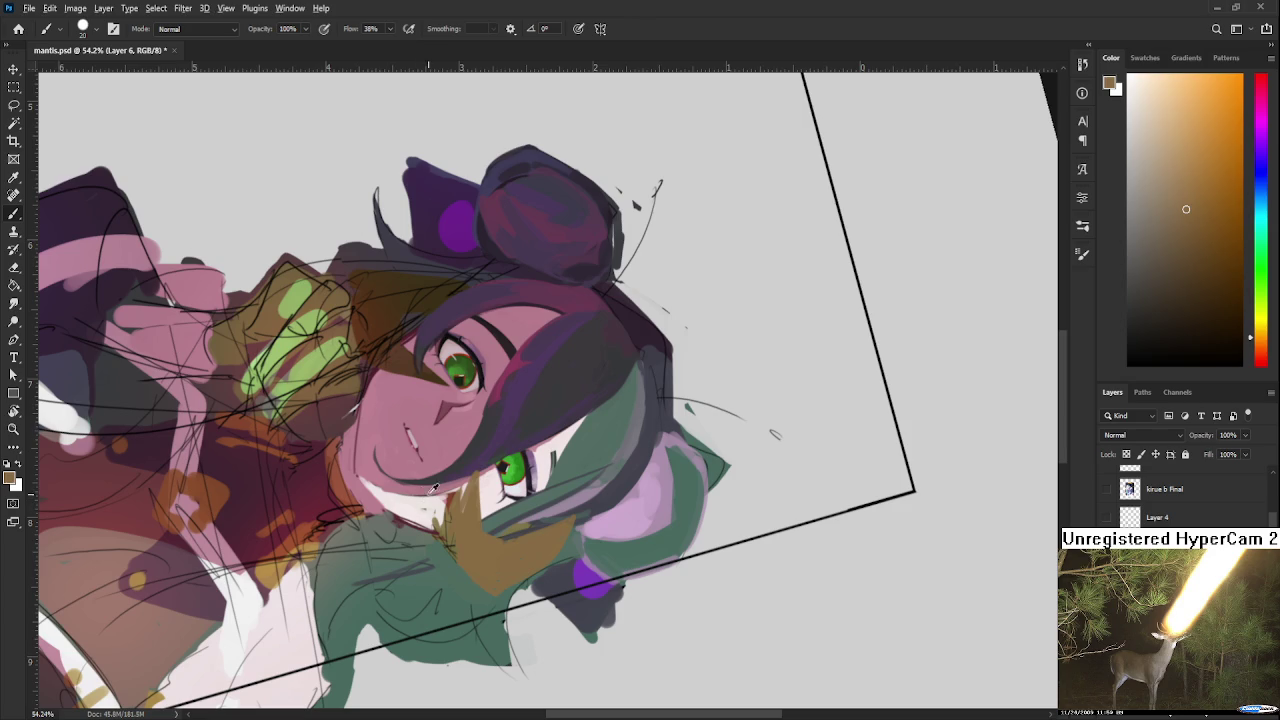
pyautogui.press('x')
pyautogui.keyDown('alt'); pyautogui.click(429, 508); pyautogui.keyUp('alt')
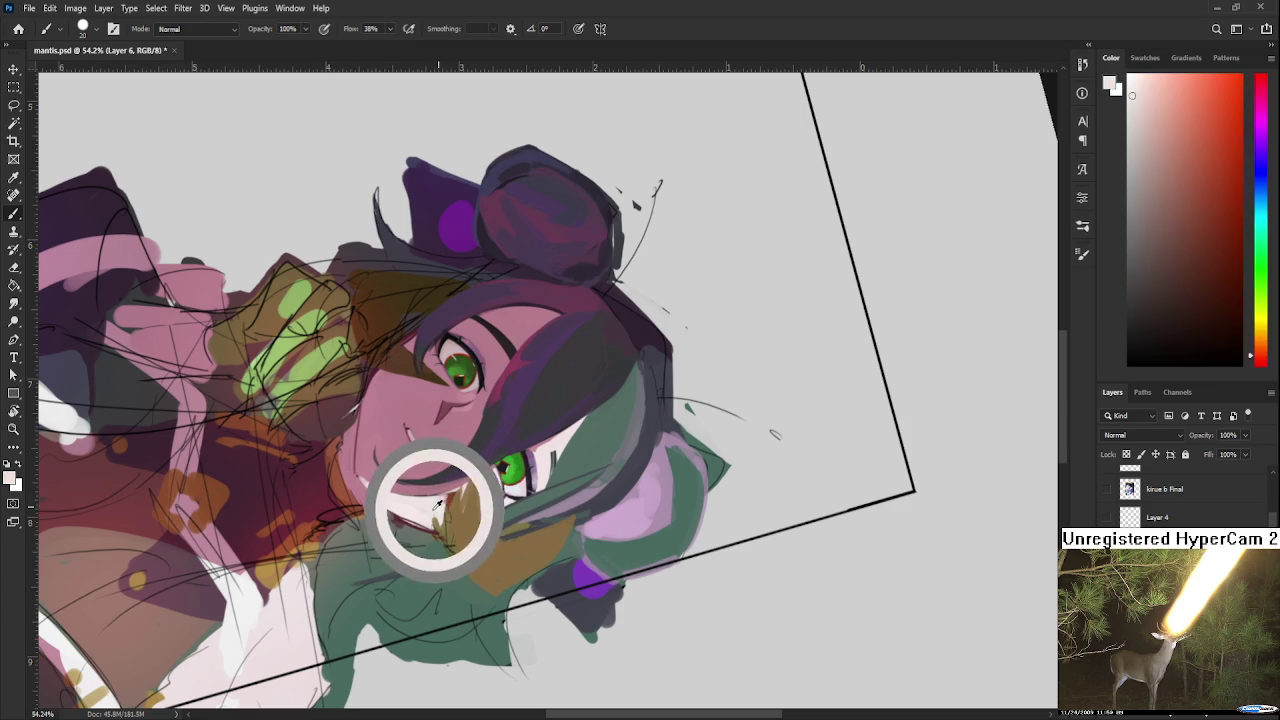
pyautogui.keyDown('alt'); pyautogui.click(429, 513); pyautogui.keyUp('alt')
pyautogui.moveTo(429, 513); pyautogui.dragTo(424, 513)
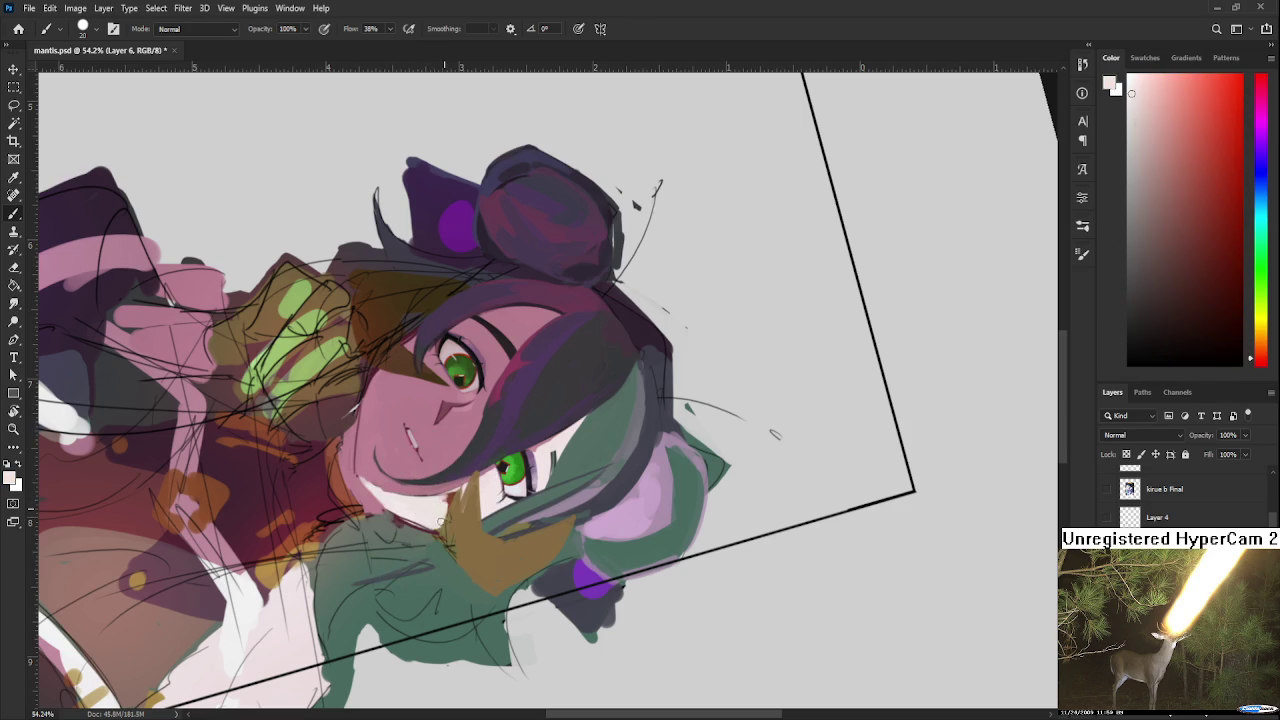
pyautogui.keyDown('alt'); pyautogui.click(447, 505); pyautogui.keyUp('alt')
pyautogui.keyDown('alt'); pyautogui.click(457, 494); pyautogui.keyUp('alt')
pyautogui.keyDown('alt'); pyautogui.click(469, 498); pyautogui.keyUp('alt')
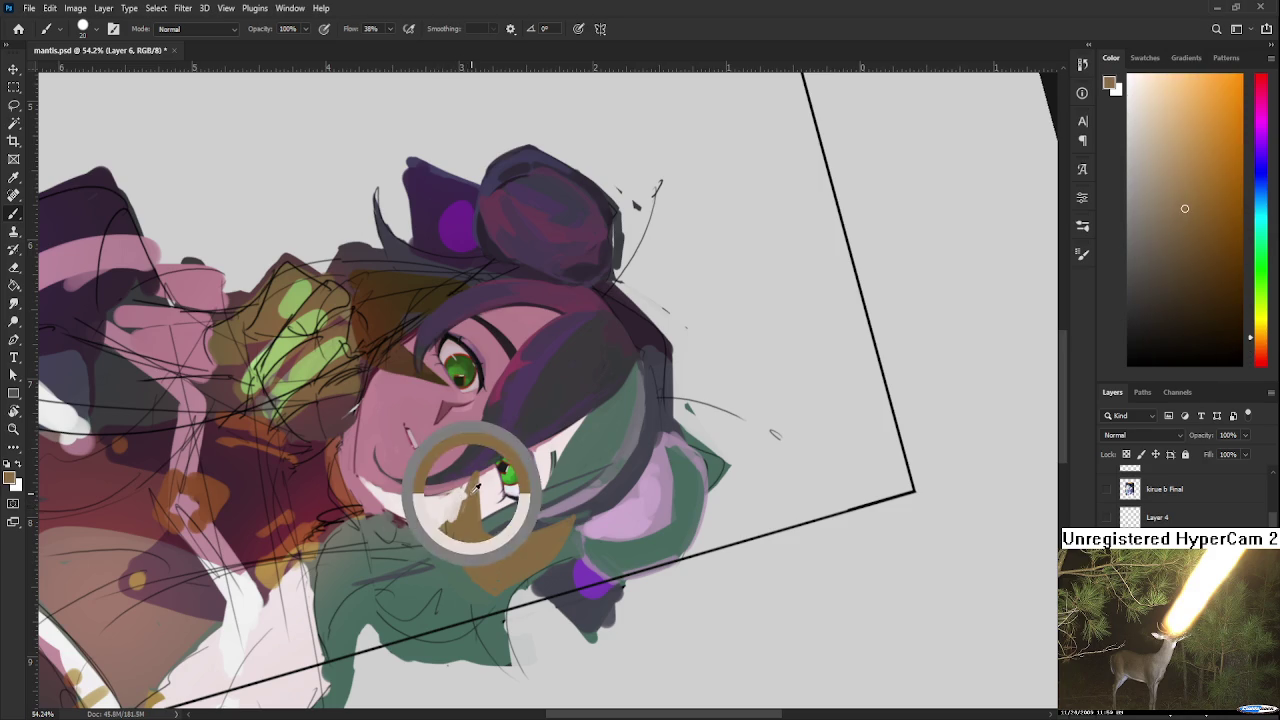
pyautogui.keyDown('alt'); pyautogui.click(463, 508); pyautogui.keyUp('alt')
# Step: Brush light pink and tan over the cheek, reshaping the brown shading into a pointed wedge
pyautogui.press('r')
pyautogui.moveTo(440, 545); pyautogui.dragTo(470, 520)
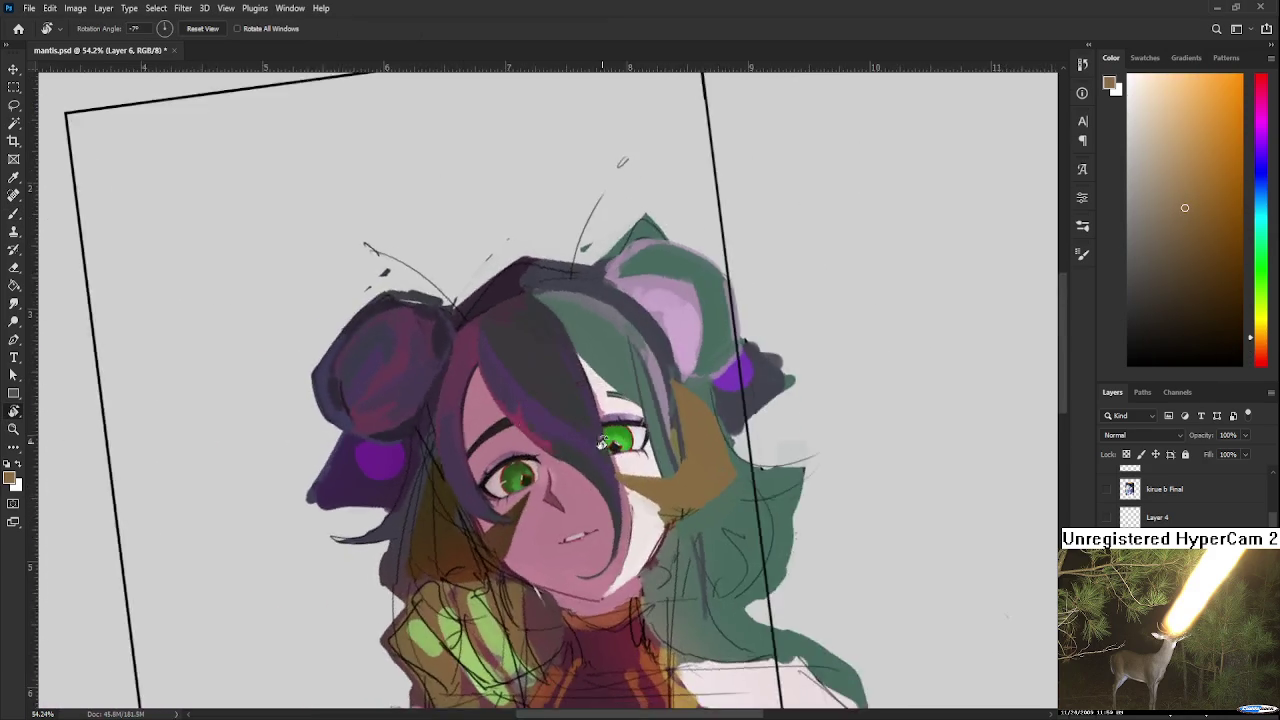
pyautogui.press('b')
pyautogui.keyDown('alt'); pyautogui.click(471, 514); pyautogui.keyUp('alt')
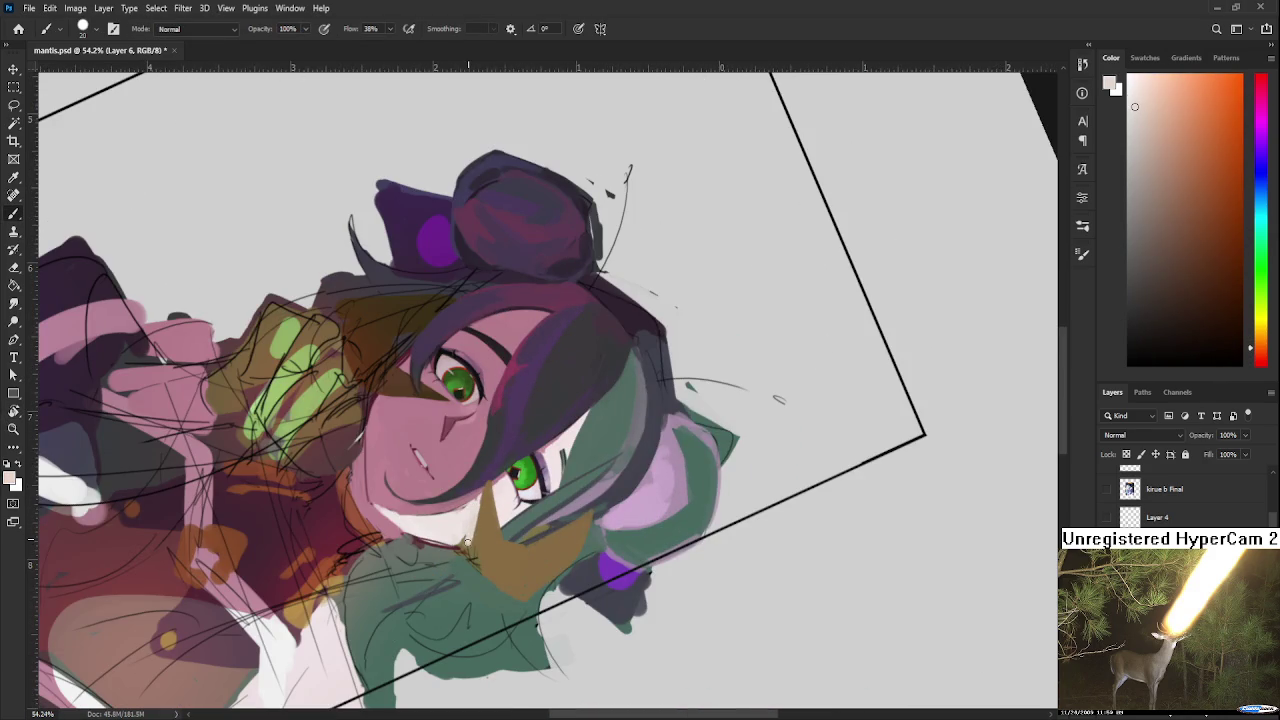
pyautogui.keyDown('alt'); pyautogui.click(446, 539); pyautogui.keyUp('alt')
pyautogui.keyDown('alt'); pyautogui.click(484, 528); pyautogui.keyUp('alt')
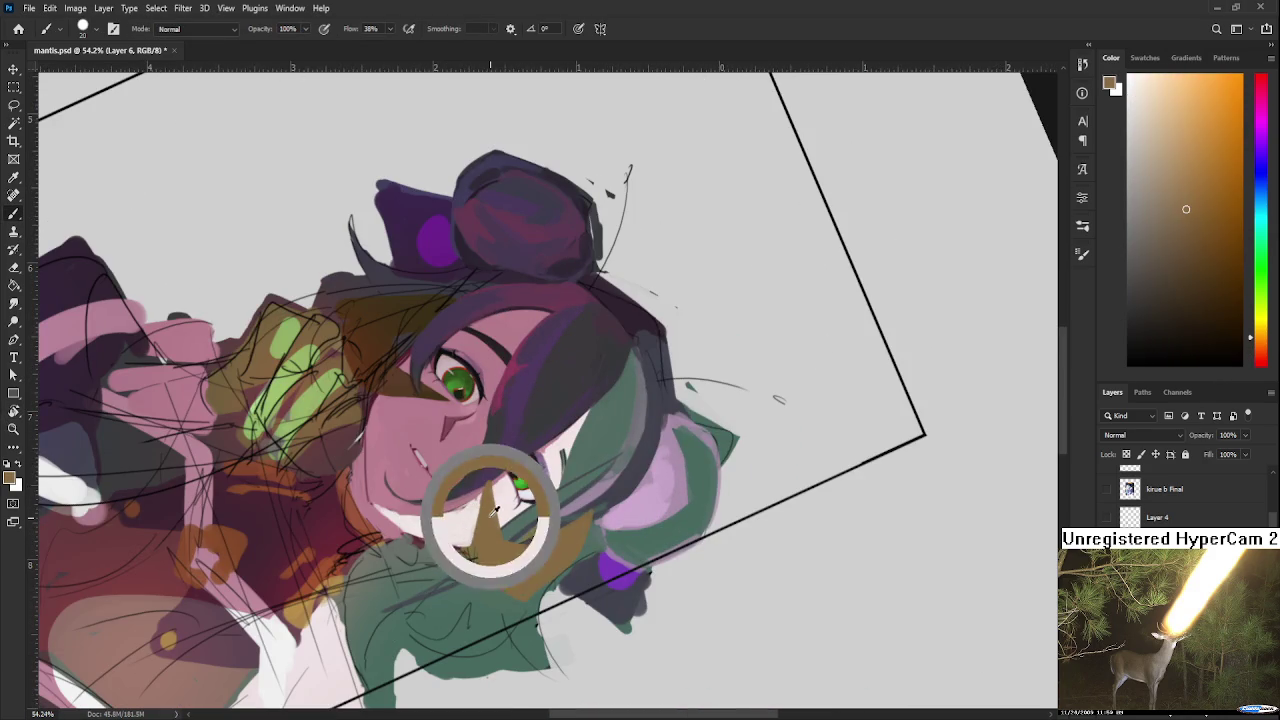
pyautogui.keyDown('alt'); pyautogui.click(500, 495); pyautogui.keyUp('alt')
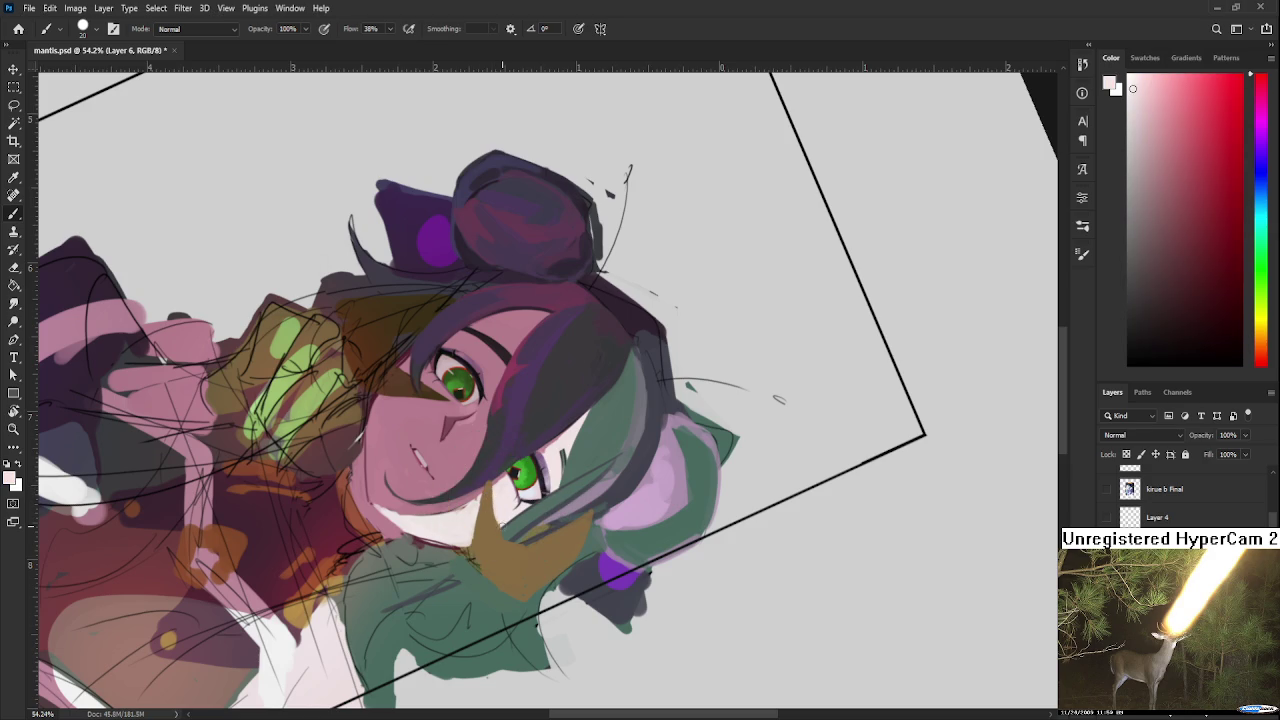
pyautogui.keyDown('alt'); pyautogui.click(484, 500); pyautogui.keyUp('alt')
pyautogui.moveTo(484, 500)
pyautogui.mouseDown()
pyautogui.moveTo(498, 474)
pyautogui.moveTo(517, 521)
pyautogui.mouseUp()
pyautogui.keyDown('alt'); pyautogui.click(503, 507); pyautogui.keyUp('alt')
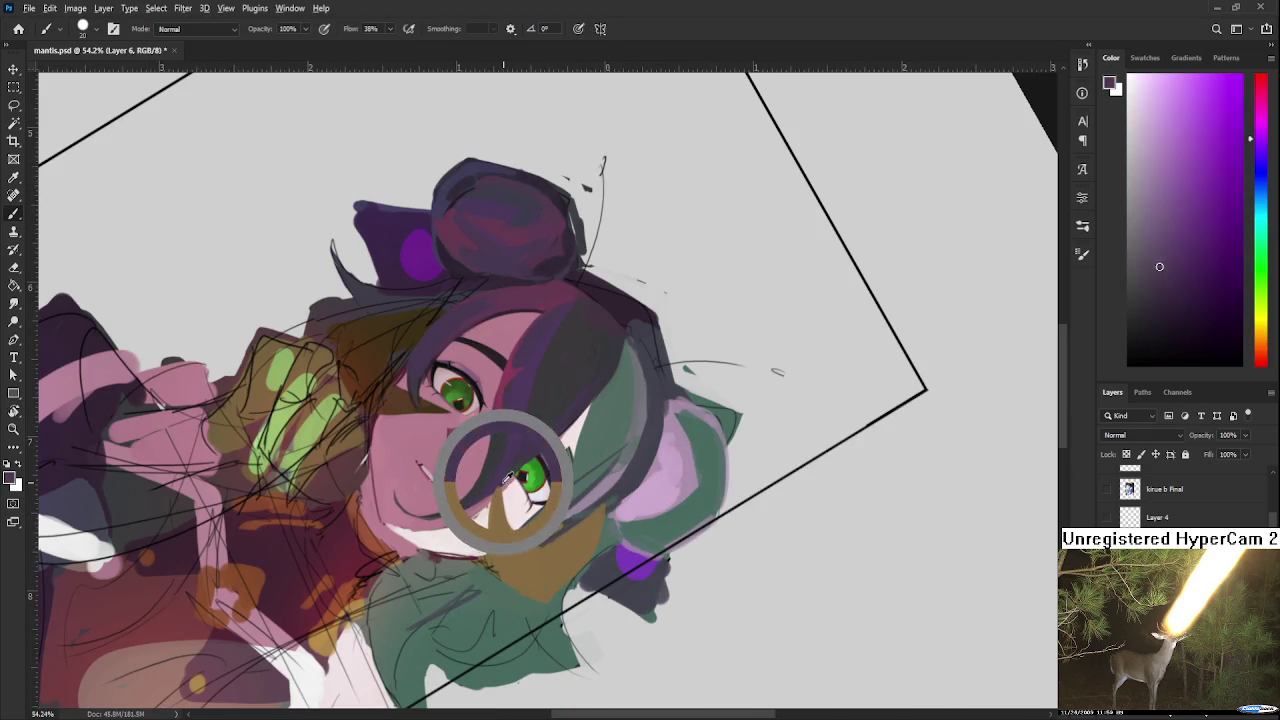
pyautogui.keyDown('alt'); pyautogui.click(507, 530); pyautogui.keyUp('alt')
pyautogui.press('r')
pyautogui.moveTo(498, 553); pyautogui.dragTo(560, 416)
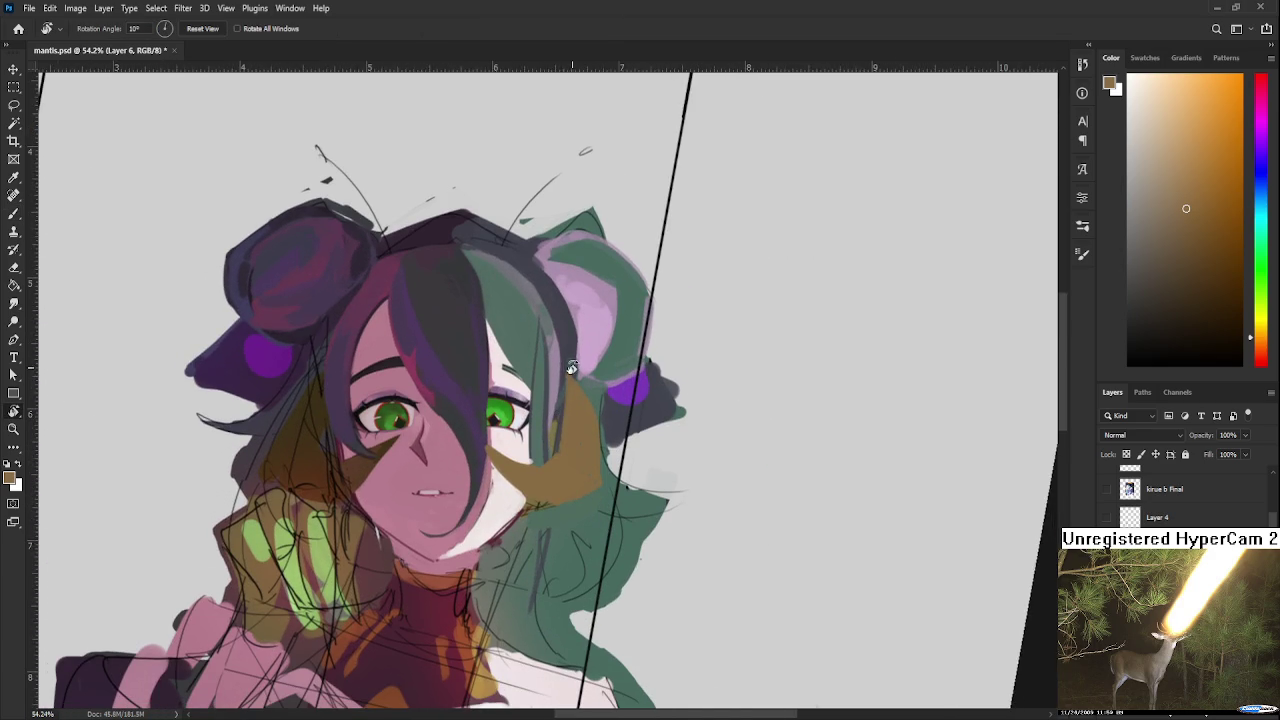
# Step: Zoom in near the neck and sample the teal-green hair and brown face tones
pyautogui.scroll(-3, 573, 367)
pyautogui.scroll(-2, 573, 367)
pyautogui.scroll(3, 633, 343)
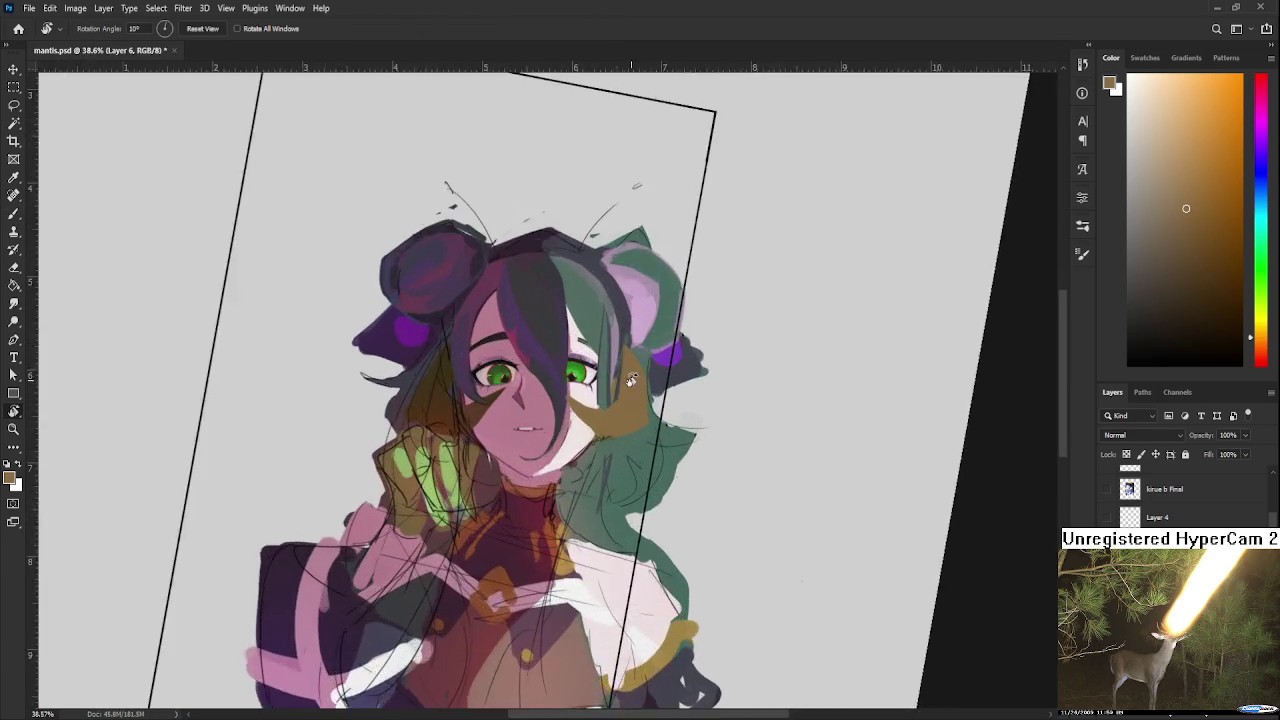
pyautogui.scroll(3, 600, 420)
pyautogui.scroll(-3, 567, 500)
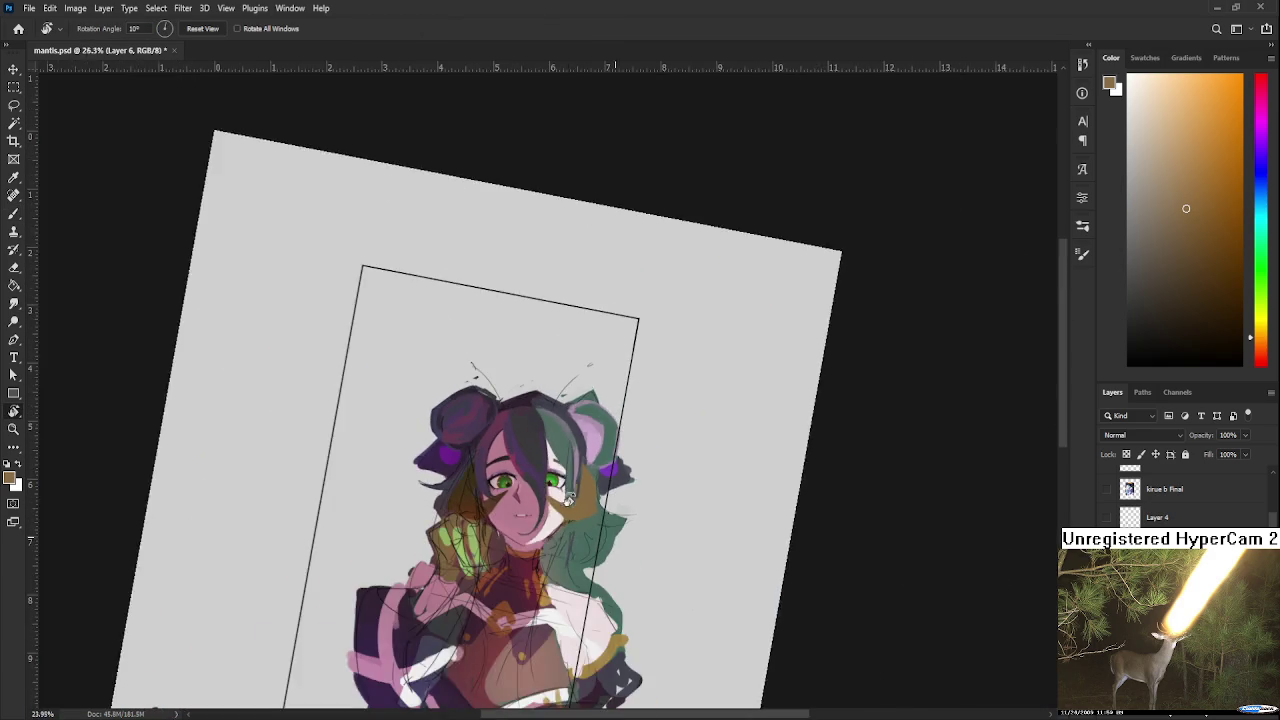
pyautogui.scroll(2, 567, 500)
pyautogui.press('b')
pyautogui.scroll(1, 562, 504)
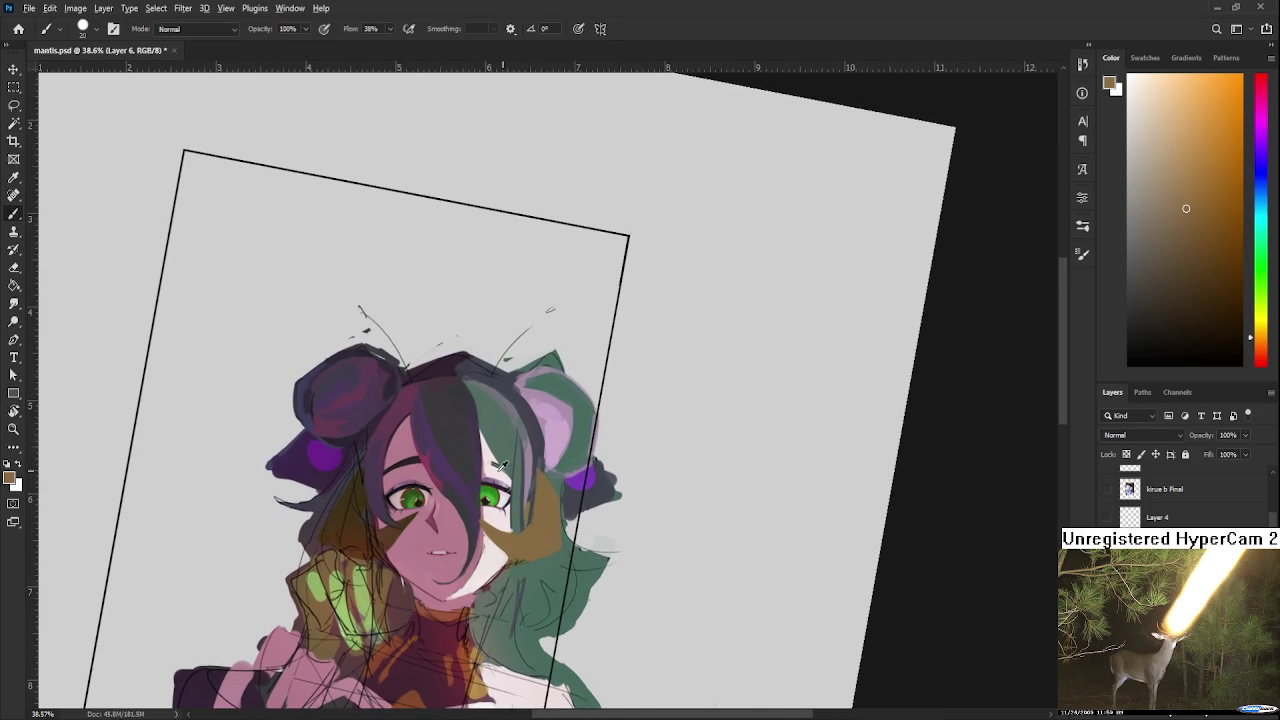
pyautogui.keyDown('alt'); pyautogui.click(528, 492); pyautogui.keyUp('alt')
pyautogui.scroll(-1, 515, 600)
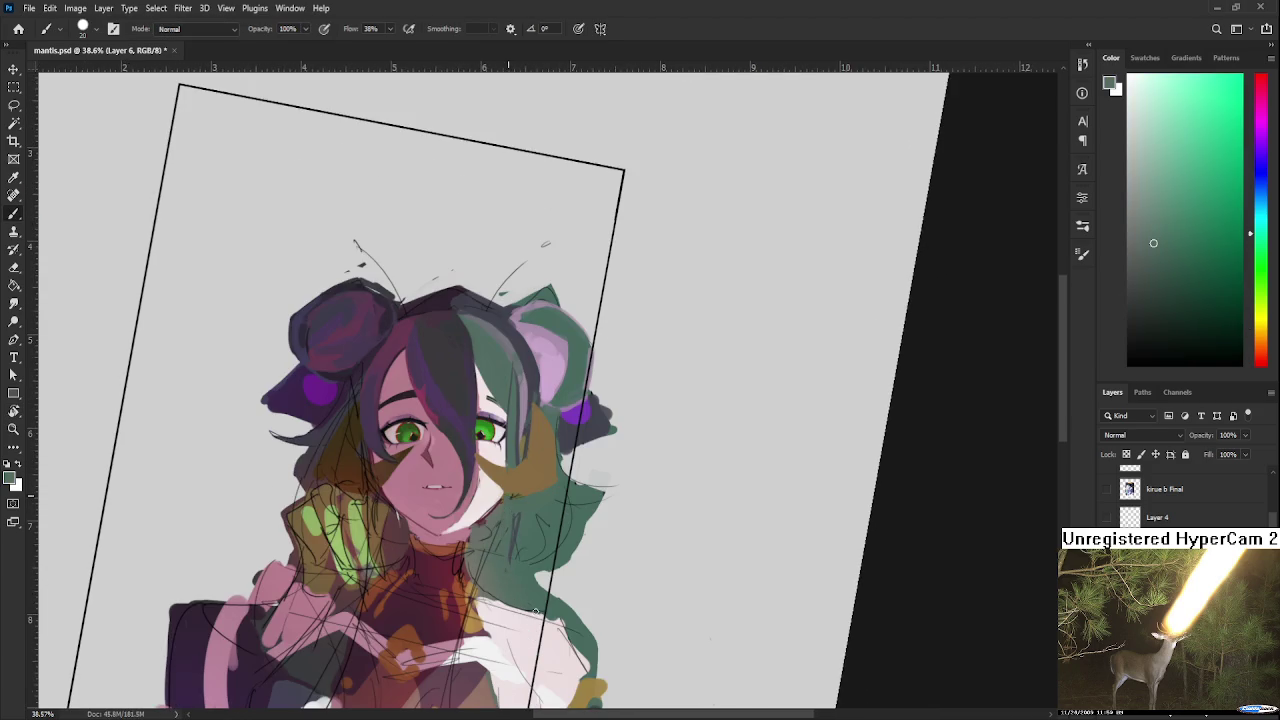
pyautogui.keyDown('alt'); pyautogui.click(512, 478); pyautogui.keyUp('alt')
# Step: Draw a dark purple curved stroke down the green hair beside the neck
pyautogui.keyDown('alt'); pyautogui.click(500, 395); pyautogui.keyUp('alt')
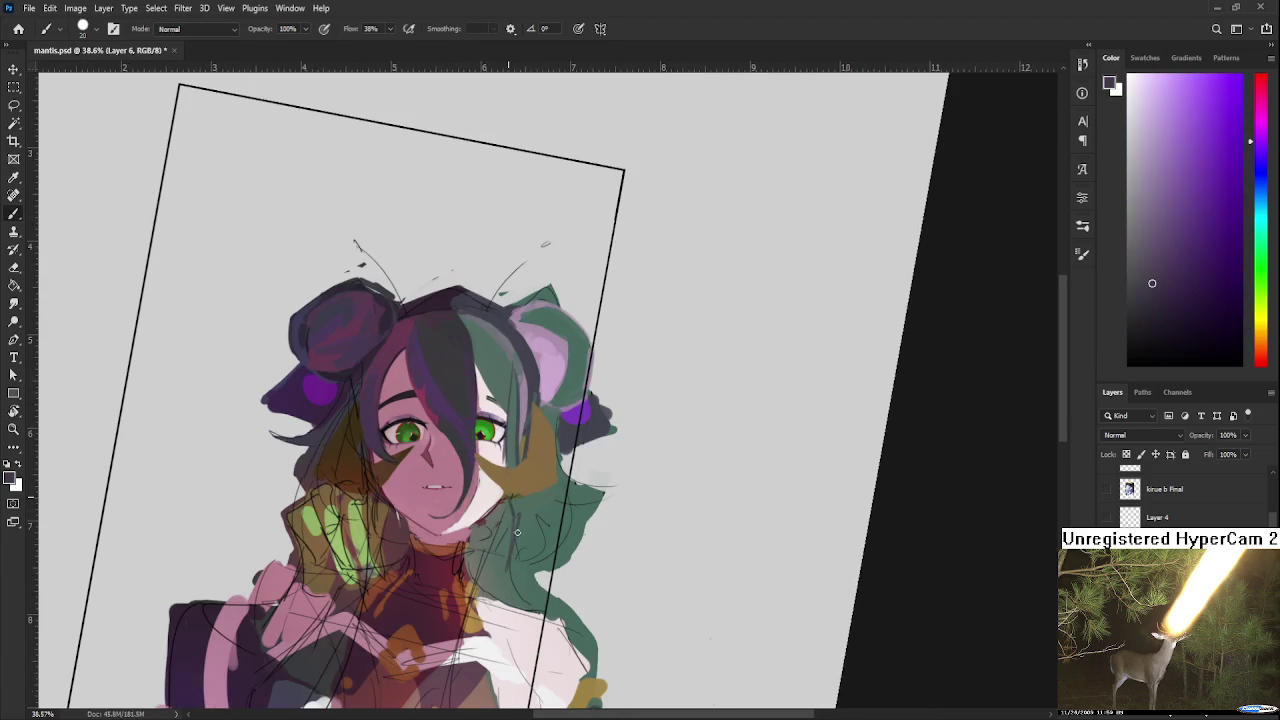
pyautogui.moveTo(512, 494); pyautogui.dragTo(474, 610)
pyautogui.moveTo(577, 527); pyautogui.dragTo(604, 556)
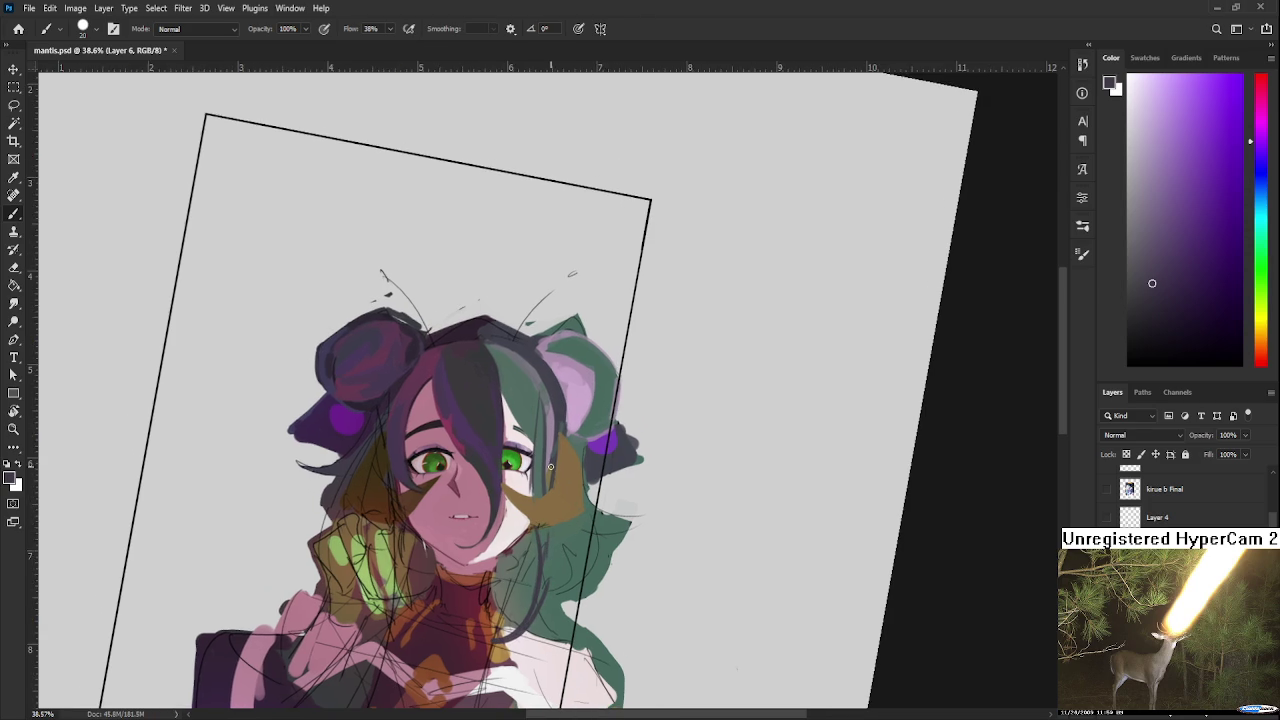
pyautogui.scroll(-5, 550, 466)
pyautogui.scroll(-4, 687, 333)
pyautogui.scroll(3, 657, 357)
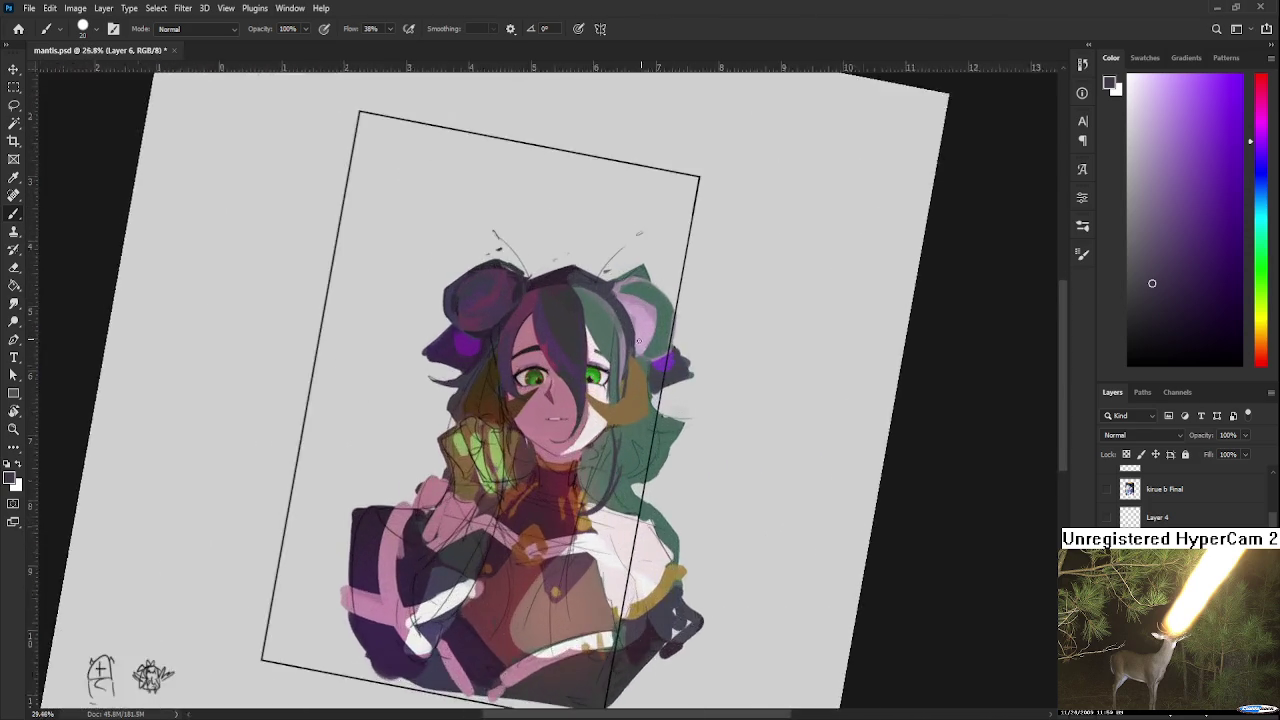
pyautogui.scroll(3, 640, 400)
pyautogui.scroll(1, 630, 430)
pyautogui.scroll(1, 617, 476)
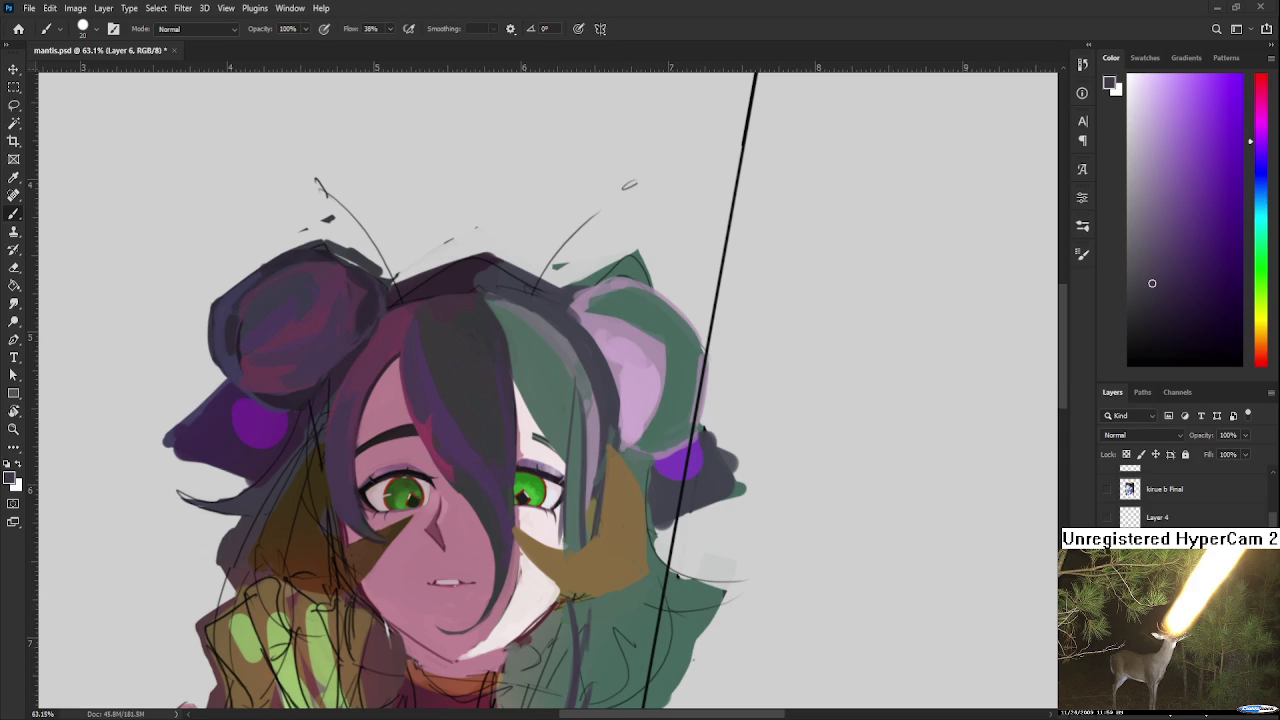
# Step: Sample dark blue, light greyish purple and dark blue-purple tones from the right-side hair strands
pyautogui.keyDown('alt'); pyautogui.click(612, 428); pyautogui.keyUp('alt')
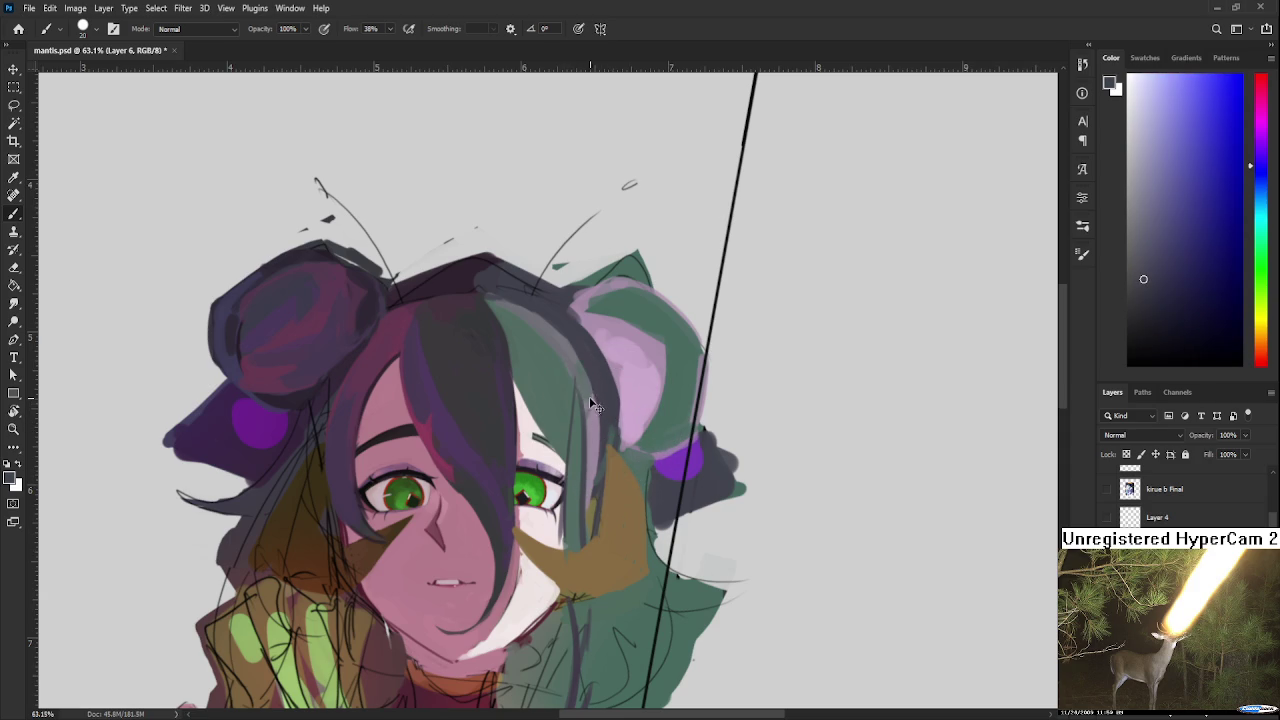
pyautogui.keyDown('alt'); pyautogui.click(596, 408); pyautogui.keyUp('alt')
pyautogui.keyDown('alt'); pyautogui.click(598, 406); pyautogui.keyUp('alt')
pyautogui.keyDown('alt'); pyautogui.click(590, 404); pyautogui.keyUp('alt')
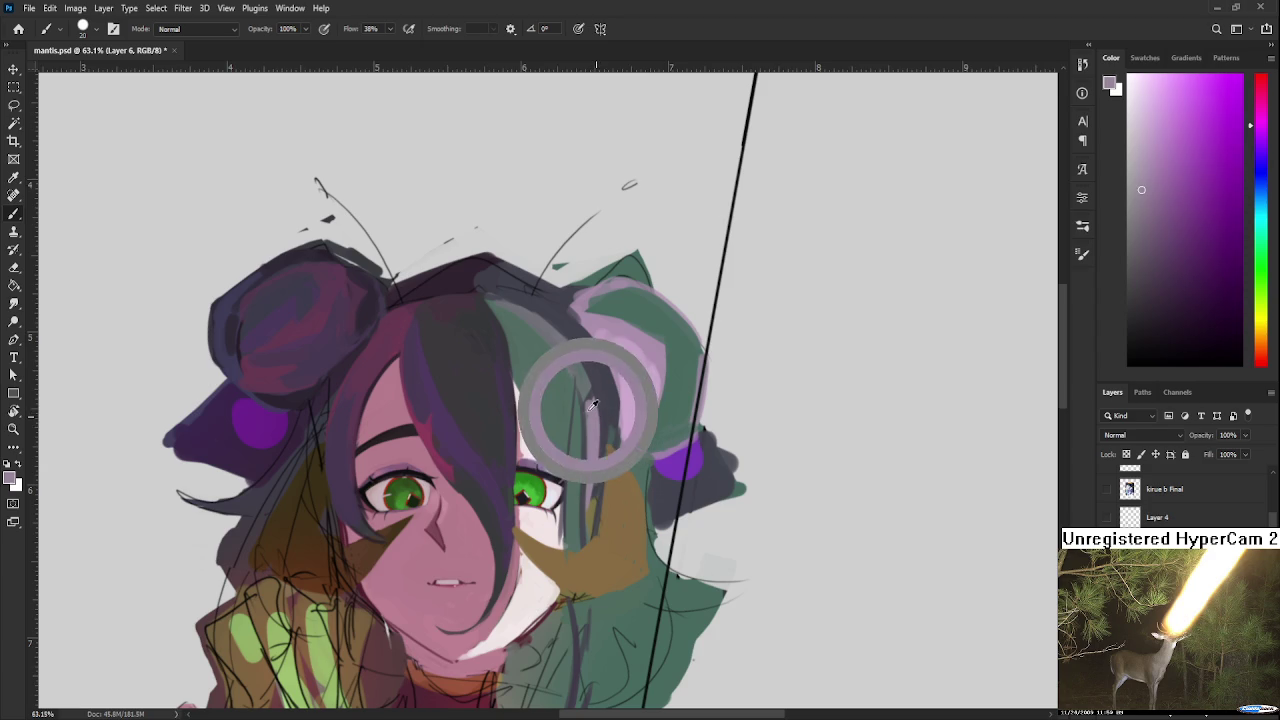
pyautogui.keyDown('alt'); pyautogui.click(600, 386); pyautogui.keyUp('alt')
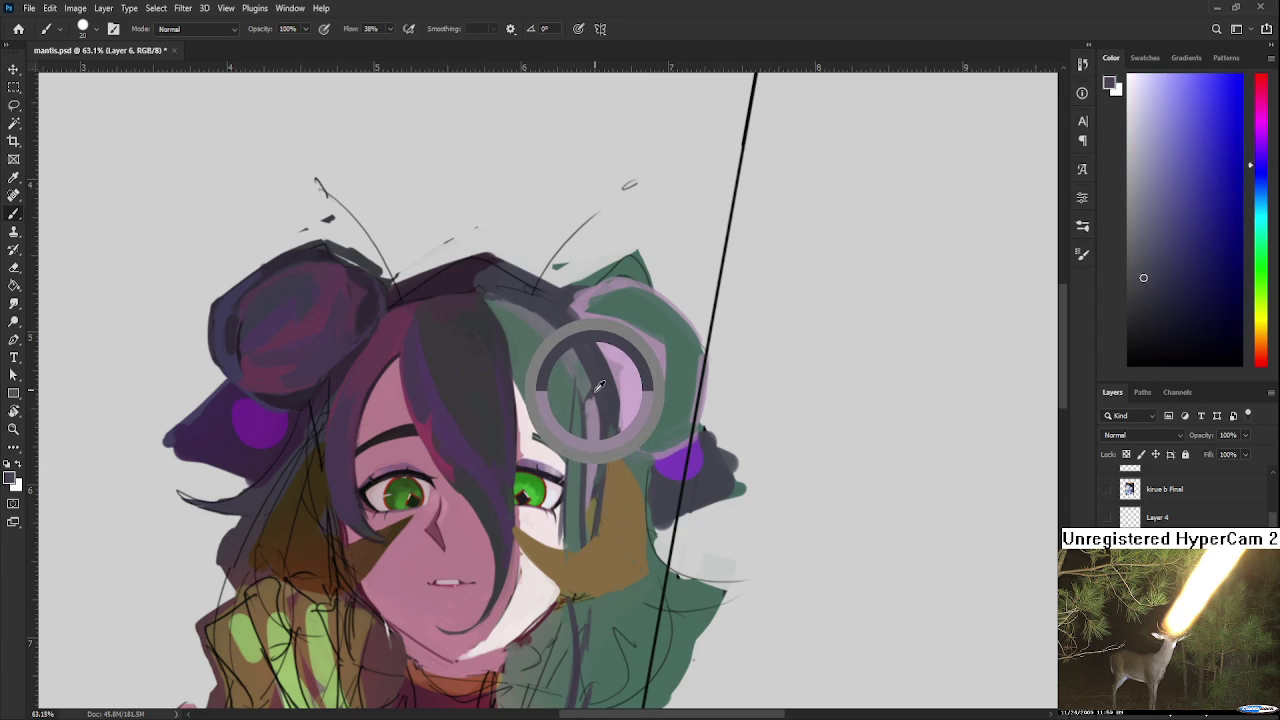
pyautogui.moveTo(600, 386); pyautogui.dragTo(597, 381)
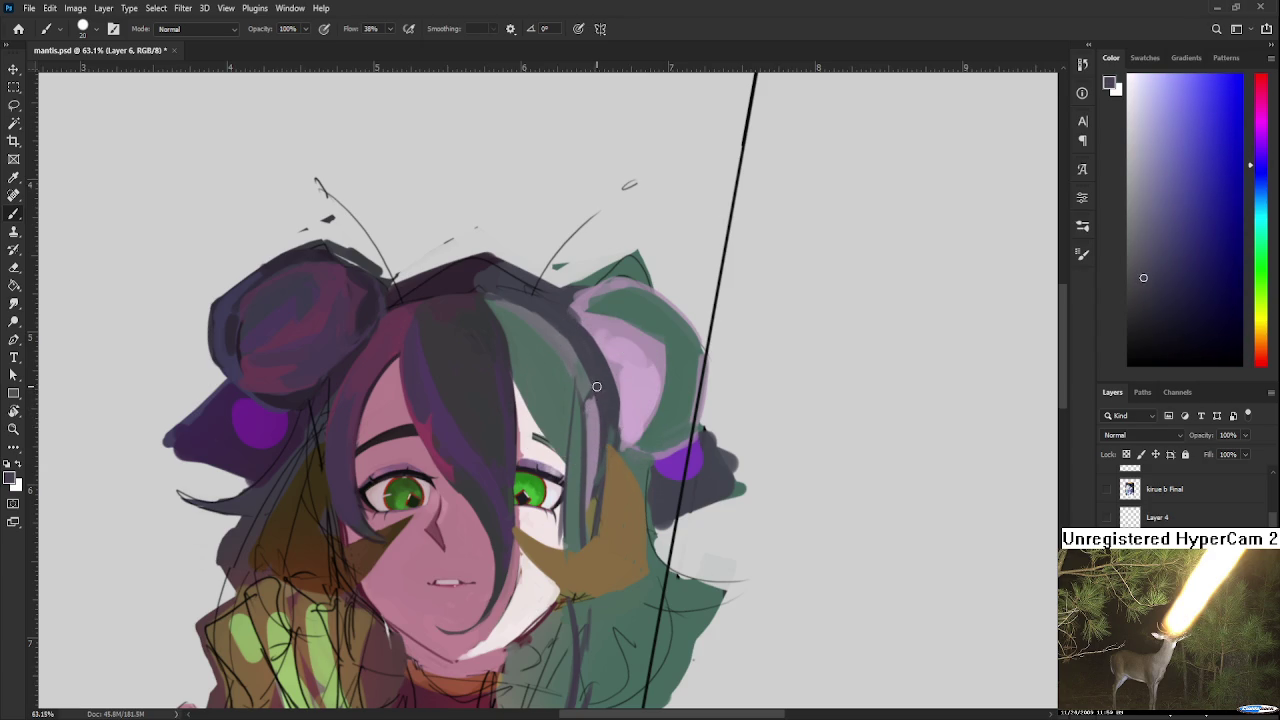
# Step: Pick green, light cyan and pink-purple hair tones, ending on a muted purple-grey, and show the shoulders
pyautogui.keyDown('alt'); pyautogui.click(588, 382); pyautogui.keyUp('alt')
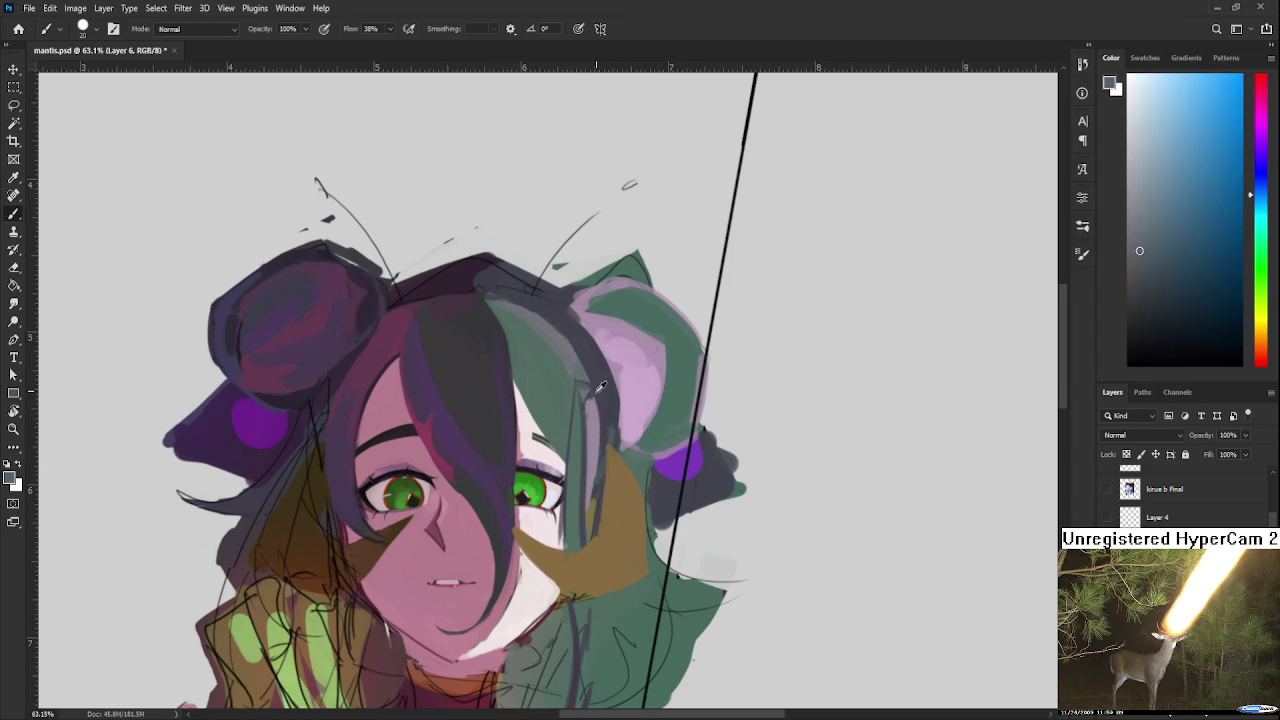
pyautogui.keyDown('alt'); pyautogui.click(600, 366); pyautogui.keyUp('alt')
pyautogui.keyDown('alt'); pyautogui.click(577, 370); pyautogui.keyUp('alt')
pyautogui.moveTo(577, 370); pyautogui.dragTo(600, 352)
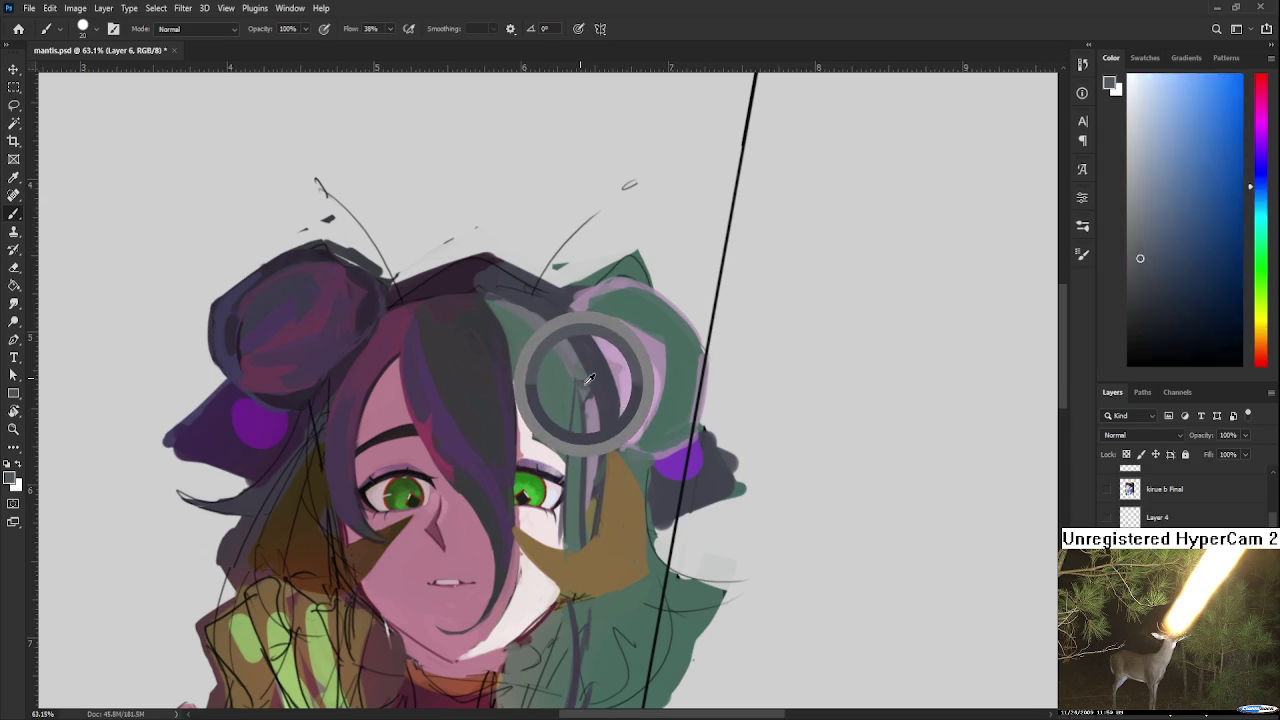
pyautogui.keyDown('alt'); pyautogui.click(575, 373); pyautogui.keyUp('alt')
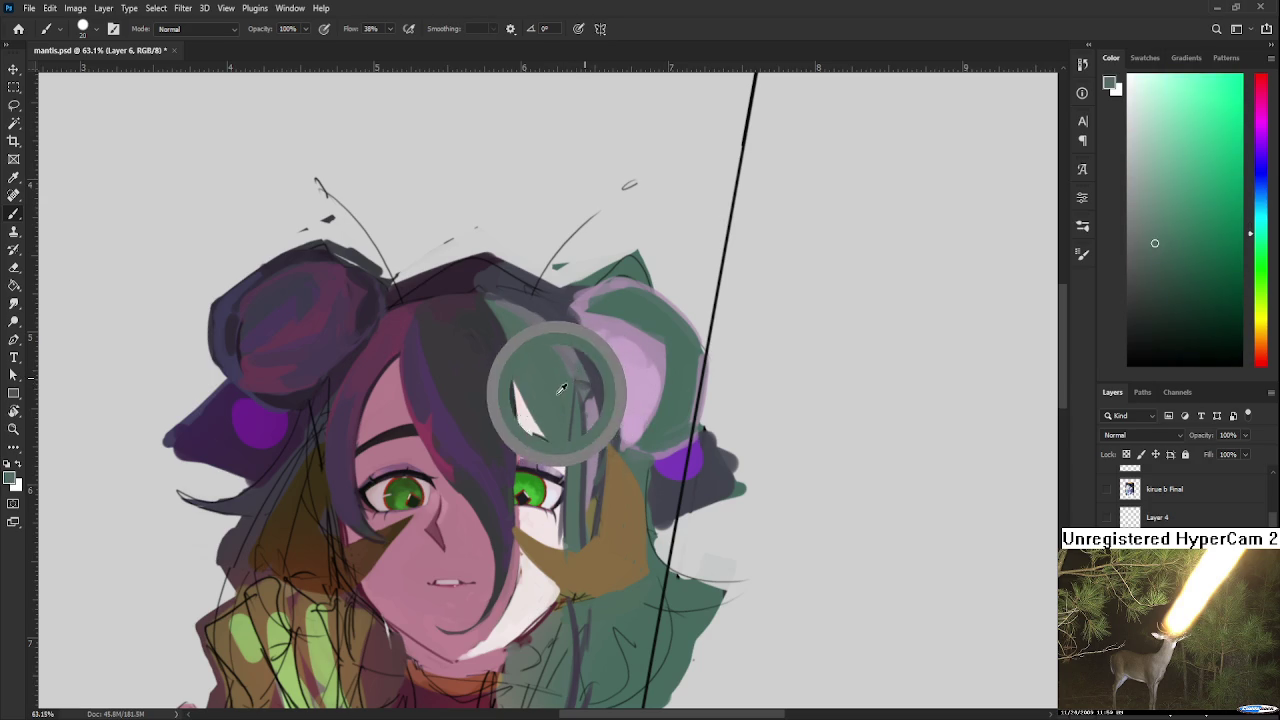
pyautogui.keyDown('alt'); pyautogui.click(583, 389); pyautogui.keyUp('alt')
pyautogui.keyDown('alt'); pyautogui.click(590, 385); pyautogui.keyUp('alt')
pyautogui.keyDown('alt'); pyautogui.click(565, 391); pyautogui.keyUp('alt')
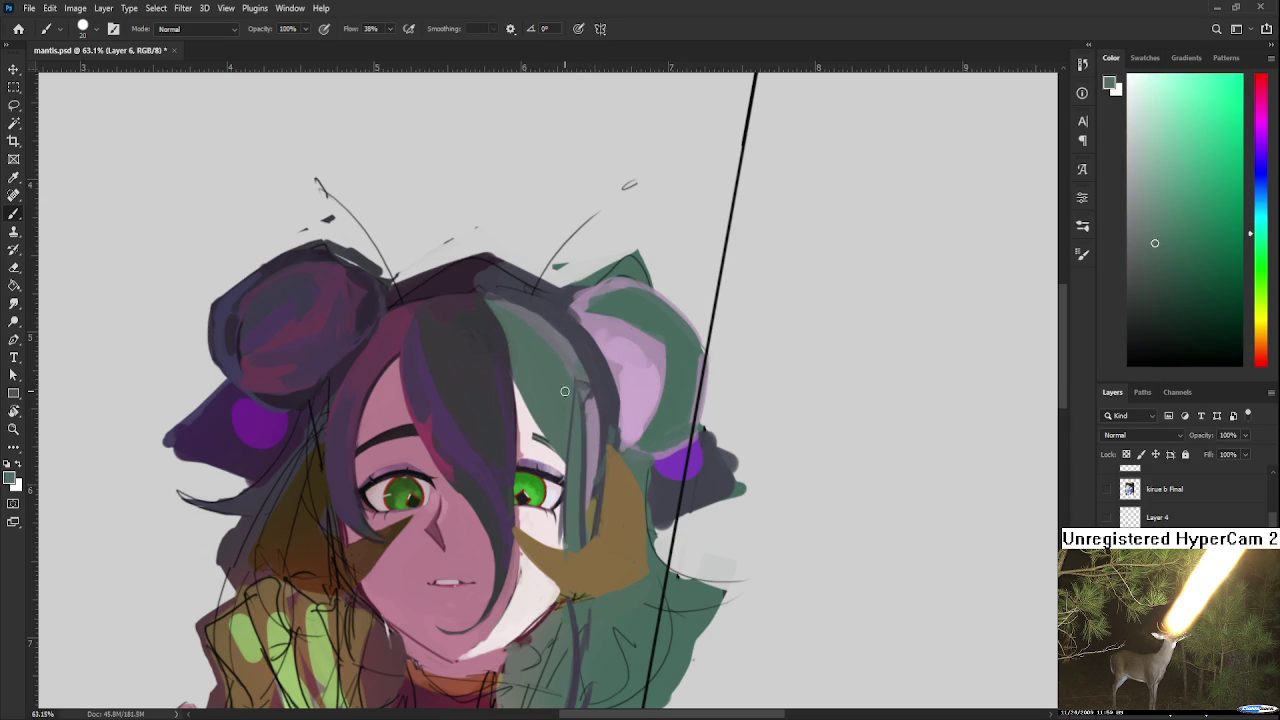
pyautogui.keyDown('alt'); pyautogui.click(620, 389); pyautogui.keyUp('alt')
pyautogui.keyDown('alt'); pyautogui.click(615, 418); pyautogui.keyUp('alt')
pyautogui.moveTo(602, 449)
pyautogui.mouseDown()
pyautogui.moveTo(561, 474)
pyautogui.moveTo(591, 418)
pyautogui.moveTo(582, 352)
pyautogui.moveTo(529, 562)
pyautogui.mouseUp()
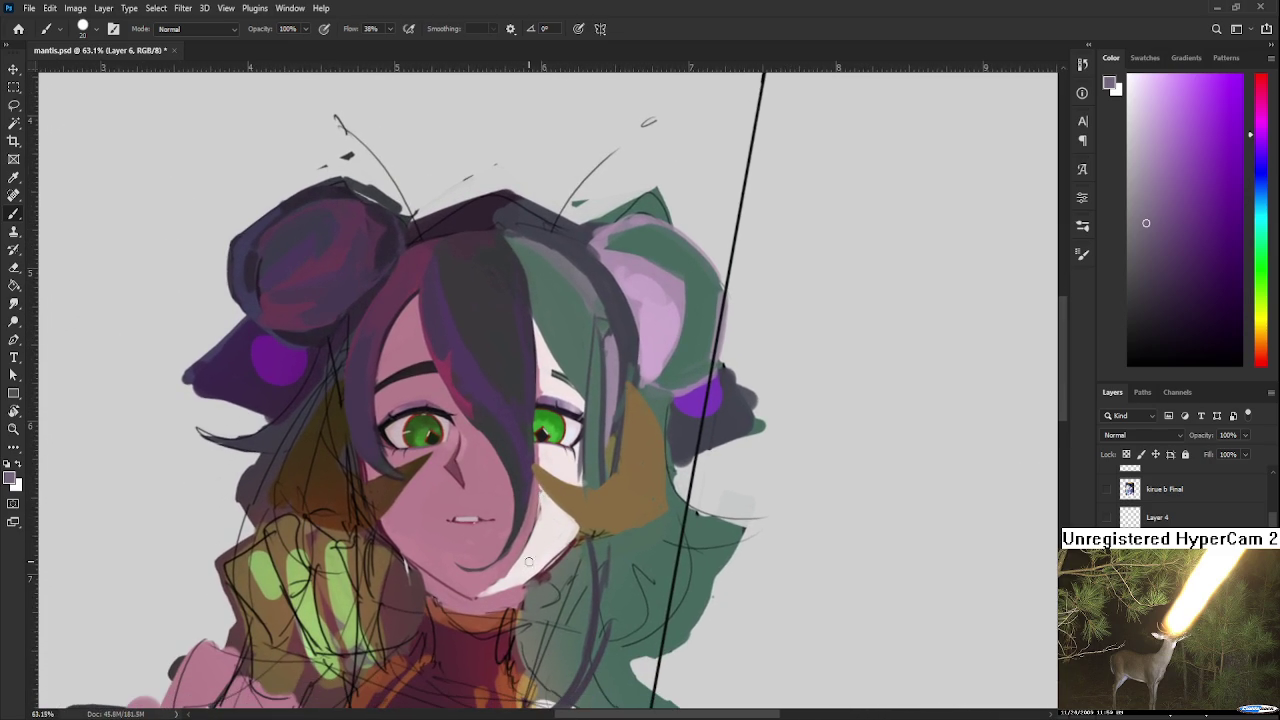
# Step: Sample a dark maroon from the neck, shrink the brush to 15, and pan toward the chest
pyautogui.keyDown('alt'); pyautogui.click(529, 566); pyautogui.keyUp('alt')
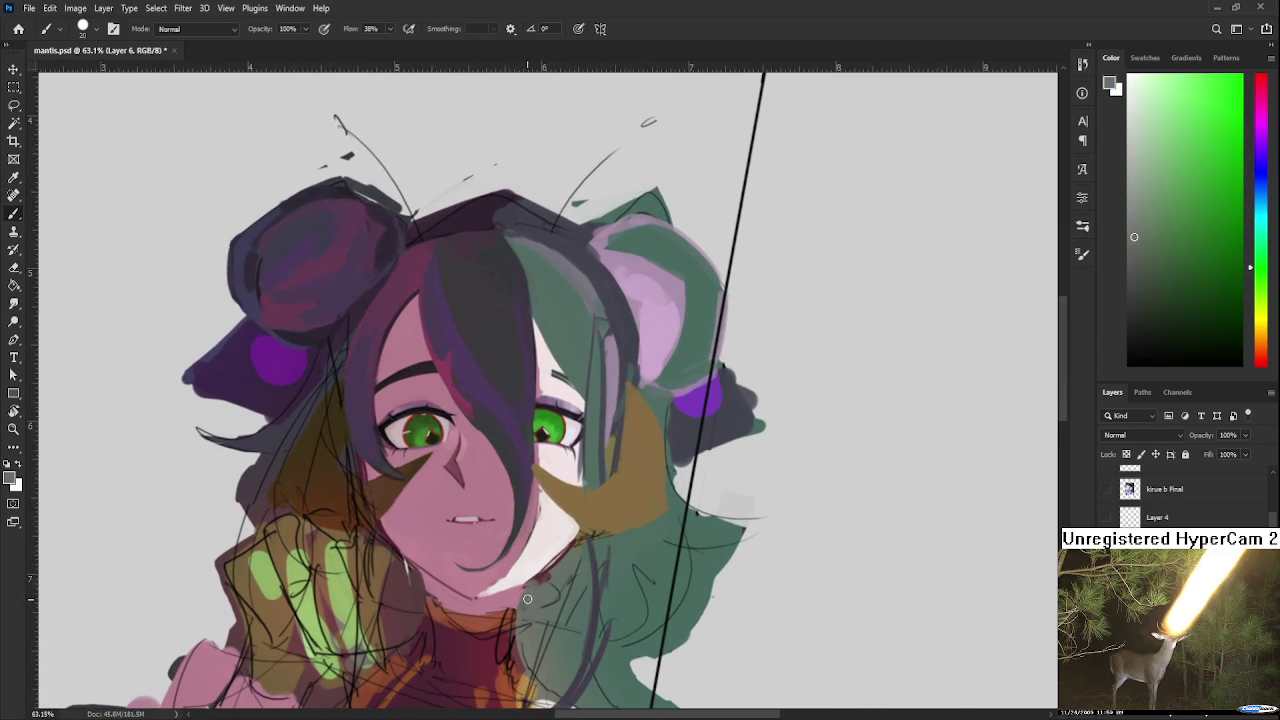
pyautogui.keyDown('alt'); pyautogui.click(562, 548); pyautogui.keyUp('alt')
pyautogui.keyDown('alt'); pyautogui.click(522, 548); pyautogui.keyUp('alt')
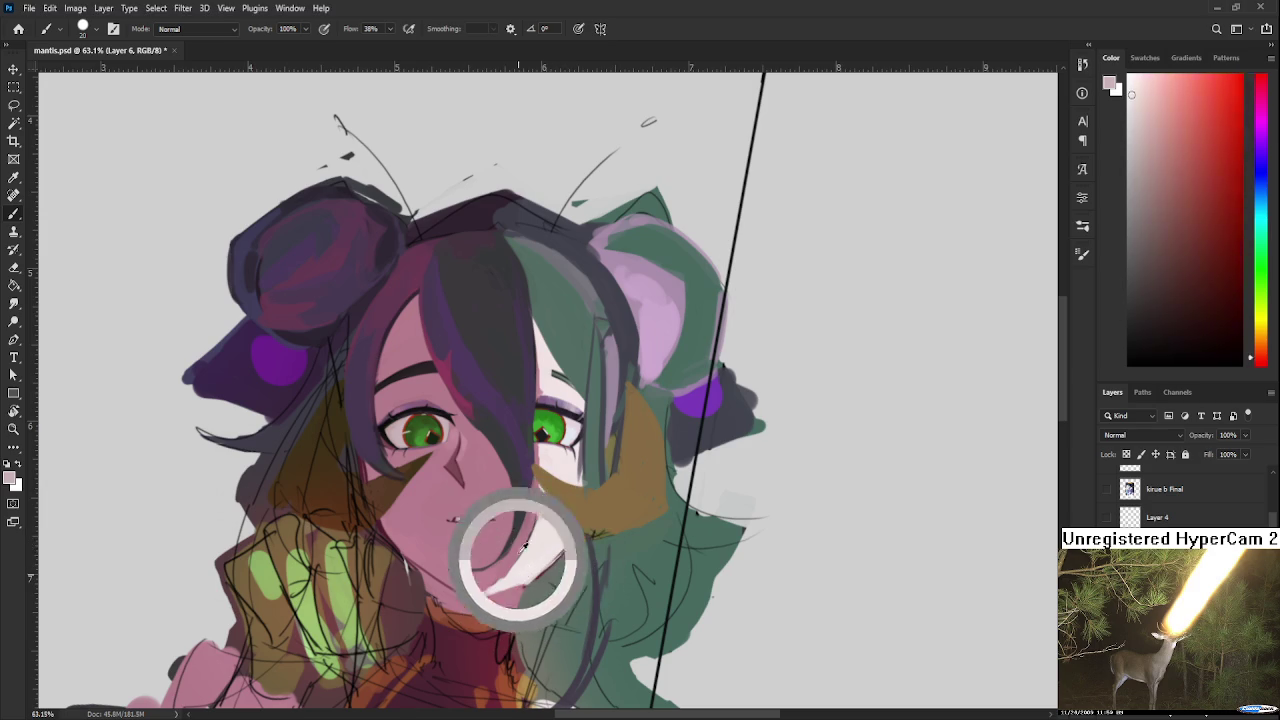
pyautogui.keyDown('alt'); pyautogui.click(571, 500); pyautogui.keyUp('alt')
pyautogui.keyDown('alt'); pyautogui.click(557, 529); pyautogui.keyUp('alt')
pyautogui.press('[')
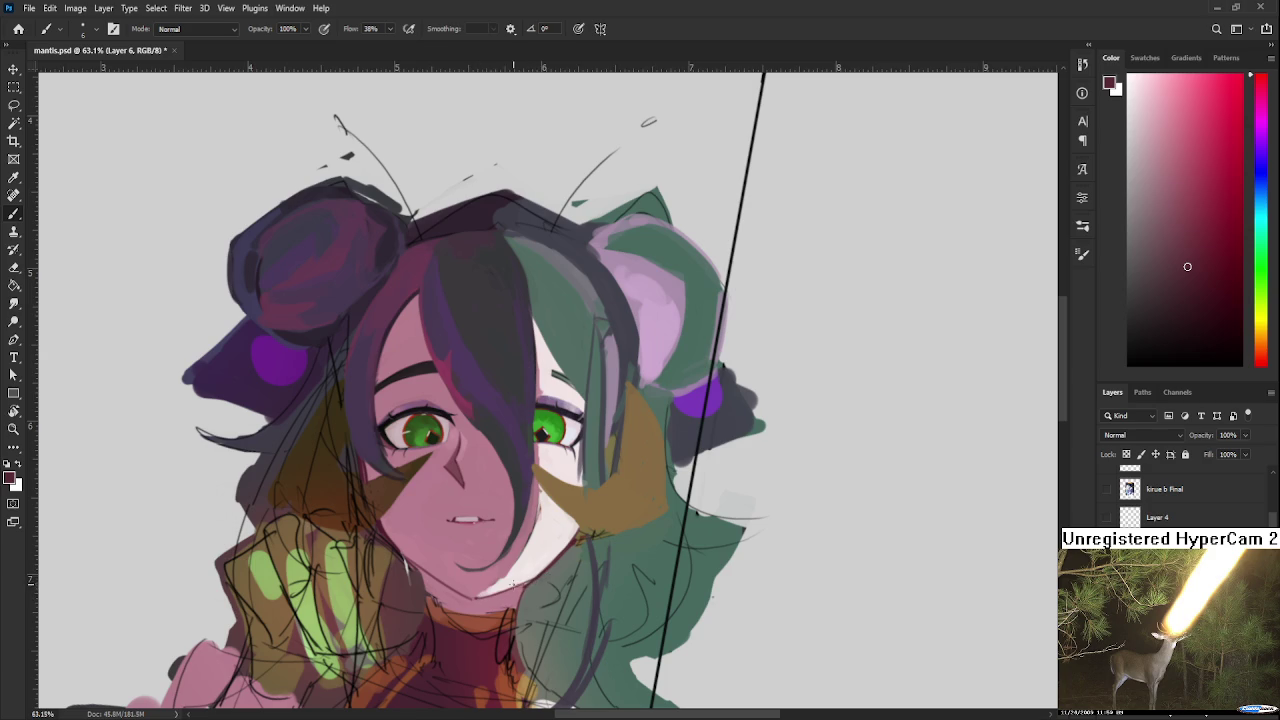
pyautogui.moveTo(570, 564)
pyautogui.mouseDown()
pyautogui.moveTo(595, 518)
pyautogui.moveTo(575, 514)
pyautogui.mouseUp()
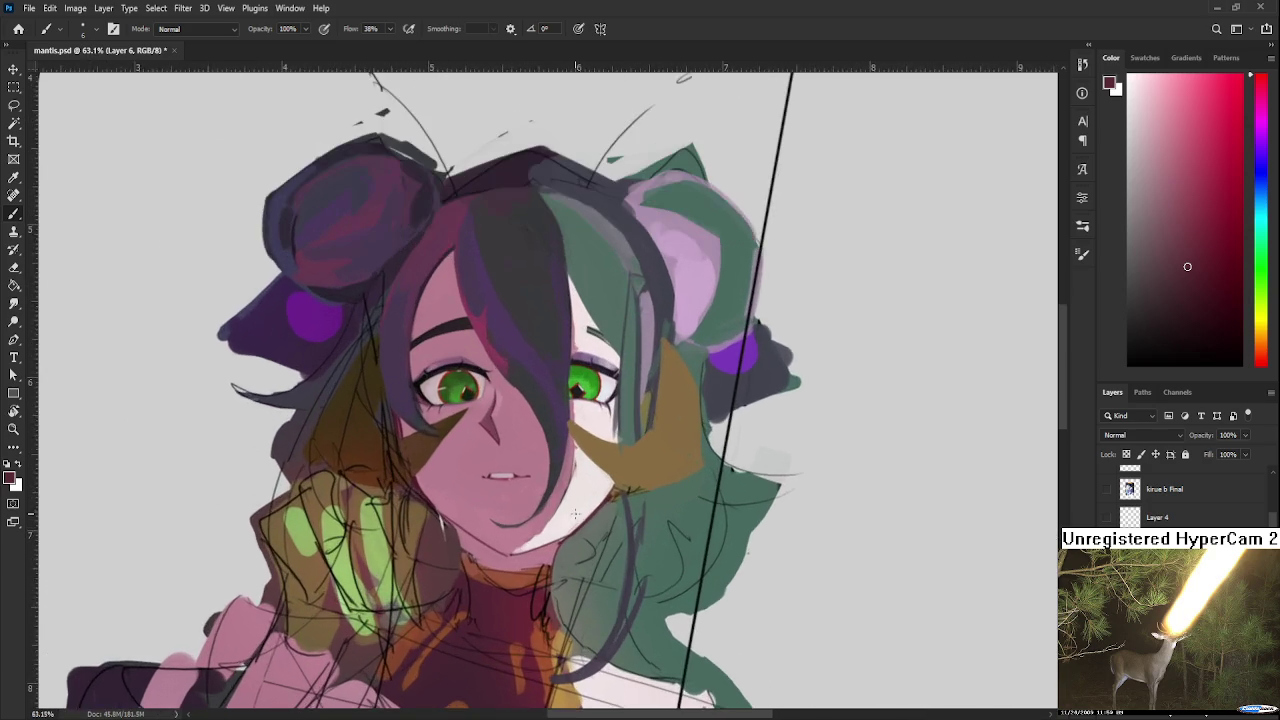
pyautogui.scroll(-3, 575, 514)
# Step: Zoom in and paint sampled greens, brush about 40, over the sketch lines below the olive shape
pyautogui.scroll(5, 599, 542)
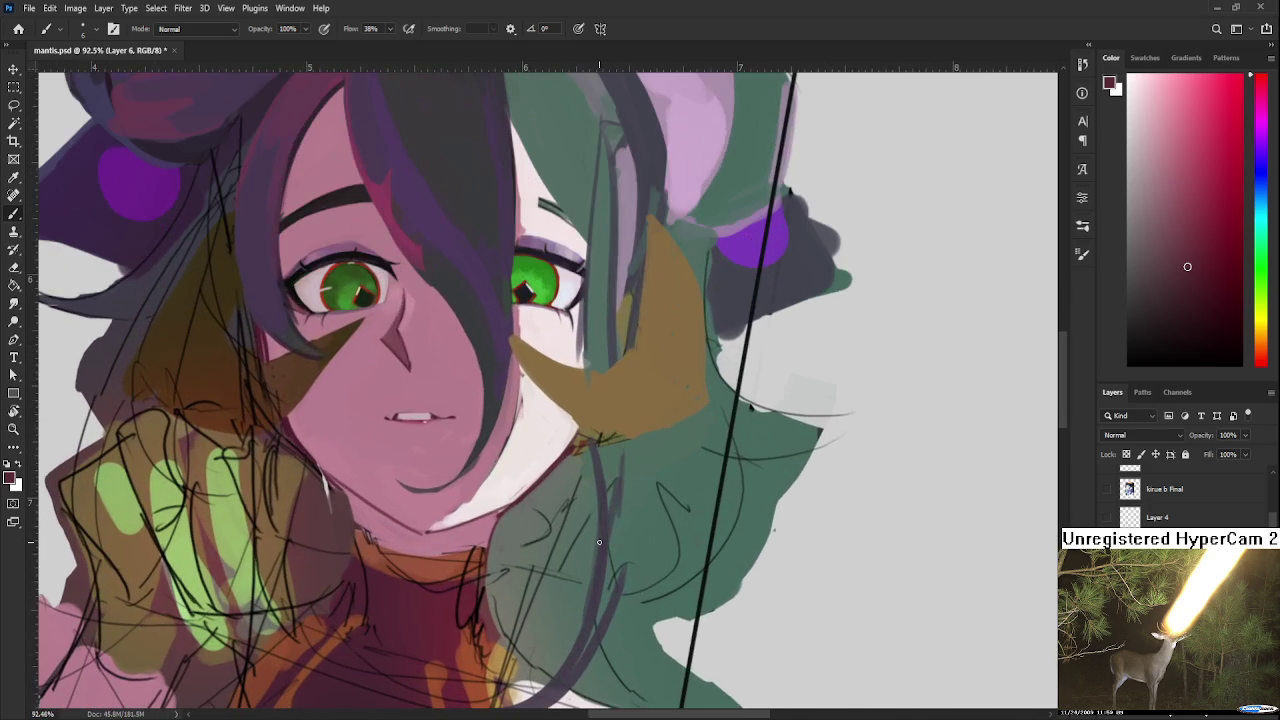
pyautogui.moveTo(531, 507); pyautogui.dragTo(521, 522)
pyautogui.keyDown('alt'); pyautogui.click(506, 533); pyautogui.keyUp('alt')
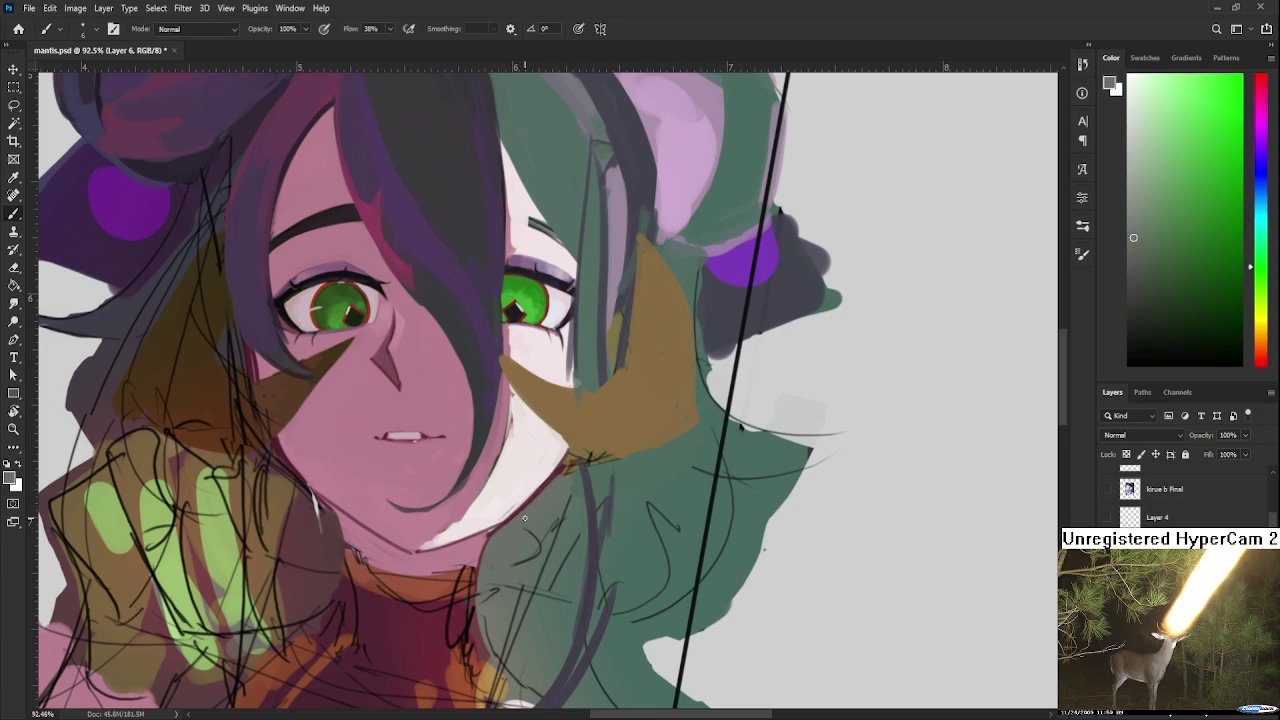
pyautogui.keyDown('alt'); pyautogui.click(512, 528); pyautogui.keyUp('alt')
pyautogui.moveTo(561, 468); pyautogui.dragTo(606, 463)
pyautogui.keyDown('alt'); pyautogui.click(677, 450); pyautogui.keyUp('alt')
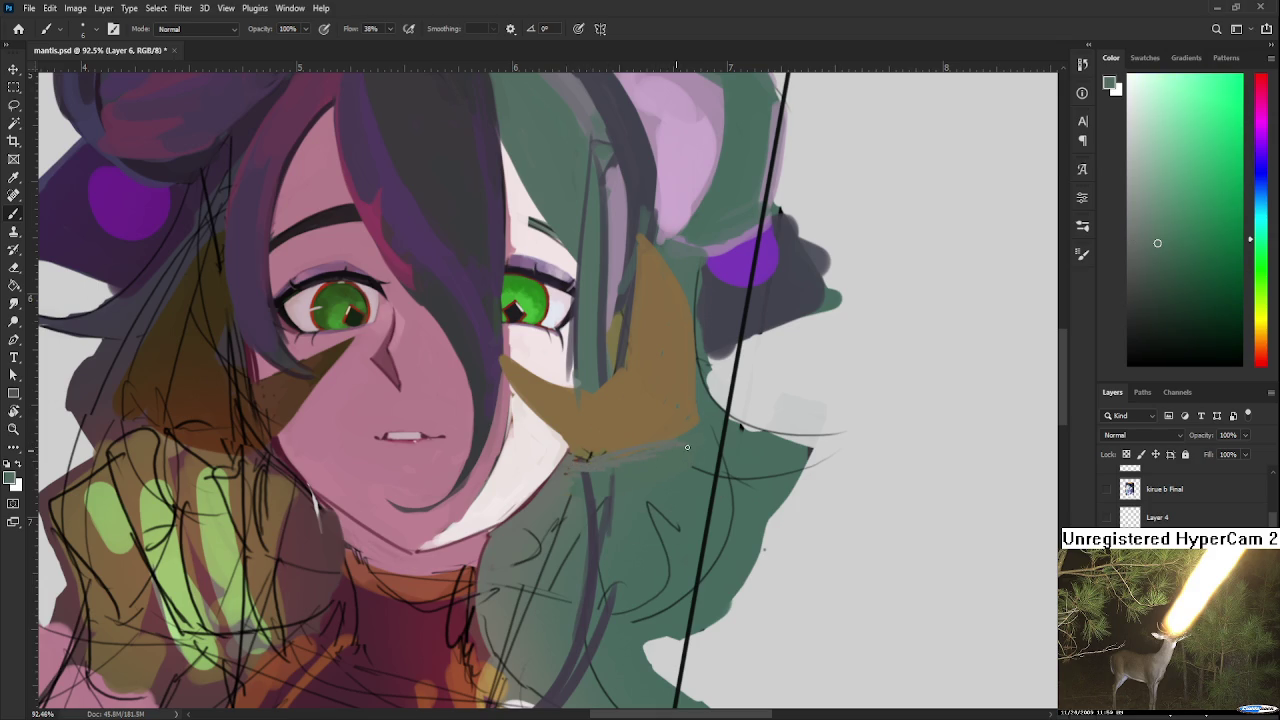
pyautogui.press(']')
pyautogui.press(']')
pyautogui.press(']')
pyautogui.moveTo(598, 478); pyautogui.dragTo(592, 536)
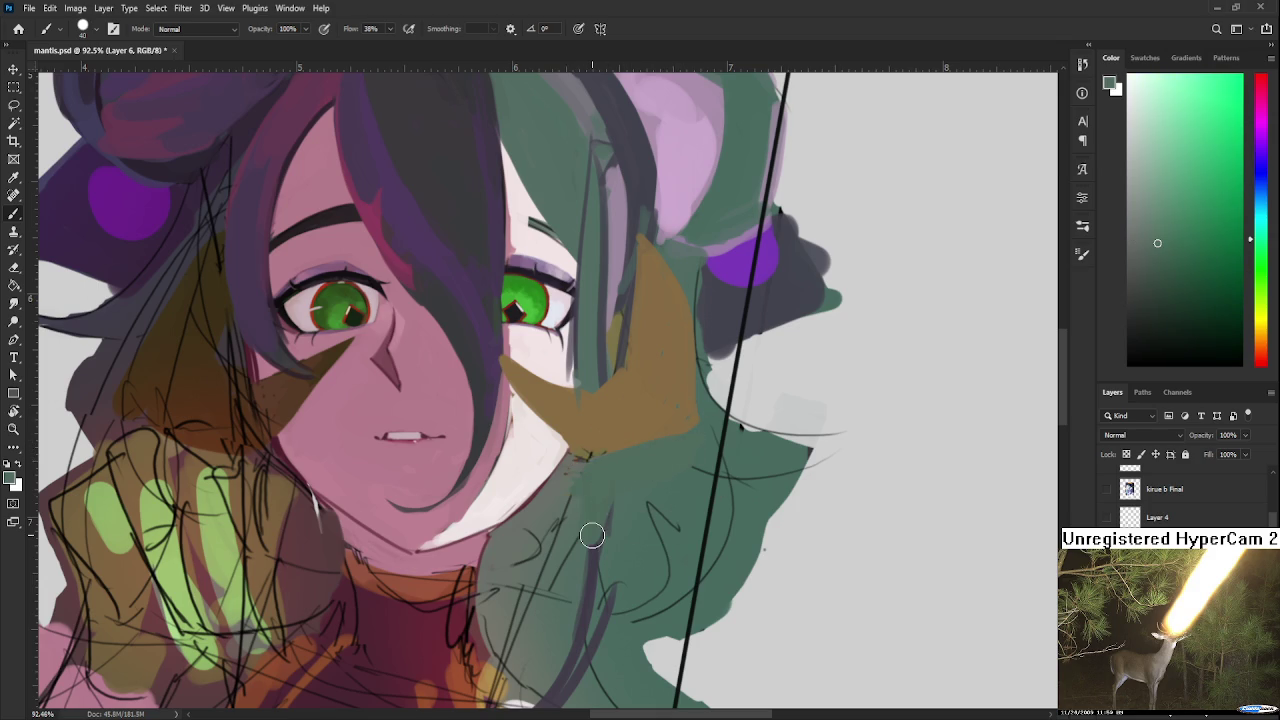
# Step: Zoom out to show the shoulders and paint a dark grey edge along the hair
pyautogui.scroll(-3, 592, 536)
pyautogui.scroll(-2, 634, 491)
pyautogui.scroll(2, 596, 512)
pyautogui.scroll(1, 596, 512)
pyautogui.keyDown('alt'); pyautogui.click(596, 512); pyautogui.keyUp('alt')
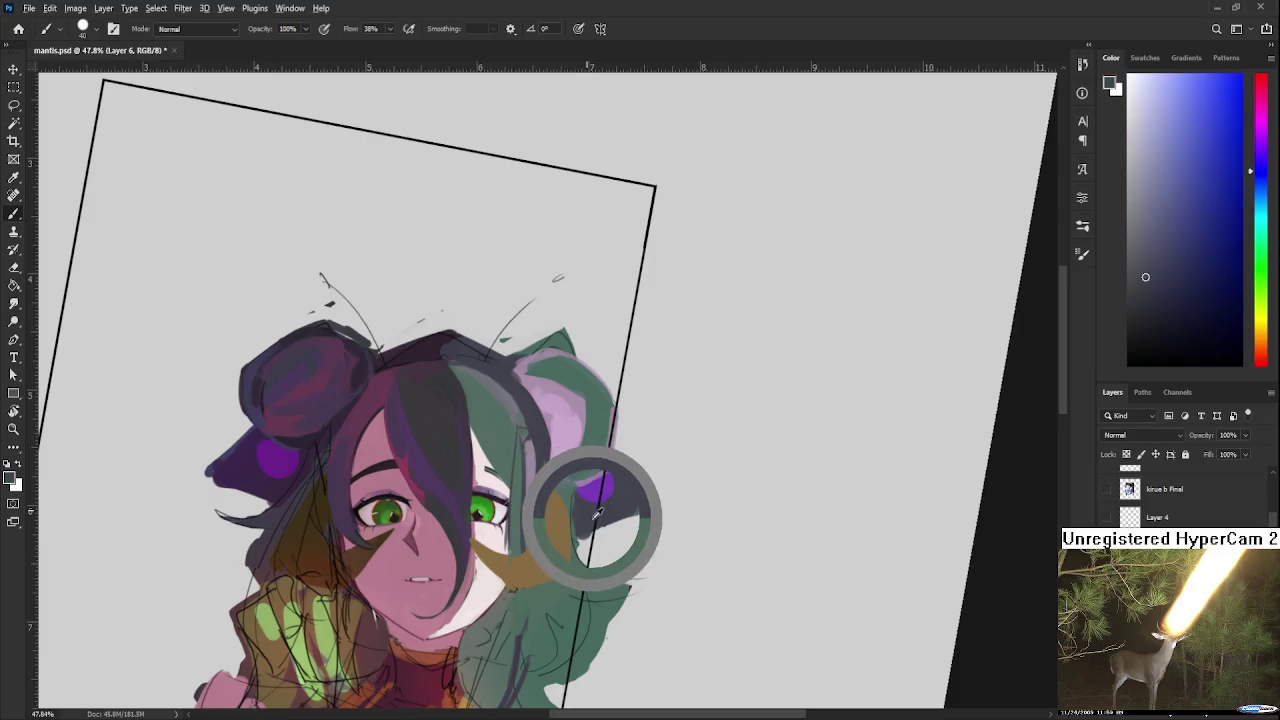
pyautogui.moveTo(597, 509); pyautogui.dragTo(579, 439)
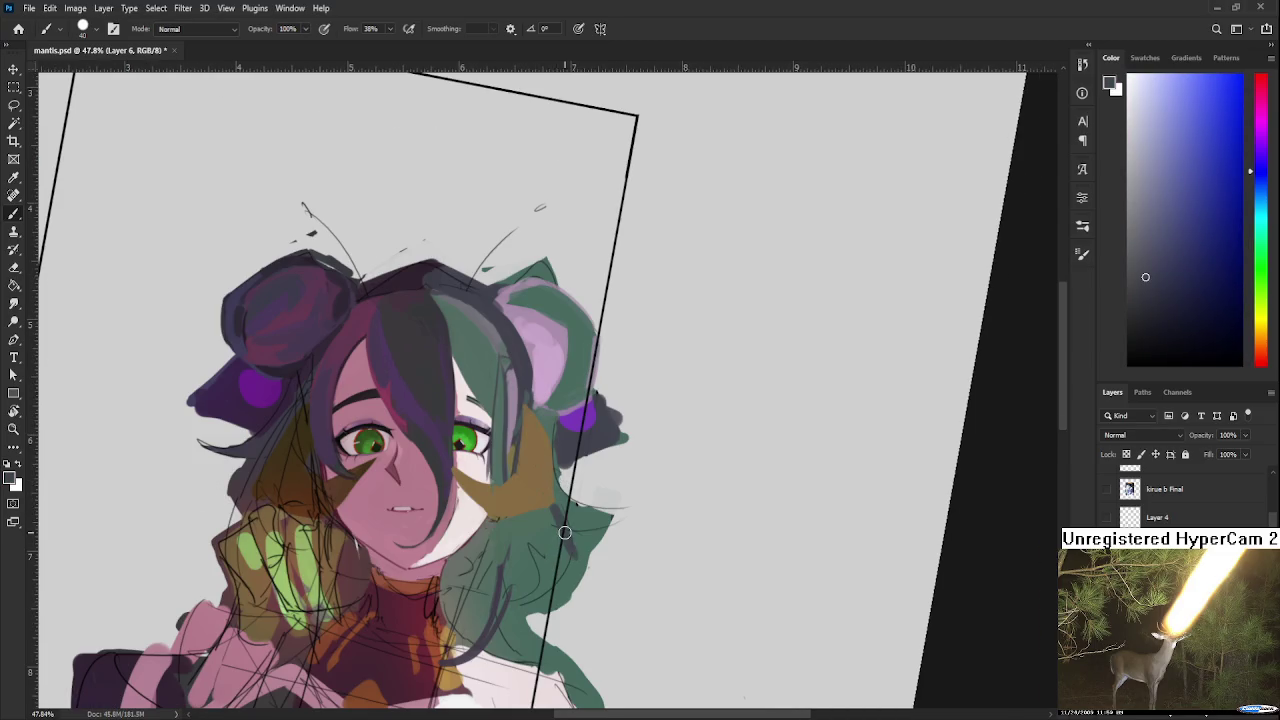
pyautogui.moveTo(564, 533); pyautogui.dragTo(536, 451)
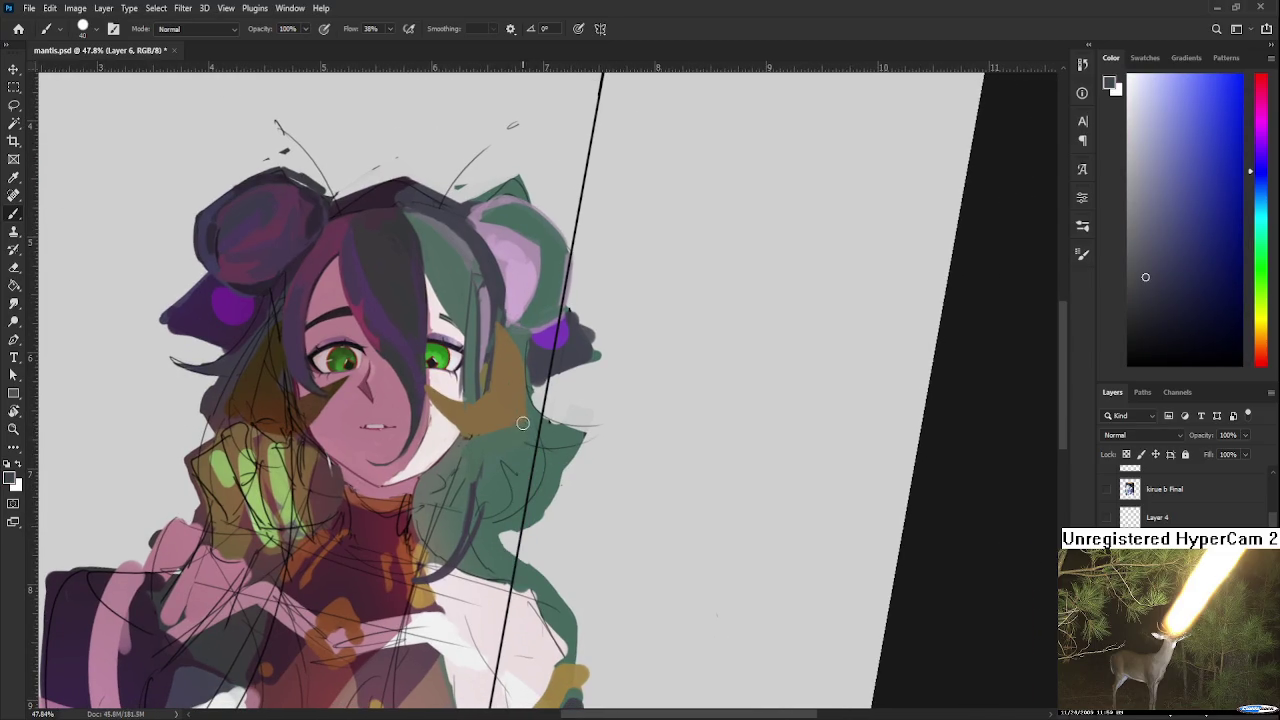
pyautogui.moveTo(524, 425); pyautogui.dragTo(509, 573)
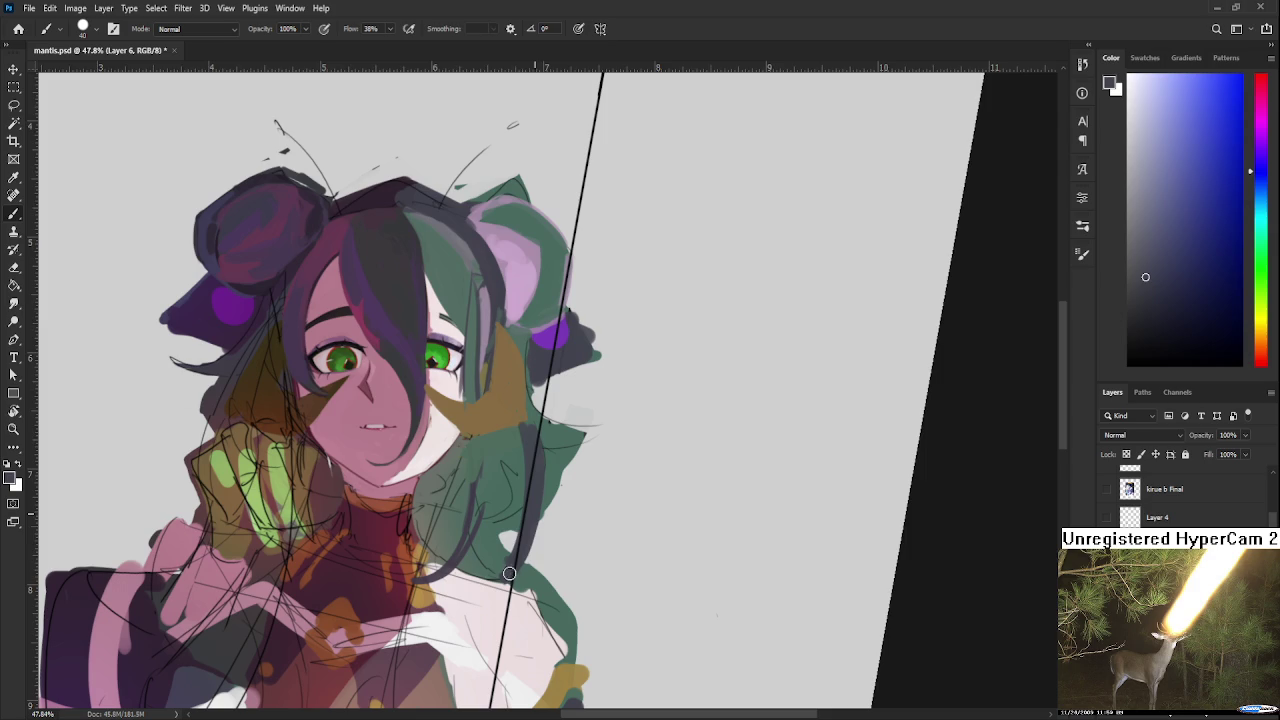
# Step: Sample the muted hair green, pan across while toggling eraser and brush, then resample the hair colour
pyautogui.keyDown('alt'); pyautogui.click(545, 430); pyautogui.keyUp('alt')
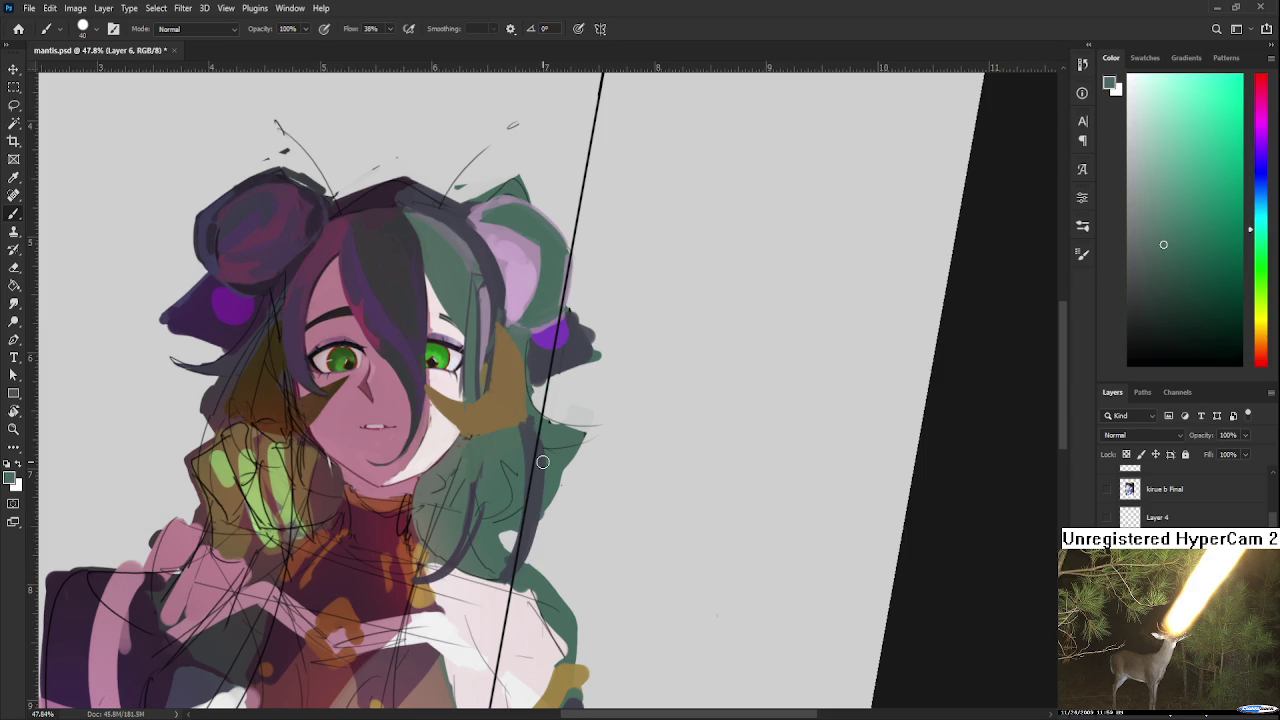
pyautogui.moveTo(542, 461); pyautogui.dragTo(466, 477)
pyautogui.press('e')
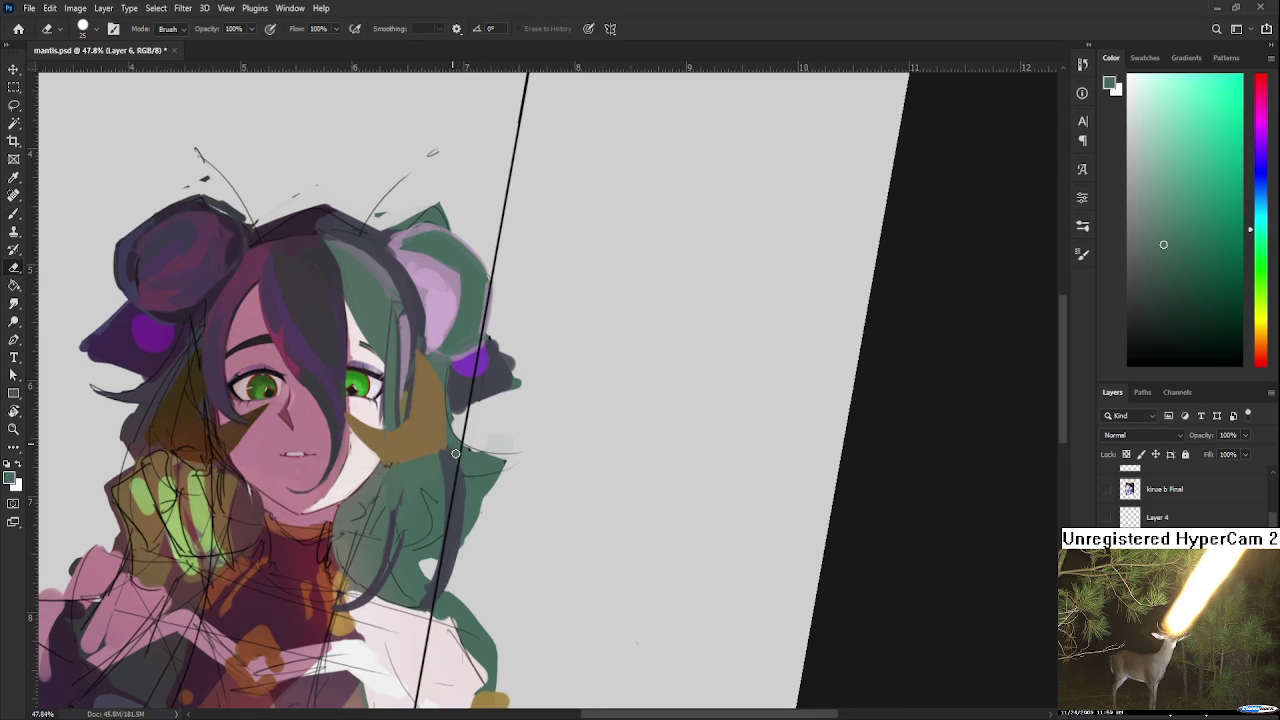
pyautogui.moveTo(445, 492); pyautogui.dragTo(493, 484)
pyautogui.press('b')
pyautogui.keyDown('alt'); pyautogui.click(498, 455); pyautogui.keyUp('alt')
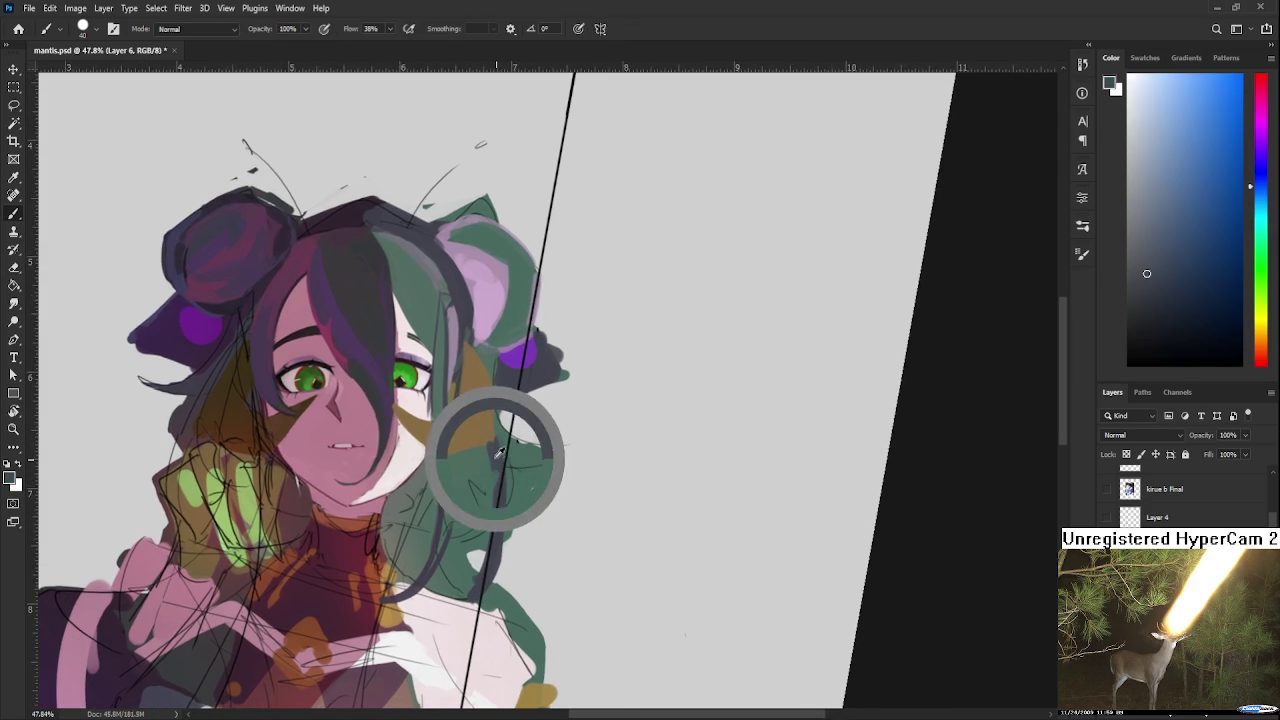
pyautogui.keyDown('alt'); pyautogui.click(498, 455); pyautogui.keyUp('alt')
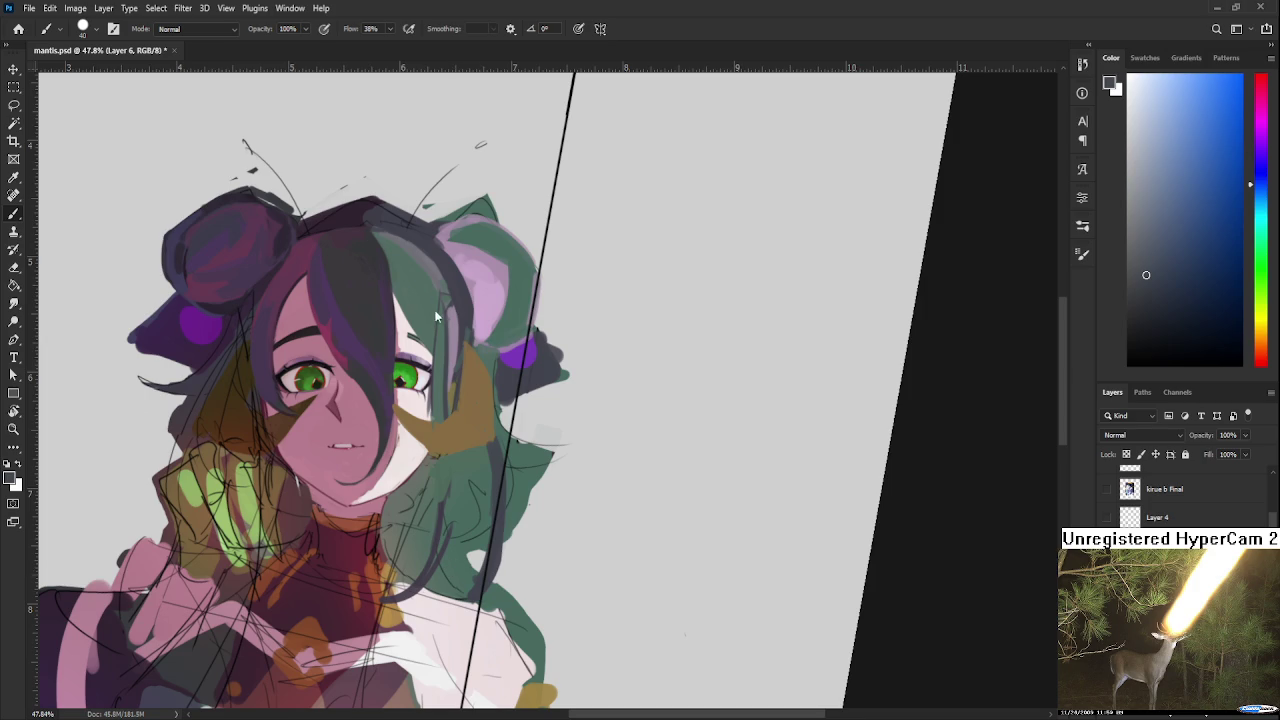
# Step: Zoom out to view the blocked-in portrait
pyautogui.scroll(-4, 400, 400)
# Step: Briefly rotate the view, then reveal and select the 'kirue b Final' reference layer
pyautogui.press('r')
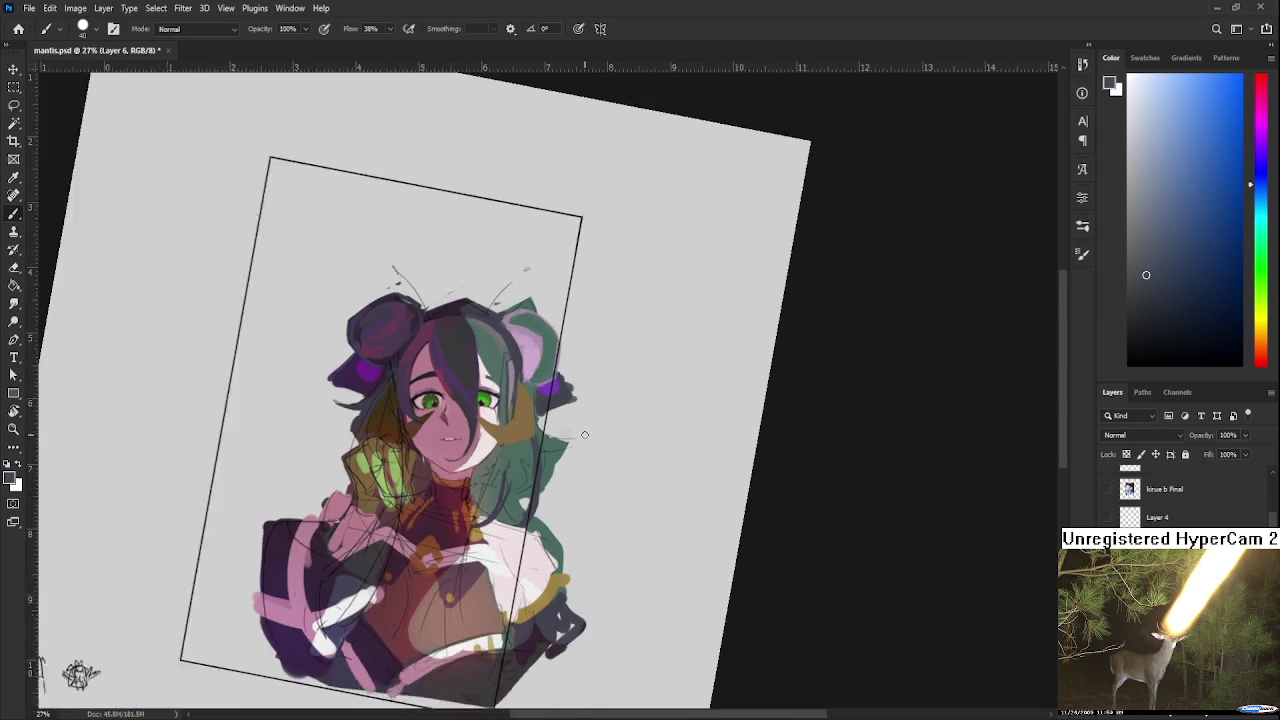
pyautogui.moveTo(600, 450); pyautogui.dragTo(545, 553)
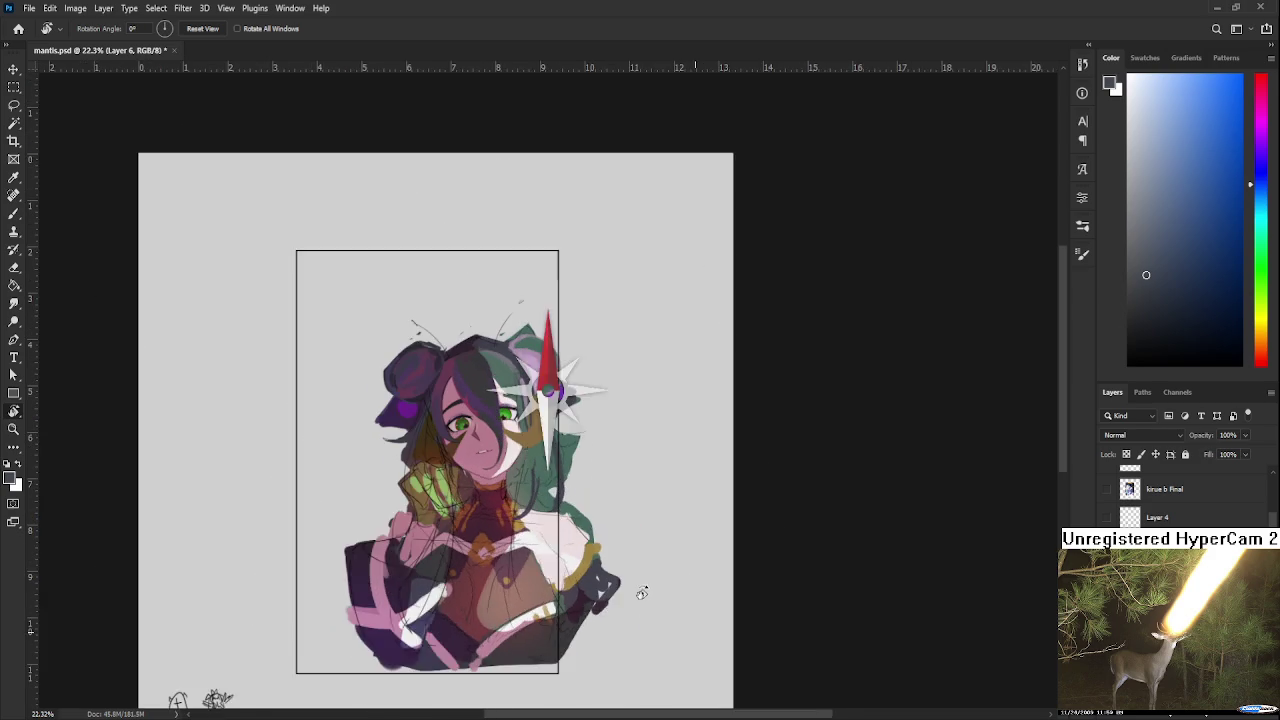
pyautogui.press('Escape')
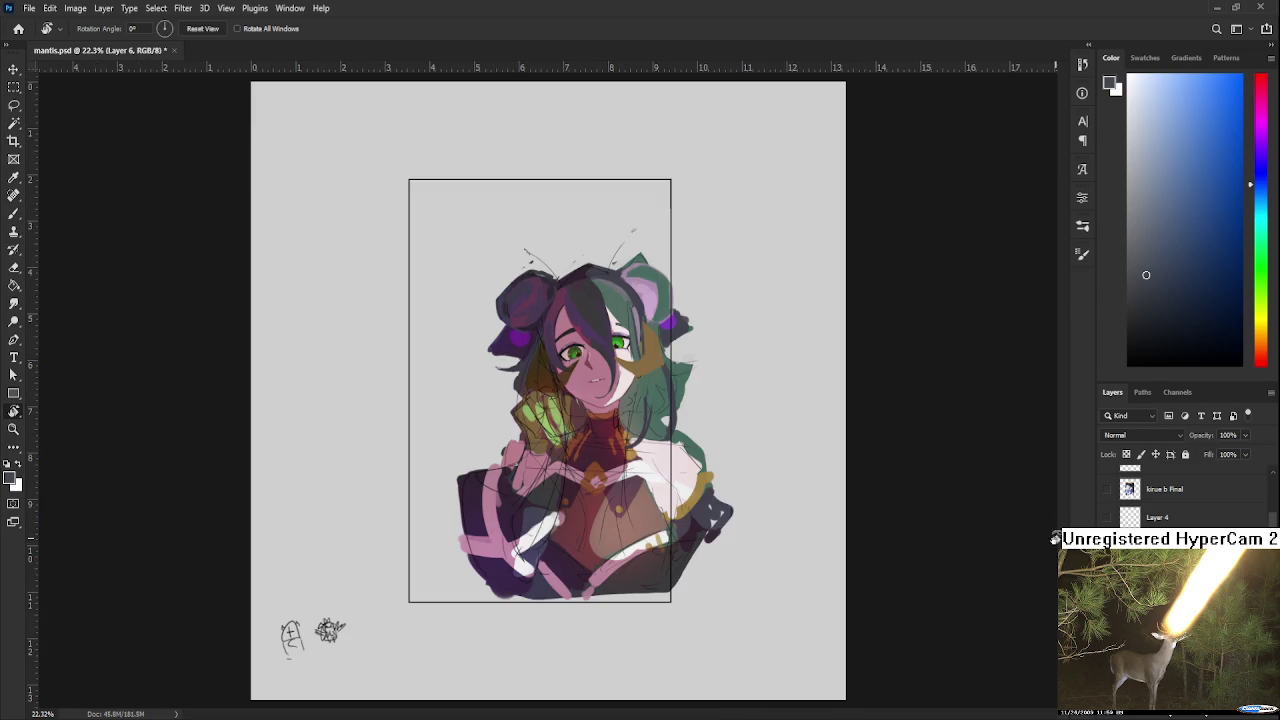
pyautogui.scroll(3, 1160, 495)
pyautogui.click(1107, 536)
pyautogui.click(1180, 536)
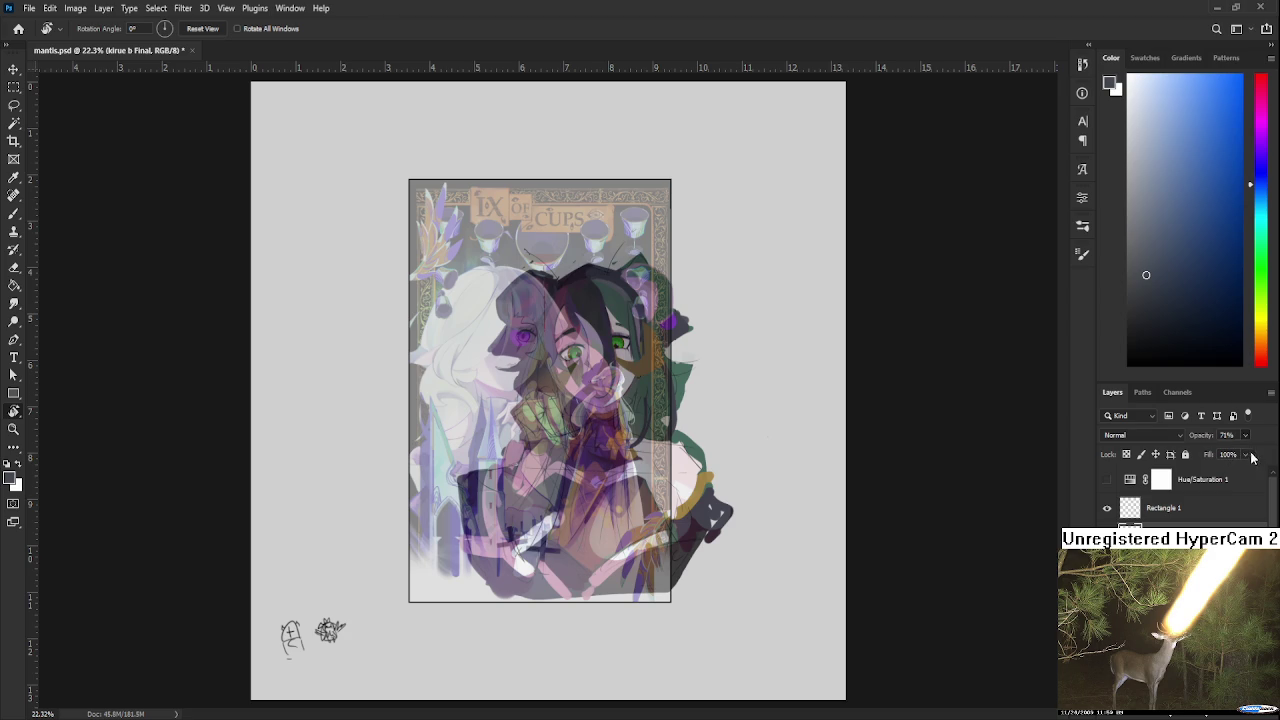
# Step: Set the reference layer to 100% opacity and toggle it off and on against the sketch
pyautogui.press('0')
pyautogui.scroll(2, 681, 397)
pyautogui.scroll(1, 579, 441)
pyautogui.scroll(-1, 470, 455)
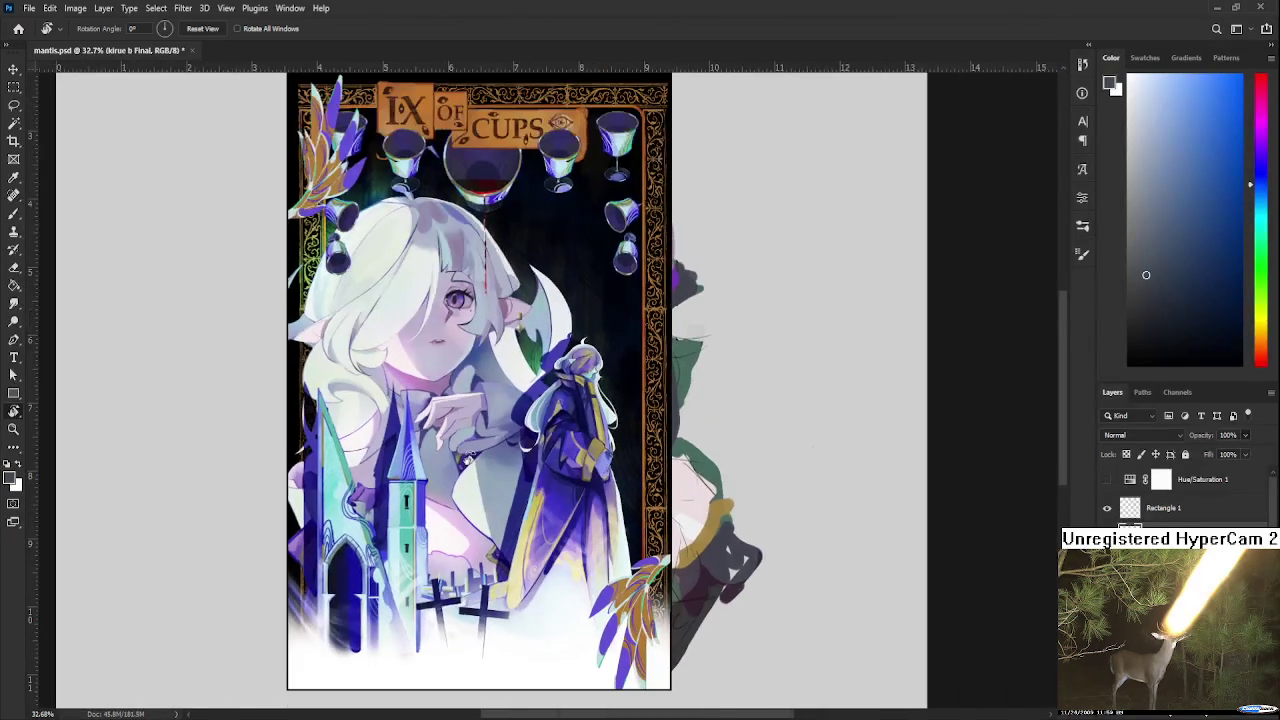
pyautogui.scroll(1, 470, 470)
pyautogui.scroll(-1, 553, 550)
pyautogui.scroll(1, 567, 552)
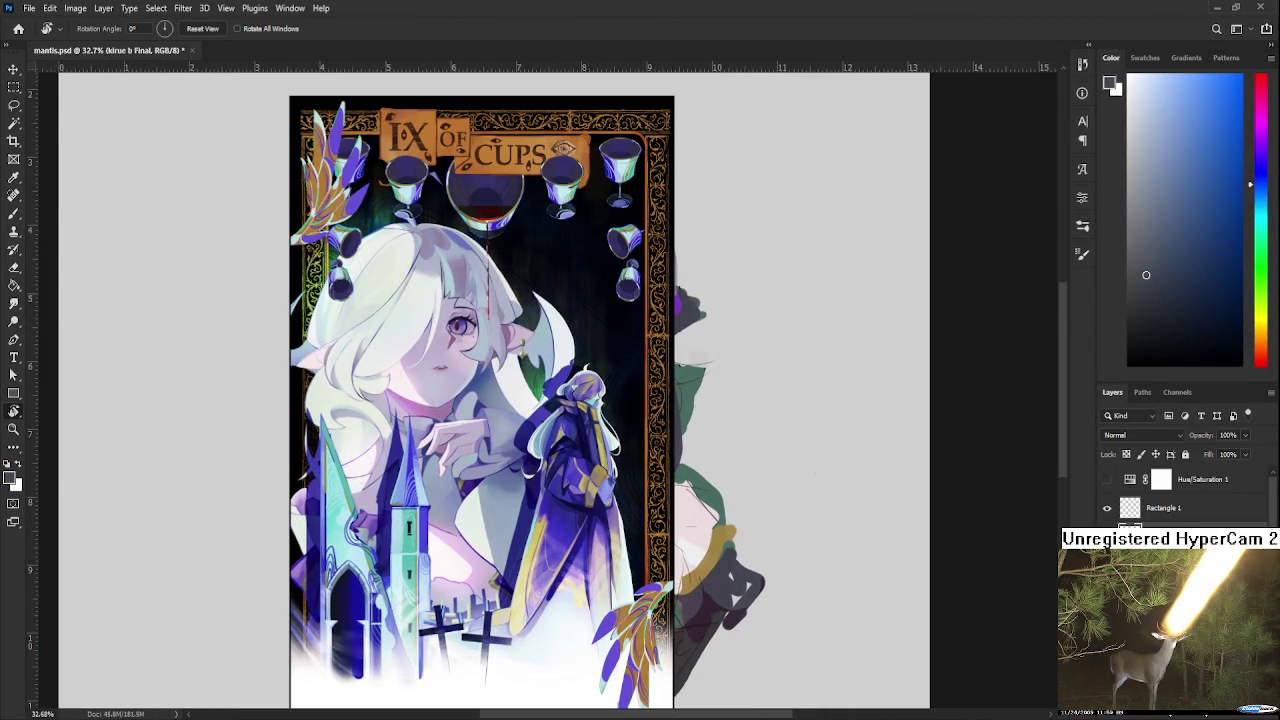
pyautogui.hotkey('ctrl', ',')
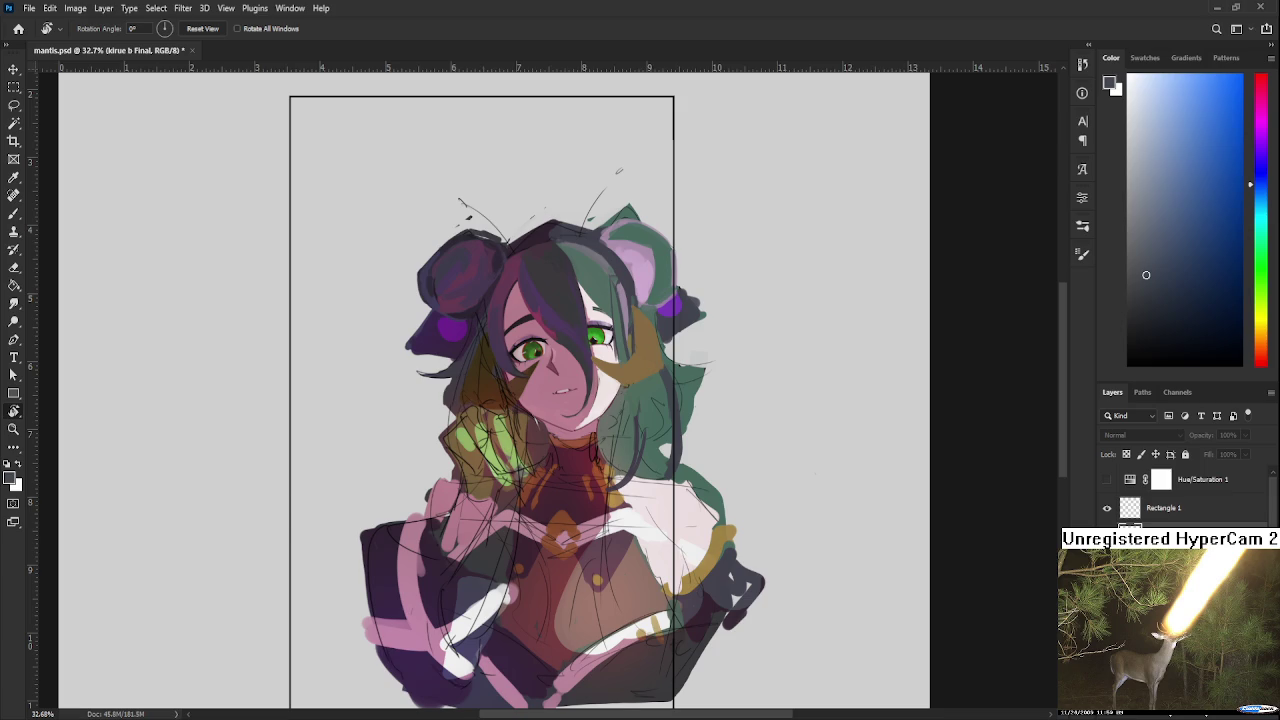
pyautogui.click(1107, 537)
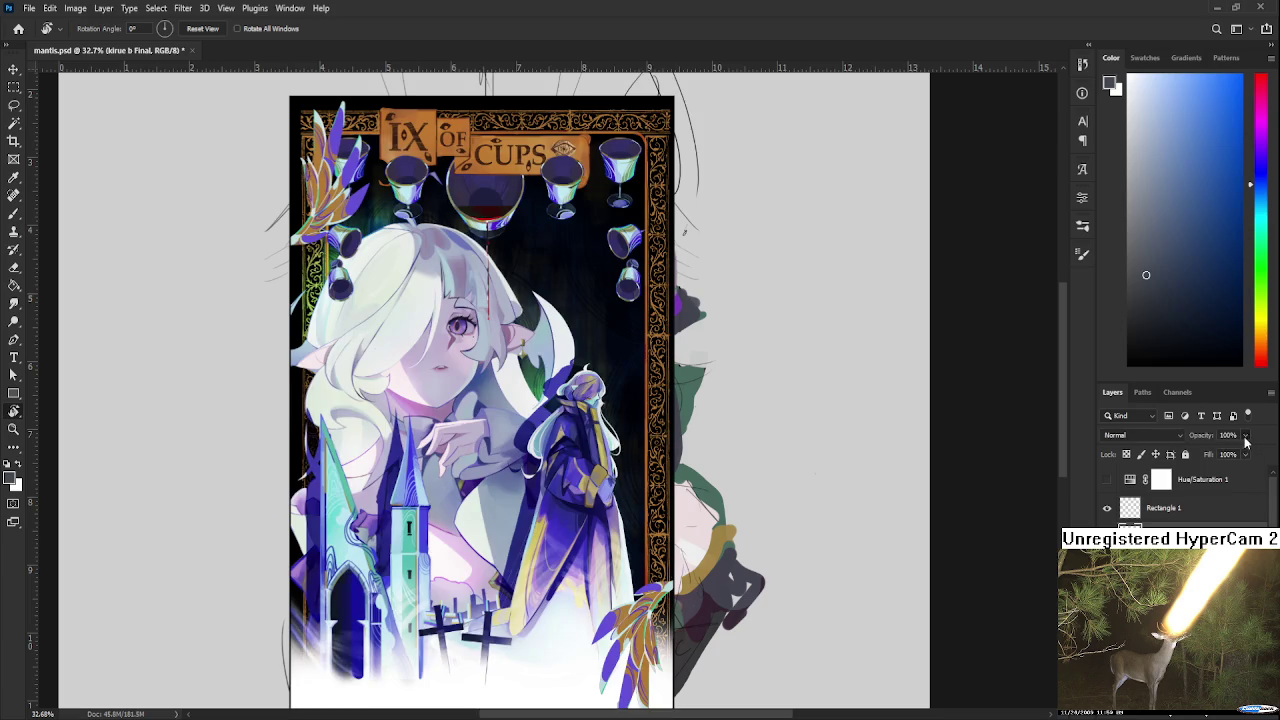
# Step: Fade the reference to 36% opacity, compare it with the portrait, then hide it
pyautogui.moveTo(1208, 451); pyautogui.dragTo(925, 535)
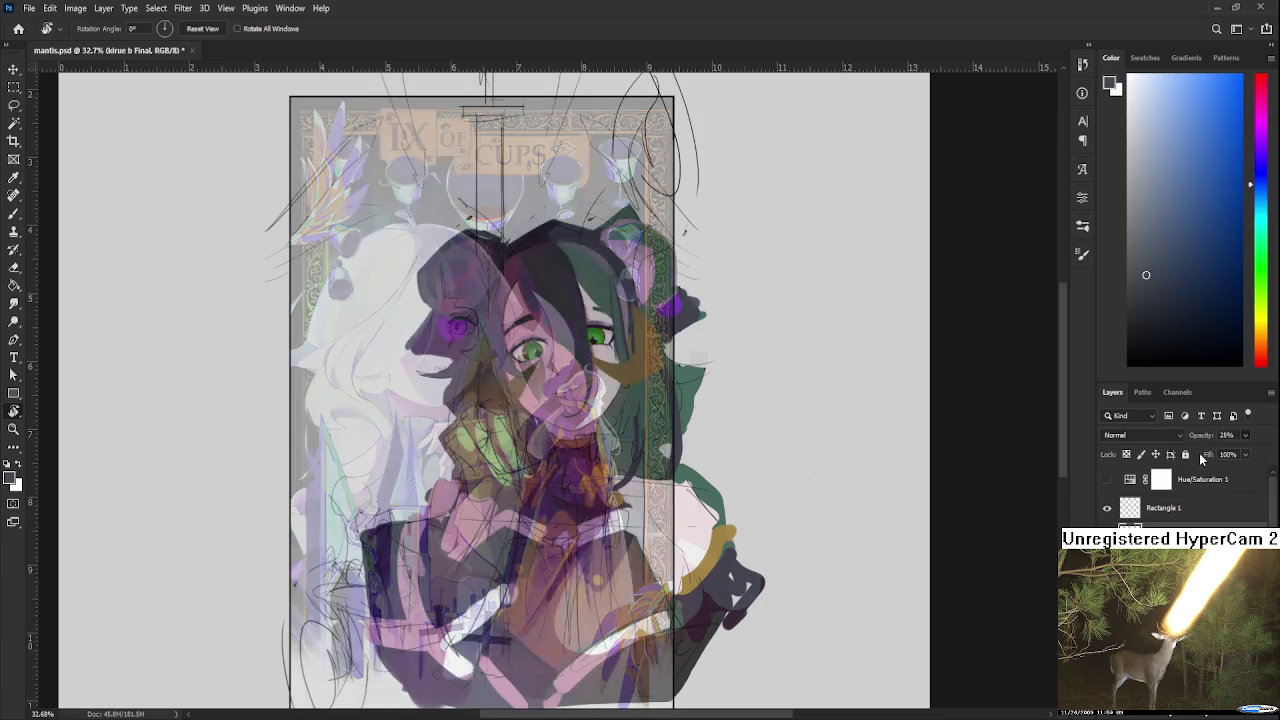
pyautogui.scroll(-1, 880, 515)
pyautogui.scroll(-1, 834, 494)
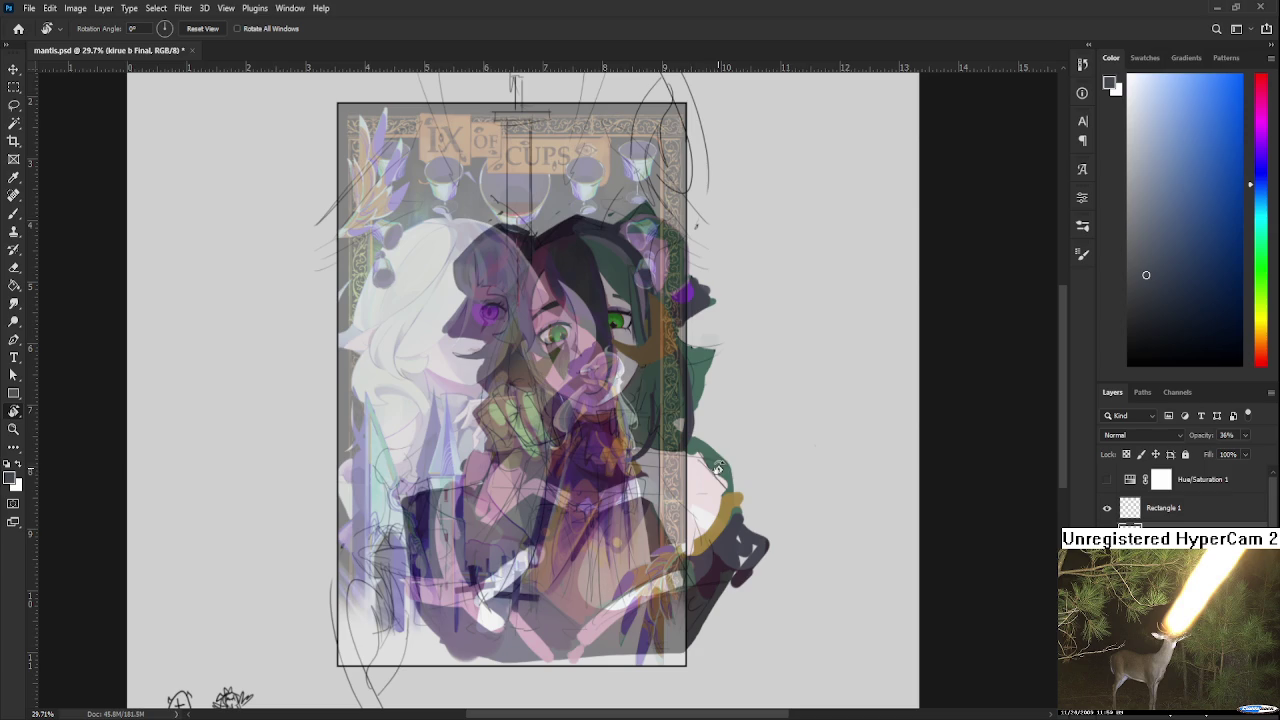
pyautogui.scroll(-1, 717, 468)
pyautogui.scroll(-1, 717, 470)
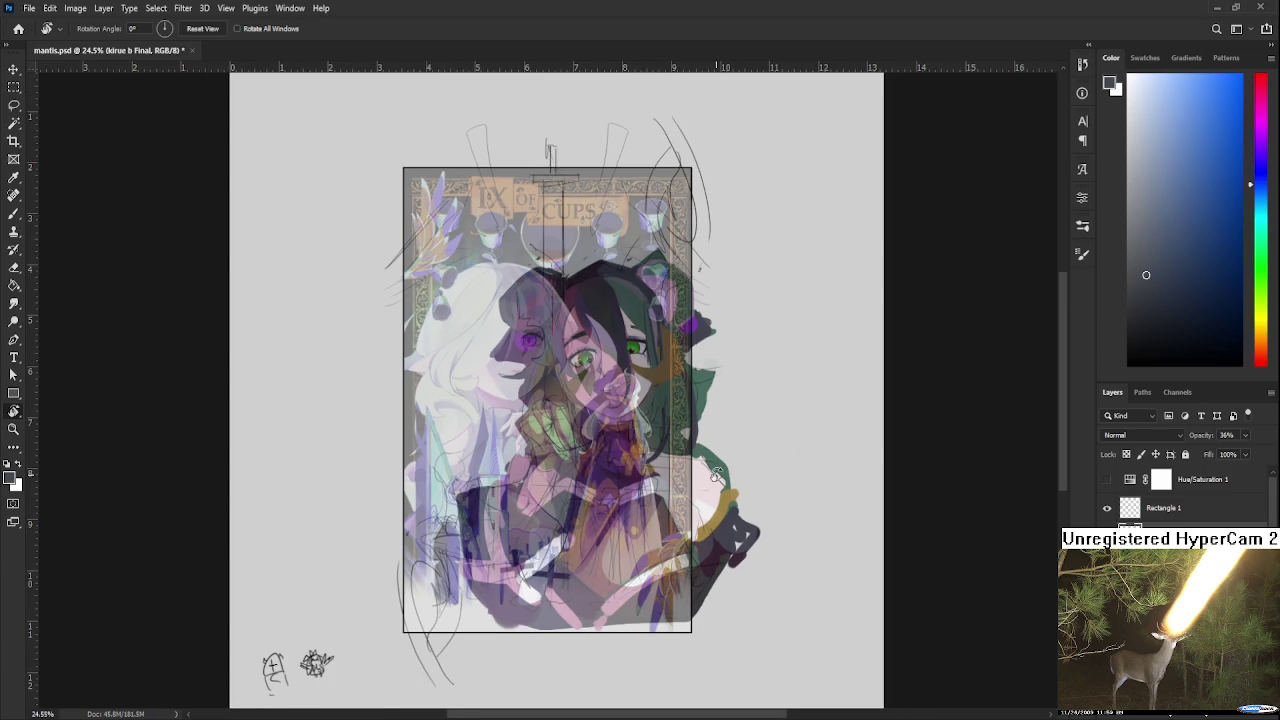
pyautogui.scroll(1, 717, 473)
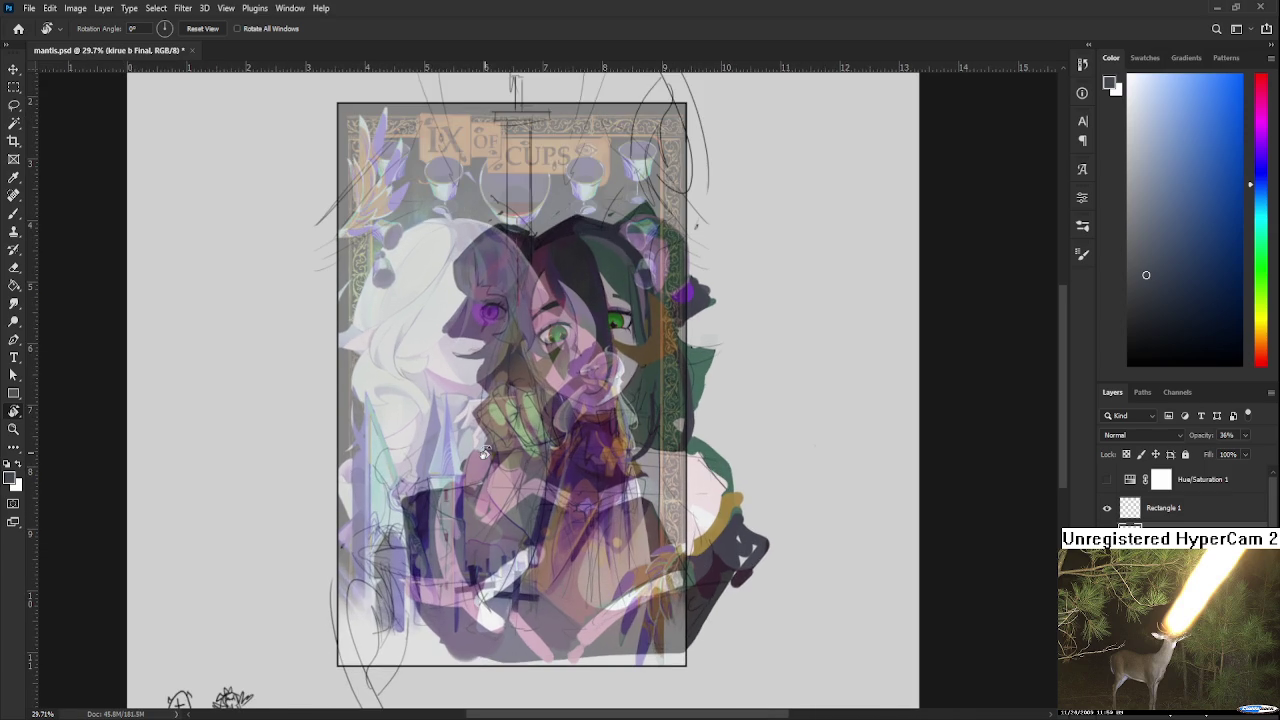
pyautogui.scroll(-2, 484, 452)
pyautogui.scroll(-1, 484, 452)
pyautogui.scroll(4, 484, 452)
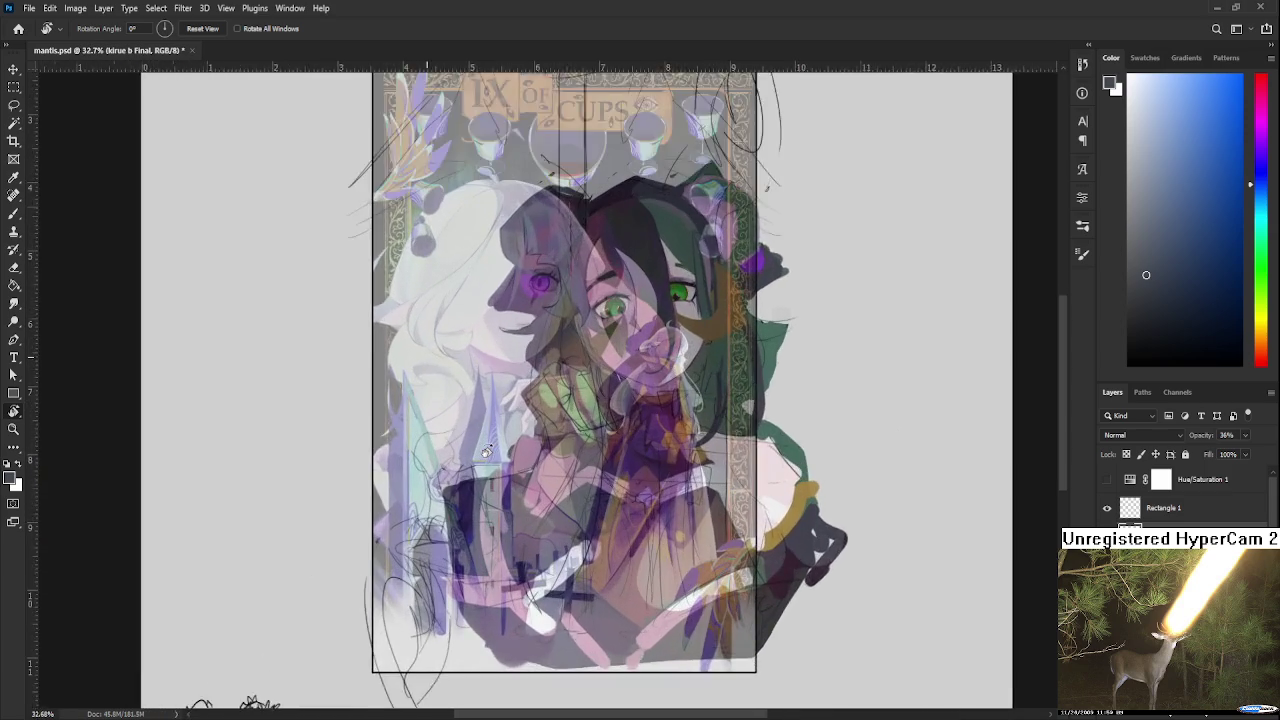
pyautogui.scroll(1, 485, 452)
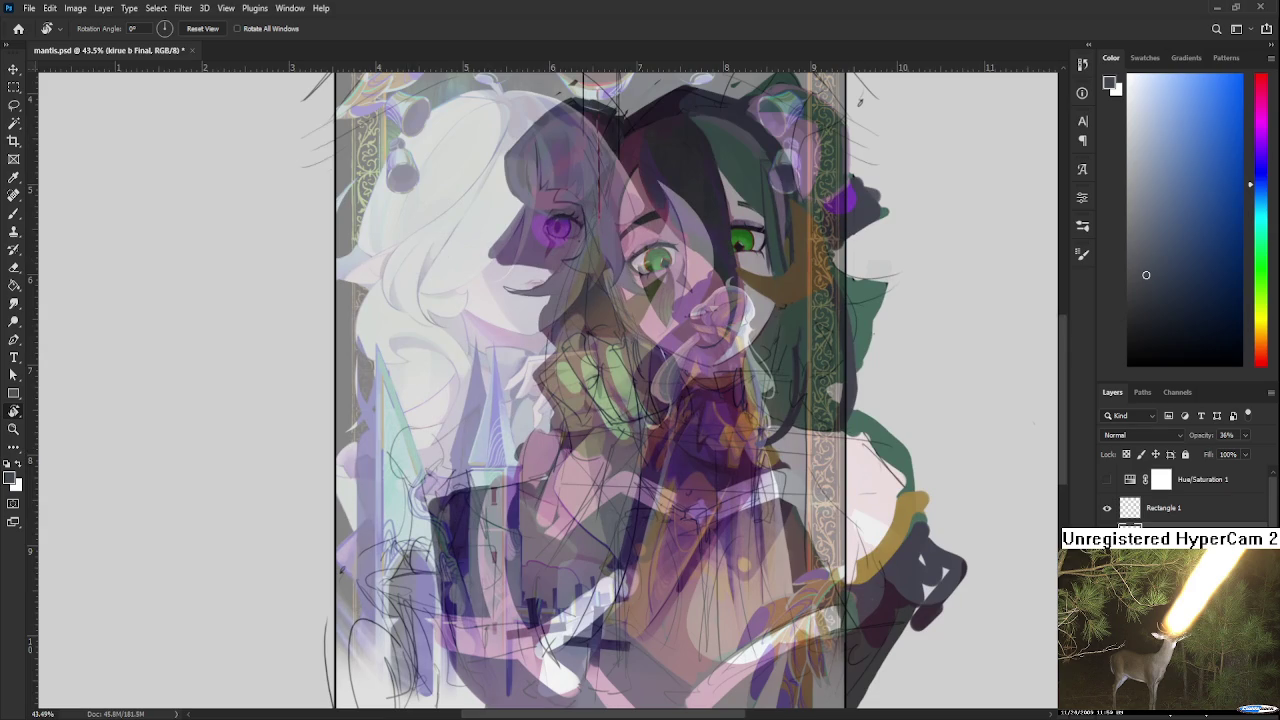
pyautogui.click(1106, 479)
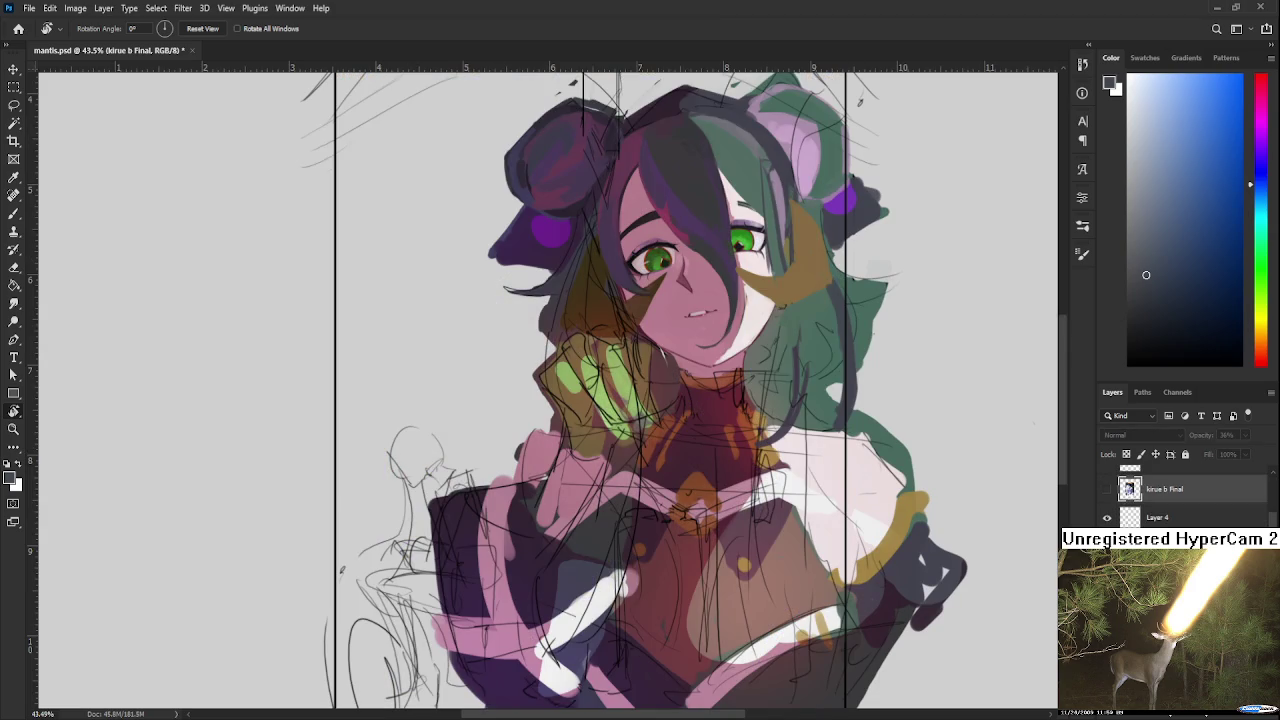
# Step: Hide Layer 4 and zoom in on the portrait
pyautogui.click(1107, 517)
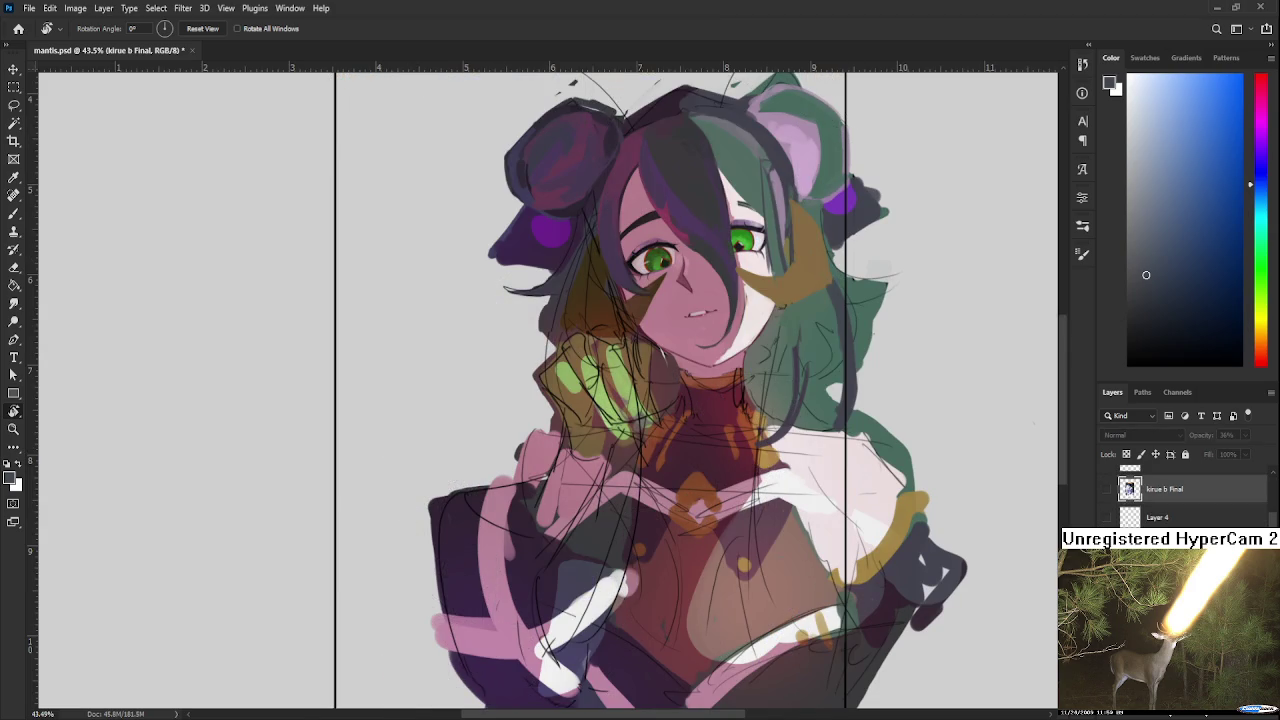
pyautogui.scroll(1, 770, 388)
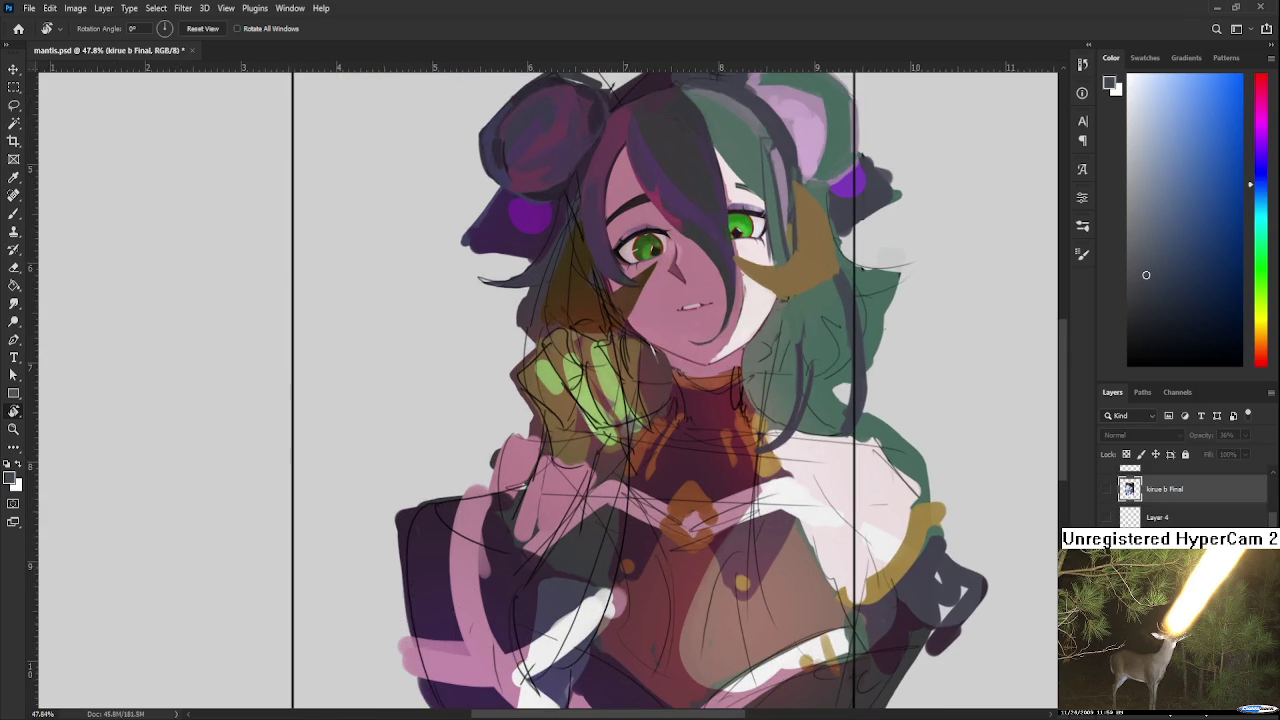
pyautogui.scroll(5, 555, 500)
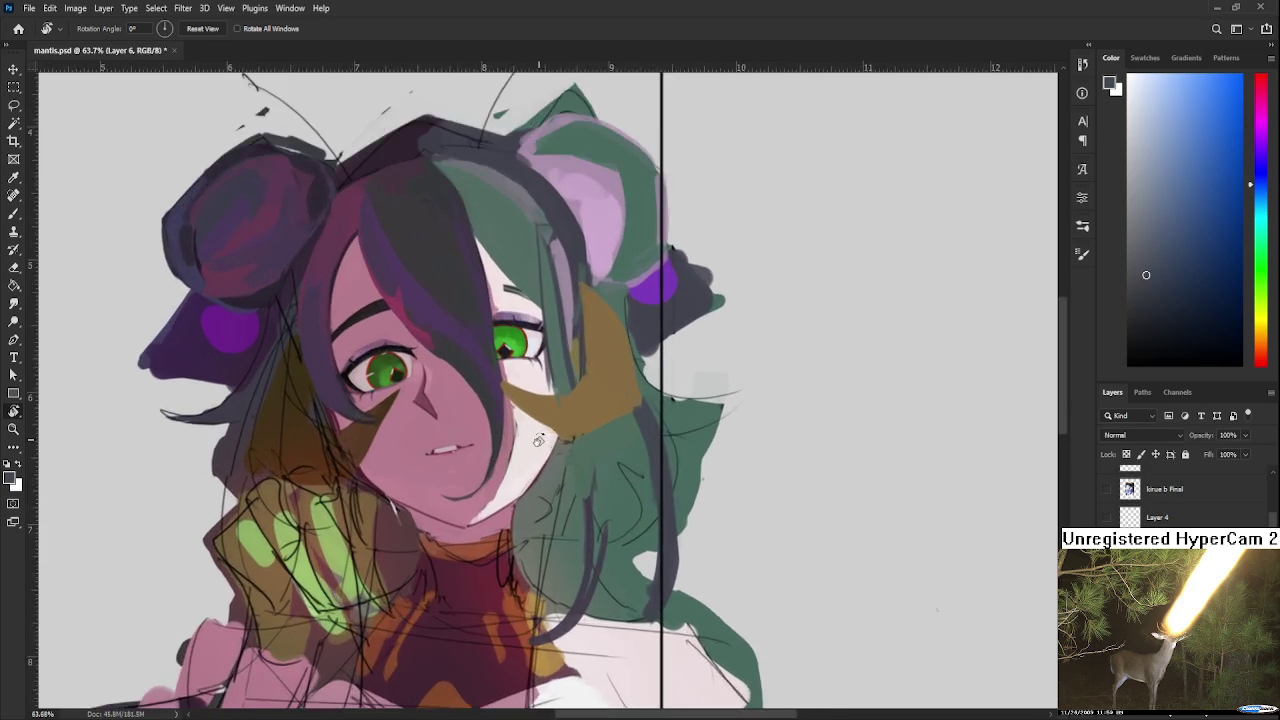
pyautogui.scroll(-2, 555, 500)
pyautogui.scroll(-1, 560, 510)
pyautogui.scroll(3, 570, 520)
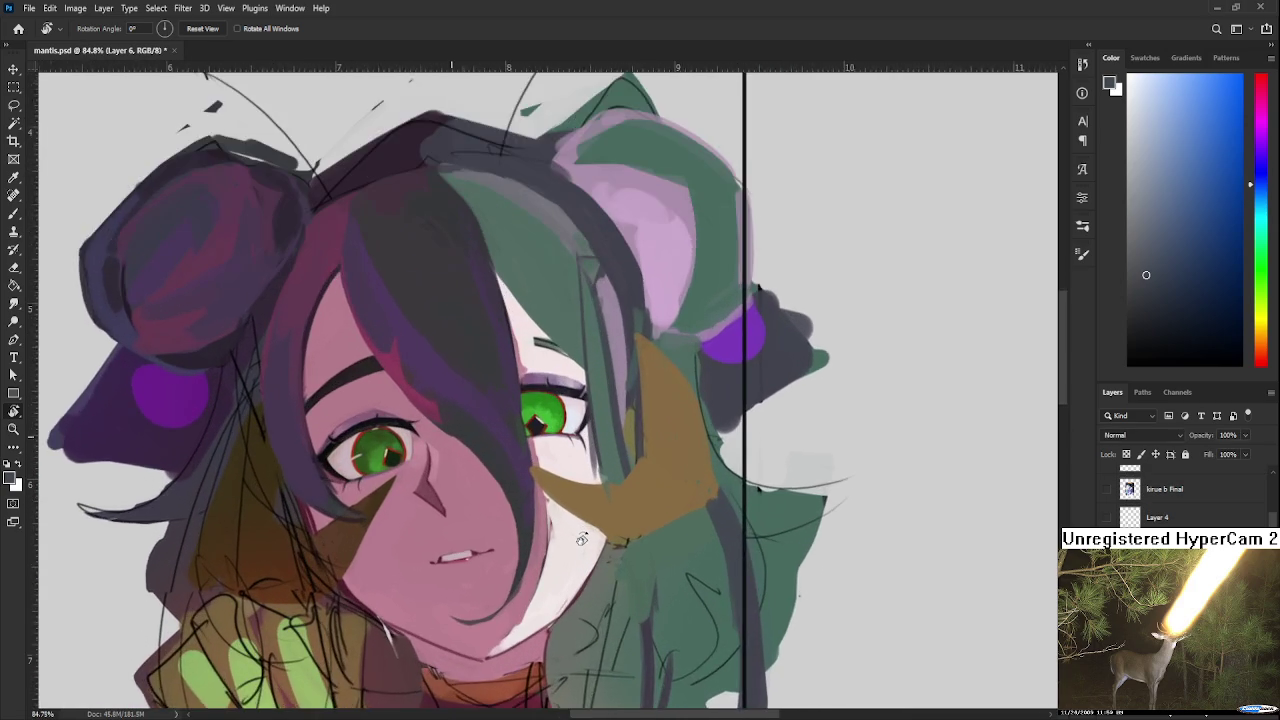
pyautogui.scroll(2, 581, 538)
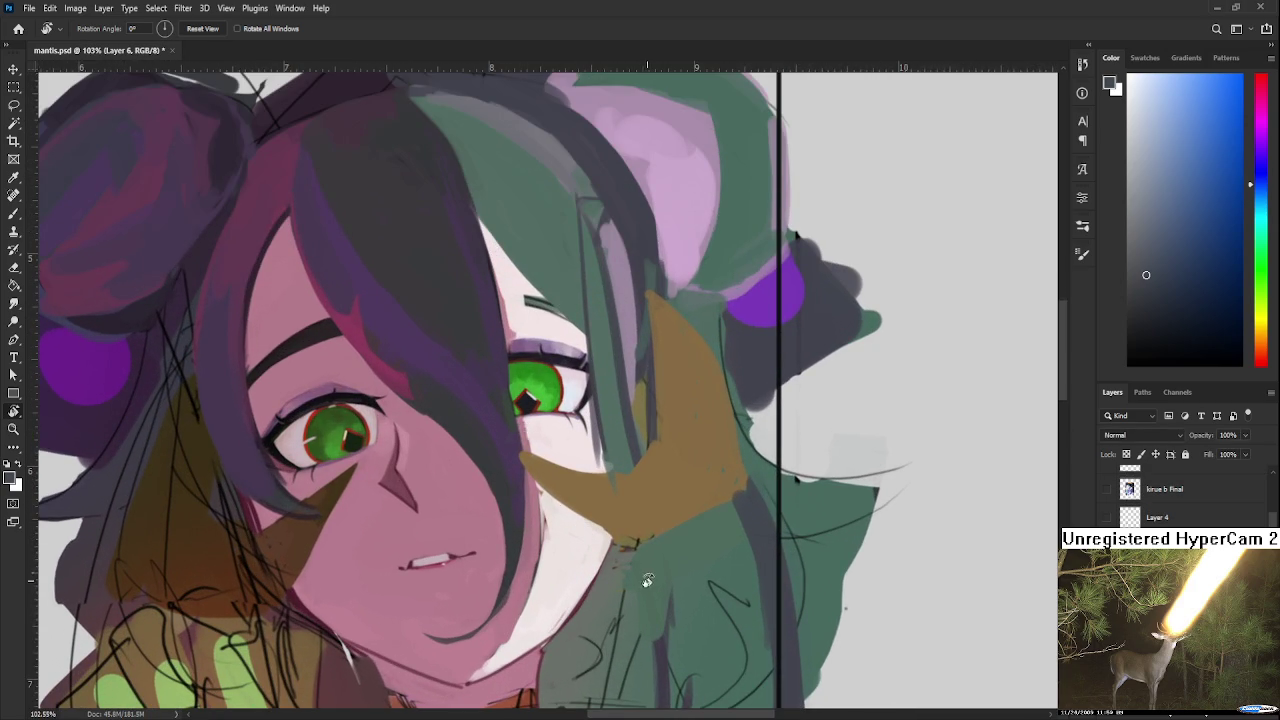
# Step: Rotate the view and extend the brown accent's tip along the hair edge
pyautogui.moveTo(521, 432); pyautogui.dragTo(473, 490)
pyautogui.press('b')
pyautogui.keyDown('alt'); pyautogui.click(473, 490); pyautogui.keyUp('alt')
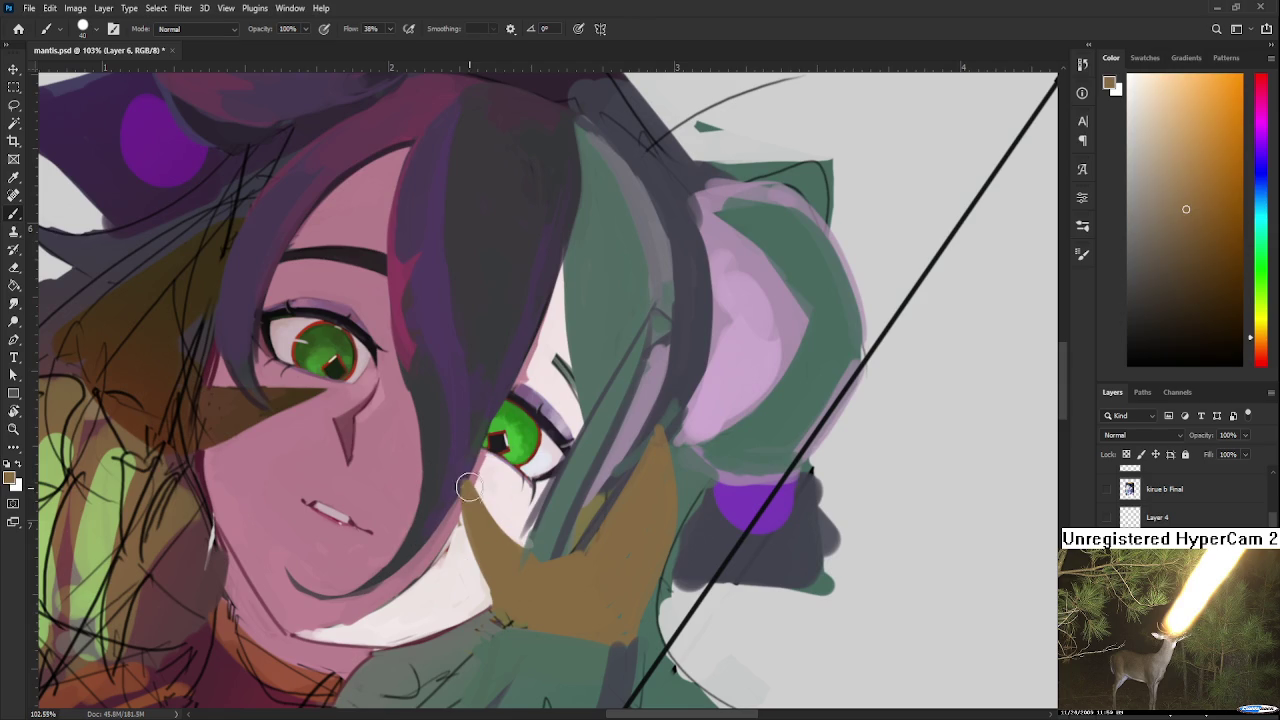
pyautogui.moveTo(465, 469); pyautogui.dragTo(470, 485)
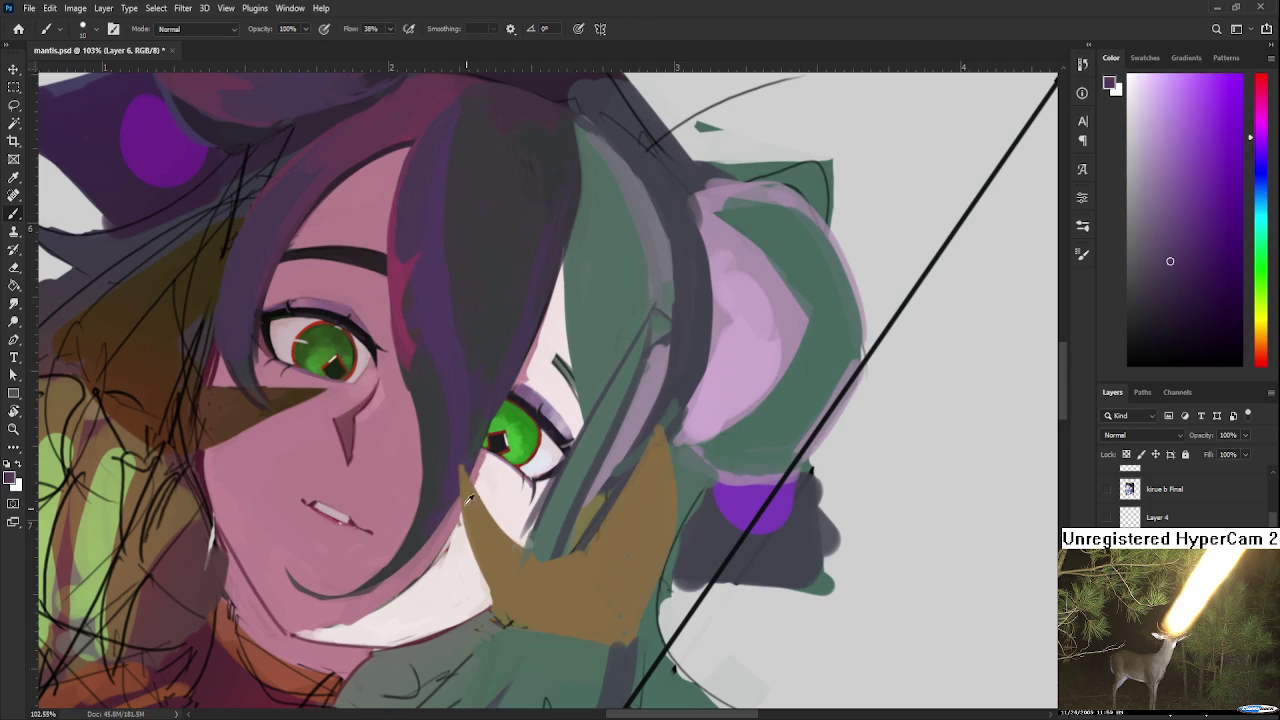
pyautogui.keyDown('alt'); pyautogui.click(464, 467); pyautogui.keyUp('alt')
# Step: Tilt the view to -12 degrees, return it upright, and frame the face
pyautogui.press('r')
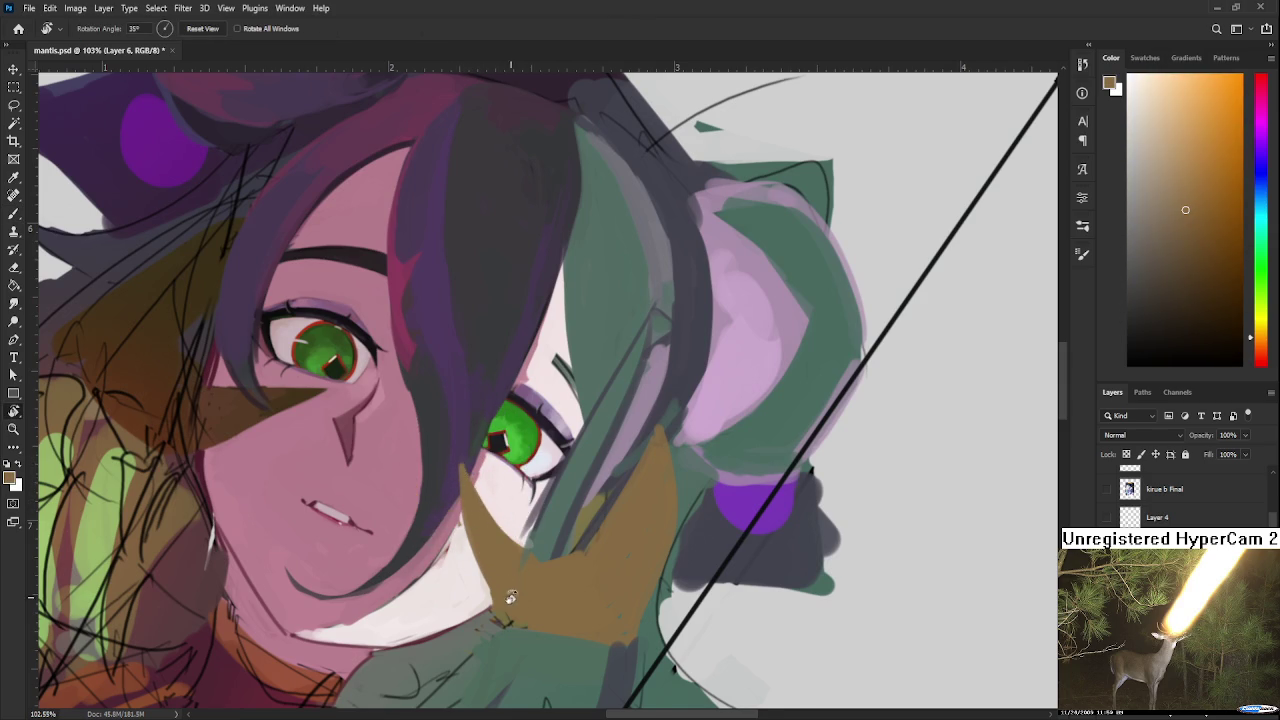
pyautogui.moveTo(464, 467); pyautogui.dragTo(779, 702)
pyautogui.scroll(-4, 779, 650)
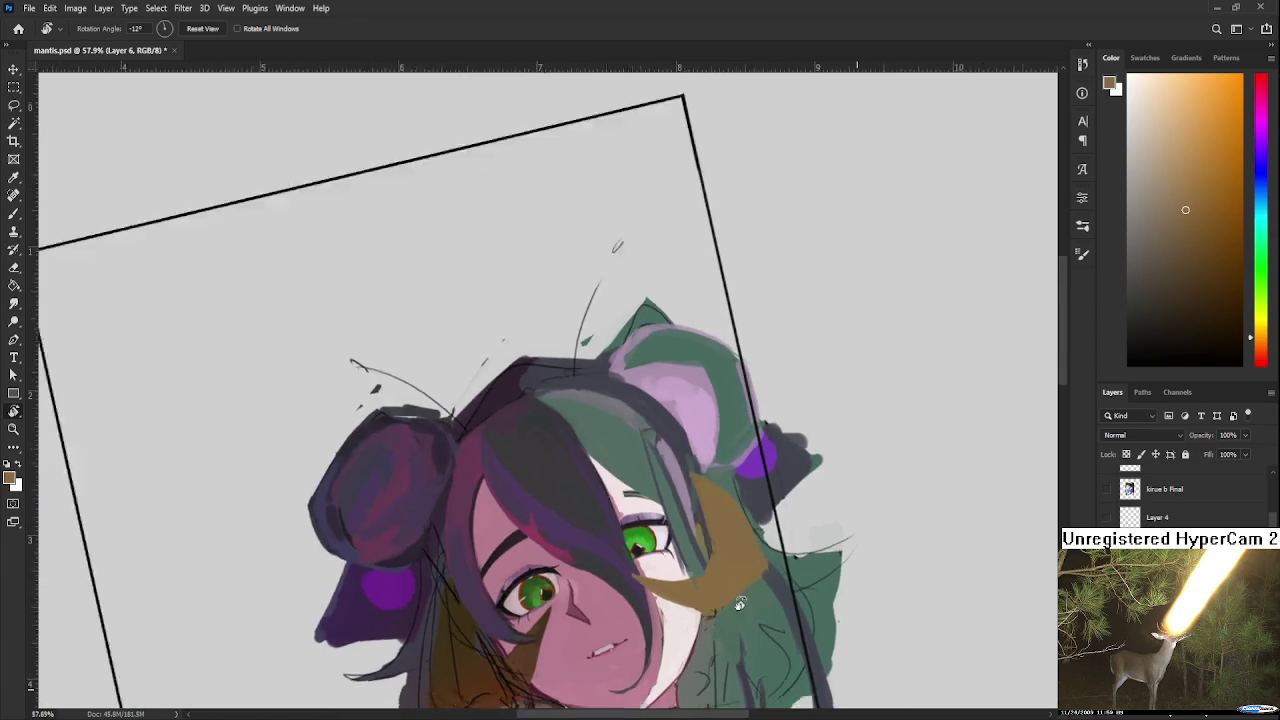
pyautogui.scroll(2, 777, 538)
pyautogui.moveTo(826, 534)
pyautogui.mouseDown()
pyautogui.moveTo(741, 611)
pyautogui.moveTo(717, 530)
pyautogui.mouseUp()
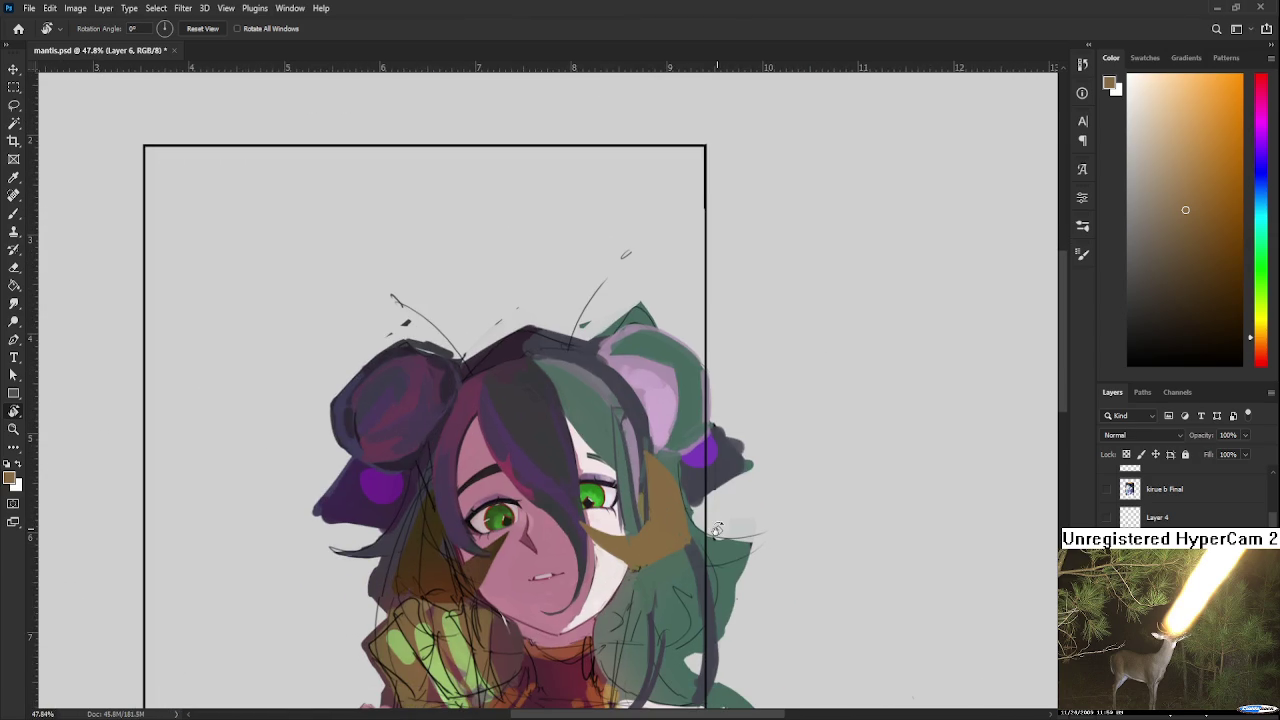
pyautogui.scroll(-2, 722, 527)
pyautogui.scroll(-2, 724, 526)
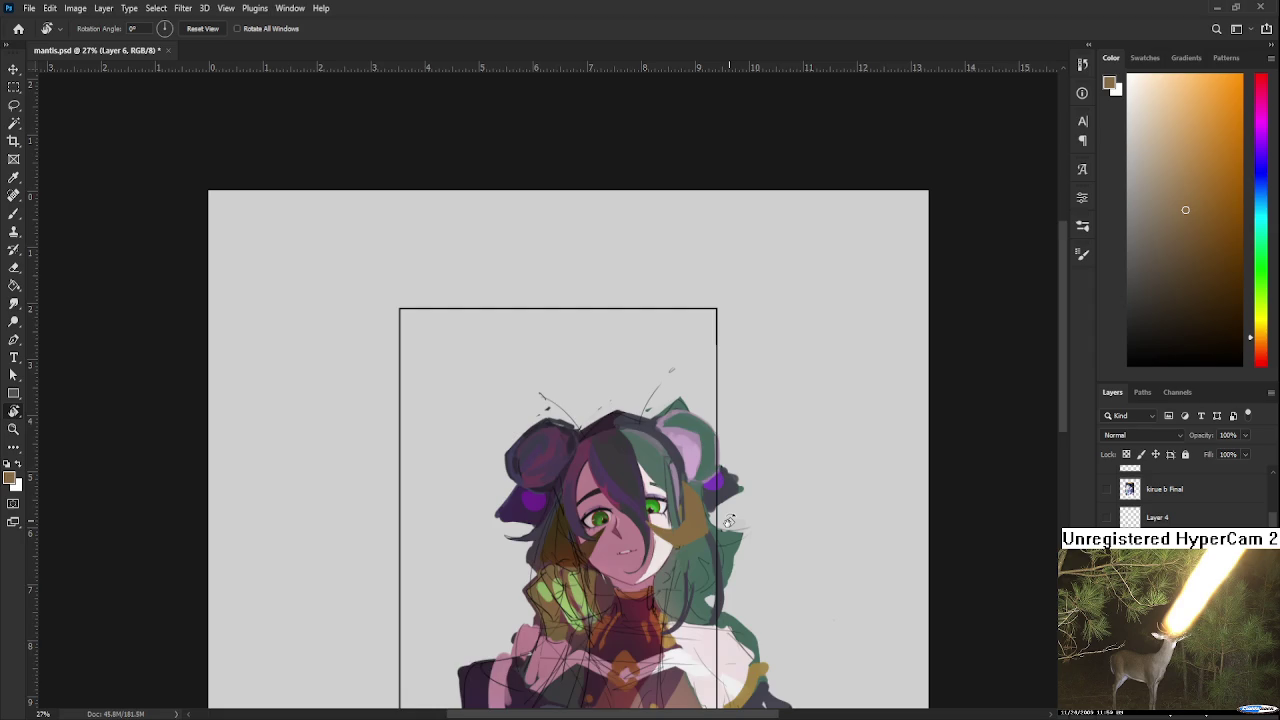
pyautogui.scroll(3, 729, 524)
pyautogui.moveTo(684, 577); pyautogui.dragTo(590, 562)
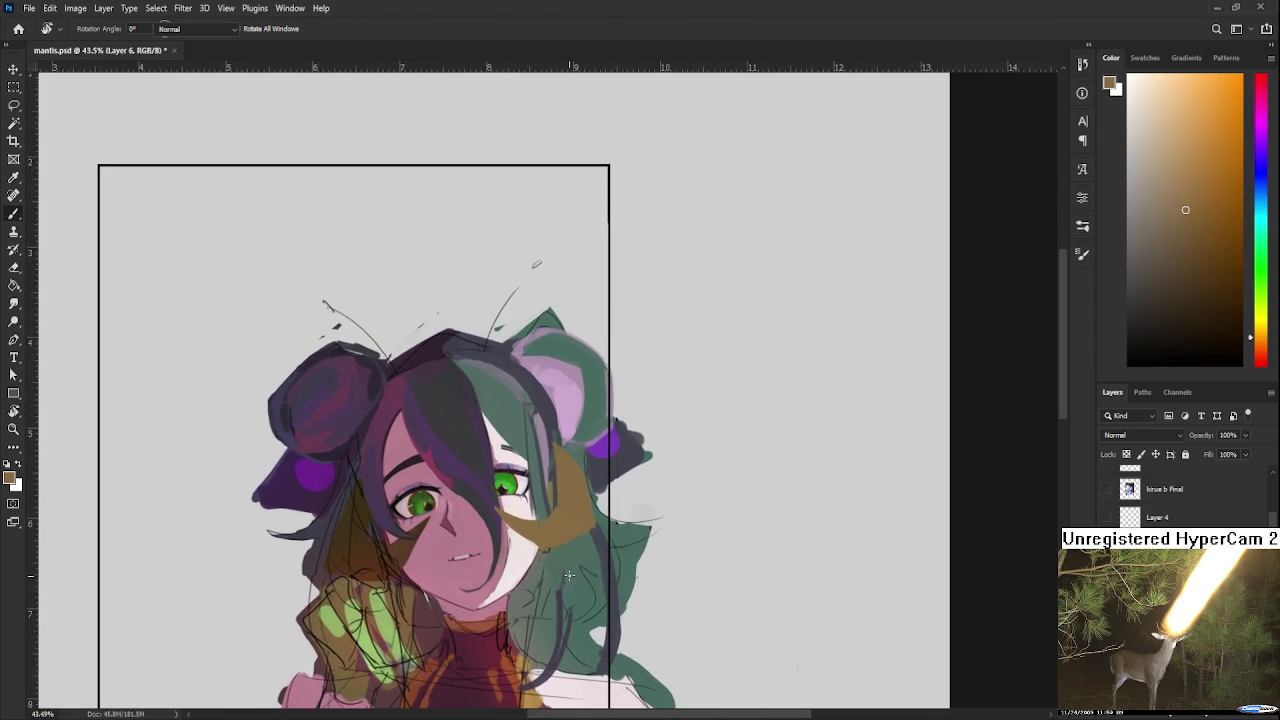
# Step: Enlarge the brush to about 100 and paint sampled hair green over the brown patch
pyautogui.press('b')
pyautogui.keyDown('alt'); pyautogui.click(595, 568); pyautogui.keyUp('alt')
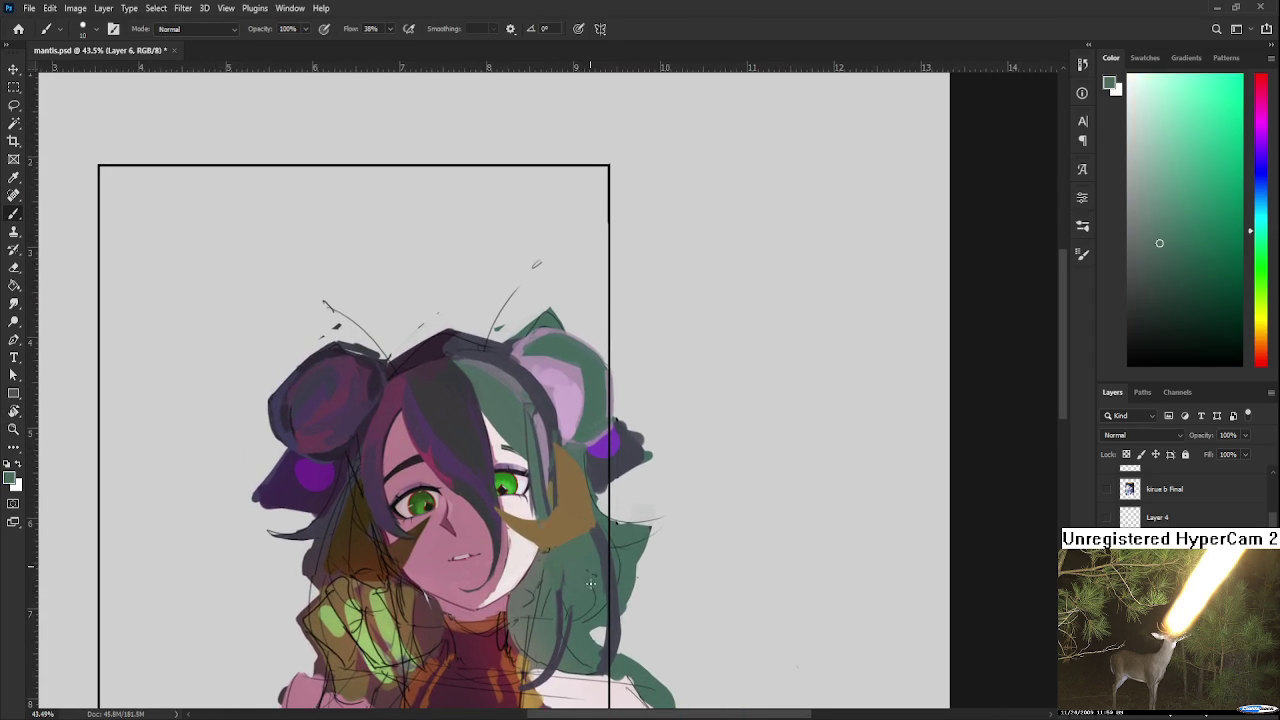
pyautogui.press(']')
pyautogui.press(']')
pyautogui.press(']')
pyautogui.press(']')
pyautogui.press(']')
pyautogui.press(']')
pyautogui.press(']')
pyautogui.press(']')
pyautogui.press(']')
pyautogui.keyDown('alt'); pyautogui.click(601, 538); pyautogui.keyUp('alt')
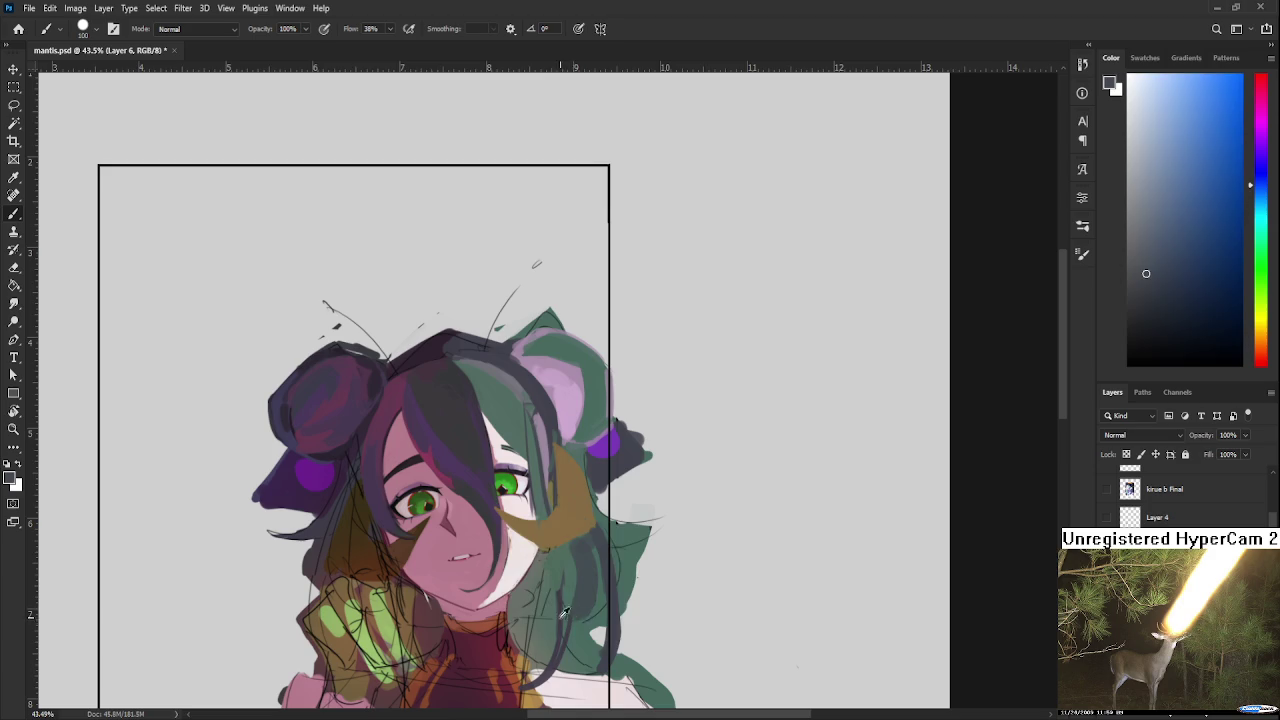
pyautogui.keyDown('alt'); pyautogui.click(568, 562); pyautogui.keyUp('alt')
pyautogui.moveTo(570, 554); pyautogui.dragTo(553, 624)
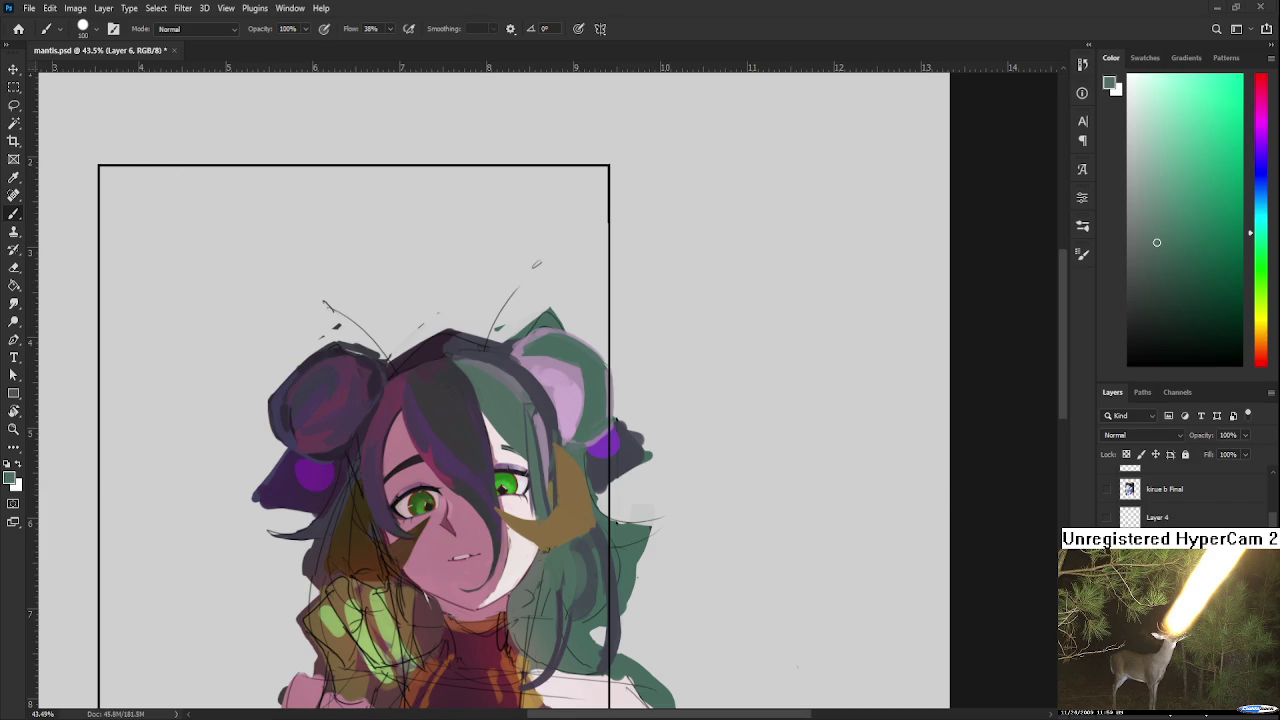
# Step: Open Raid suirei.psd from recent files, look around the sheet, then close it
pyautogui.click(18, 28)
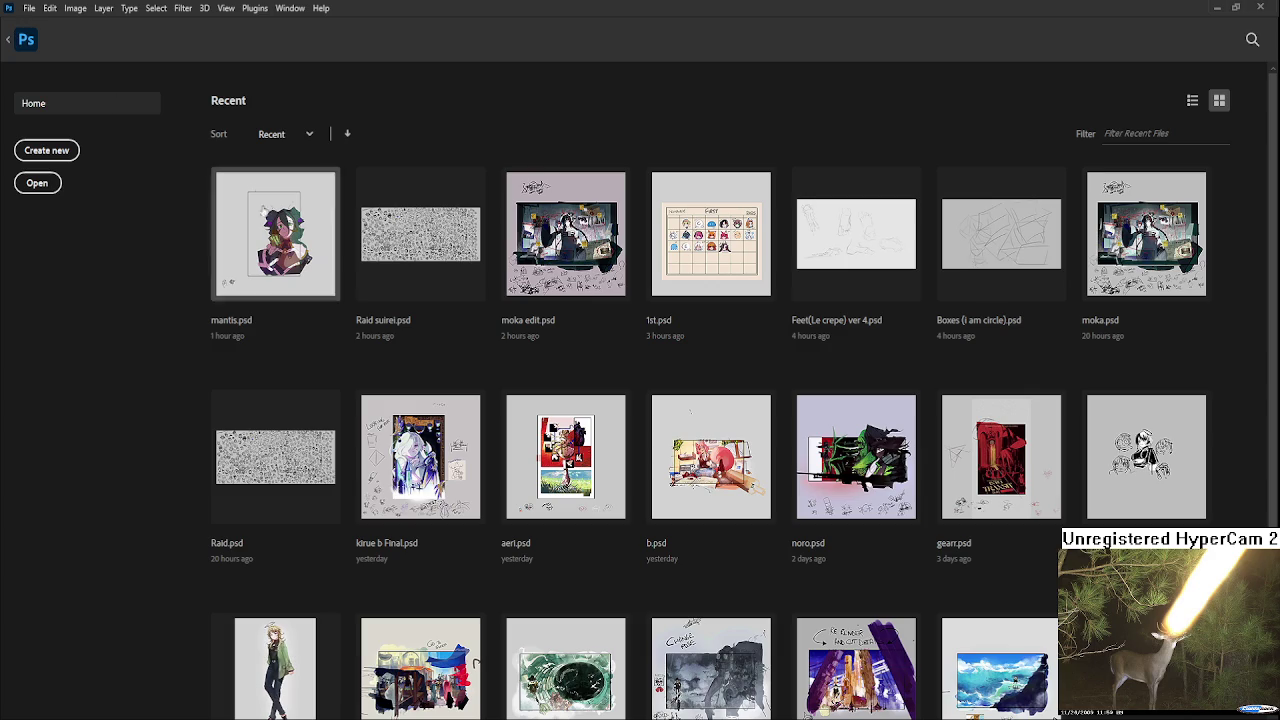
pyautogui.click(452, 257)
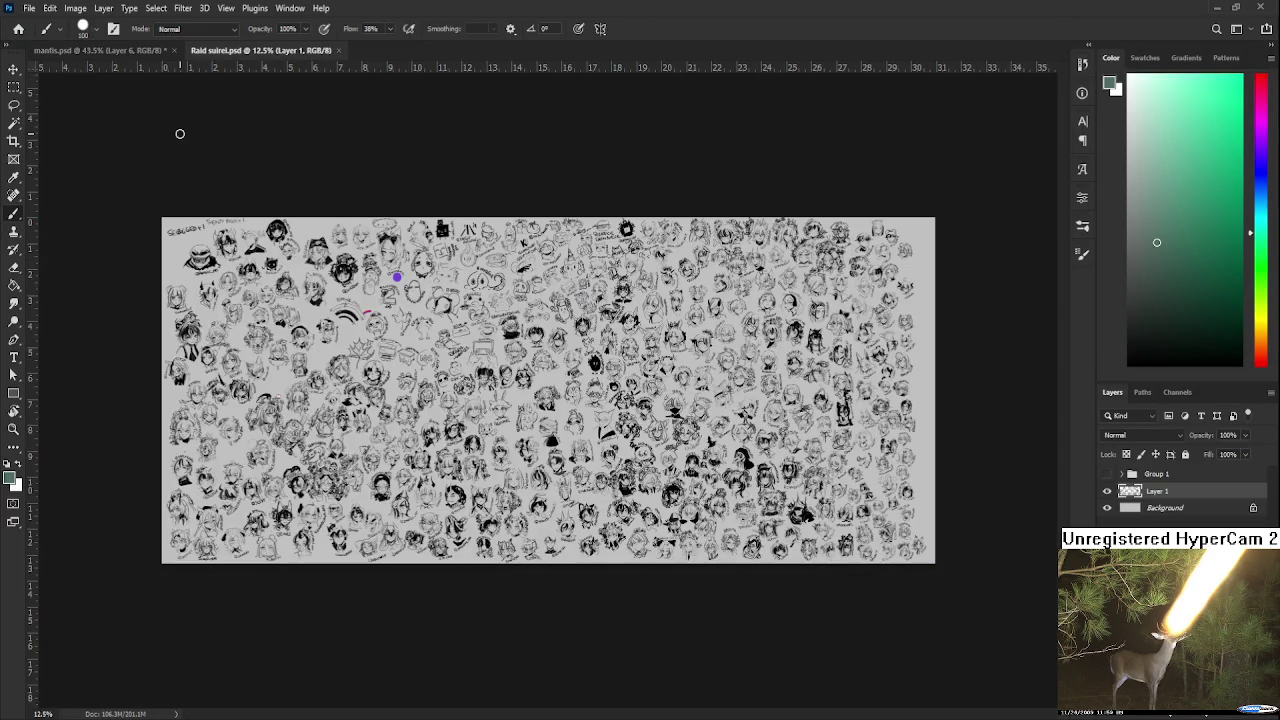
pyautogui.scroll(2, 449, 257)
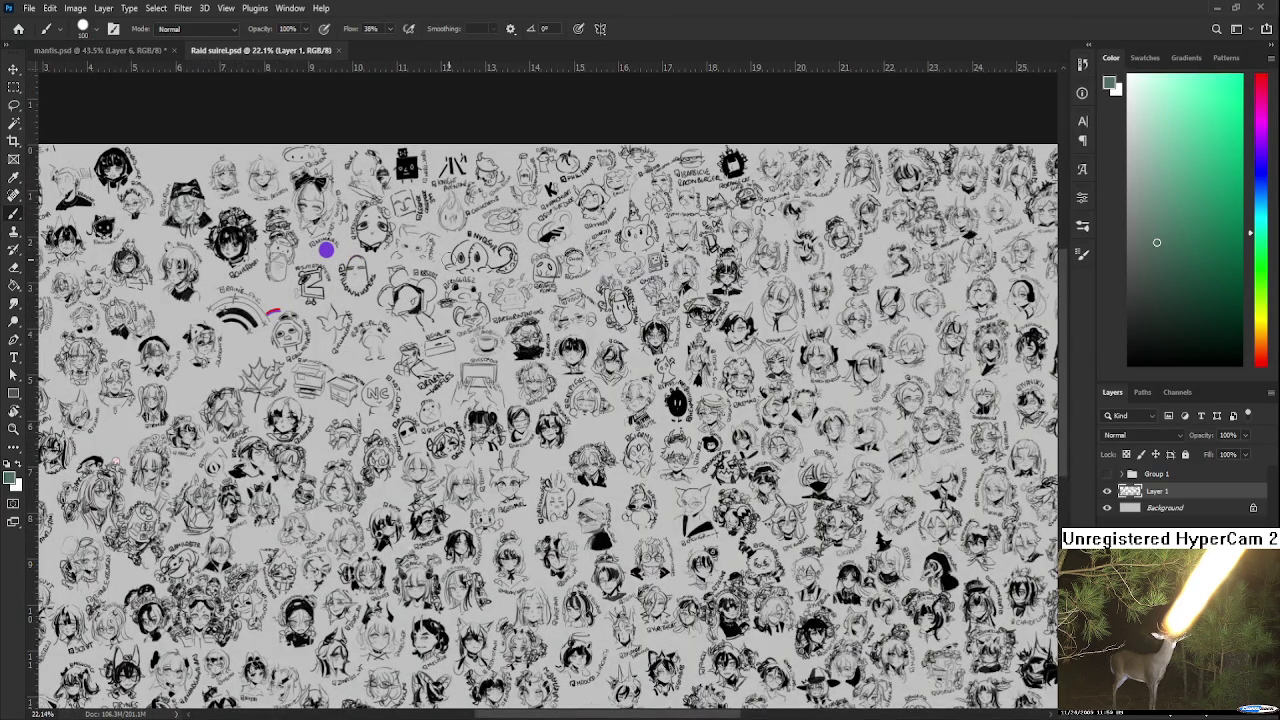
pyautogui.scroll(2, 295, 258)
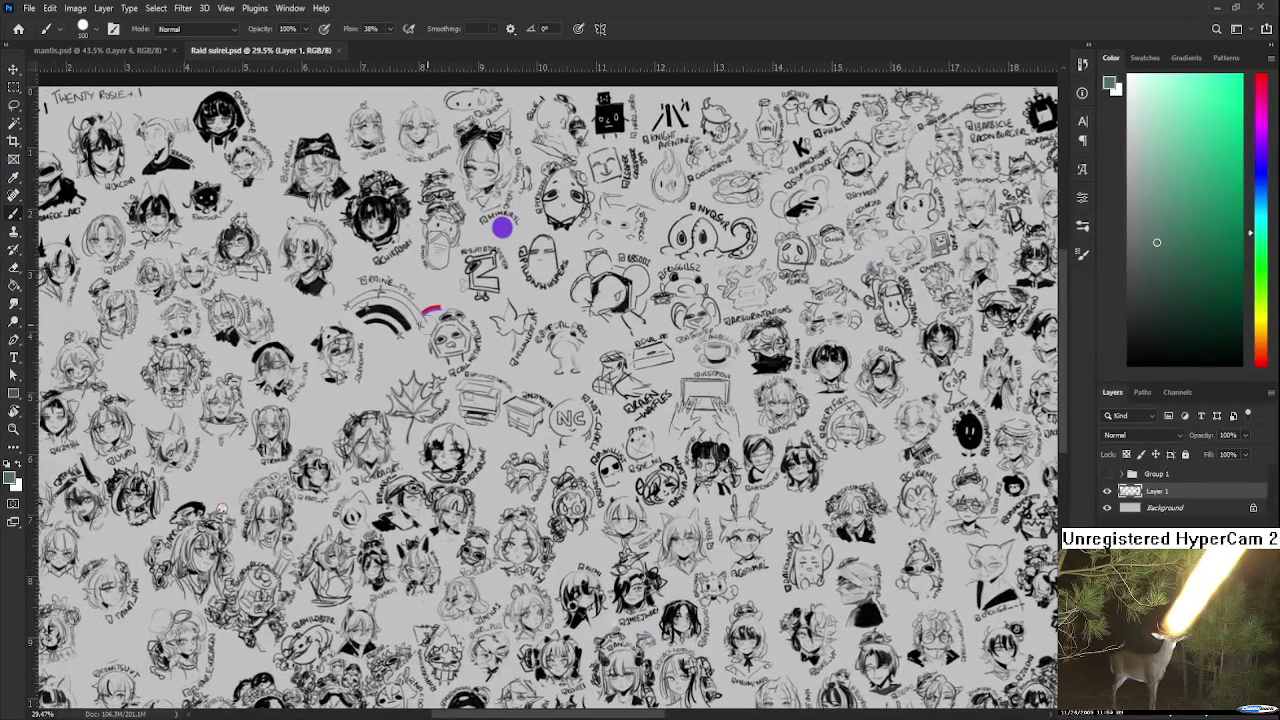
pyautogui.scroll(1, 395, 322)
pyautogui.moveTo(395, 322); pyautogui.dragTo(451, 422)
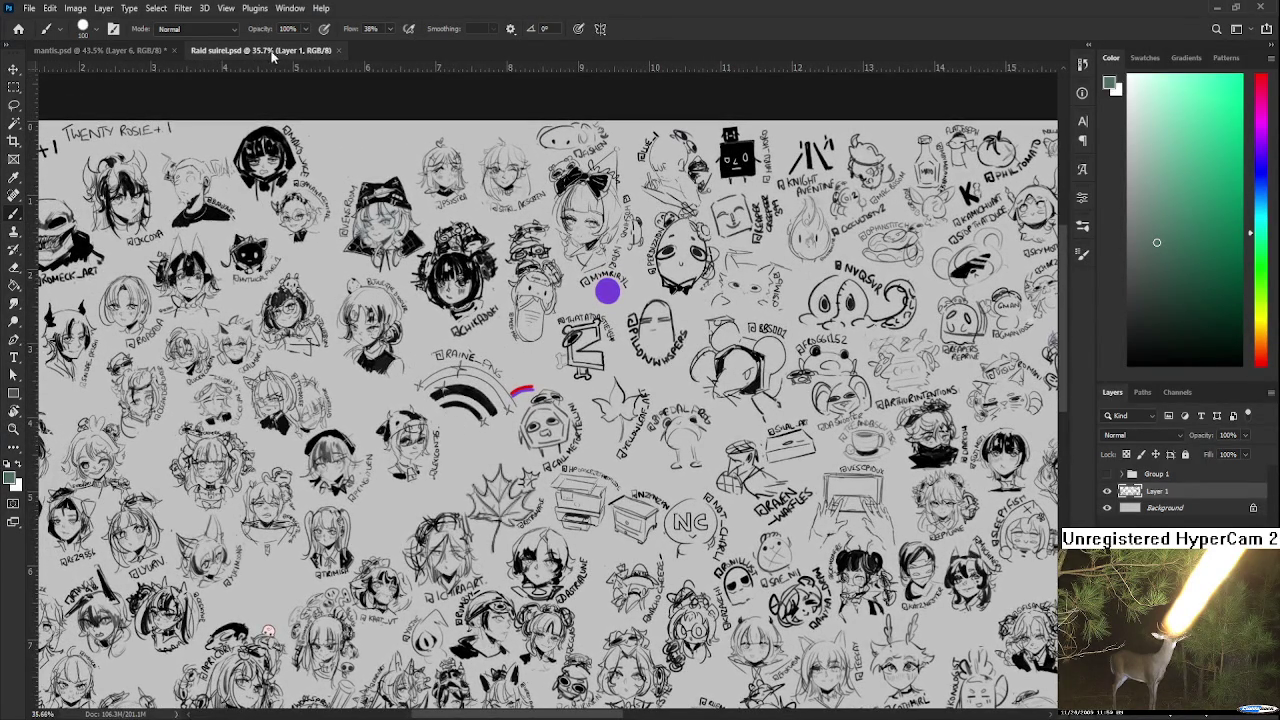
pyautogui.click(338, 50)
pyautogui.hotkey('ctrl', 'w')
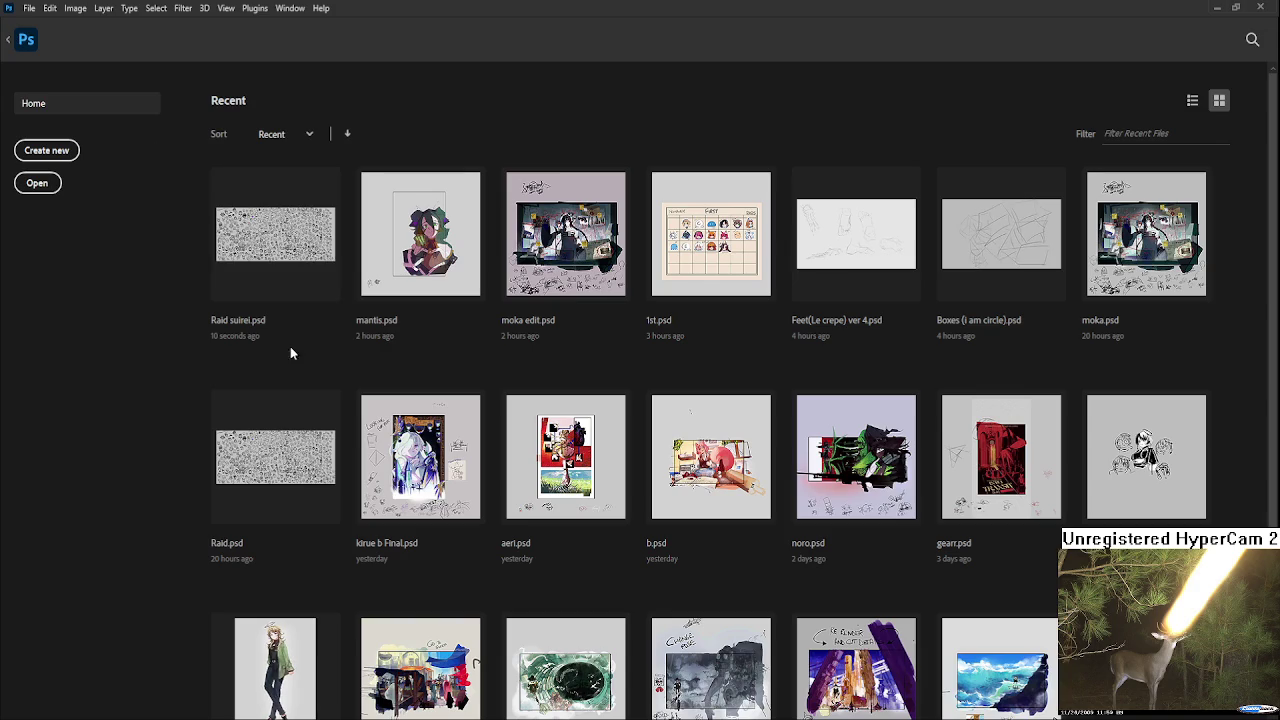
# Step: Open Raid.psd and pan around its sketched character heads
pyautogui.click(300, 462)
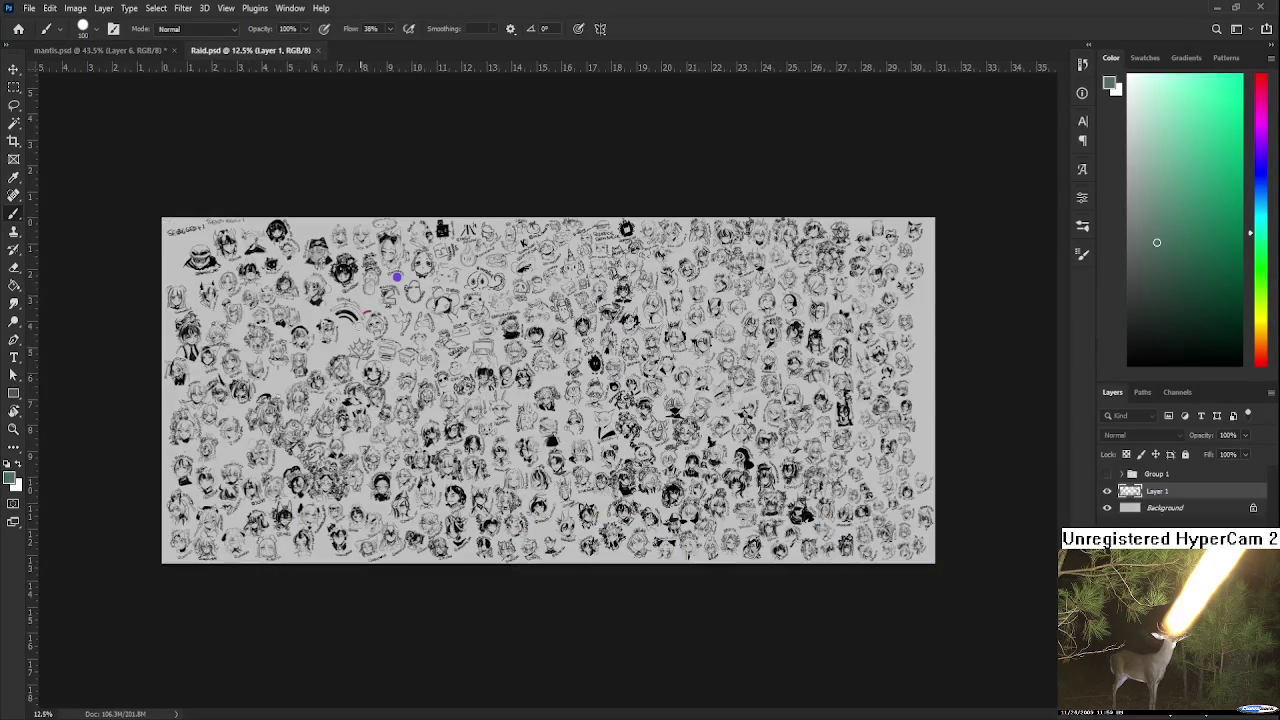
pyautogui.scroll(3, 410, 270)
pyautogui.scroll(3, 410, 270)
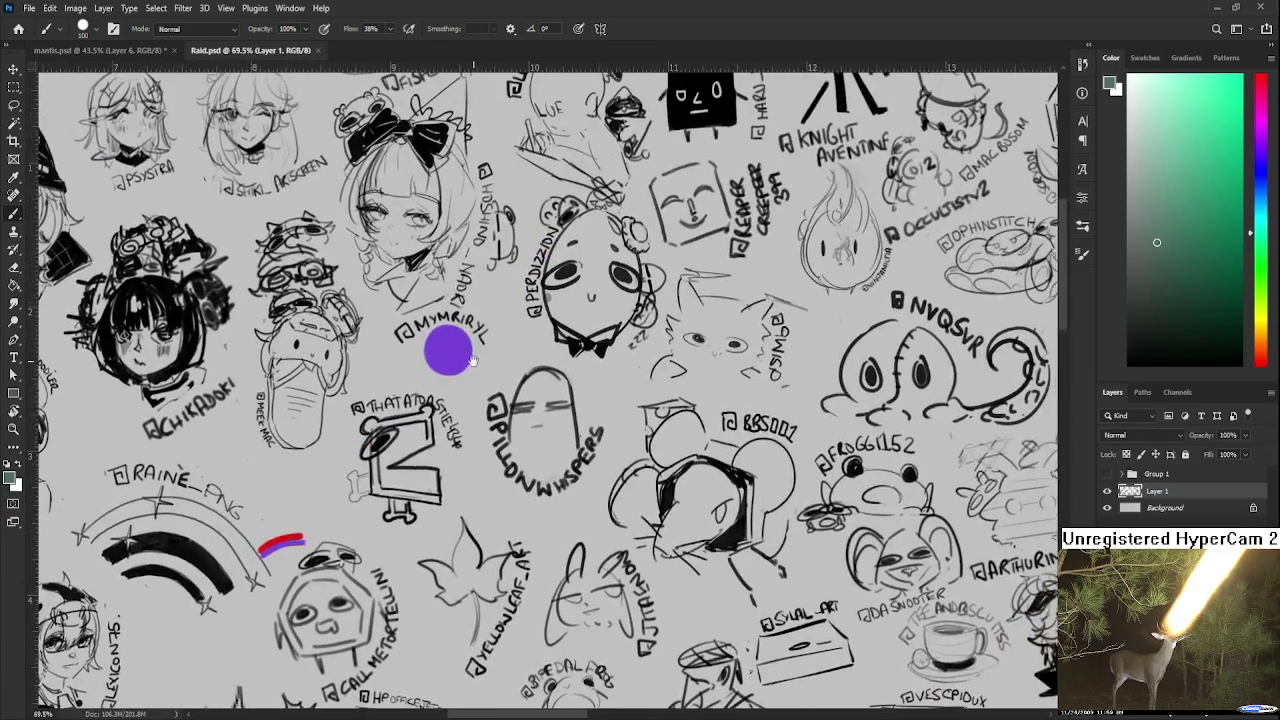
pyautogui.scroll(-3, 471, 360)
pyautogui.moveTo(471, 360); pyautogui.dragTo(402, 260)
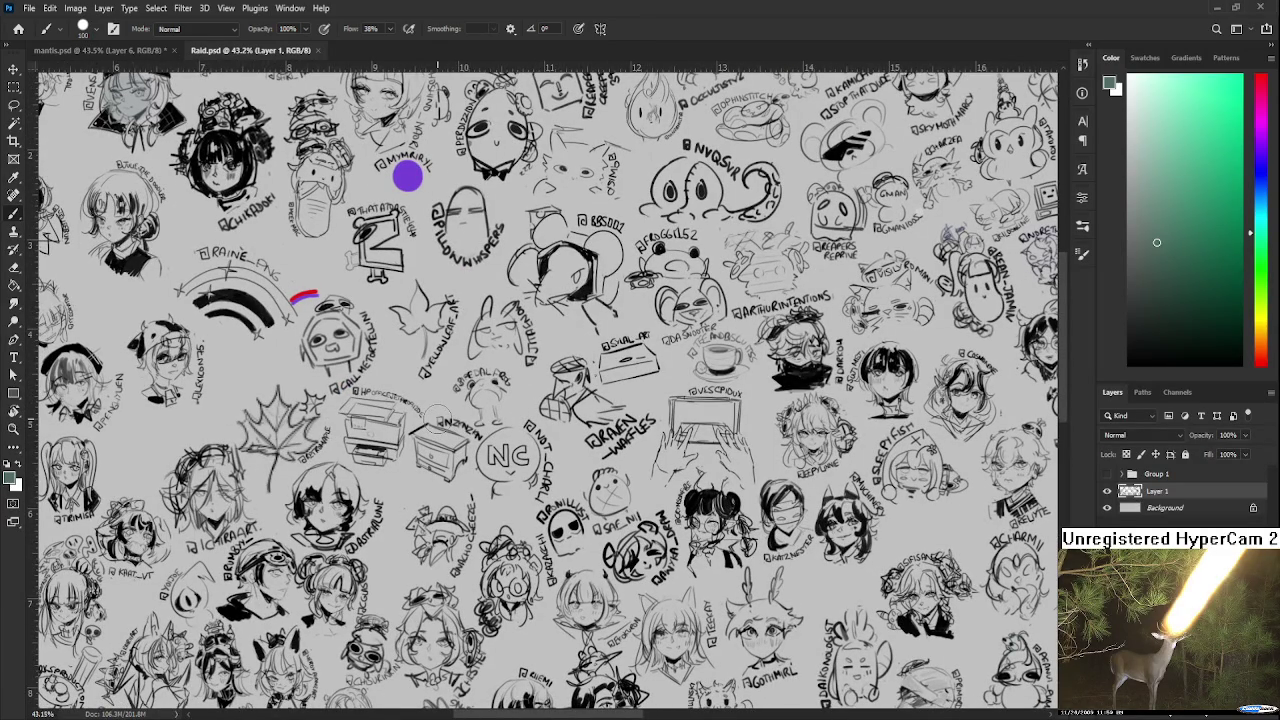
pyautogui.scroll(5, 437, 417)
pyautogui.hscroll(-5, 437, 417)
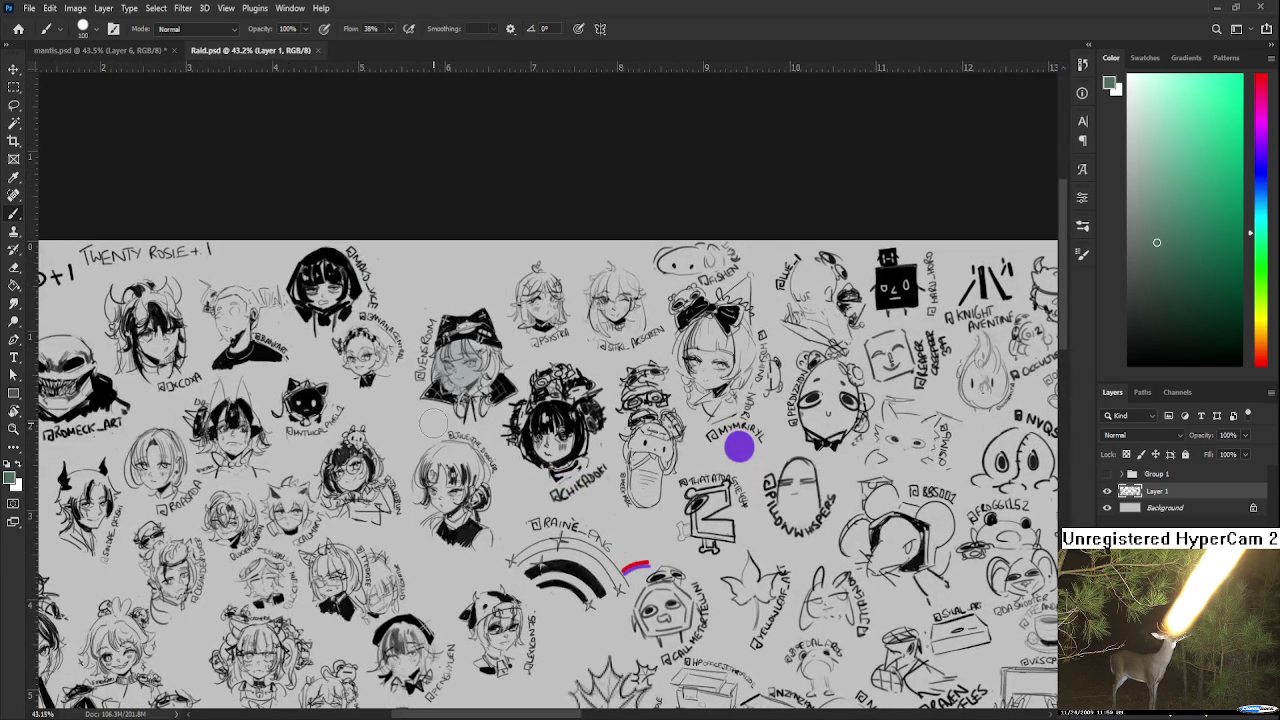
# Step: Set black as the painting colour, shrink the brush slightly, and save Raid.psd
pyautogui.press('d')
pyautogui.press('[')
pyautogui.hotkey('ctrl', 's')
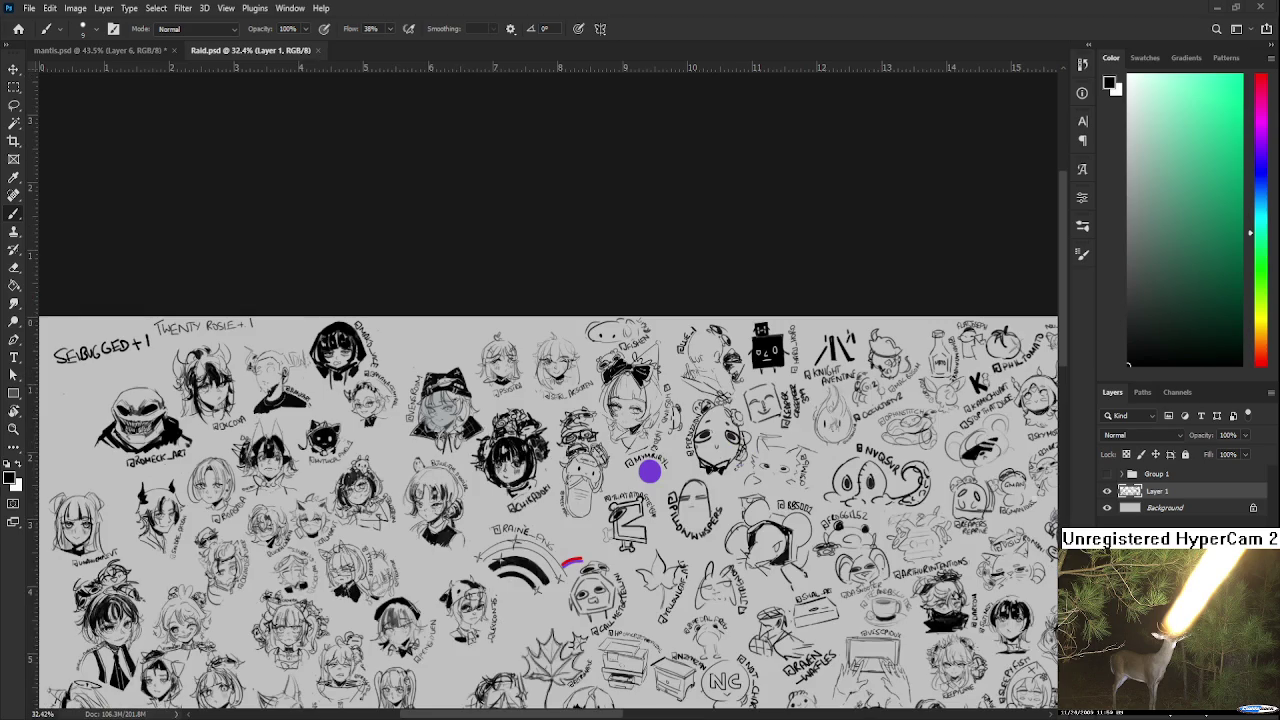
pyautogui.scroll(-5, 548, 390)
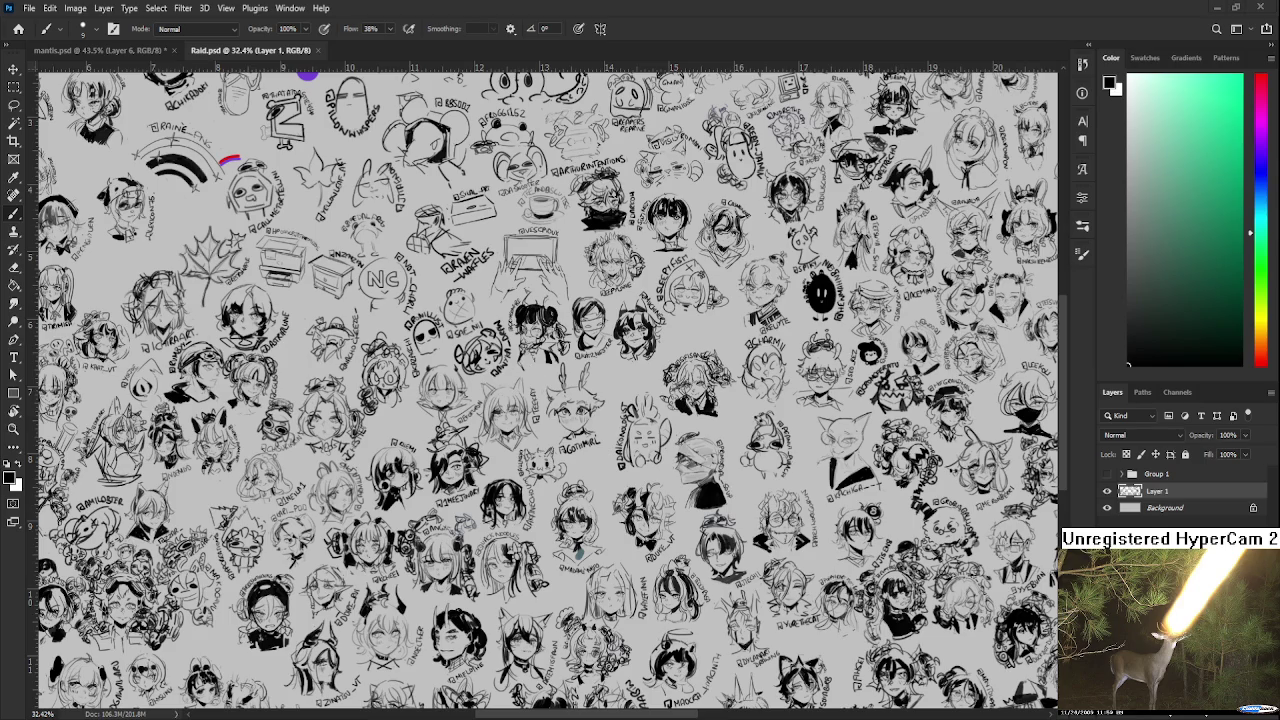
# Step: Close Raid.psd and look over the mantis.psd painting
pyautogui.click(317, 50)
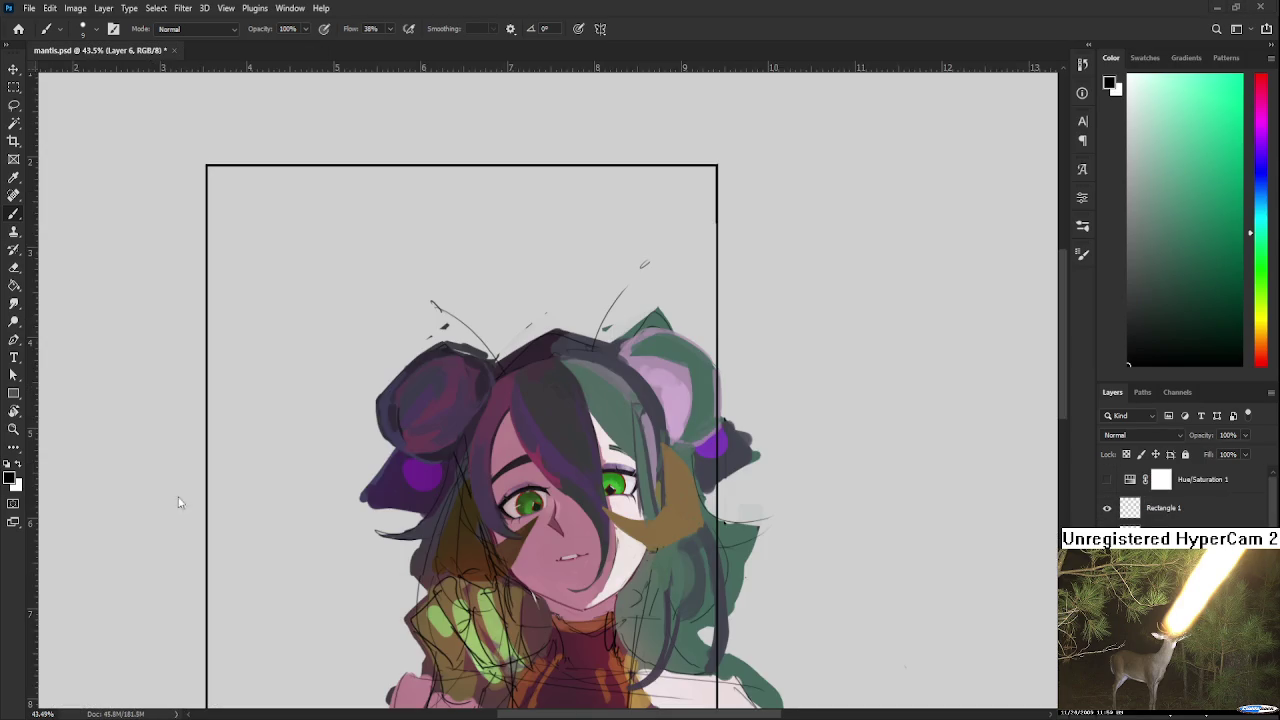
pyautogui.scroll(1, 547, 503)
pyautogui.scroll(2, 555, 500)
pyautogui.scroll(-1, 565, 498)
pyautogui.scroll(-1, 578, 495)
pyautogui.scroll(2, 578, 495)
pyautogui.scroll(-1, 550, 478)
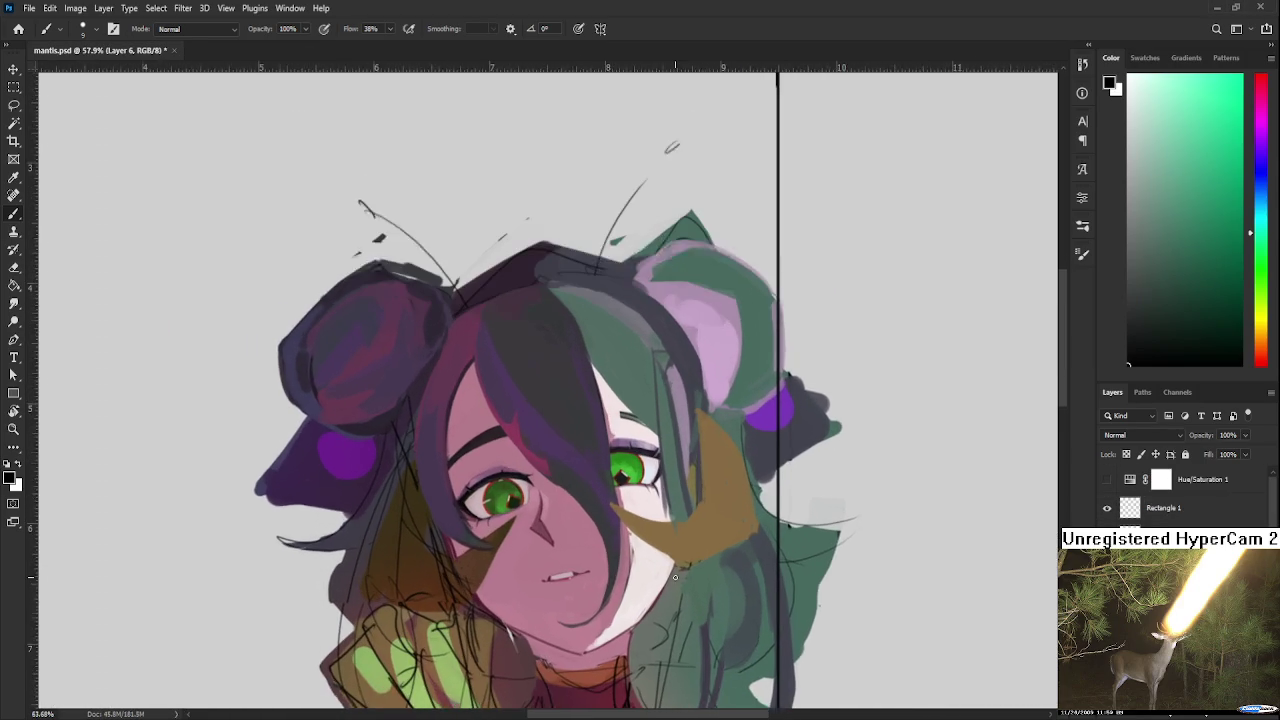
pyautogui.scroll(1, 530, 470)
# Step: Reopen Raid suirei.psd from the recent files list and compare it with mantis.psd
pyautogui.click(18, 28)
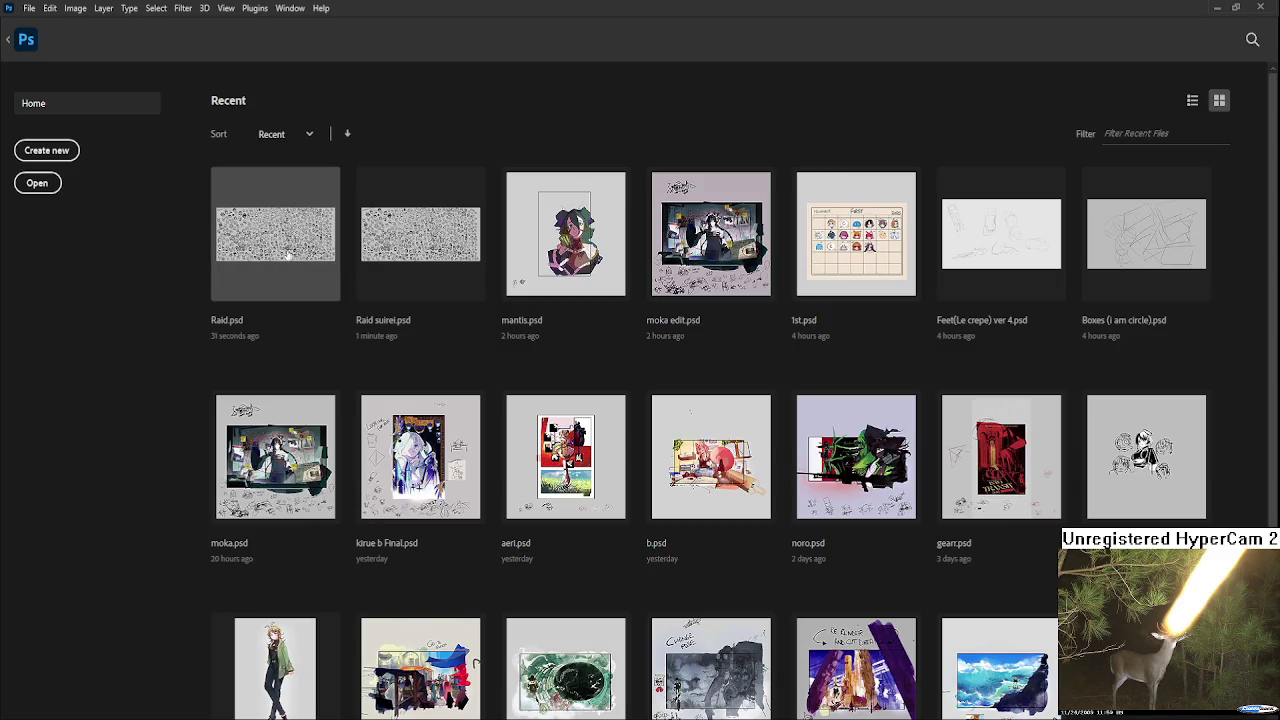
pyautogui.click(417, 266)
pyautogui.scroll(1, 386, 286)
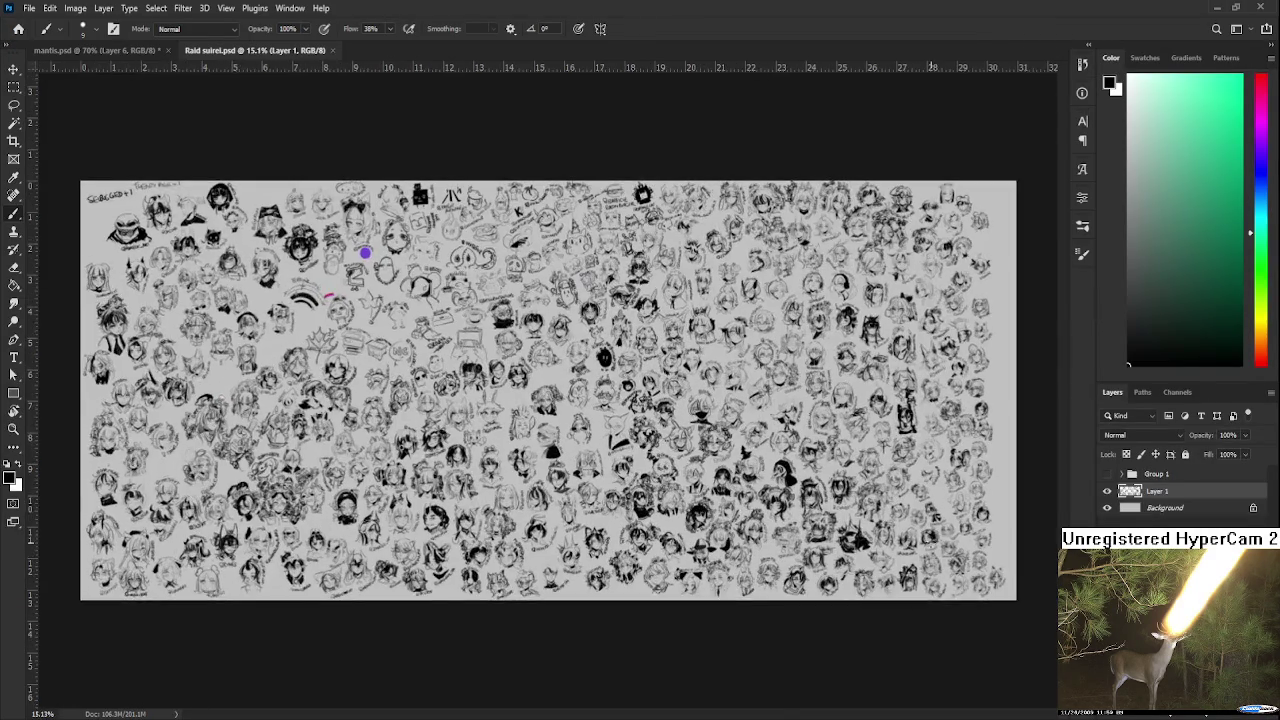
pyautogui.scroll(2, 363, 251)
pyautogui.scroll(1, 363, 251)
pyautogui.scroll(2, 995, 560)
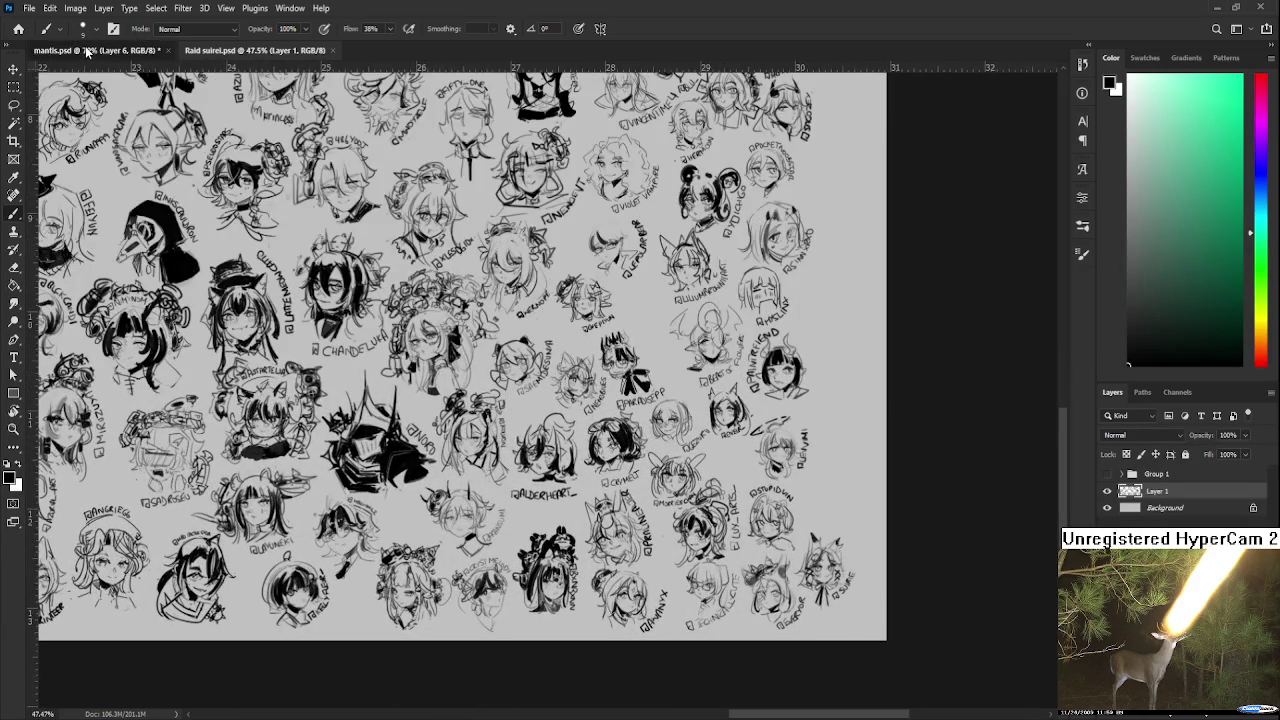
pyautogui.click(87, 50)
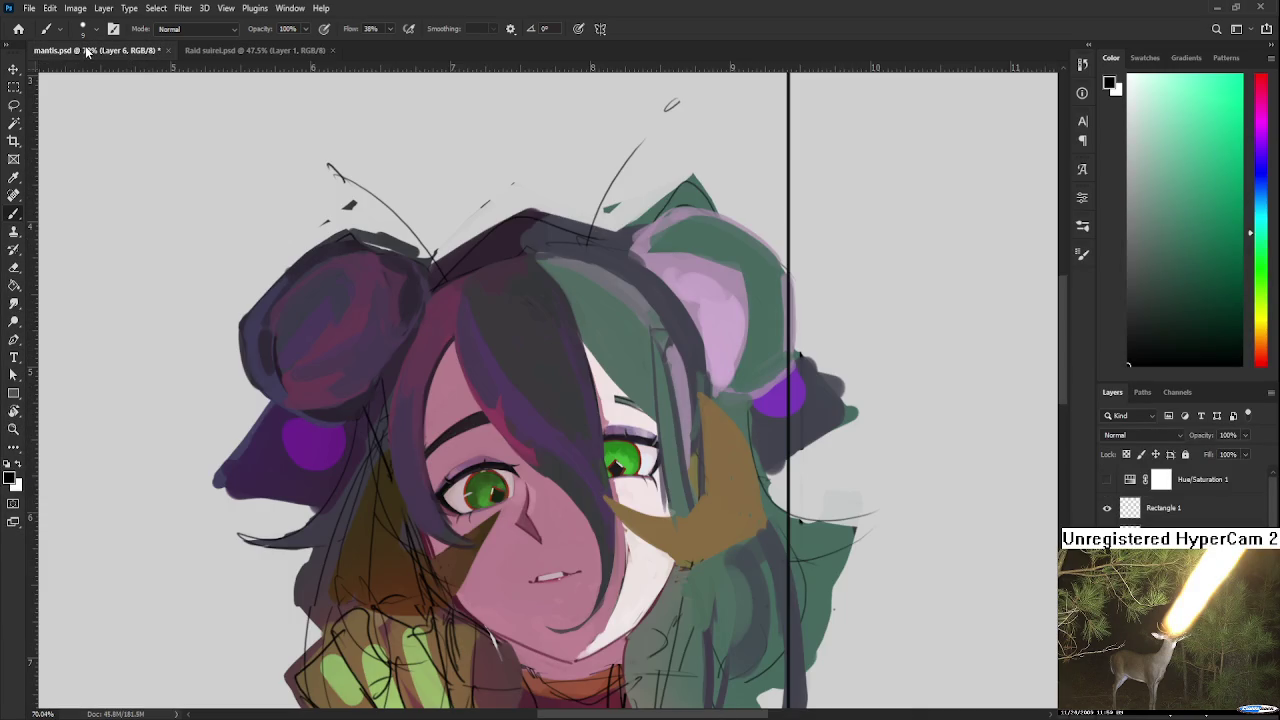
pyautogui.click(18, 28)
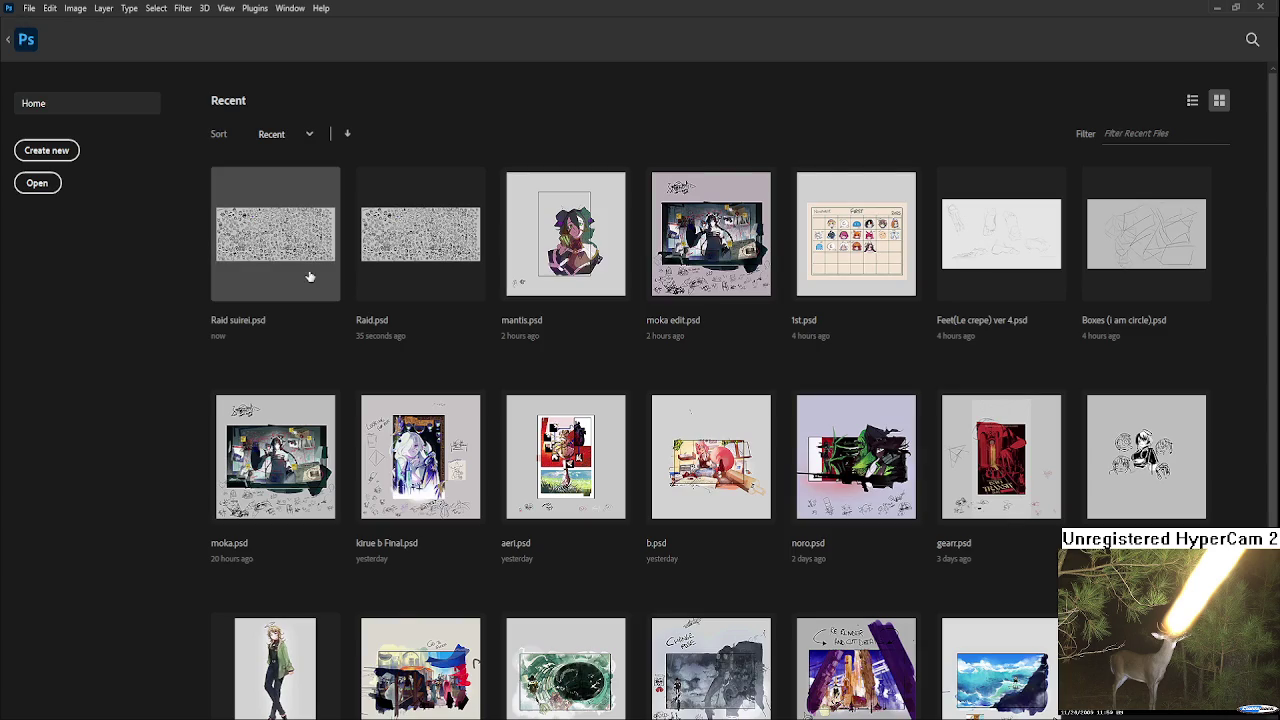
pyautogui.press('Escape')
# Step: Reopen Raid.psd from the recent files list and scroll across its sketches
pyautogui.click(18, 28)
pyautogui.click(408, 257)
pyautogui.scroll(3, 884, 558)
pyautogui.scroll(3, 884, 558)
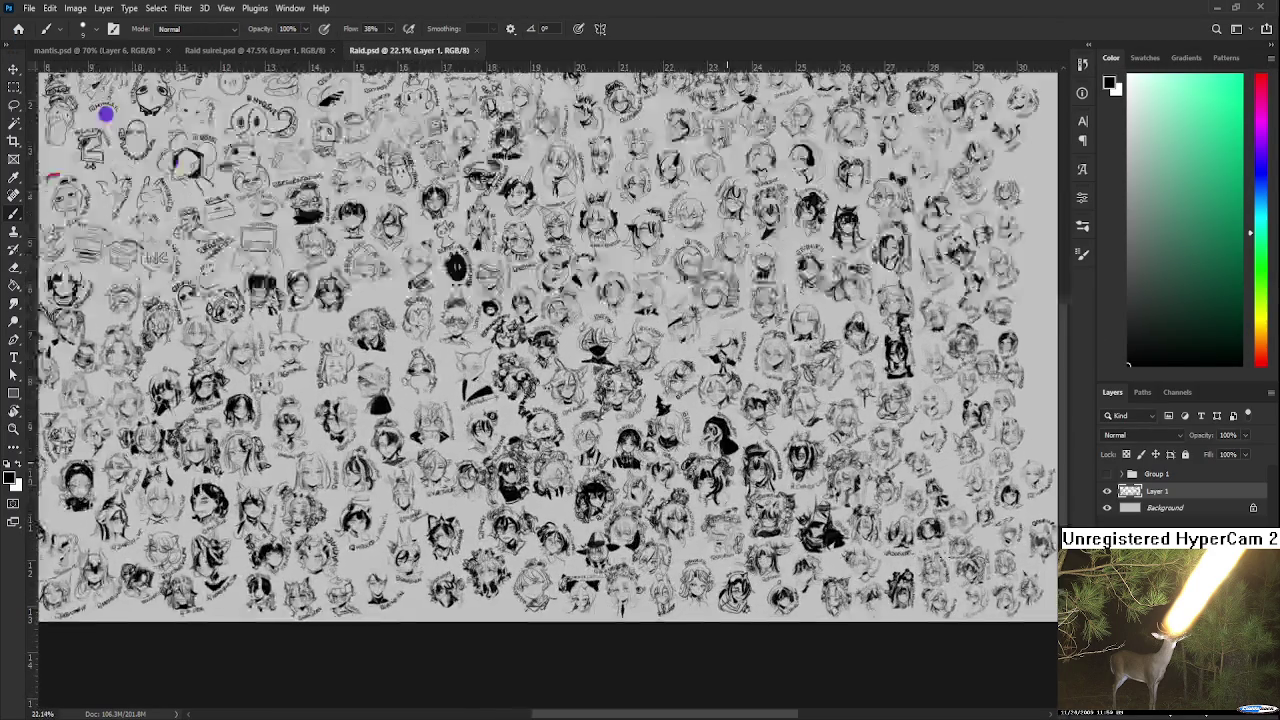
pyautogui.scroll(3, 884, 558)
pyautogui.scroll(3, 884, 558)
pyautogui.hscroll(2, 543, 389)
pyautogui.hscroll(2, 543, 389)
pyautogui.hscroll(1, 543, 389)
pyautogui.scroll(-3, 364, 385)
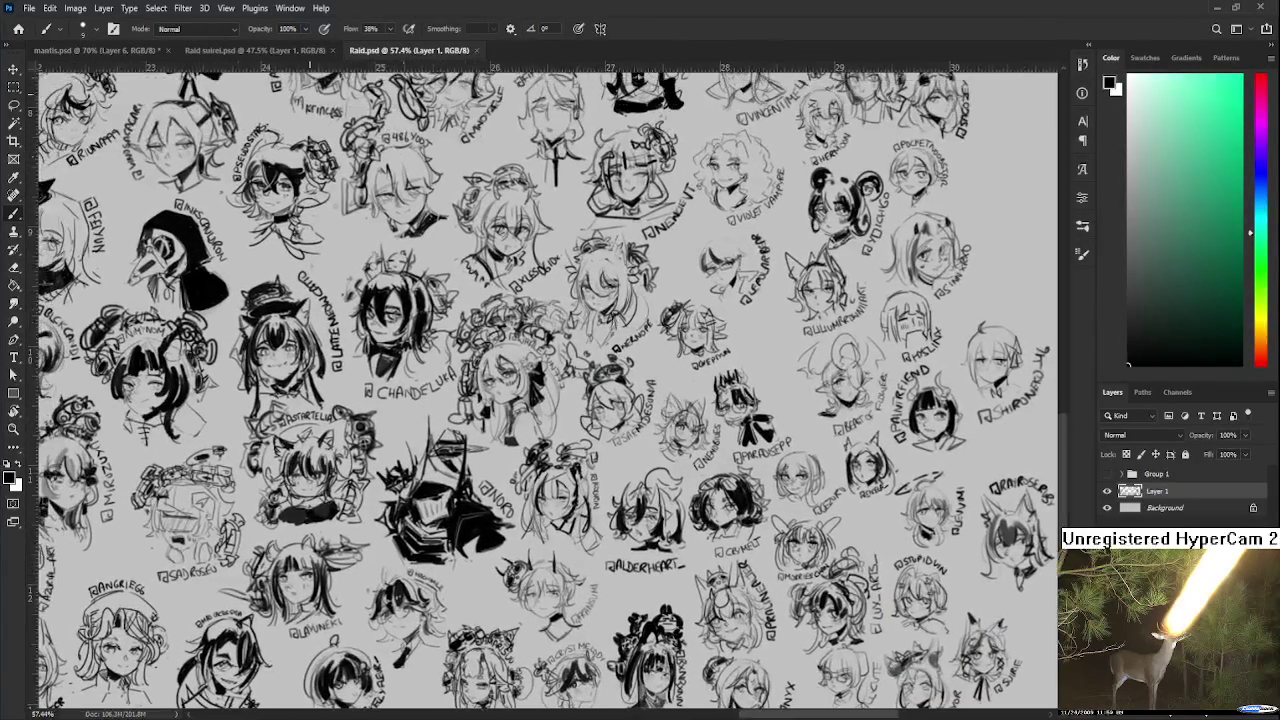
# Step: Pan through the upper and lower sketches on the Raid suirei sheet
pyautogui.click(278, 52)
pyautogui.moveTo(488, 306); pyautogui.dragTo(464, 295)
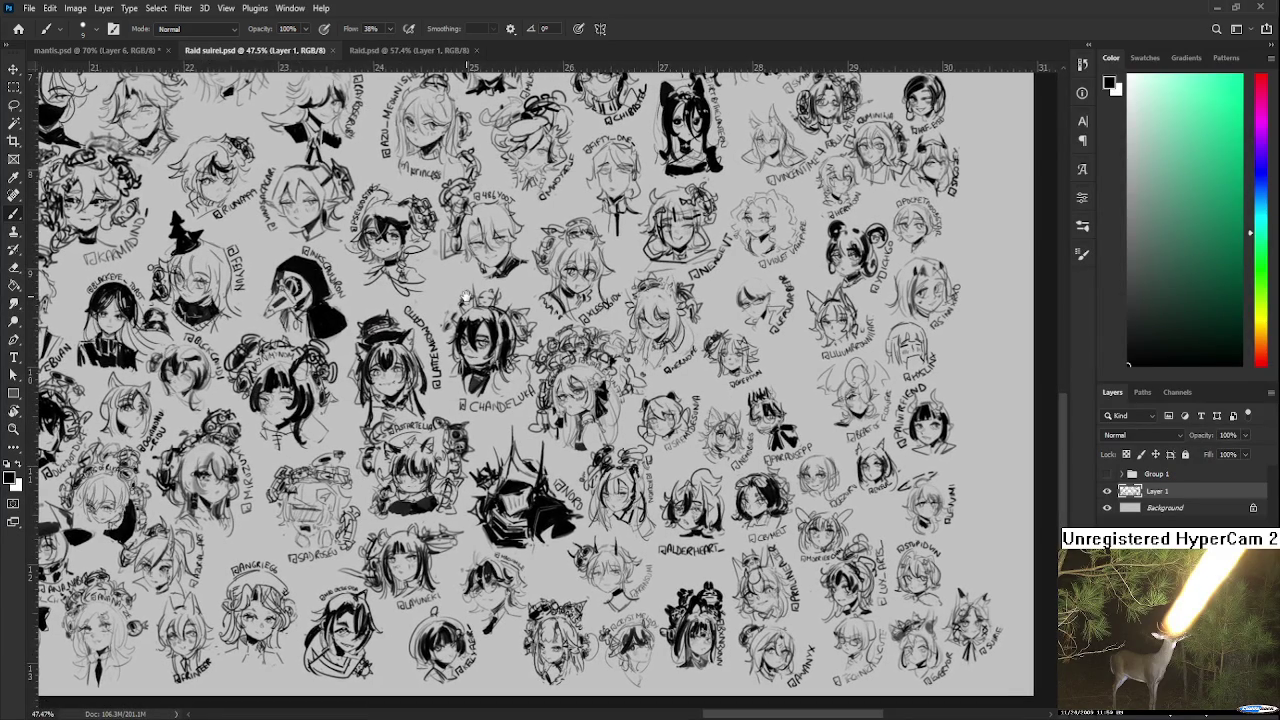
pyautogui.moveTo(464, 298); pyautogui.dragTo(345, 370)
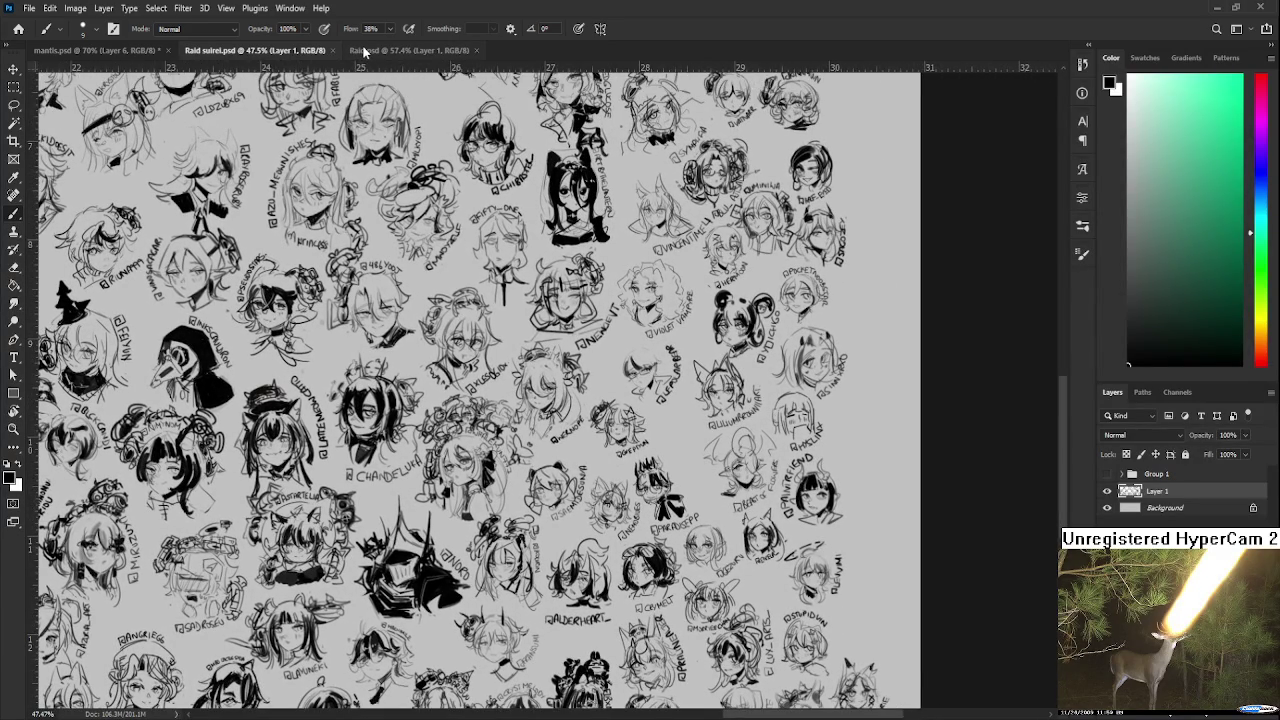
pyautogui.moveTo(470, 80)
pyautogui.mouseDown()
pyautogui.moveTo(436, 257)
pyautogui.moveTo(477, 284)
pyautogui.moveTo(470, 327)
pyautogui.moveTo(506, 527)
pyautogui.mouseUp()
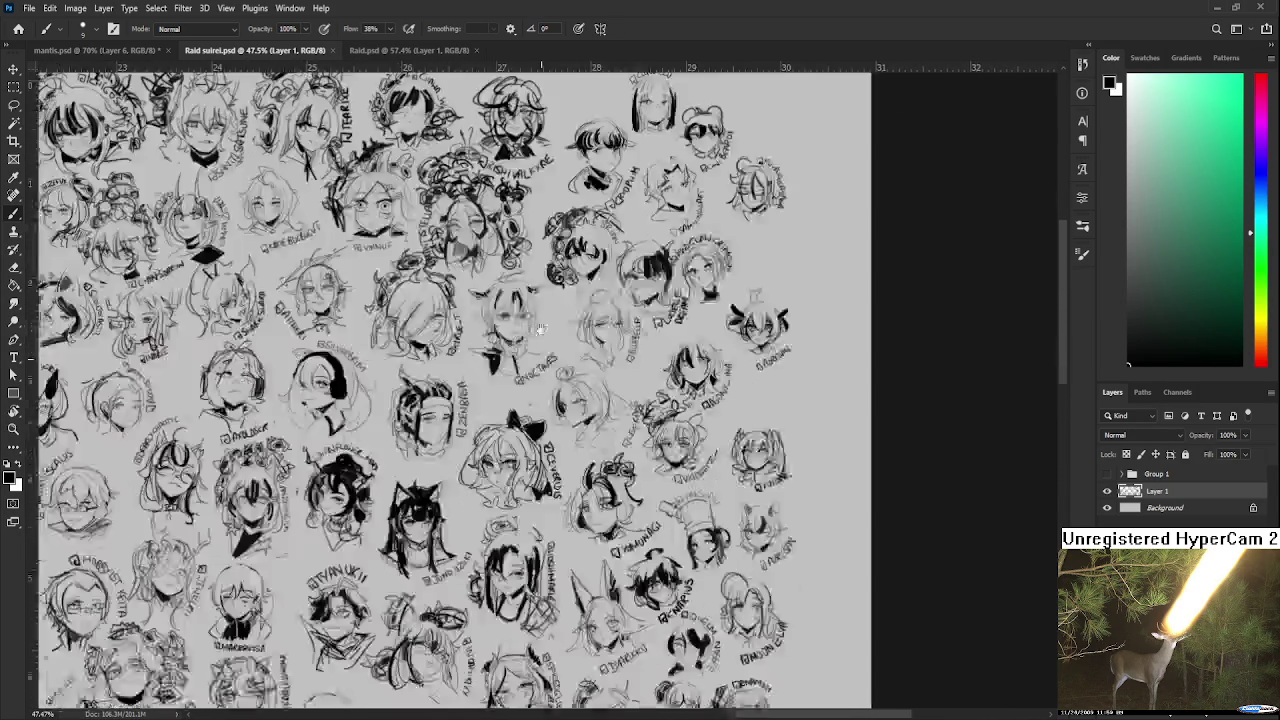
pyautogui.moveTo(534, 422); pyautogui.dragTo(533, 210)
pyautogui.moveTo(539, 341); pyautogui.dragTo(537, 237)
pyautogui.scroll(3, 645, 537)
pyautogui.moveTo(645, 537); pyautogui.dragTo(627, 419)
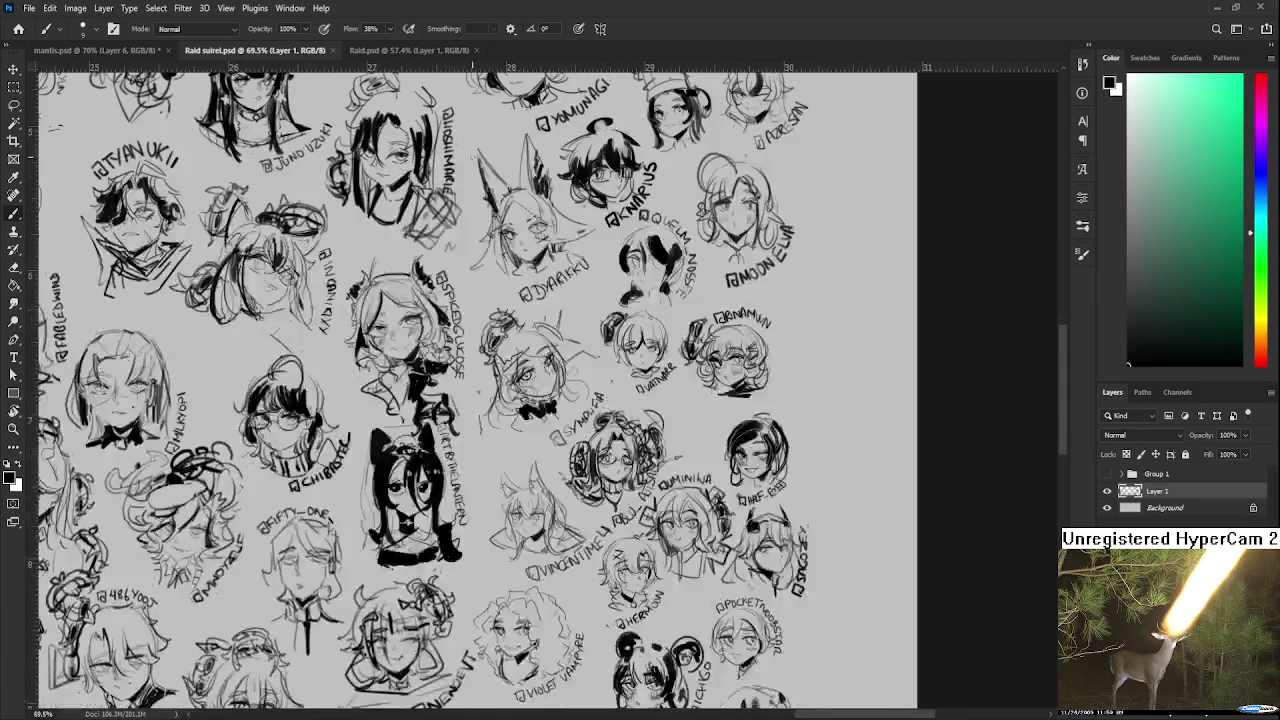
# Step: Pan across the Raid.psd sketches, then close the Raid suirei and Raid tabs
pyautogui.click(407, 50)
pyautogui.moveTo(787, 400)
pyautogui.mouseDown()
pyautogui.moveTo(487, 400)
pyautogui.moveTo(487, 252)
pyautogui.moveTo(552, 592)
pyautogui.mouseUp()
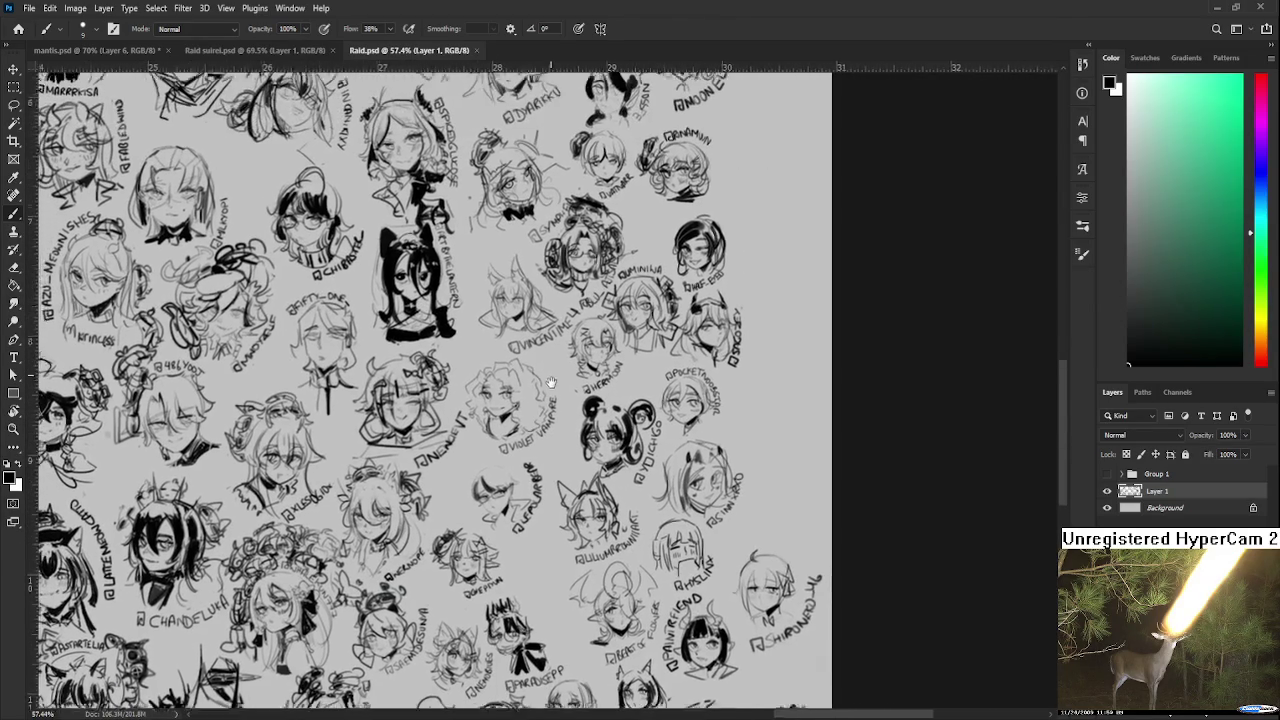
pyautogui.moveTo(300, 100); pyautogui.dragTo(314, 178)
pyautogui.click(331, 50)
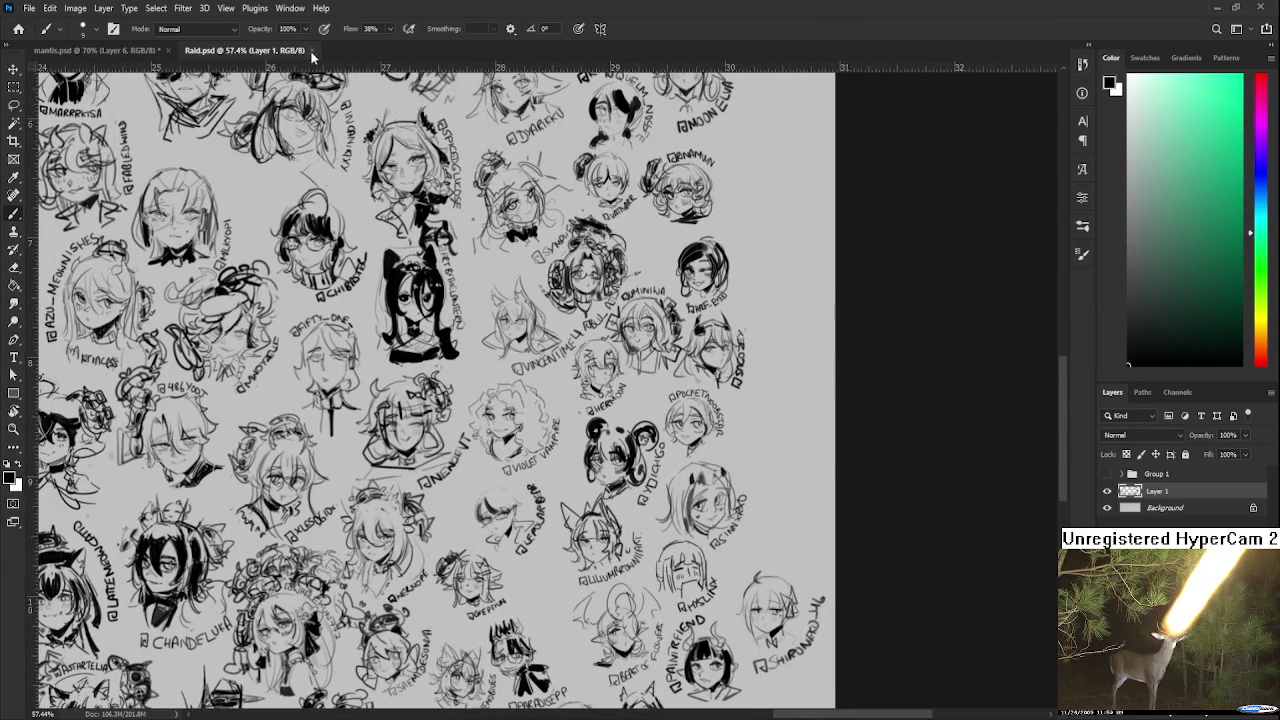
pyautogui.click(311, 50)
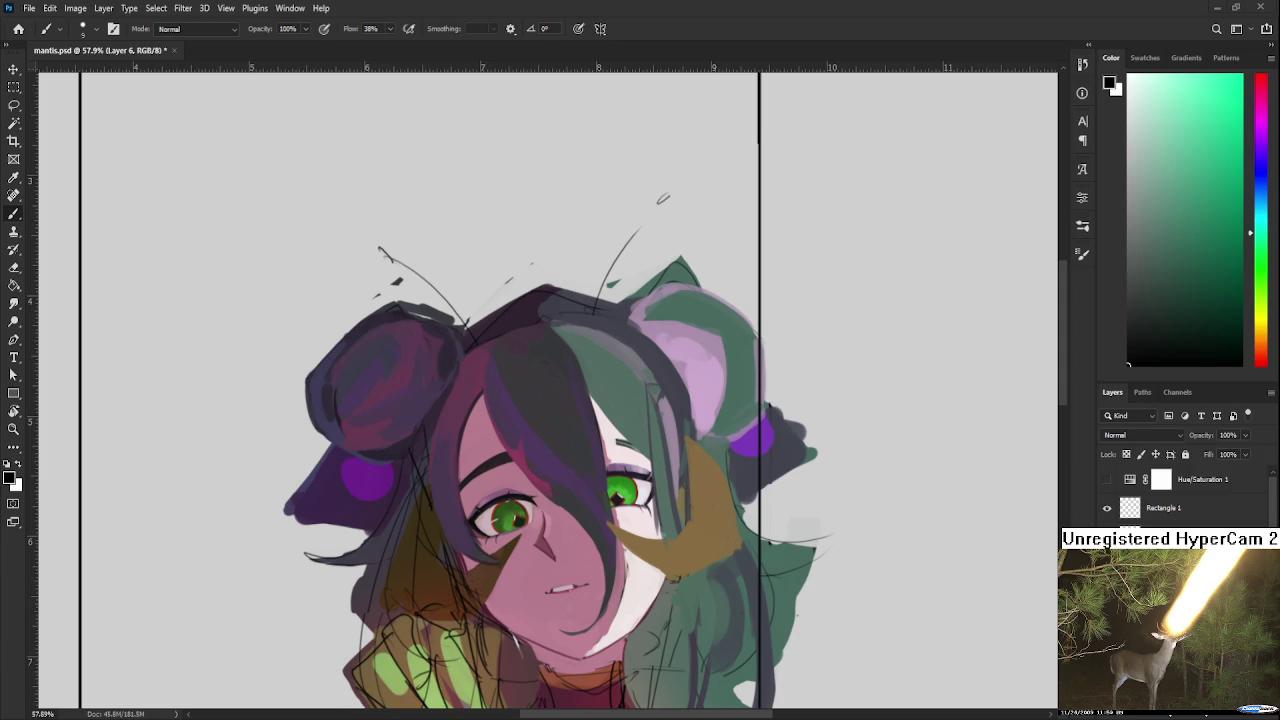
# Step: Open Raid.psd from the Recent files on the Home screen and zoom in on it
pyautogui.click(18, 28)
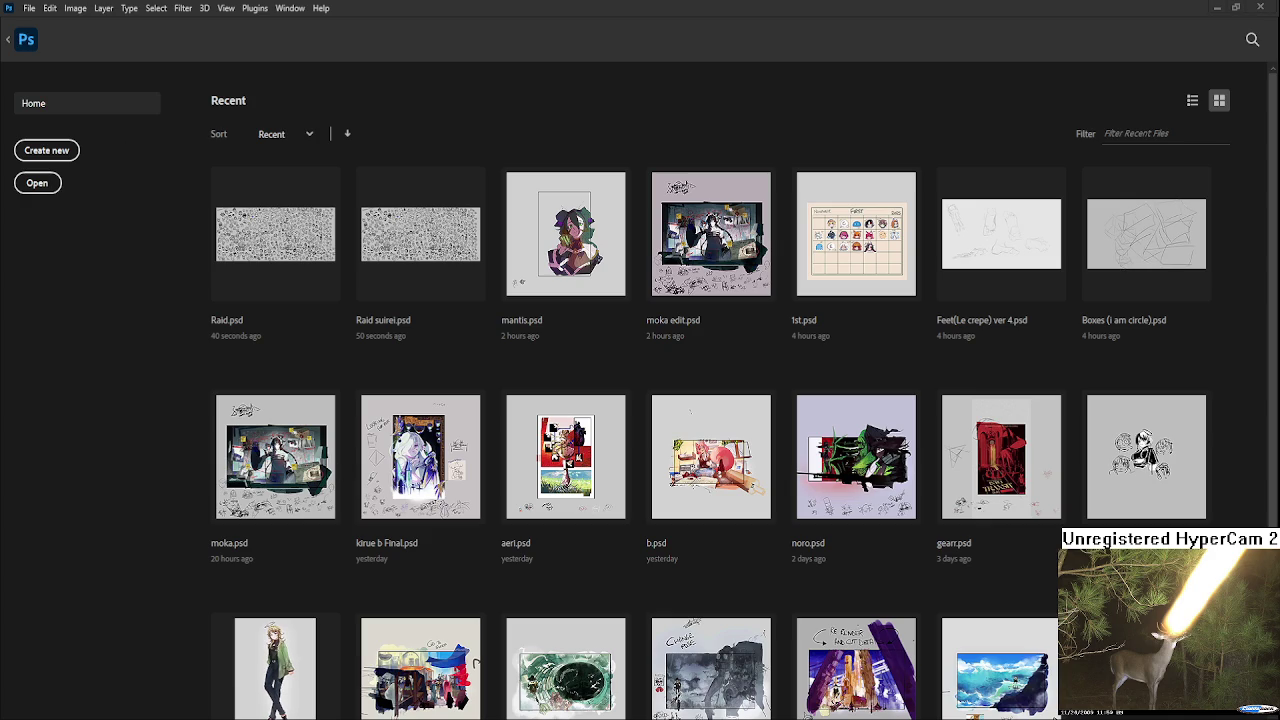
pyautogui.click(290, 256)
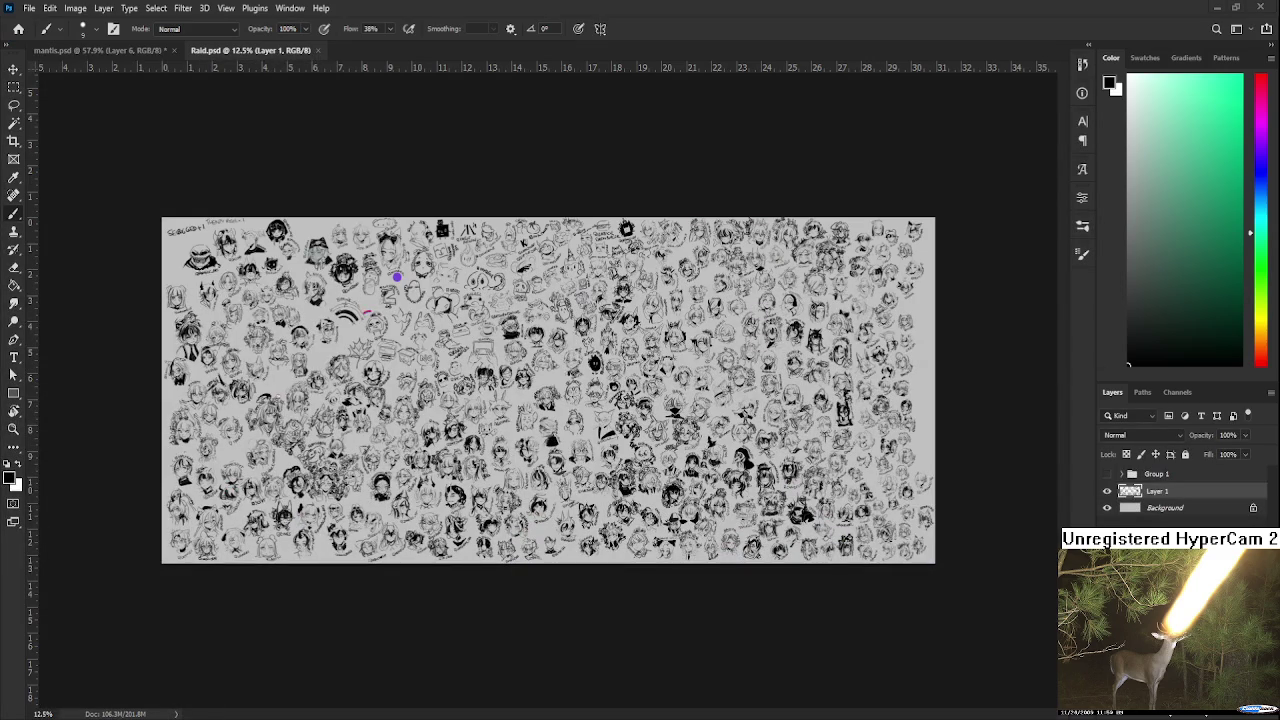
pyautogui.scroll(2, 516, 463)
pyautogui.scroll(2, 516, 463)
pyautogui.scroll(1, 516, 463)
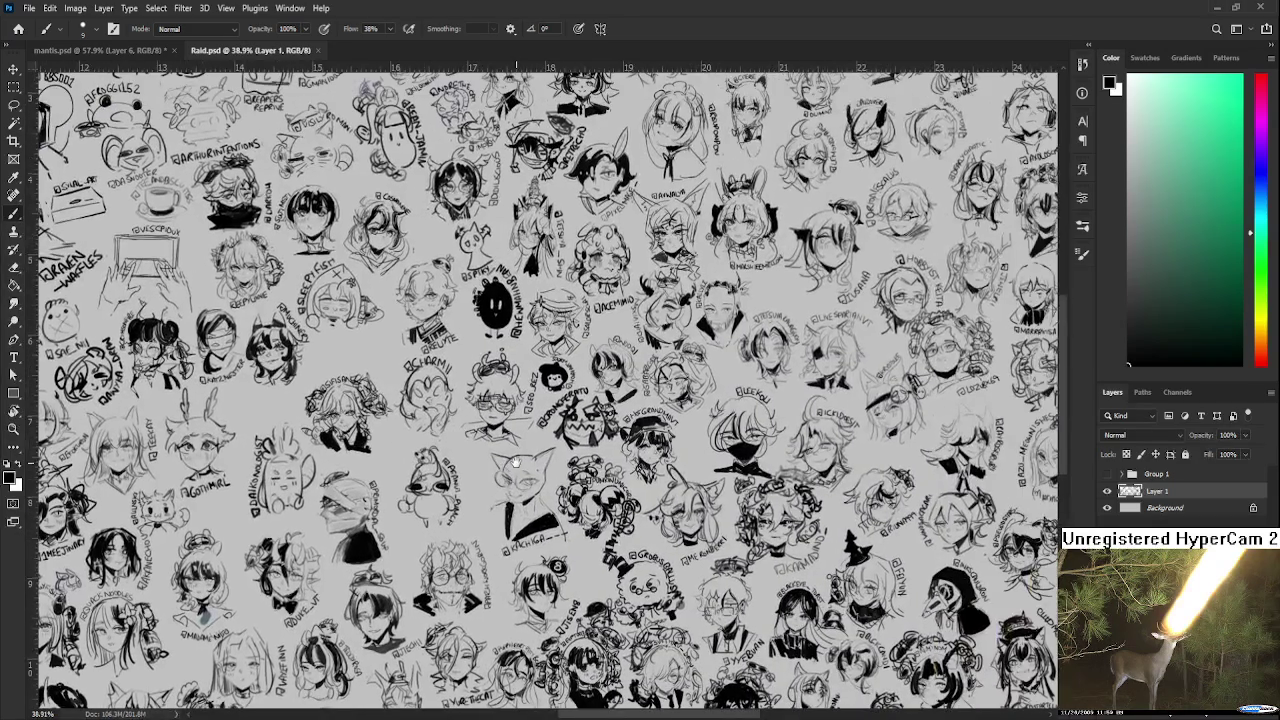
# Step: Pan and zoom across the sheet of sketched heads to find one to edit
pyautogui.scroll(-1, 516, 463)
pyautogui.scroll(-2, 530, 460)
pyautogui.hscroll(-3, 550, 458)
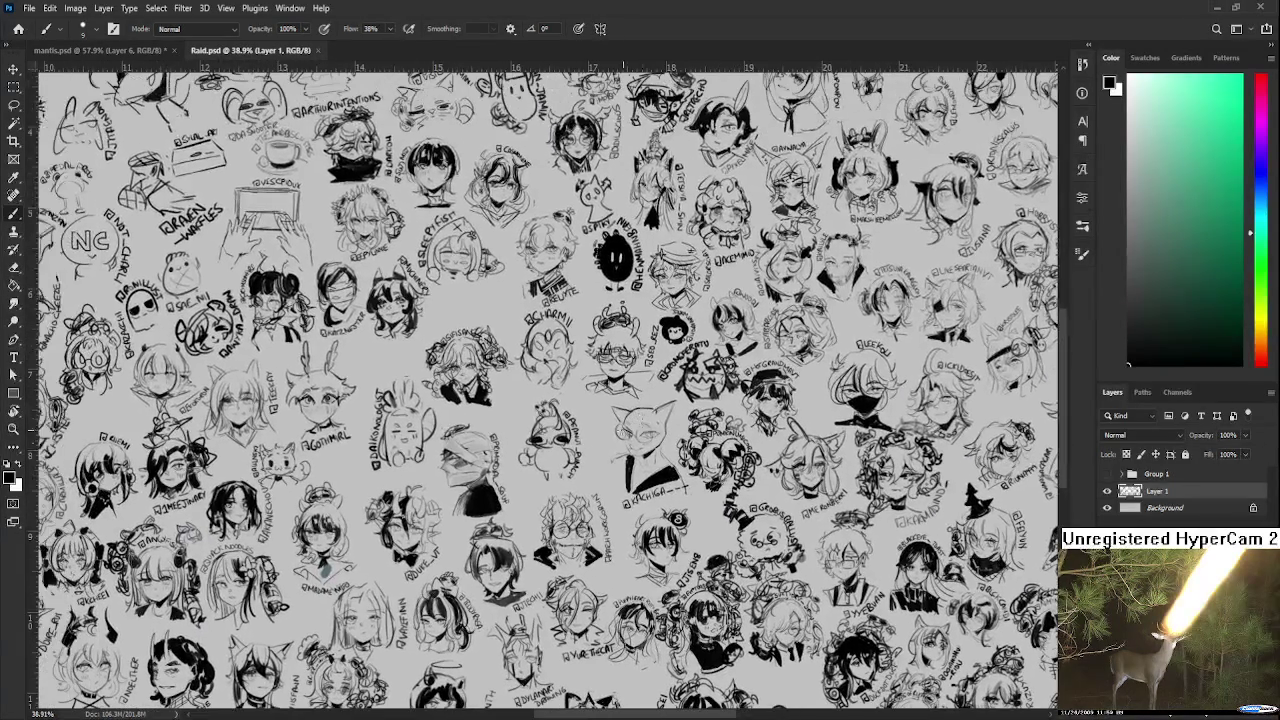
pyautogui.scroll(-2, 560, 455)
pyautogui.scroll(1, 560, 455)
pyautogui.scroll(1, 560, 455)
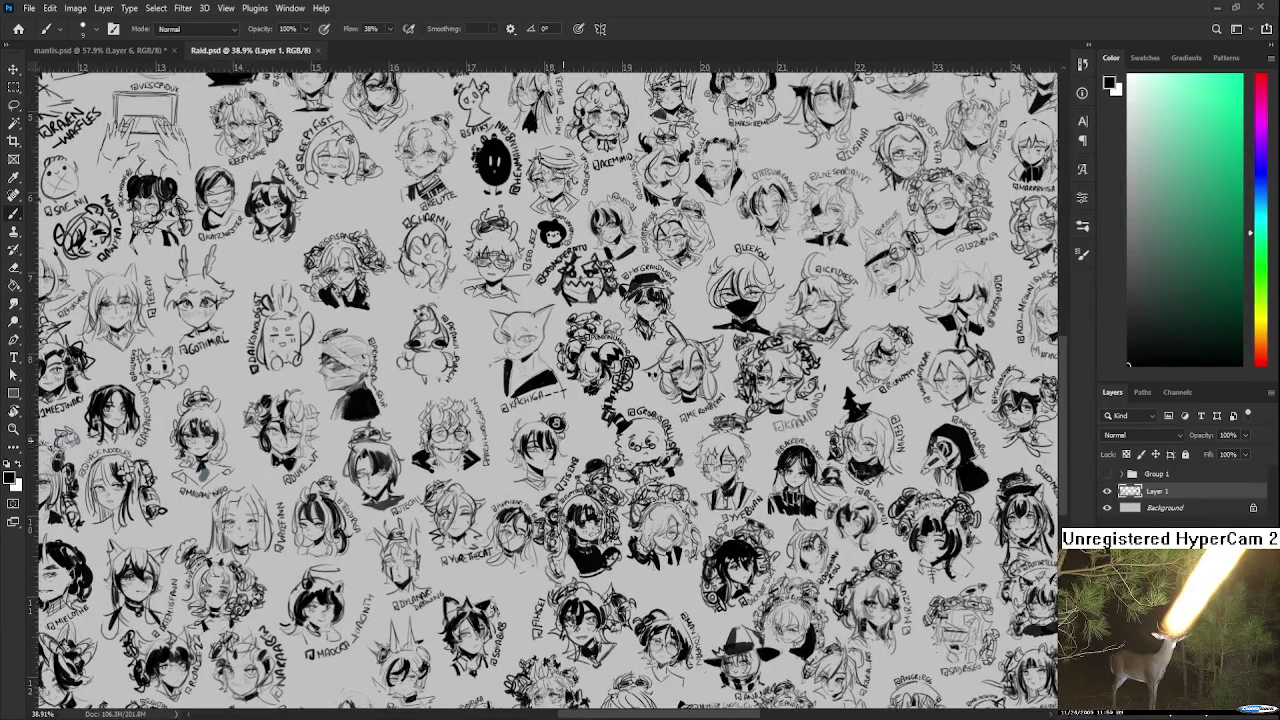
pyautogui.scroll(2, 560, 455)
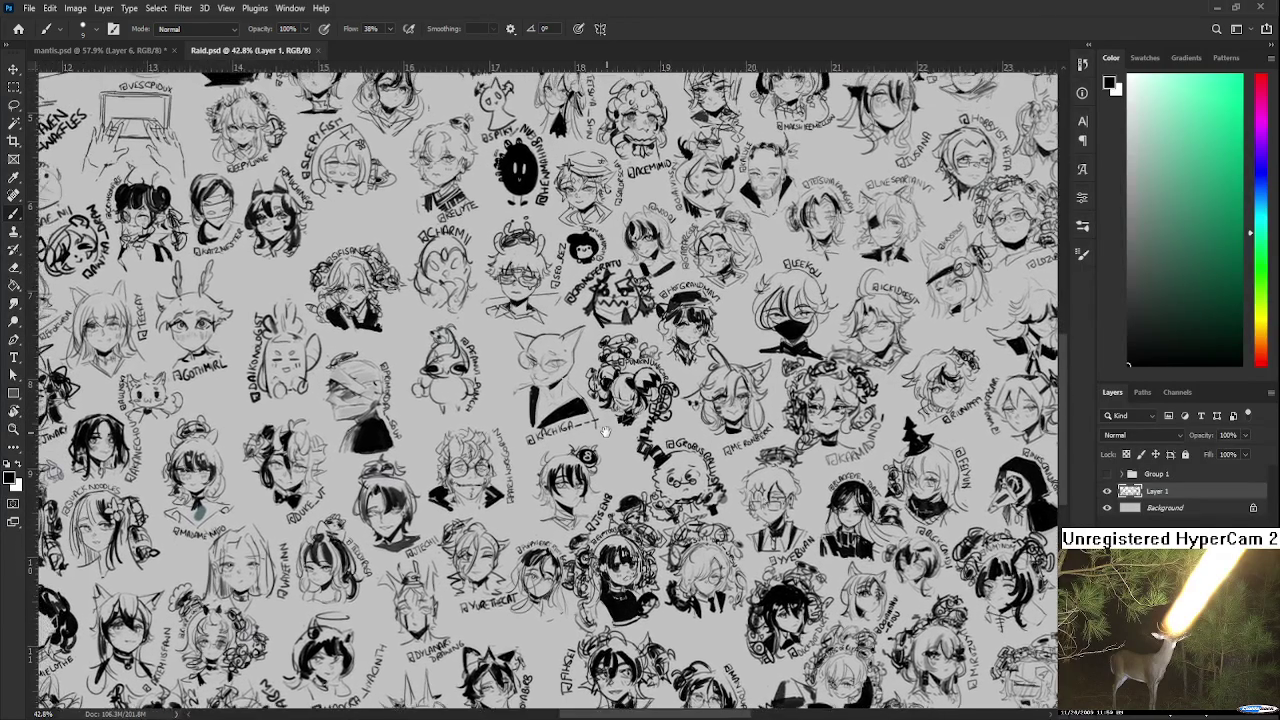
pyautogui.moveTo(565, 438)
pyautogui.mouseDown()
pyautogui.moveTo(597, 492)
pyautogui.moveTo(640, 470)
pyautogui.mouseUp()
pyautogui.scroll(1, 560, 400)
pyautogui.scroll(1, 533, 357)
pyautogui.scroll(1, 642, 182)
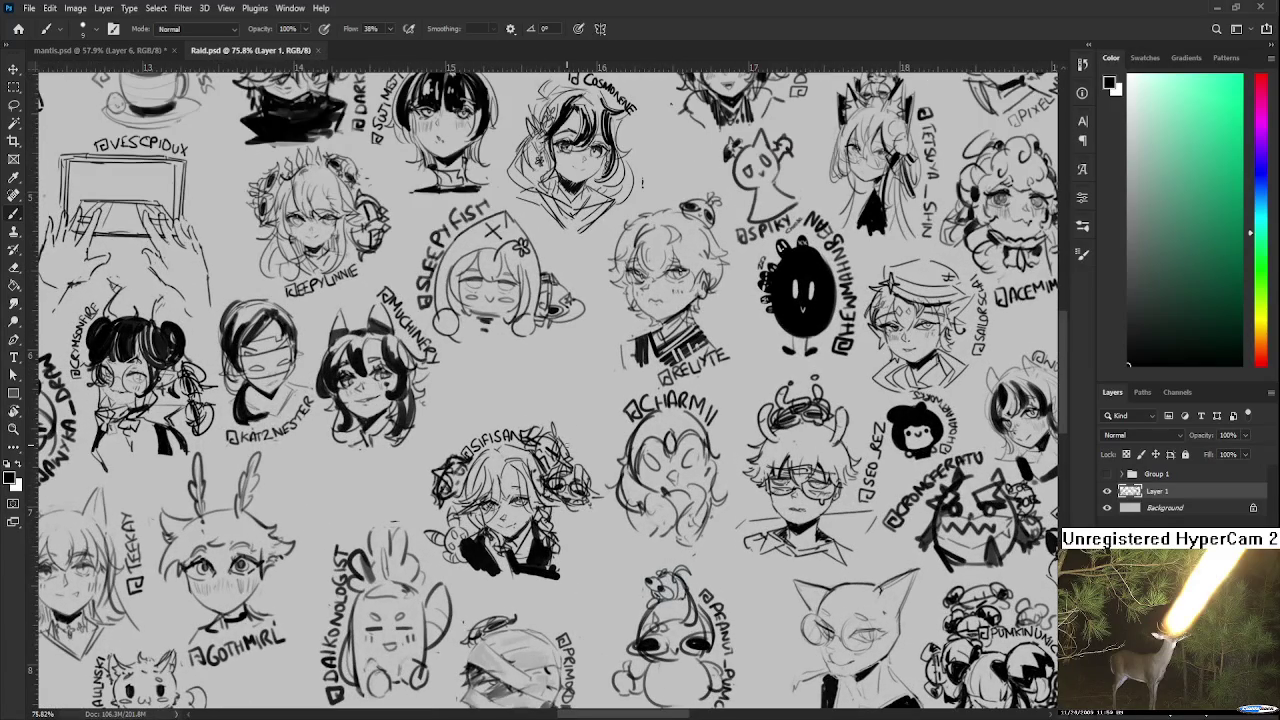
pyautogui.press('l')
pyautogui.scroll(-1, 540, 470)
# Step: Lasso one sketched head and scale it down to about 86.5%
pyautogui.moveTo(476, 381)
pyautogui.mouseDown()
pyautogui.moveTo(422, 516)
pyautogui.moveTo(522, 584)
pyautogui.moveTo(615, 509)
pyautogui.moveTo(578, 399)
pyautogui.moveTo(432, 403)
pyautogui.mouseUp()
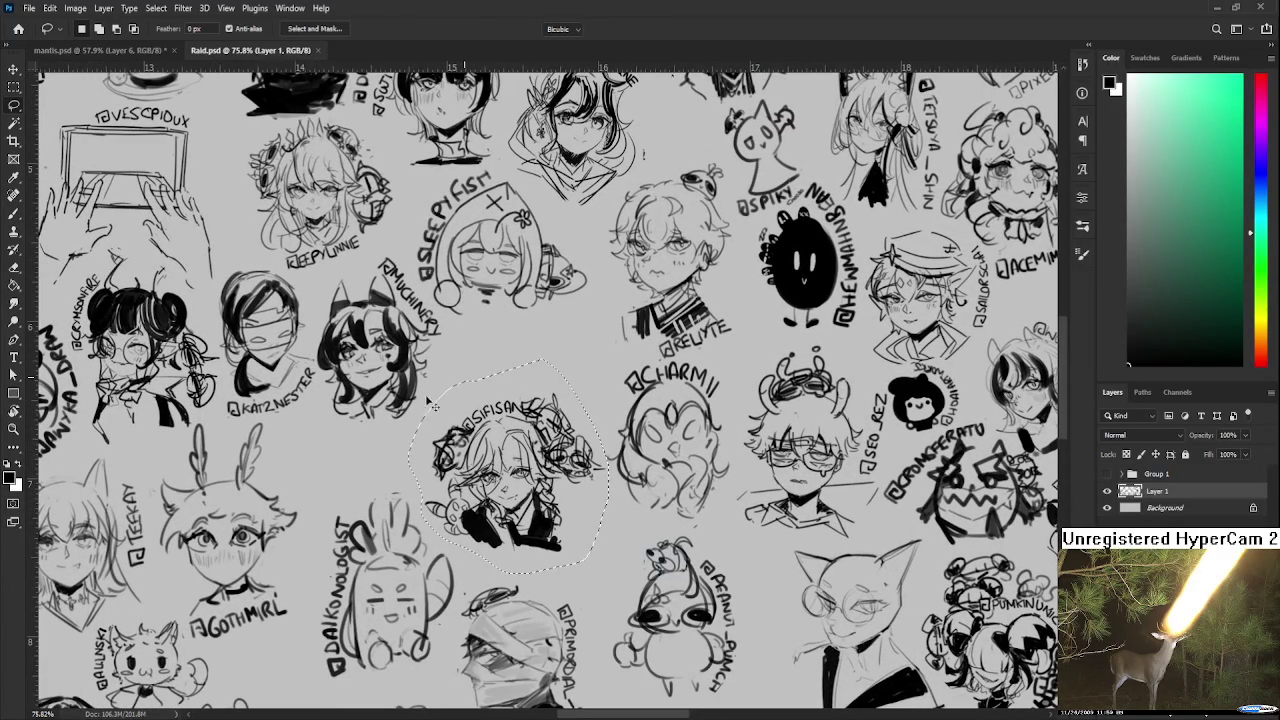
pyautogui.hotkey('ctrl', 't')
pyautogui.moveTo(409, 358); pyautogui.dragTo(438, 394)
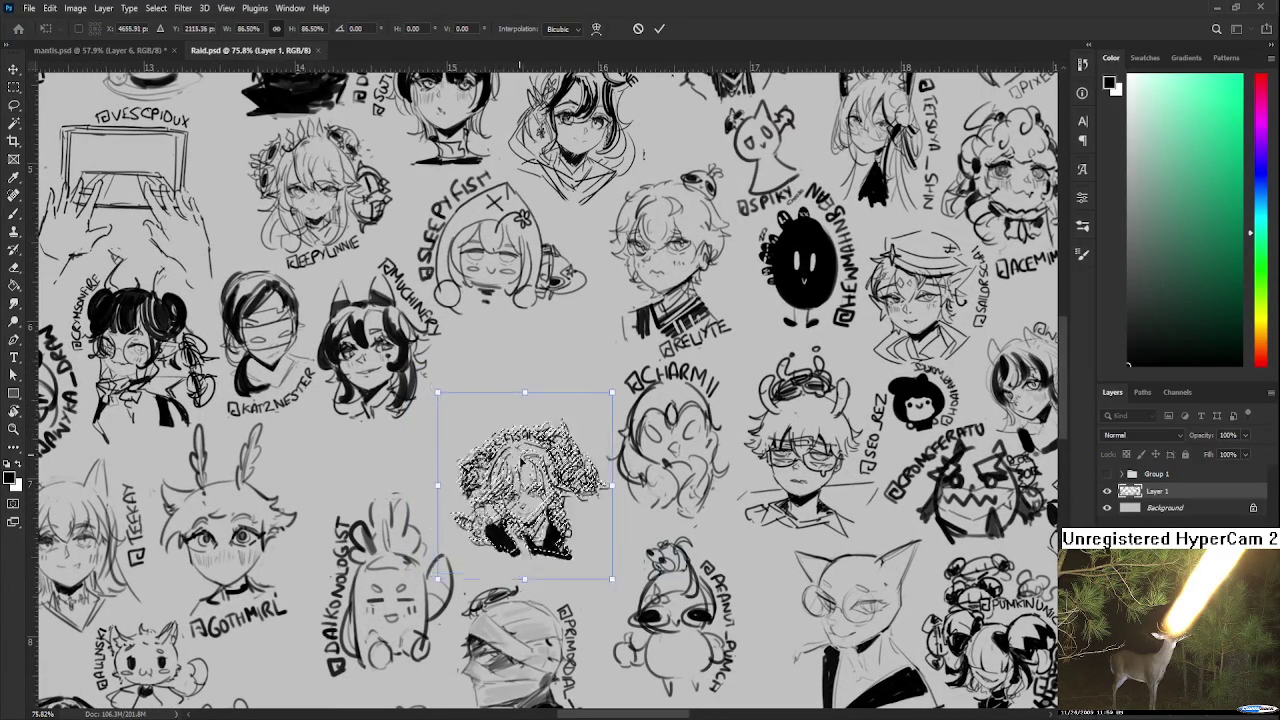
pyautogui.press('Return')
# Step: Brush the left and right sides of a new head outline into the empty gap
pyautogui.moveTo(575, 358)
pyautogui.mouseDown()
pyautogui.moveTo(505, 392)
pyautogui.moveTo(463, 383)
pyautogui.mouseUp()
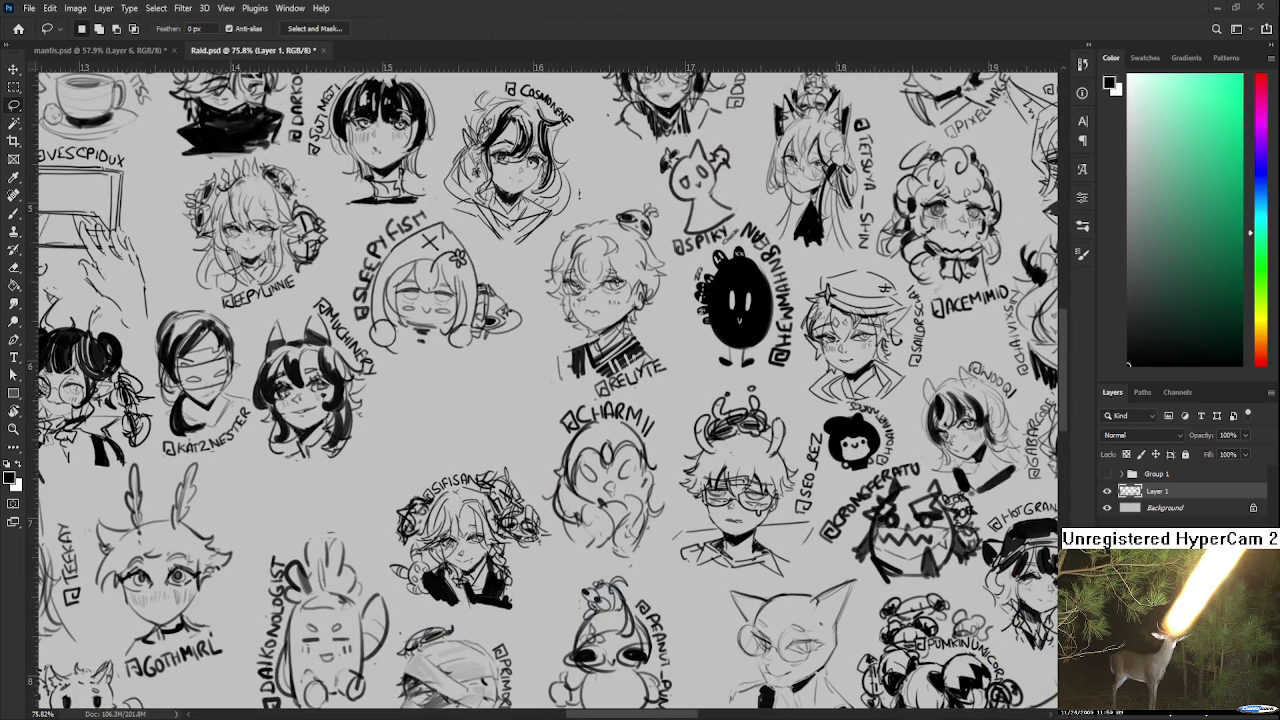
pyautogui.scroll(2, 390, 445)
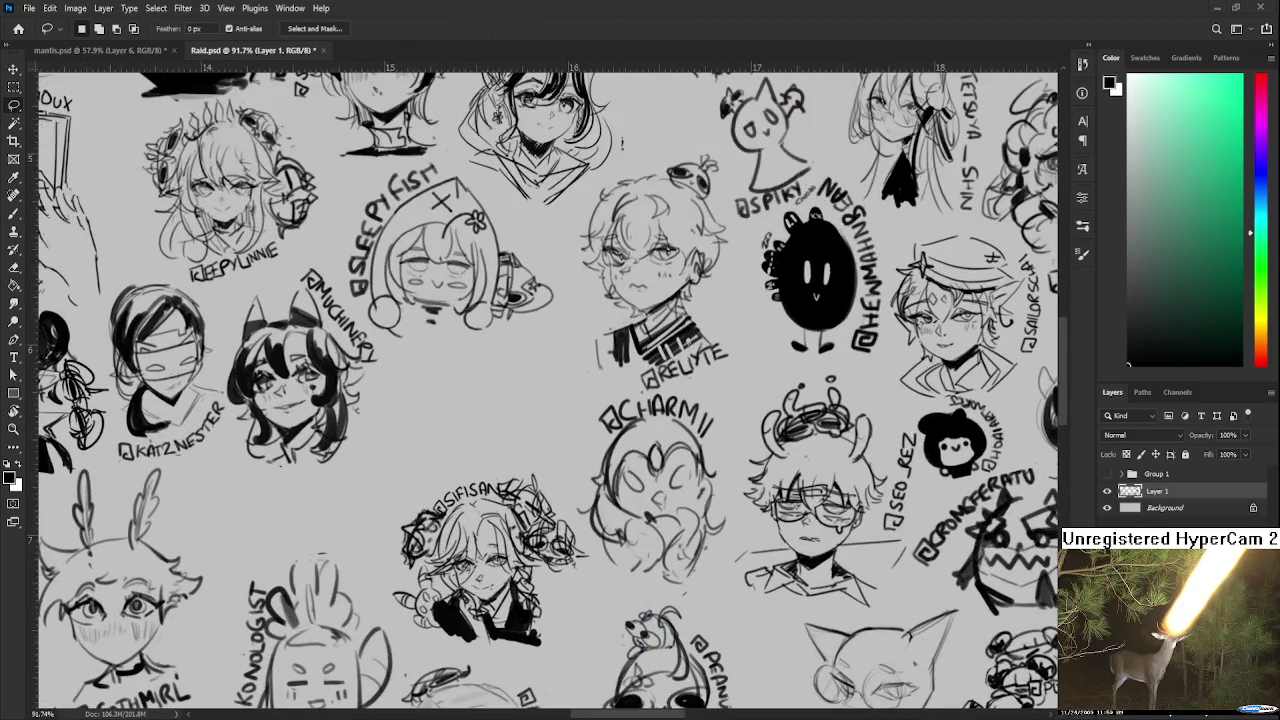
pyautogui.press('b')
pyautogui.moveTo(460, 410); pyautogui.dragTo(462, 452)
pyautogui.moveTo(505, 395)
pyautogui.mouseDown()
pyautogui.moveTo(488, 432)
pyautogui.moveTo(526, 384)
pyautogui.moveTo(560, 450)
pyautogui.moveTo(562, 414)
pyautogui.moveTo(556, 484)
pyautogui.mouseUp()
pyautogui.hotkey('ctrl', 'z')
pyautogui.hotkey('ctrl', 'z')
pyautogui.hotkey('ctrl', 'z')
pyautogui.hotkey('ctrl', 'z')
pyautogui.moveTo(562, 414); pyautogui.dragTo(558, 476)
pyautogui.moveTo(480, 416)
pyautogui.mouseDown()
pyautogui.moveTo(487, 470)
pyautogui.moveTo(538, 489)
pyautogui.mouseUp()
pyautogui.hotkey('ctrl', 'z')
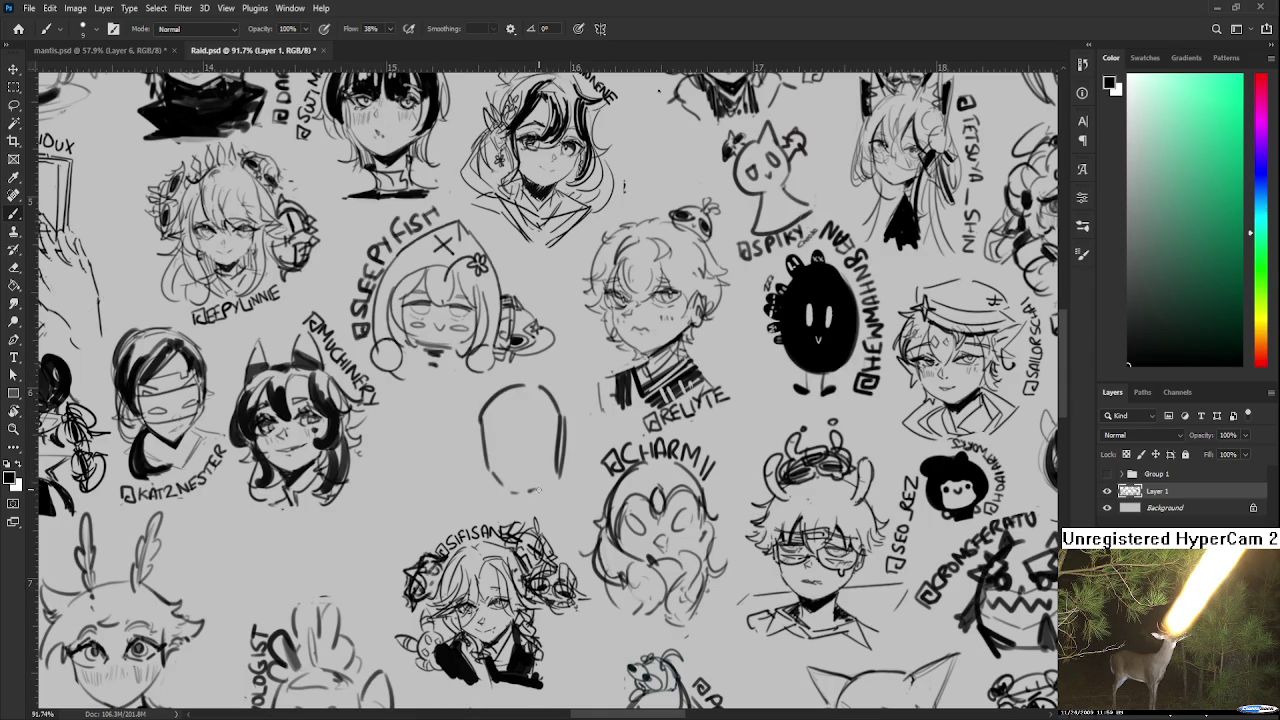
# Step: Draw dash eyes and a small mouth on the new face, undoing misplaced strokes
pyautogui.moveTo(490, 440)
pyautogui.mouseDown()
pyautogui.moveTo(516, 454)
pyautogui.moveTo(510, 432)
pyautogui.moveTo(518, 468)
pyautogui.moveTo(549, 437)
pyautogui.mouseUp()
pyautogui.hotkey('ctrl', 'z')
pyautogui.hotkey('ctrl', 'z')
pyautogui.hotkey('ctrl', 'z')
pyautogui.moveTo(490, 437)
pyautogui.mouseDown()
pyautogui.moveTo(510, 440)
pyautogui.moveTo(502, 420)
pyautogui.moveTo(558, 412)
pyautogui.mouseUp()
pyautogui.hotkey('ctrl', 'z')
pyautogui.moveTo(525, 453)
pyautogui.mouseDown()
pyautogui.moveTo(519, 419)
pyautogui.moveTo(526, 458)
pyautogui.mouseUp()
pyautogui.hotkey('ctrl', 'z')
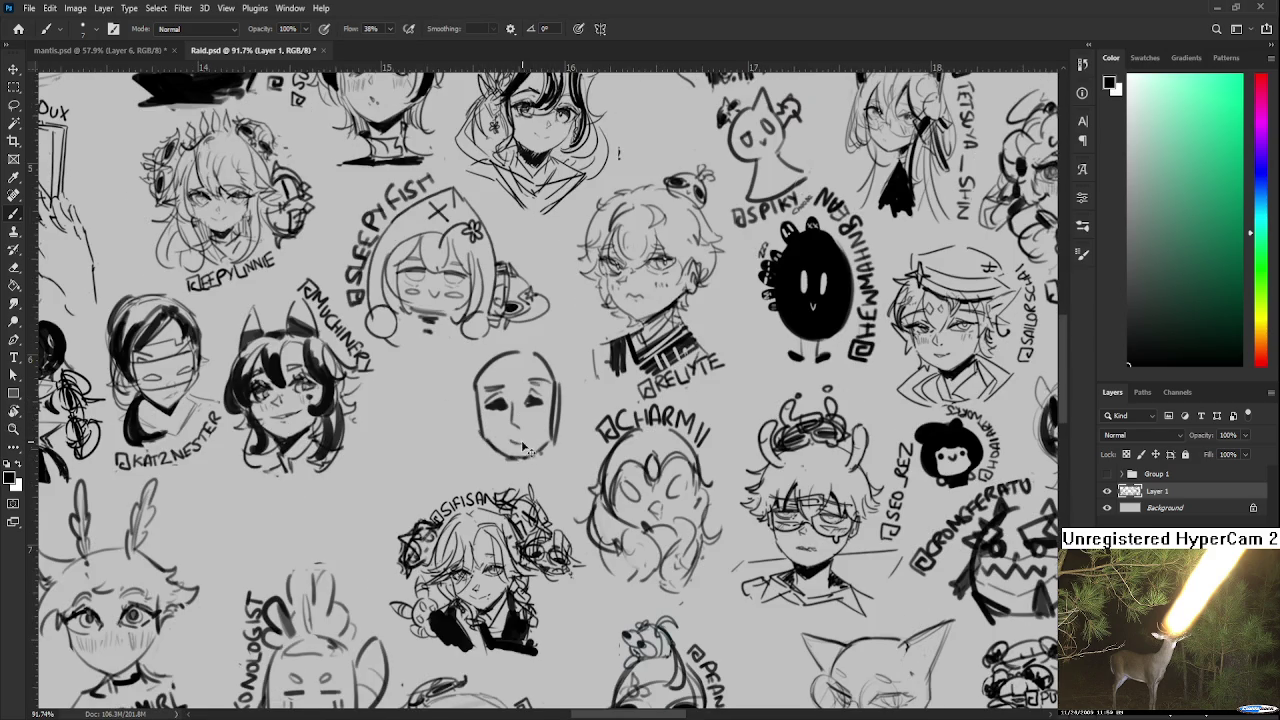
pyautogui.moveTo(502, 436); pyautogui.dragTo(526, 434)
pyautogui.hotkey('ctrl', 'z')
pyautogui.hotkey('ctrl', 'z')
pyautogui.hotkey('ctrl', 'z')
# Step: Darken and thicken the top outline of the new face
pyautogui.scroll(1, 510, 425)
pyautogui.scroll(1, 497, 400)
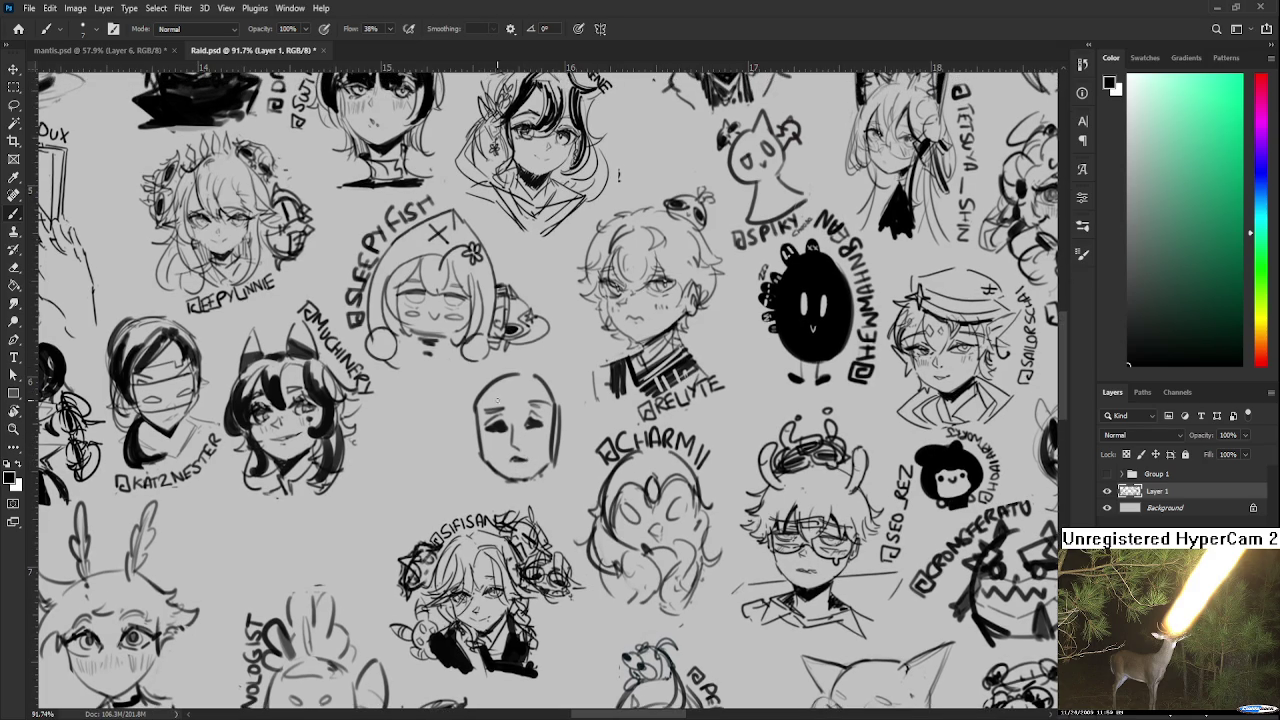
pyautogui.moveTo(498, 379); pyautogui.dragTo(525, 376)
pyautogui.press('e')
pyautogui.press('b')
pyautogui.moveTo(506, 378)
pyautogui.mouseDown()
pyautogui.moveTo(538, 372)
pyautogui.moveTo(476, 409)
pyautogui.mouseUp()
pyautogui.hotkey('ctrl', 'z')
pyautogui.hotkey('ctrl', 'z')
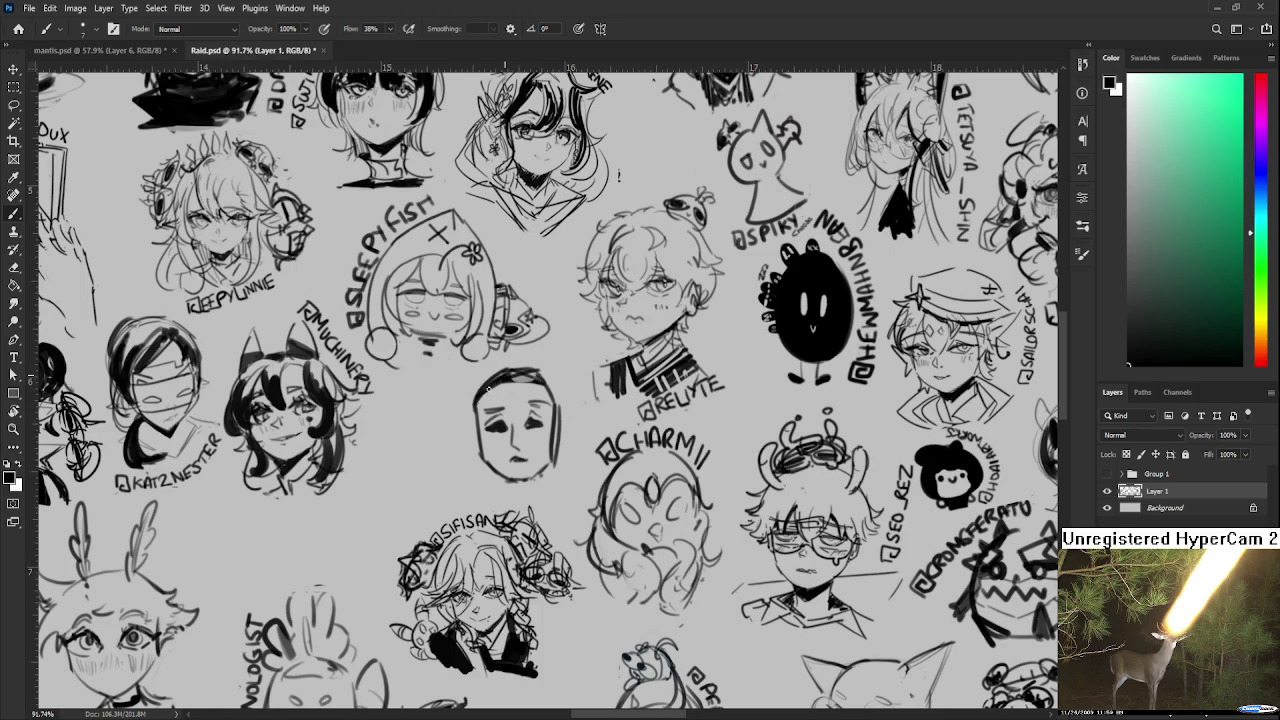
# Step: Thicken the hair outline on the right and the left outline and jaw, trimming the right jaw edge
pyautogui.press('e')
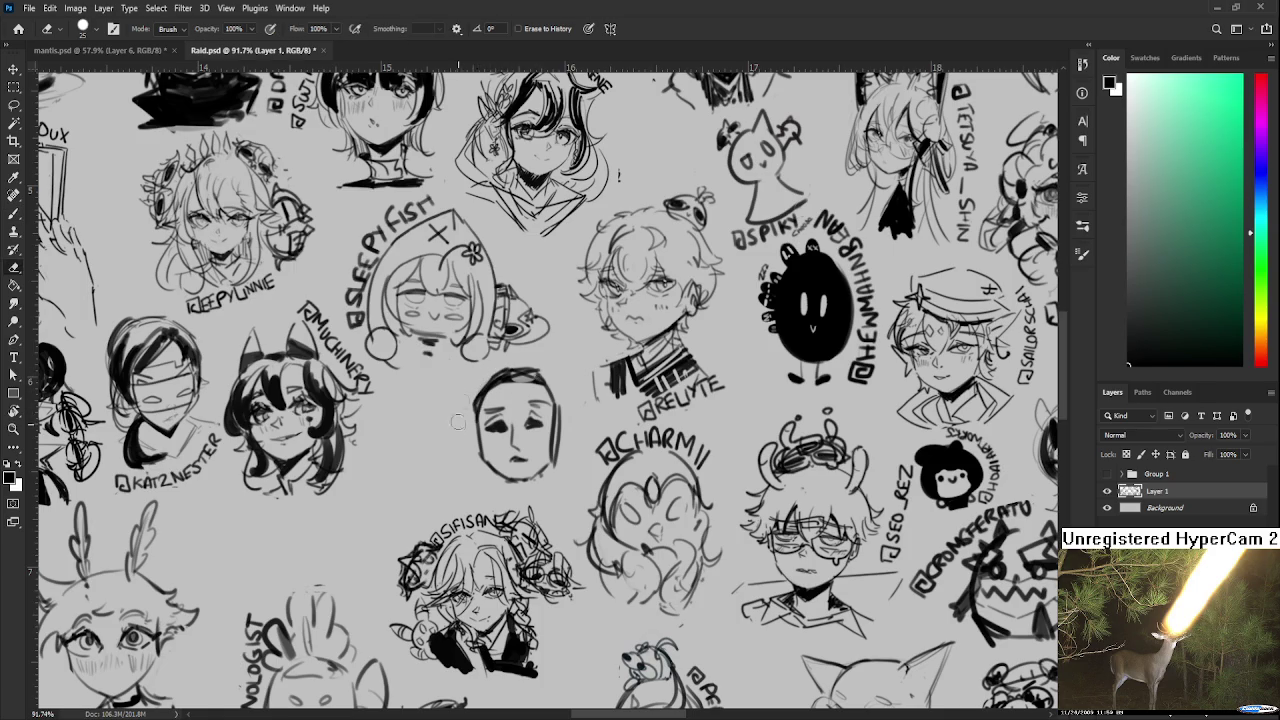
pyautogui.press('b')
pyautogui.moveTo(510, 366)
pyautogui.mouseDown()
pyautogui.moveTo(524, 386)
pyautogui.moveTo(524, 458)
pyautogui.mouseUp()
pyautogui.moveTo(526, 386); pyautogui.dragTo(530, 452)
pyautogui.moveTo(444, 402)
pyautogui.mouseDown()
pyautogui.moveTo(450, 468)
pyautogui.moveTo(494, 492)
pyautogui.mouseUp()
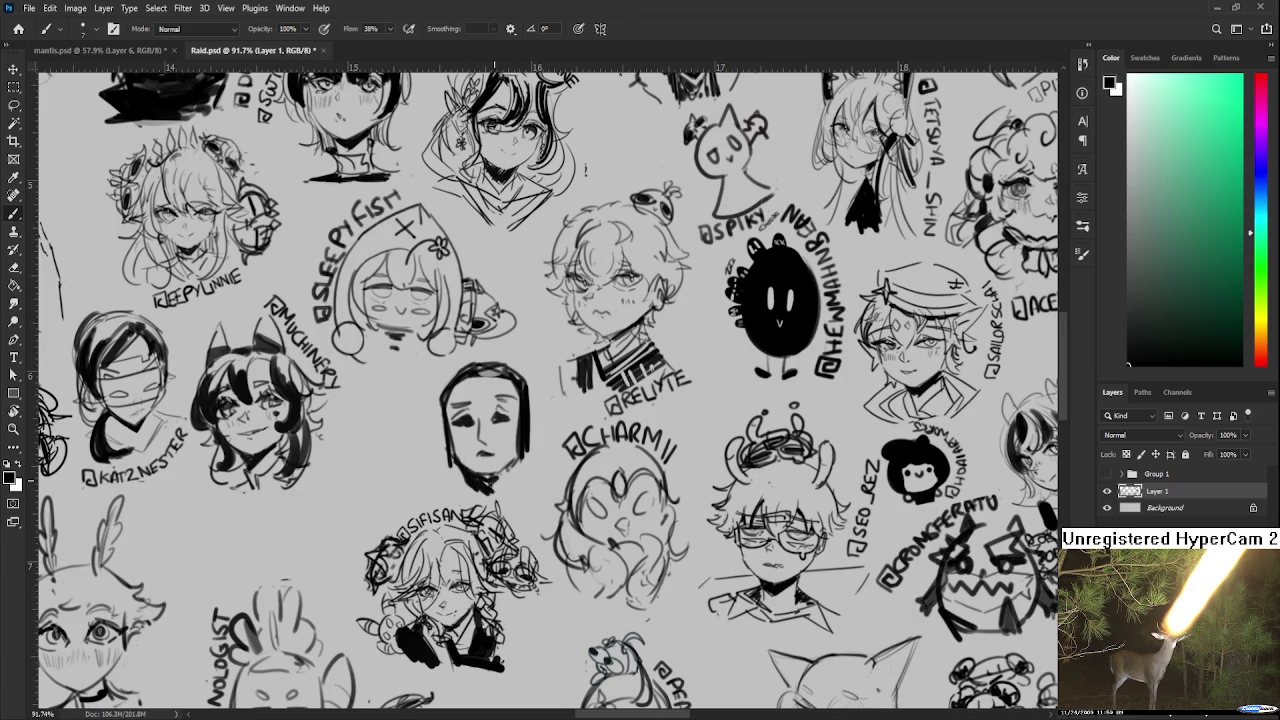
pyautogui.press('e')
pyautogui.moveTo(532, 424)
pyautogui.mouseDown()
pyautogui.moveTo(538, 452)
pyautogui.moveTo(502, 494)
pyautogui.moveTo(446, 496)
pyautogui.mouseUp()
pyautogui.press('b')
# Step: Add a zigzag and dark spiky strokes around the chin, plus a diagonal stroke up-left
pyautogui.moveTo(440, 448)
pyautogui.mouseDown()
pyautogui.moveTo(394, 484)
pyautogui.moveTo(446, 488)
pyautogui.moveTo(376, 488)
pyautogui.mouseUp()
pyautogui.moveTo(524, 448)
pyautogui.mouseDown()
pyautogui.moveTo(560, 472)
pyautogui.moveTo(557, 500)
pyautogui.mouseUp()
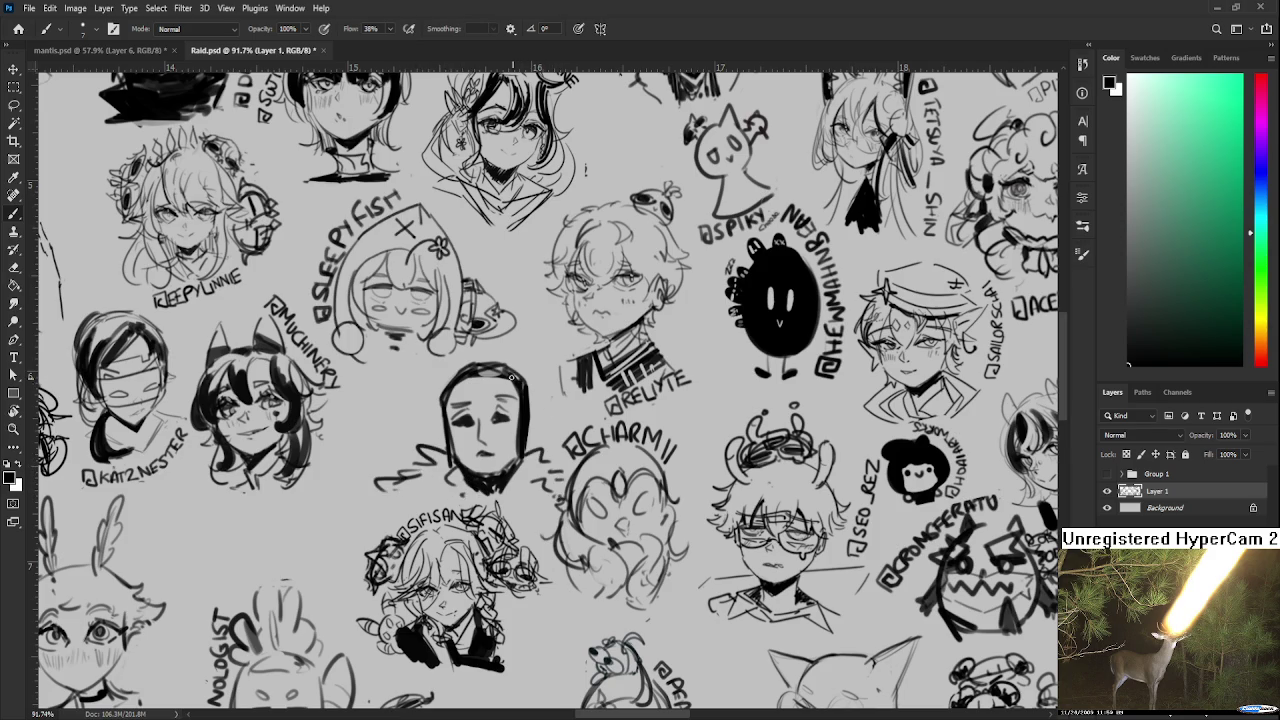
pyautogui.press('e')
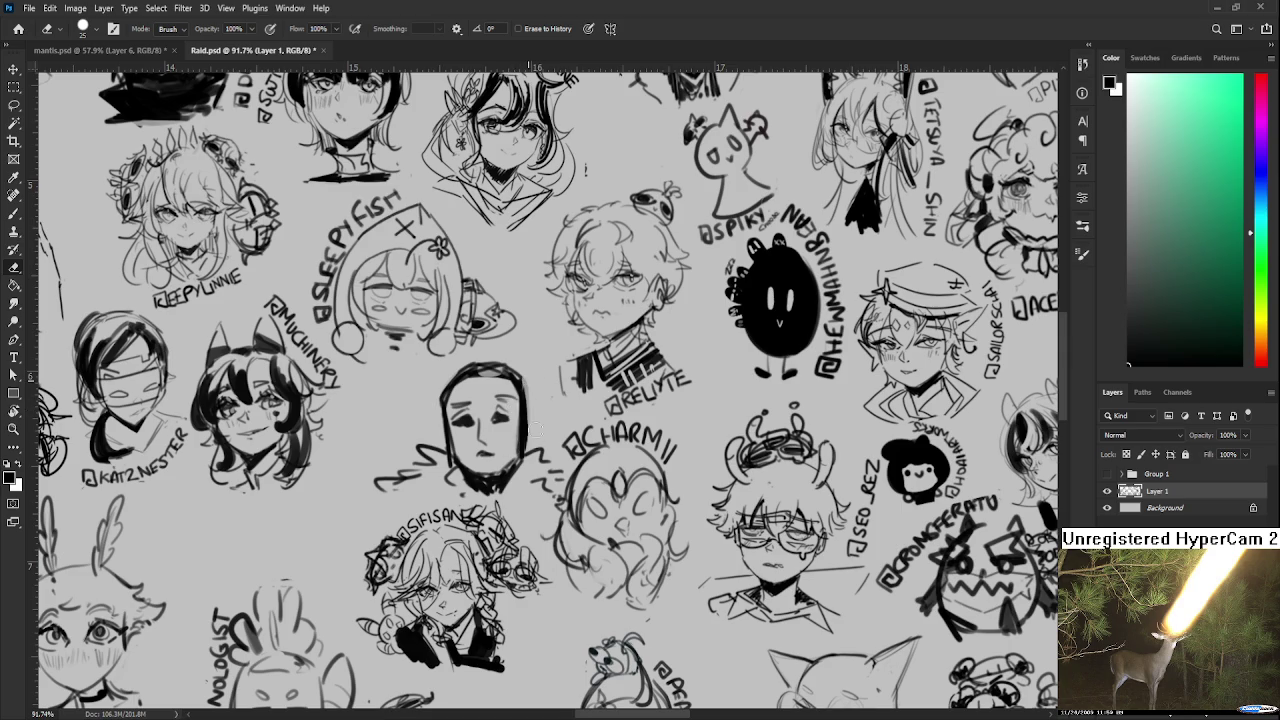
pyautogui.press('b')
pyautogui.moveTo(451, 450); pyautogui.dragTo(383, 407)
# Step: Write the handle beside the head with the view rotated, then reset rotation to 0 degrees
pyautogui.press('r')
pyautogui.moveTo(540, 420); pyautogui.dragTo(478, 440)
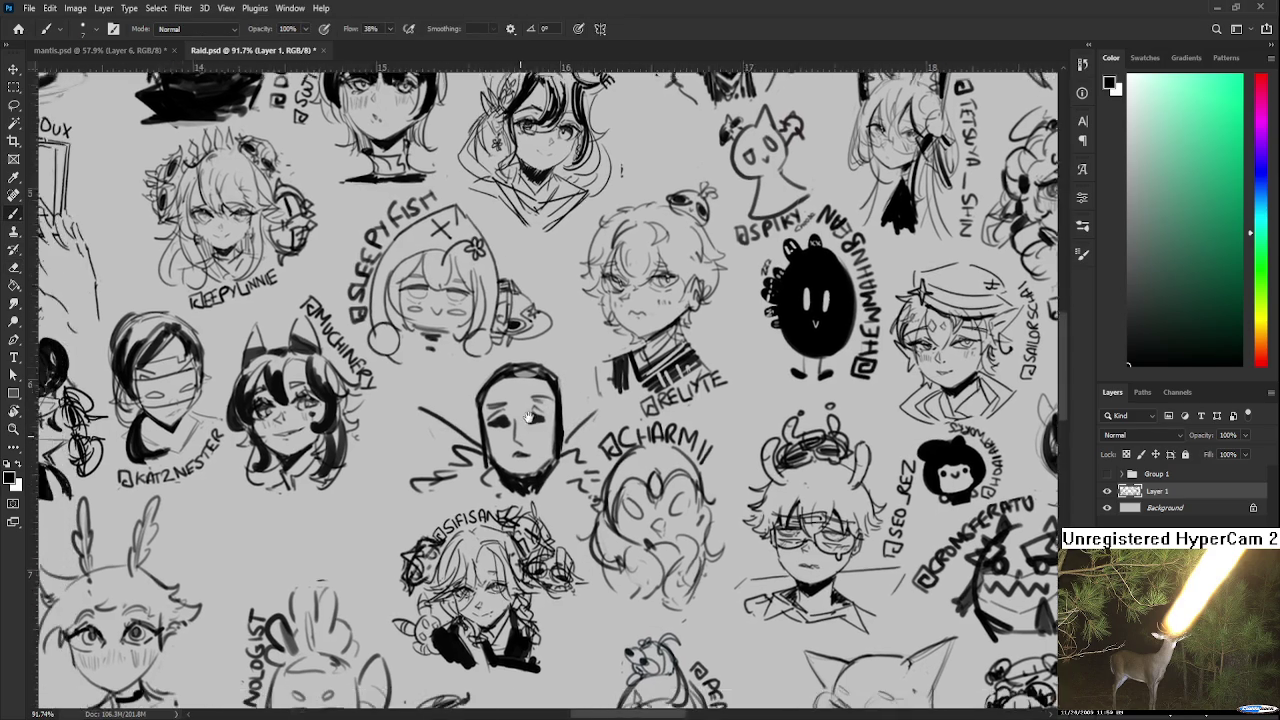
pyautogui.press('b')
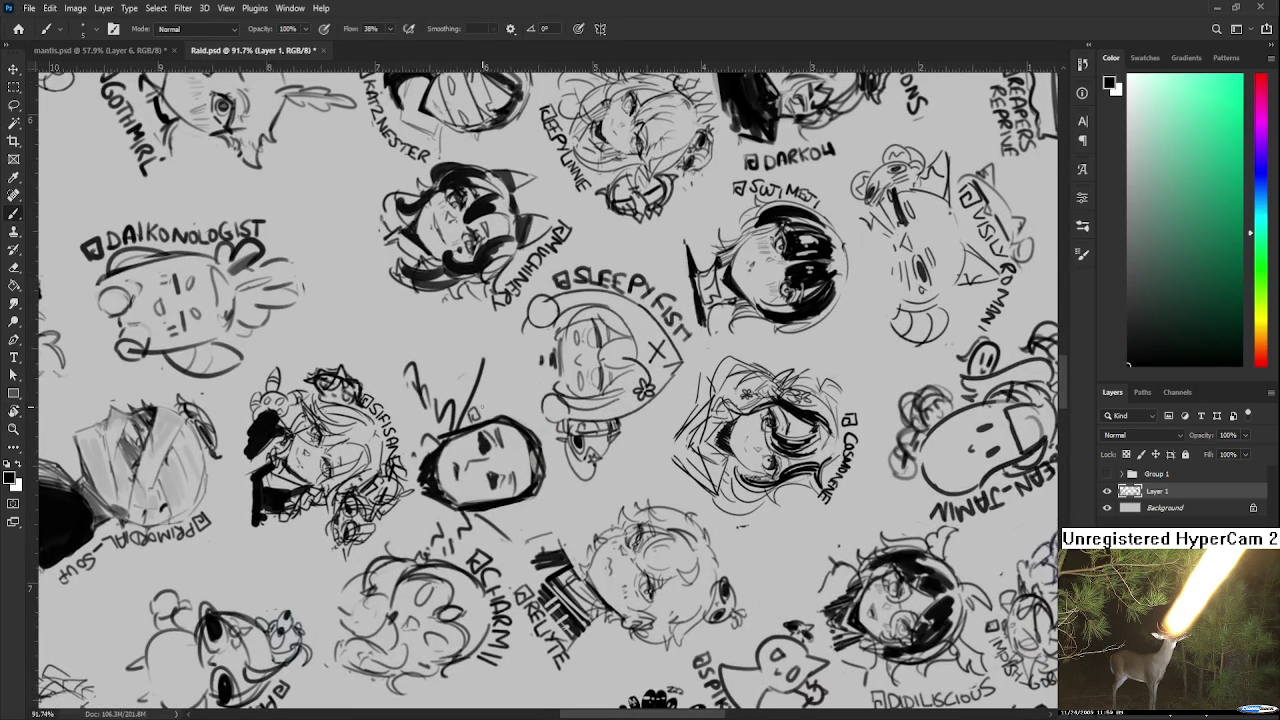
pyautogui.moveTo(496, 396)
pyautogui.mouseDown()
pyautogui.moveTo(504, 410)
pyautogui.moveTo(555, 401)
pyautogui.moveTo(516, 426)
pyautogui.moveTo(528, 426)
pyautogui.mouseUp()
pyautogui.press('r')
pyautogui.press('b')
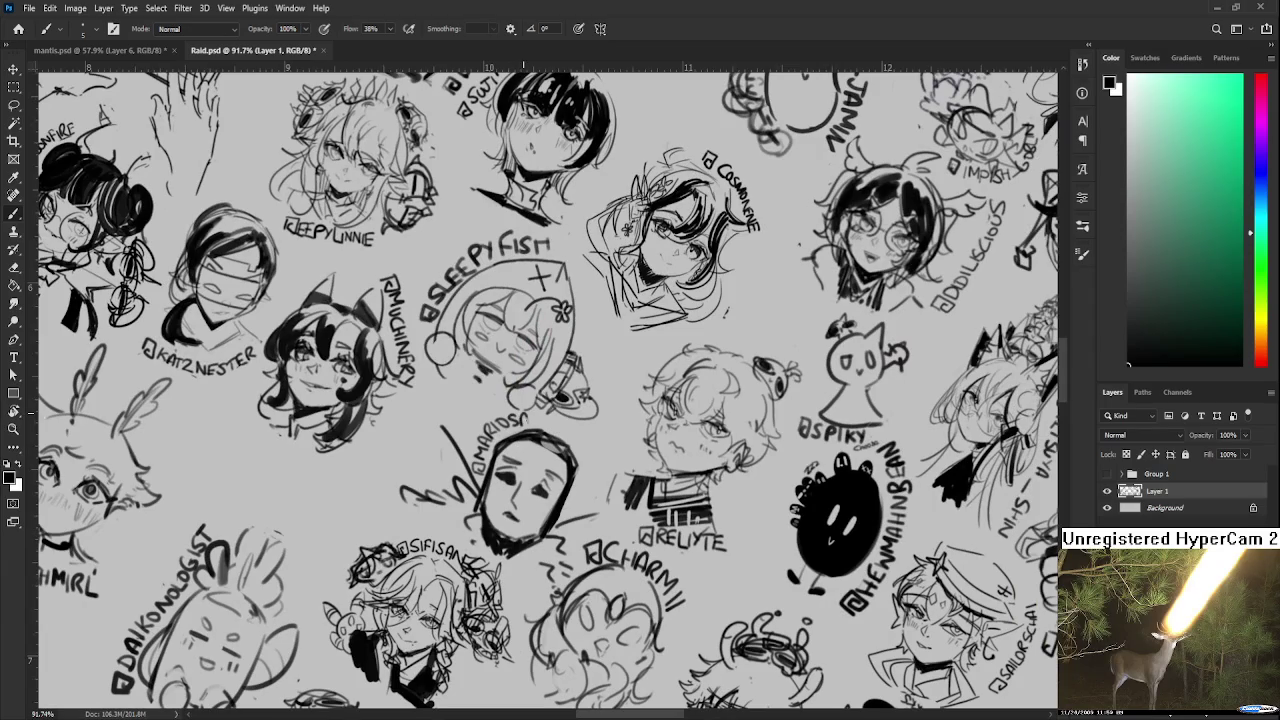
pyautogui.press('r')
pyautogui.press('Escape')
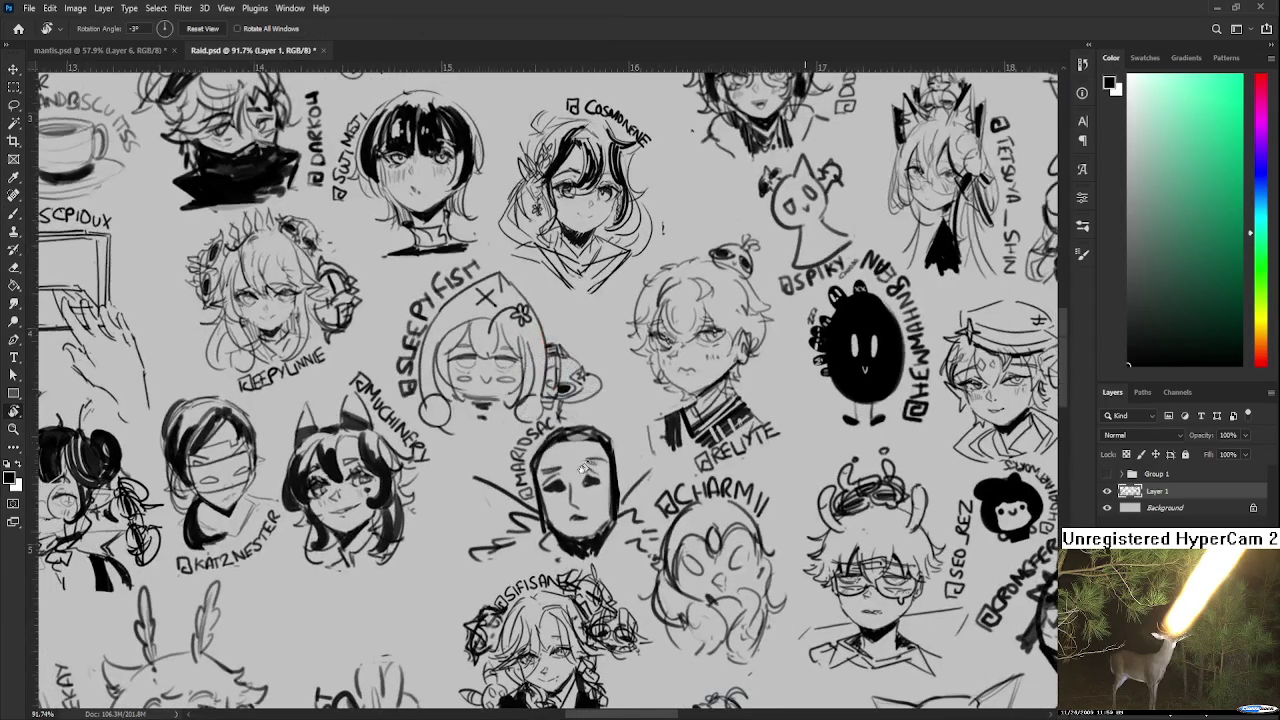
pyautogui.moveTo(664, 508); pyautogui.dragTo(642, 512)
# Step: Zoom out on Raid.psd and close its tab, returning to mantis.psd
pyautogui.scroll(-4, 630, 490)
pyautogui.scroll(-4, 610, 460)
pyautogui.scroll(-2, 598, 435)
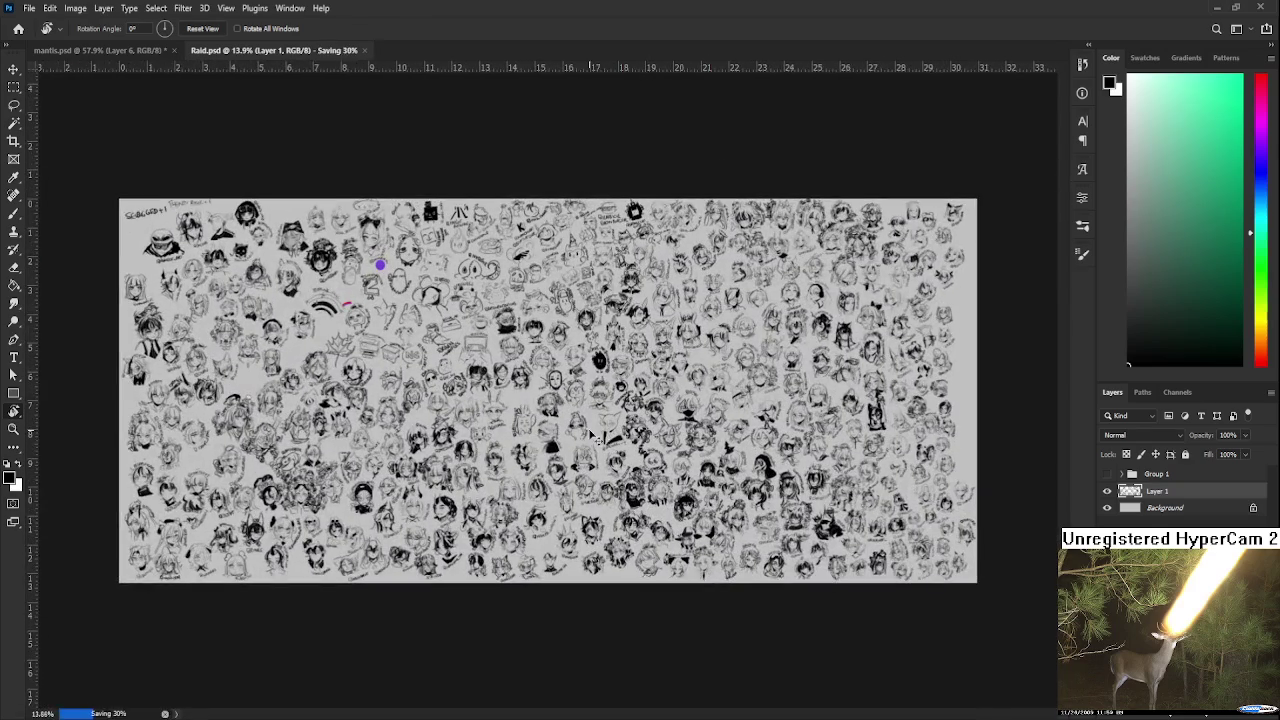
pyautogui.scroll(-2, 590, 440)
pyautogui.scroll(-1, 582, 444)
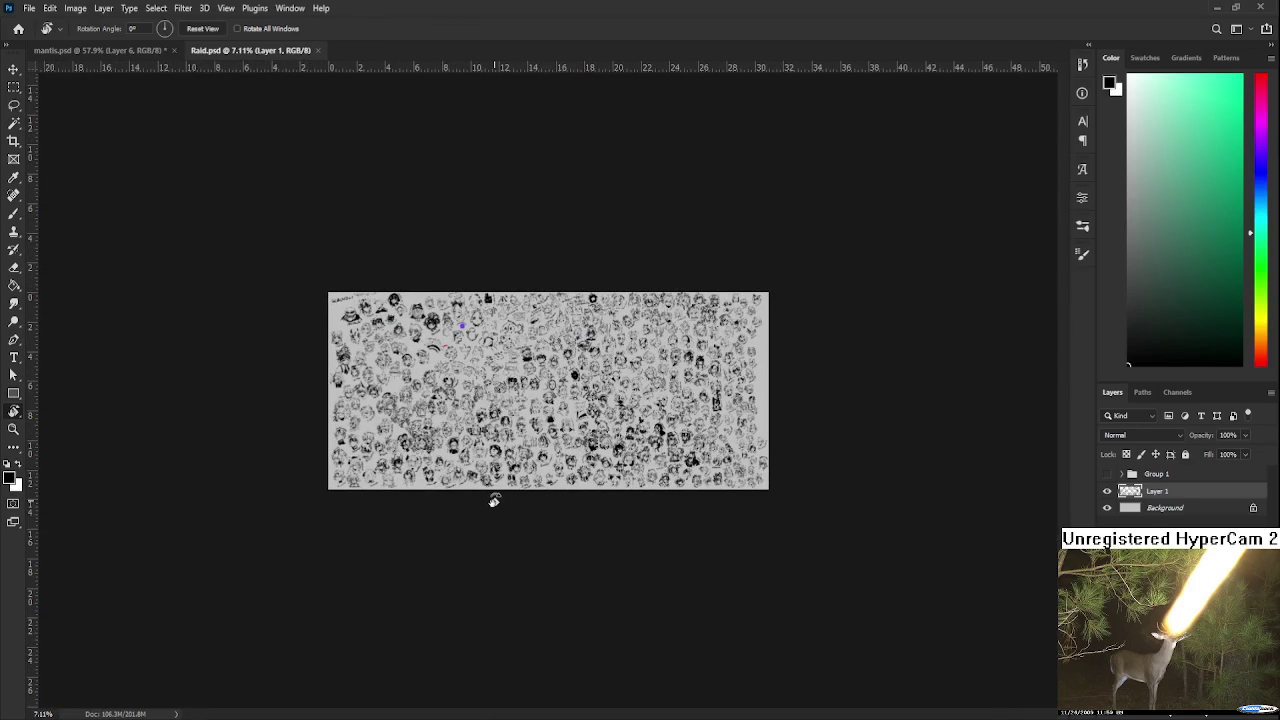
pyautogui.scroll(1, 368, 398)
pyautogui.scroll(1, 395, 408)
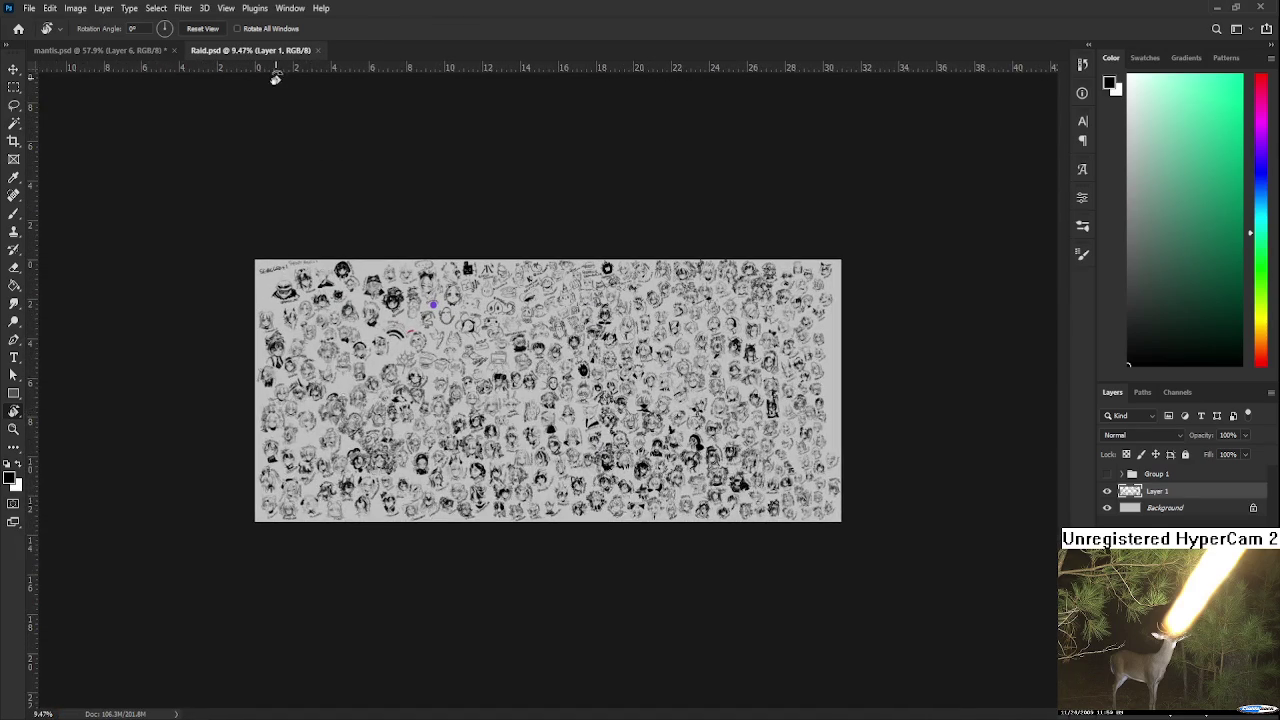
pyautogui.click(317, 50)
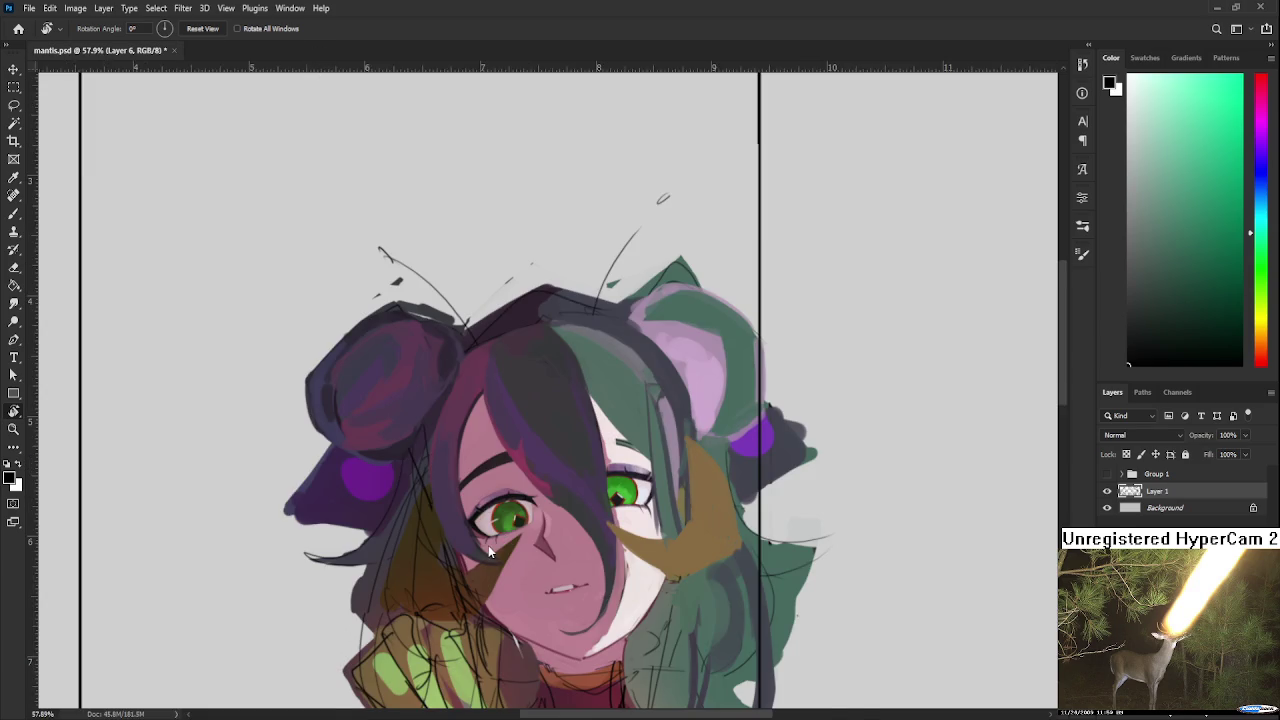
# Step: Frame the mantis hair and sample a dark teal from it
pyautogui.scroll(1, 488, 545)
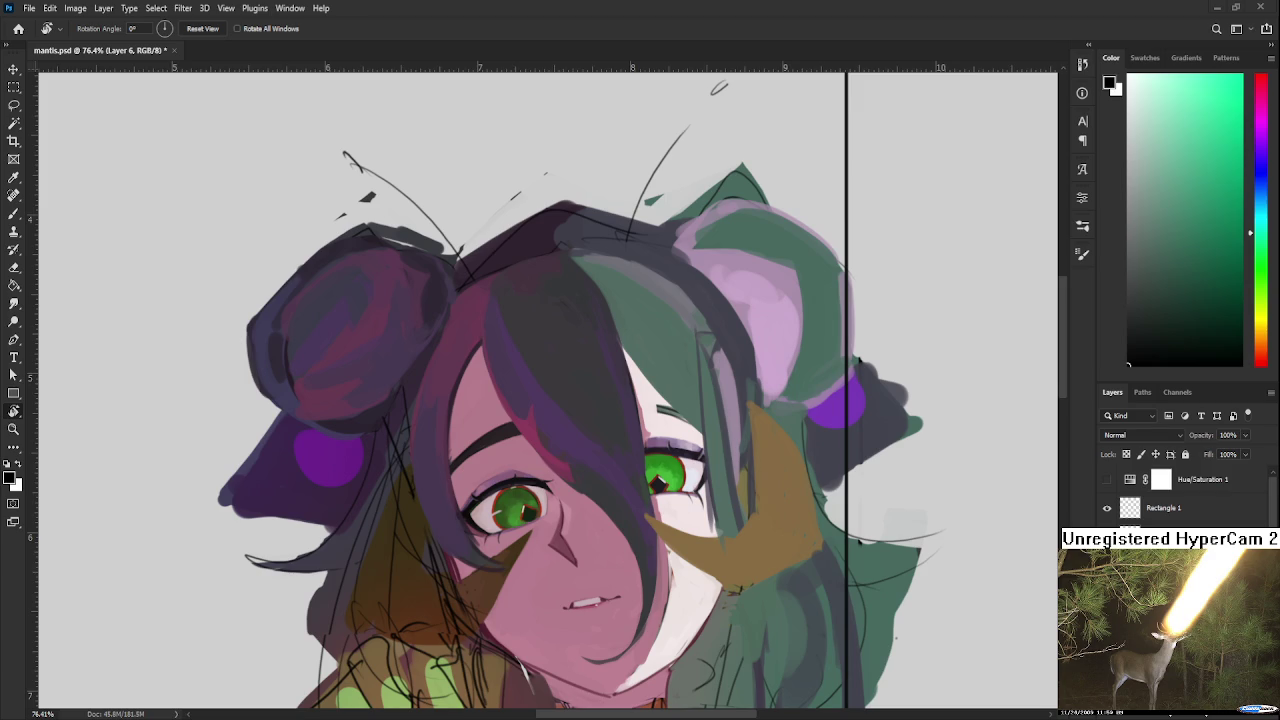
pyautogui.scroll(-2, 783, 498)
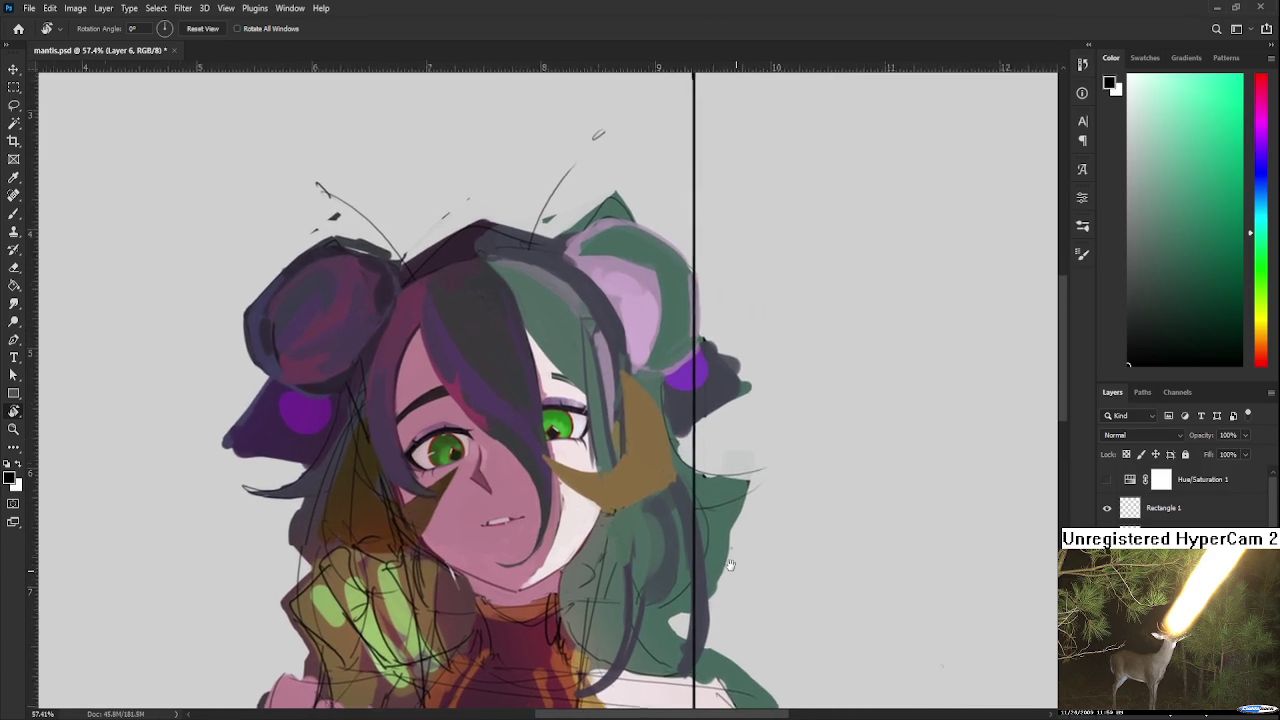
pyautogui.moveTo(726, 479); pyautogui.dragTo(610, 504)
pyautogui.keyDown('alt'); pyautogui.click(650, 525); pyautogui.keyUp('alt')
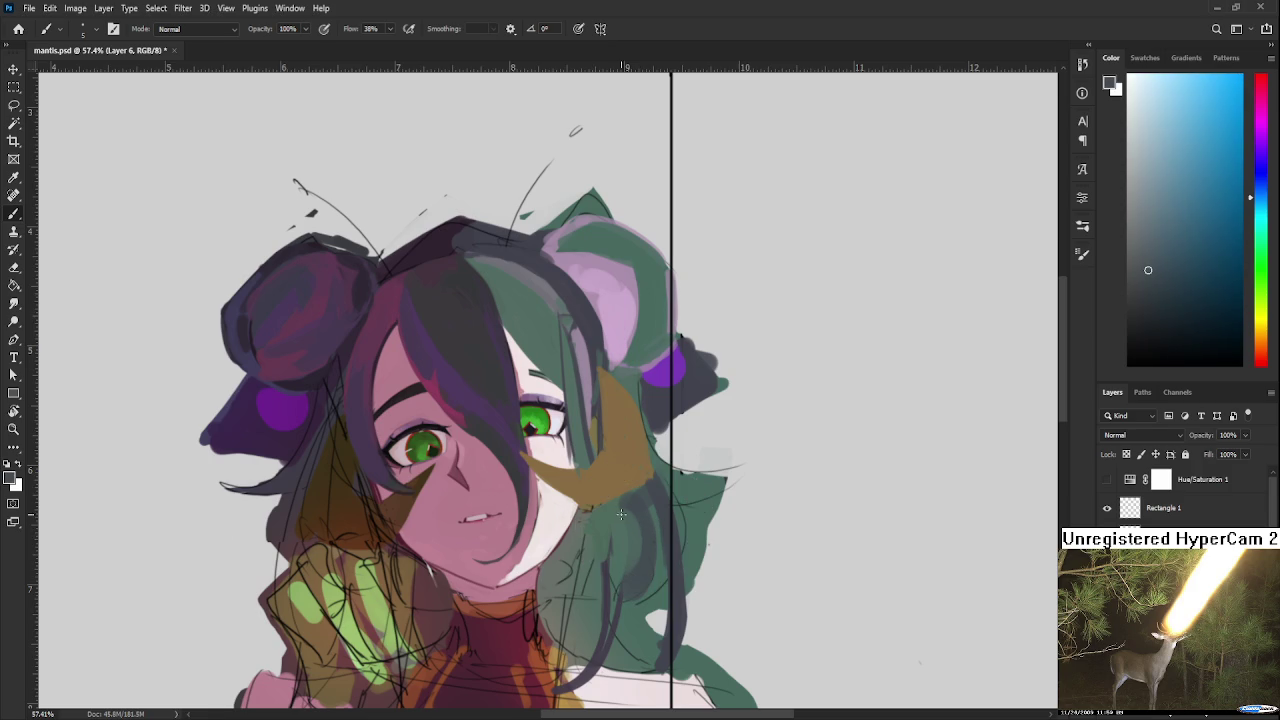
# Step: Enlarge the brush and sample teal-green and dark blue tones from the hair
pyautogui.press(']')
pyautogui.keyDown('alt'); pyautogui.click(632, 521); pyautogui.keyUp('alt')
pyautogui.keyDown('alt'); pyautogui.click(624, 562); pyautogui.keyUp('alt')
pyautogui.keyDown('alt'); pyautogui.click(611, 552); pyautogui.keyUp('alt')
pyautogui.keyDown('alt'); pyautogui.click(622, 604); pyautogui.keyUp('alt')
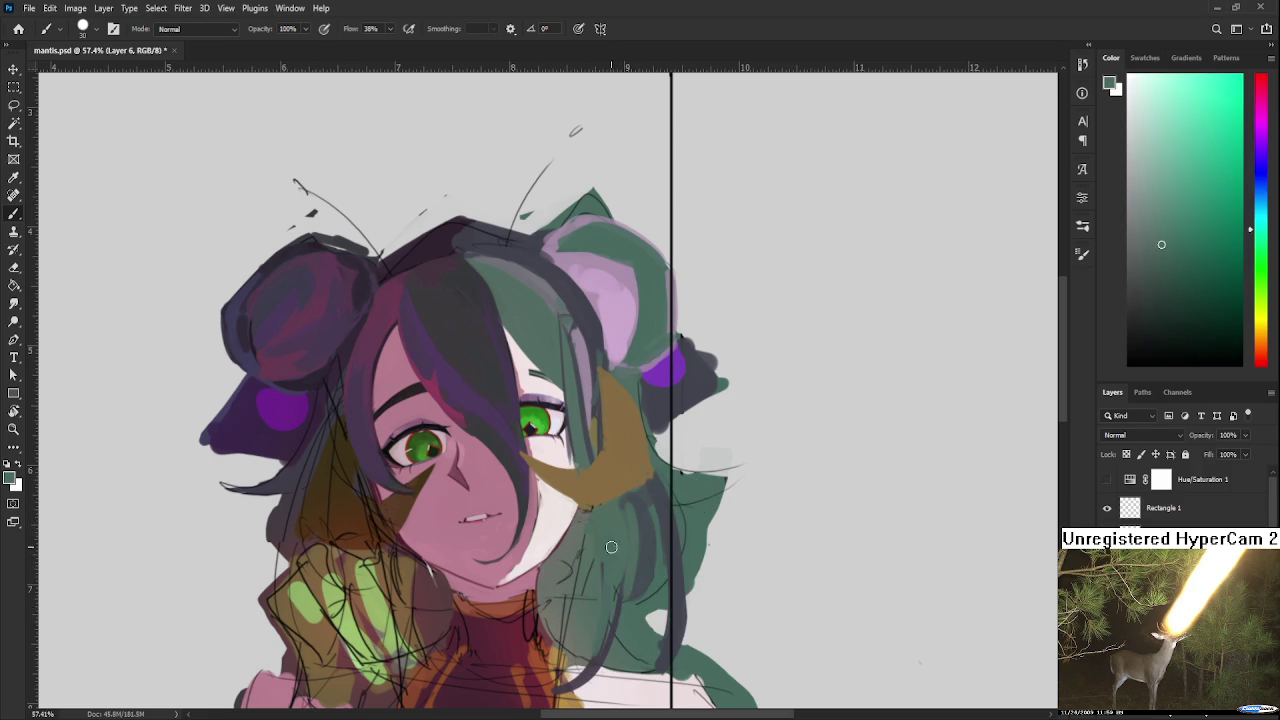
pyautogui.keyDown('alt'); pyautogui.click(615, 590); pyautogui.keyUp('alt')
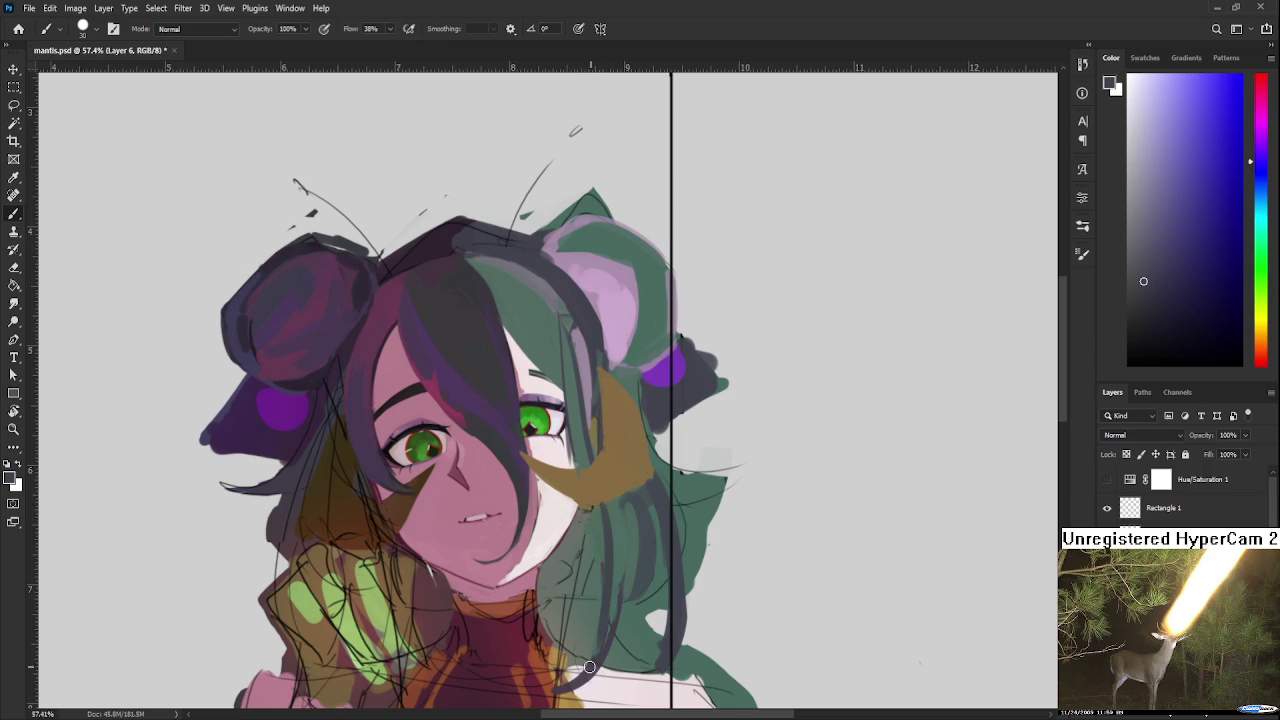
pyautogui.keyDown('alt'); pyautogui.click(624, 557); pyautogui.keyUp('alt')
pyautogui.keyDown('alt'); pyautogui.click(603, 595); pyautogui.keyUp('alt')
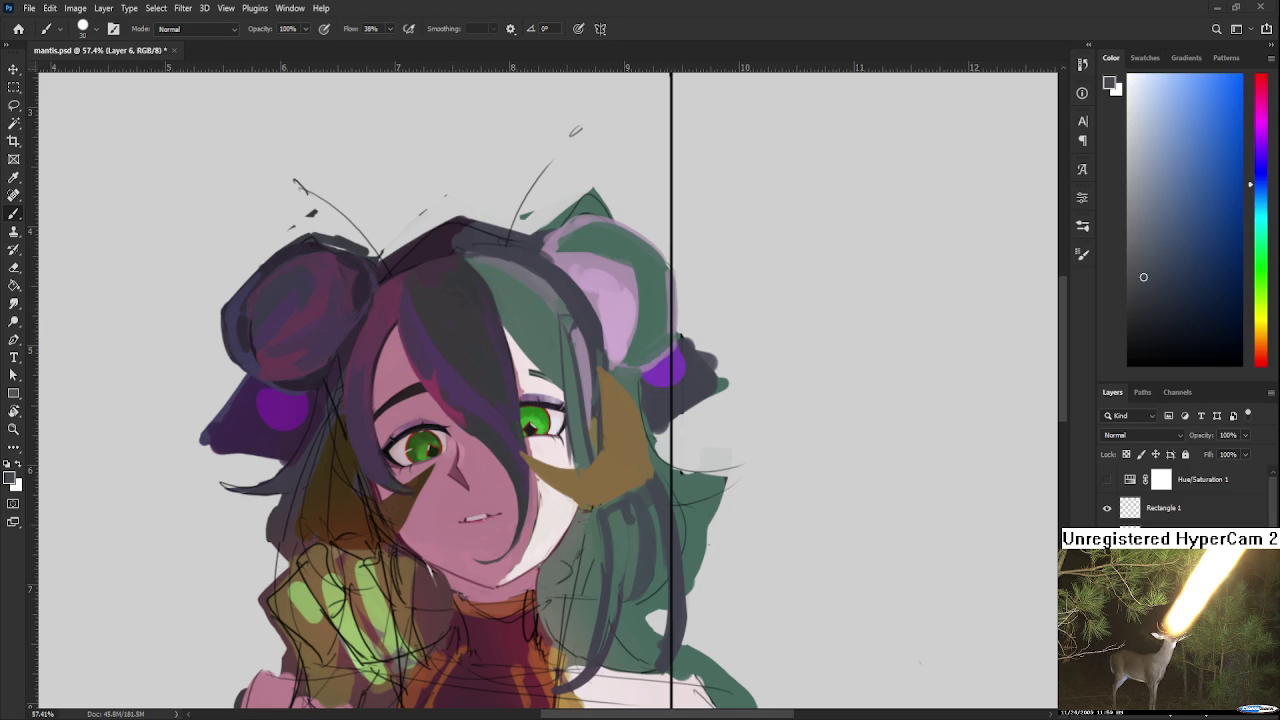
# Step: Bring the hair and neck into view and test green, blue-teal and darker hair tones
pyautogui.scroll(-3, 670, 417)
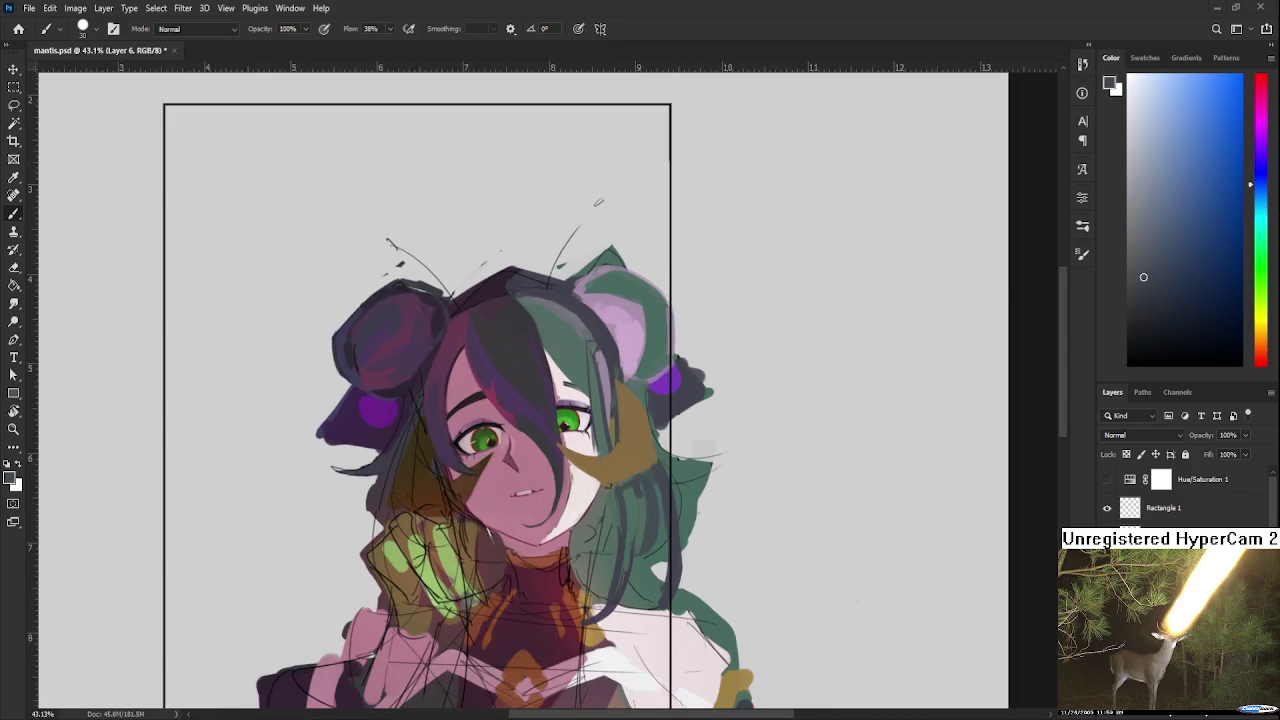
pyautogui.scroll(2, 665, 443)
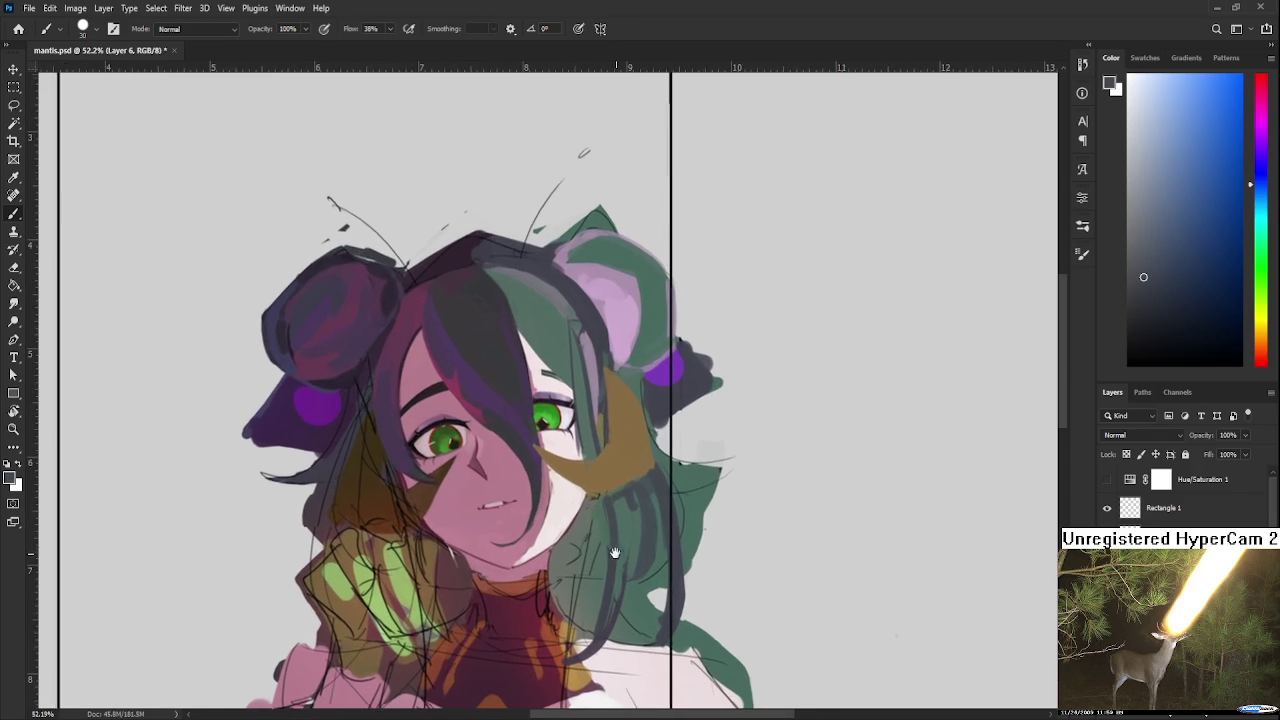
pyautogui.moveTo(603, 537); pyautogui.dragTo(570, 590)
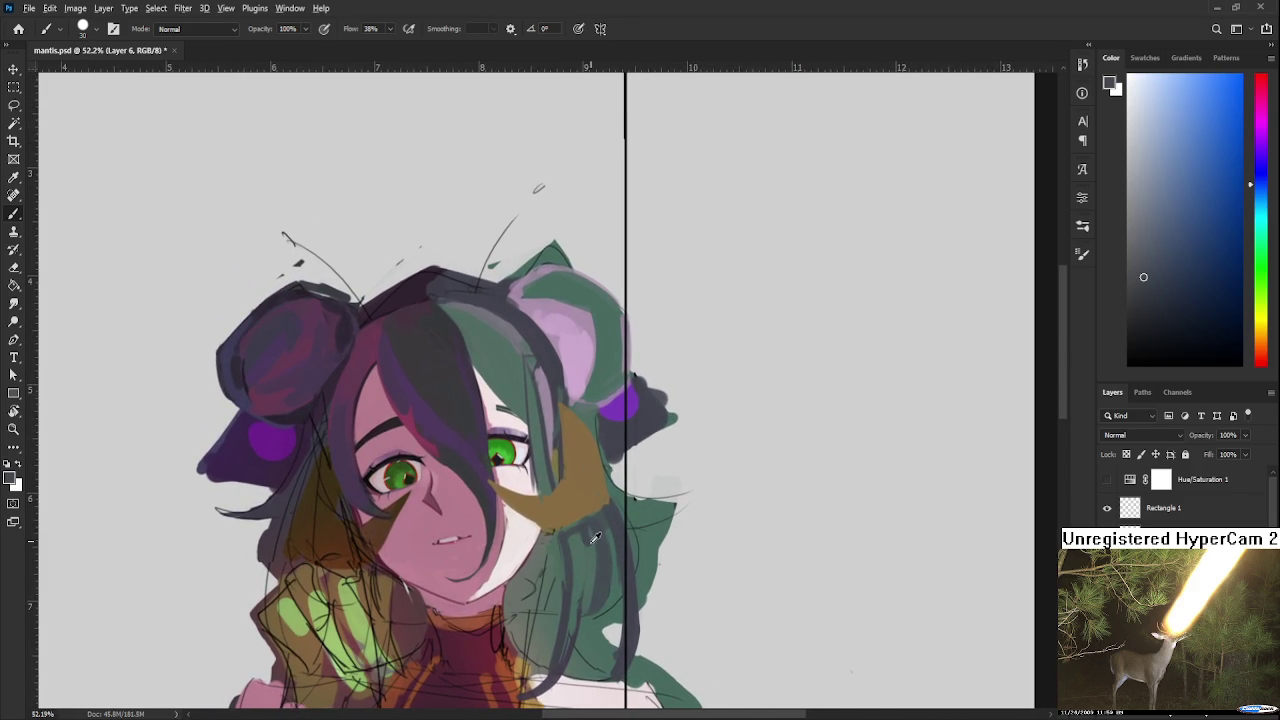
pyautogui.keyDown('alt'); pyautogui.click(591, 542); pyautogui.keyUp('alt')
pyautogui.keyDown('alt'); pyautogui.click(579, 543); pyautogui.keyUp('alt')
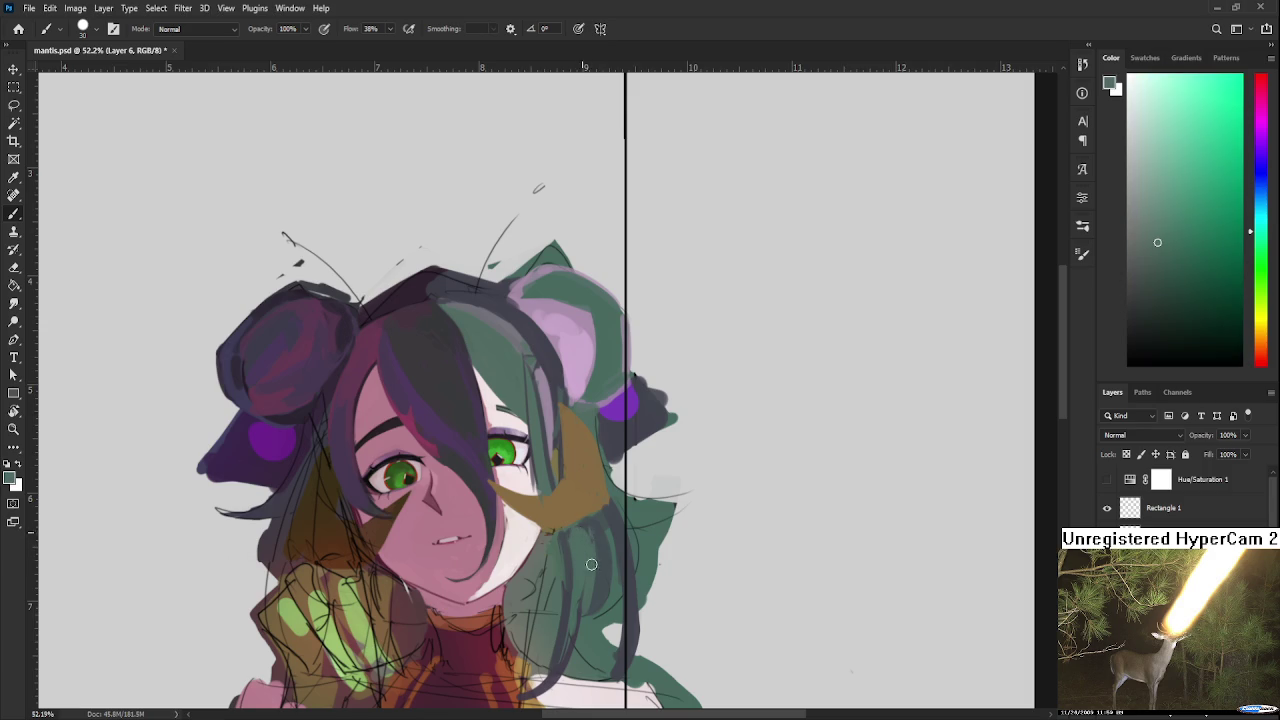
pyautogui.keyDown('alt'); pyautogui.click(603, 525); pyautogui.keyUp('alt')
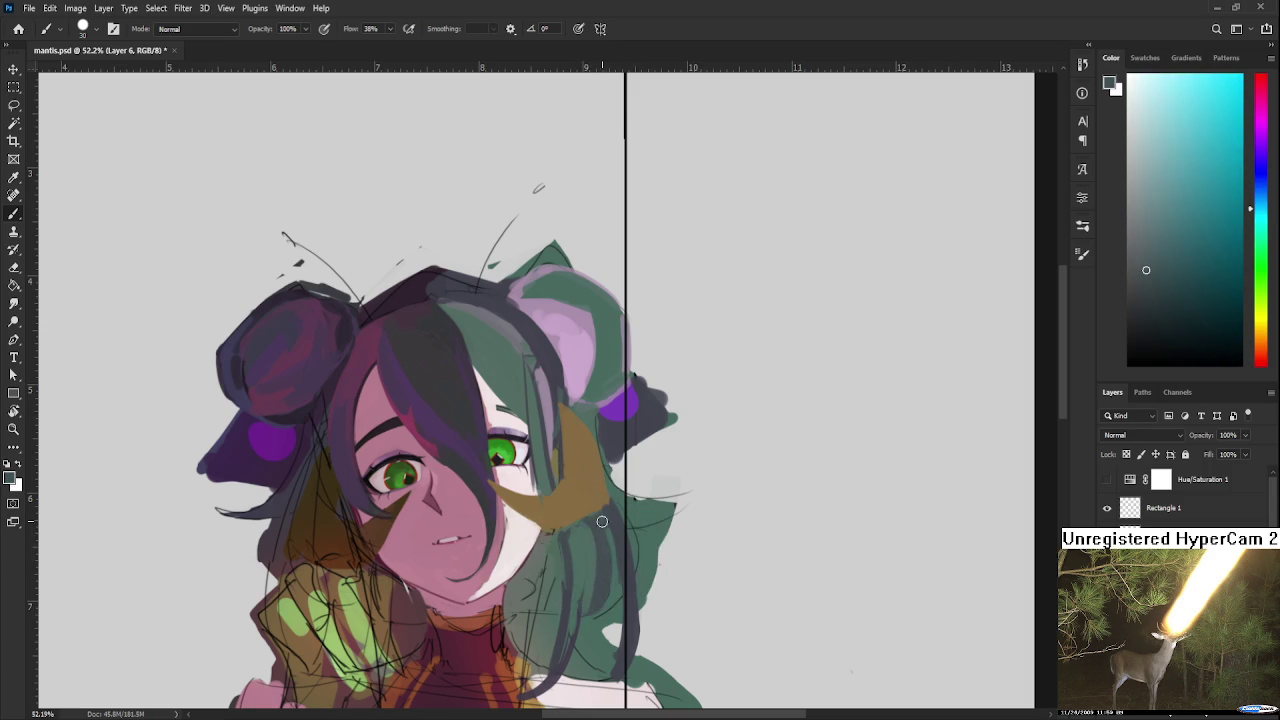
pyautogui.keyDown('alt'); pyautogui.click(587, 532); pyautogui.keyUp('alt')
pyautogui.keyDown('alt'); pyautogui.click(605, 556); pyautogui.keyUp('alt')
pyautogui.keyDown('alt'); pyautogui.click(589, 561); pyautogui.keyUp('alt')
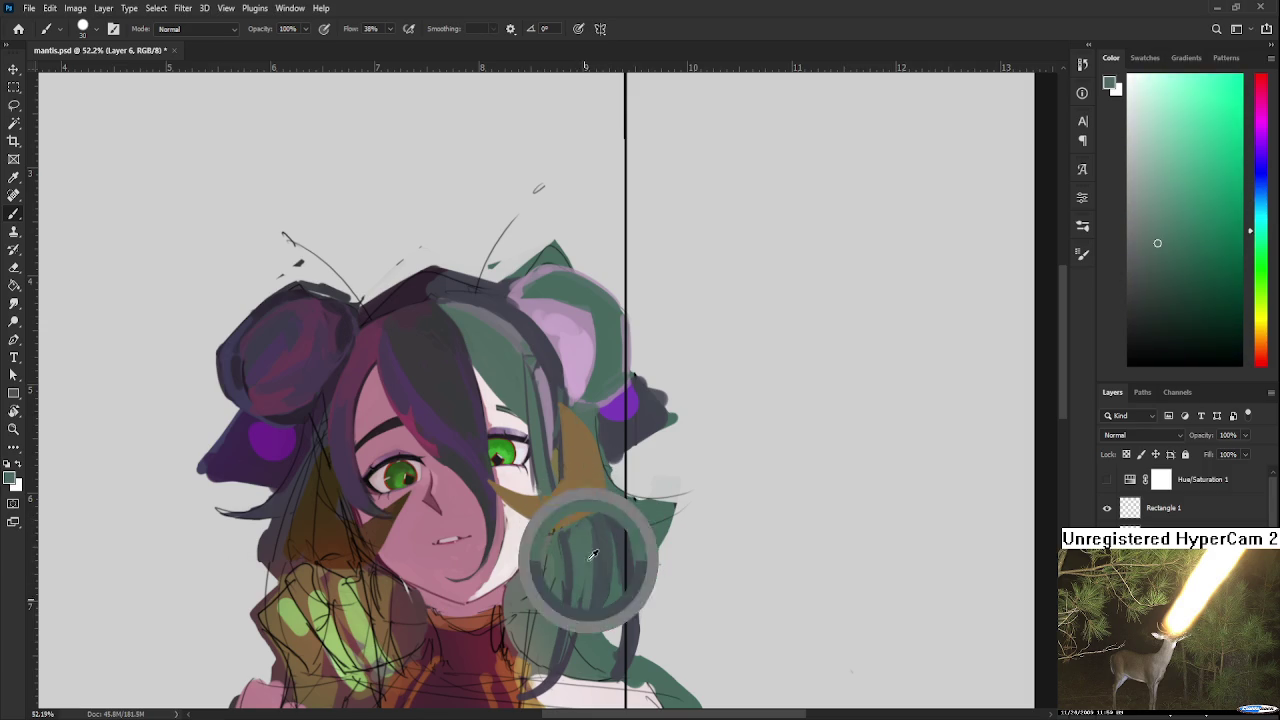
pyautogui.keyDown('alt'); pyautogui.click(587, 549); pyautogui.keyUp('alt')
pyautogui.keyDown('alt'); pyautogui.click(601, 538); pyautogui.keyUp('alt')
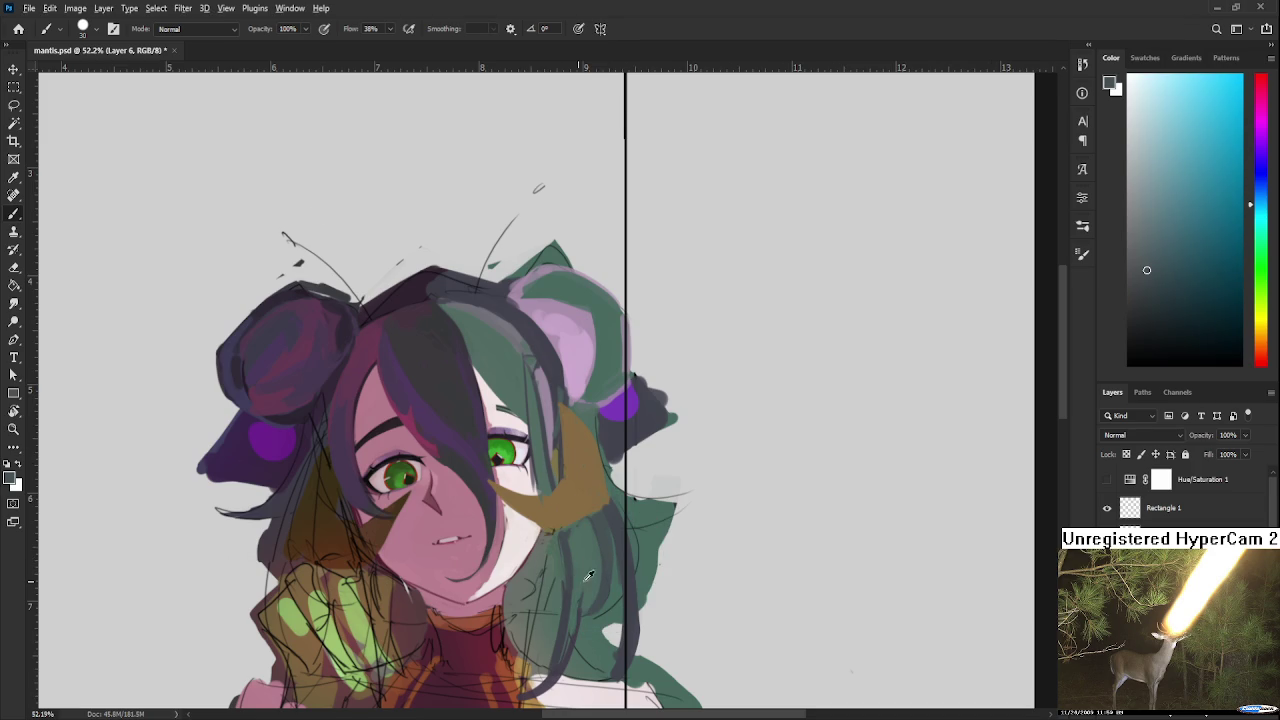
# Step: Settle on a darker hair shade and paint a darker stroke down the green hair
pyautogui.keyDown('alt'); pyautogui.click(600, 528); pyautogui.keyUp('alt')
pyautogui.keyDown('alt'); pyautogui.click(594, 531); pyautogui.keyUp('alt')
pyautogui.keyDown('alt'); pyautogui.click(614, 558); pyautogui.keyUp('alt')
pyautogui.keyDown('alt'); pyautogui.click(611, 598); pyautogui.keyUp('alt')
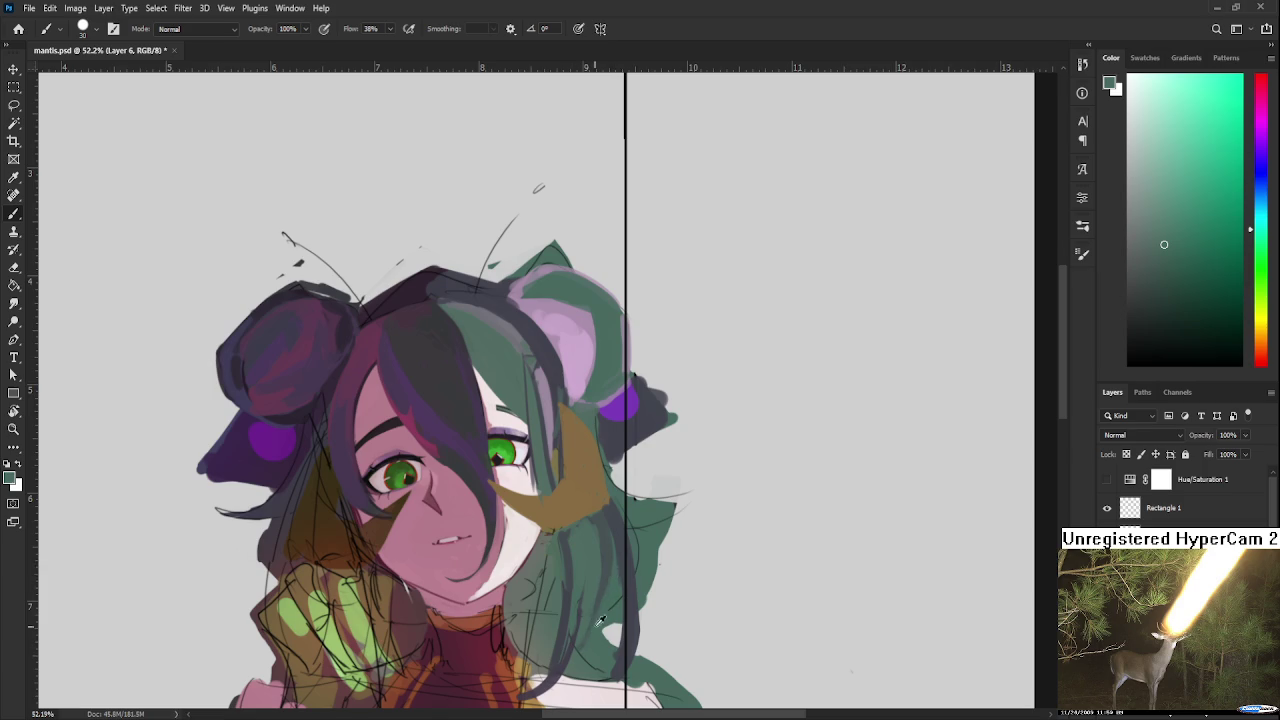
pyautogui.keyDown('alt'); pyautogui.click(586, 618); pyautogui.keyUp('alt')
pyautogui.keyDown('alt'); pyautogui.click(605, 545); pyautogui.keyUp('alt')
pyautogui.keyDown('alt'); pyautogui.click(588, 550); pyautogui.keyUp('alt')
pyautogui.keyDown('alt'); pyautogui.click(609, 536); pyautogui.keyUp('alt')
pyautogui.keyDown('alt'); pyautogui.click(601, 571); pyautogui.keyUp('alt')
pyautogui.keyDown('alt'); pyautogui.click(611, 564); pyautogui.keyUp('alt')
pyautogui.moveTo(592, 533); pyautogui.dragTo(588, 607)
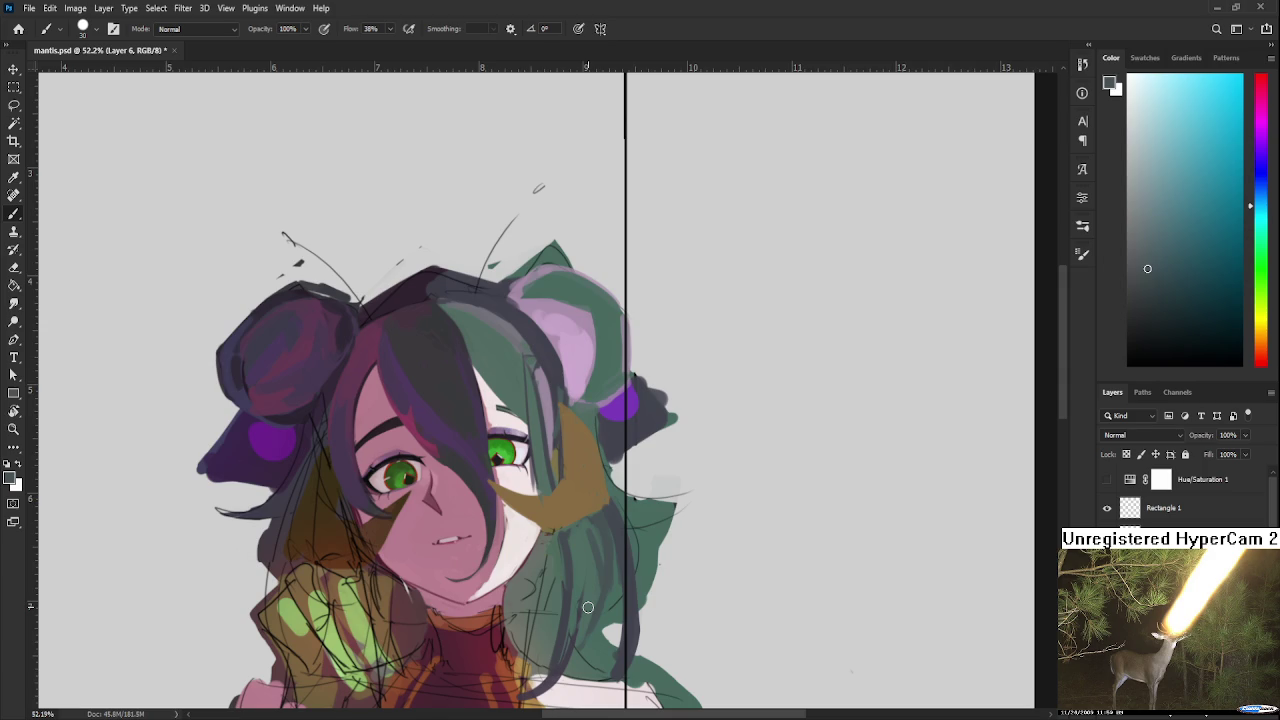
# Step: Sample darker blue, green and cyan tones from the hair for further shading
pyautogui.keyDown('alt'); pyautogui.click(599, 530); pyautogui.keyUp('alt')
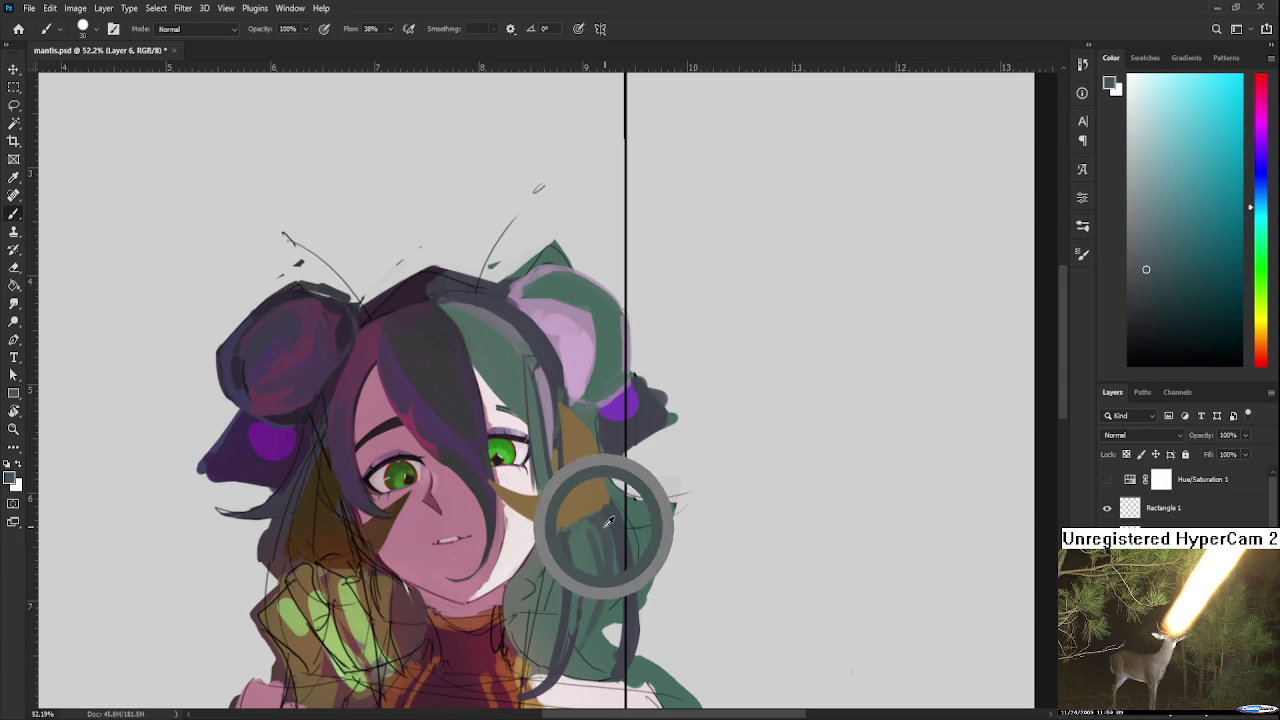
pyautogui.keyDown('alt'); pyautogui.click(594, 527); pyautogui.keyUp('alt')
pyautogui.keyDown('alt'); pyautogui.click(601, 533); pyautogui.keyUp('alt')
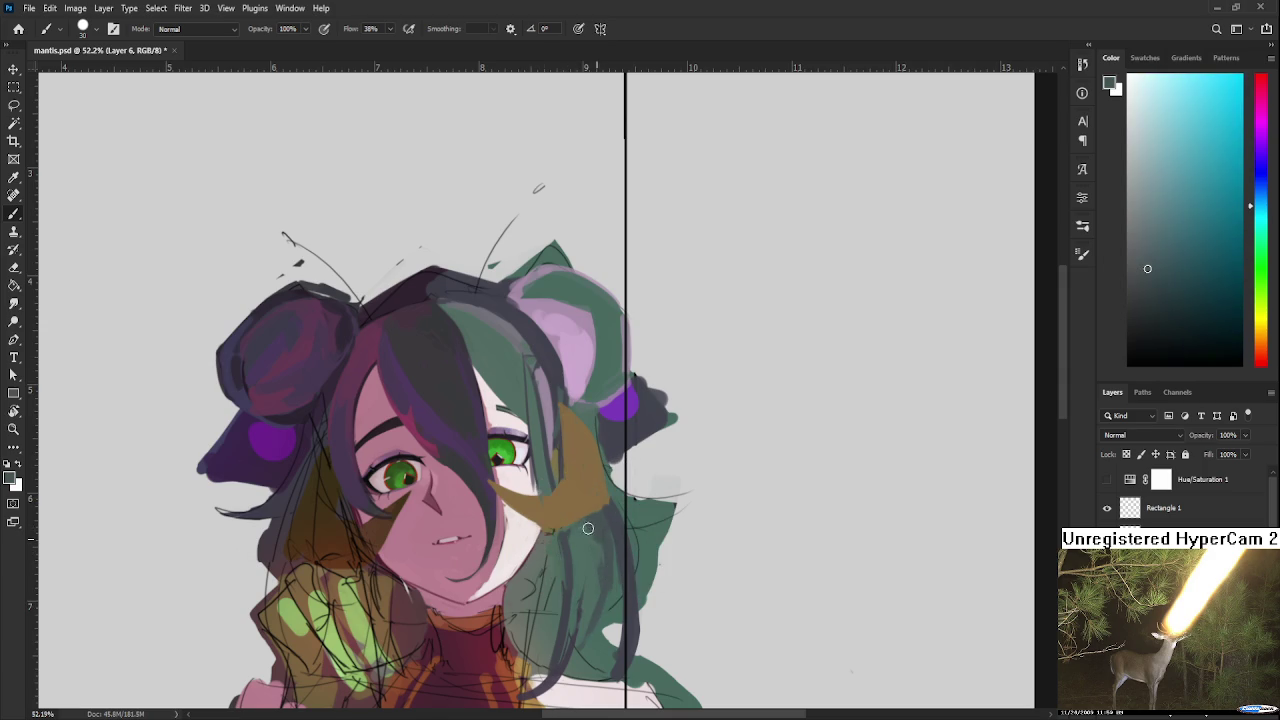
pyautogui.keyDown('alt'); pyautogui.click(614, 511); pyautogui.keyUp('alt')
pyautogui.keyDown('alt'); pyautogui.click(603, 498); pyautogui.keyUp('alt')
pyautogui.keyDown('alt'); pyautogui.click(607, 510); pyautogui.keyUp('alt')
pyautogui.keyDown('alt'); pyautogui.click(630, 505); pyautogui.keyUp('alt')
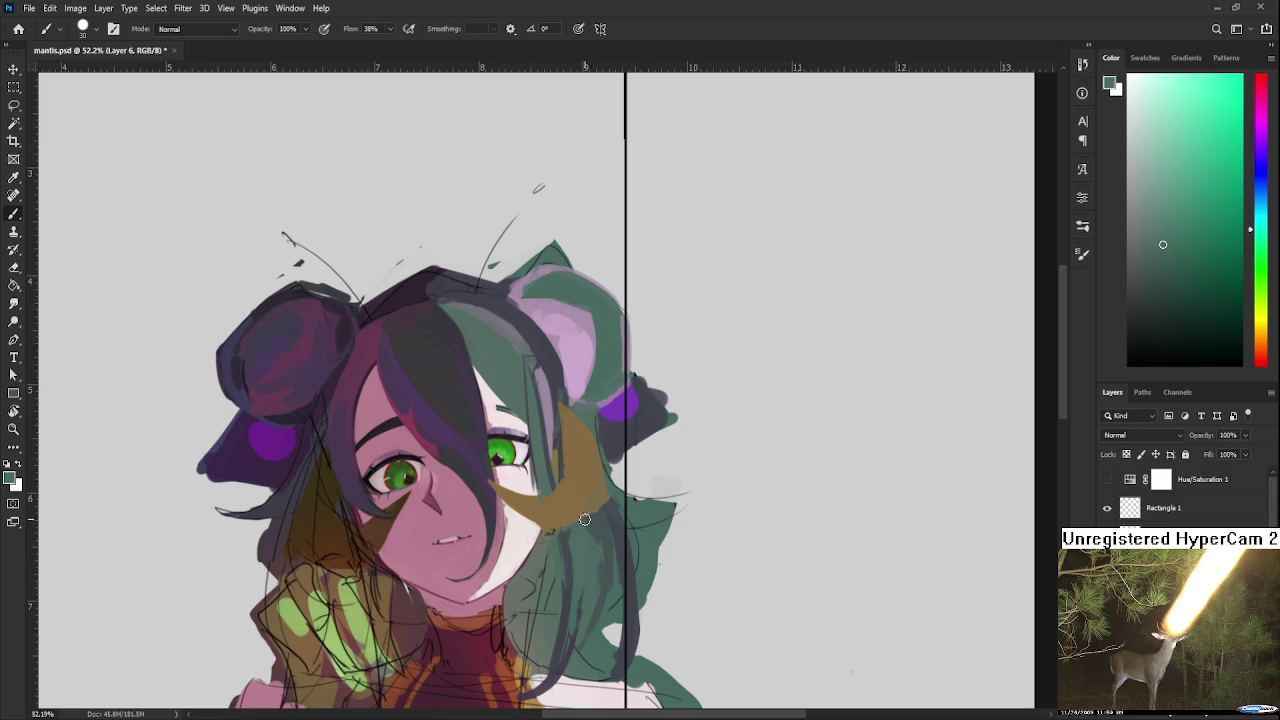
pyautogui.keyDown('alt'); pyautogui.click(597, 527); pyautogui.keyUp('alt')
pyautogui.keyDown('alt'); pyautogui.click(592, 544); pyautogui.keyUp('alt')
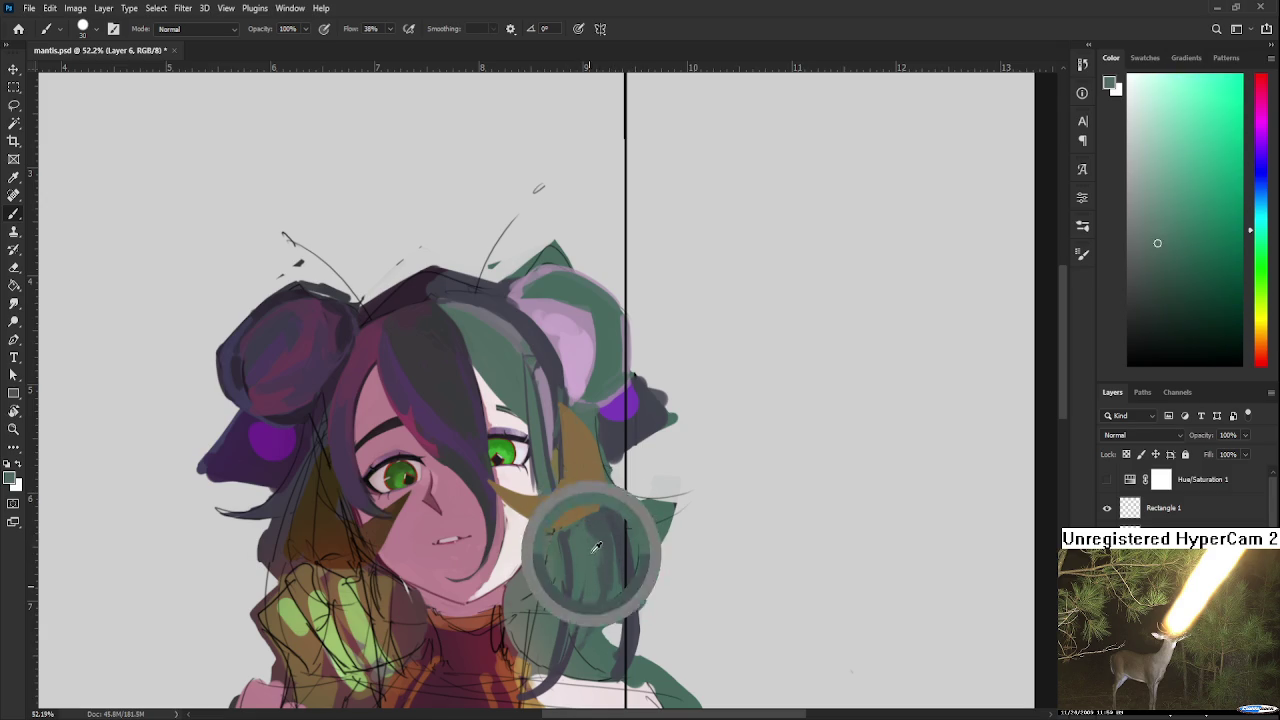
# Step: Resample the hair's teal and a lower blue tone while nudging the view
pyautogui.keyDown('alt'); pyautogui.click(594, 552); pyautogui.keyUp('alt')
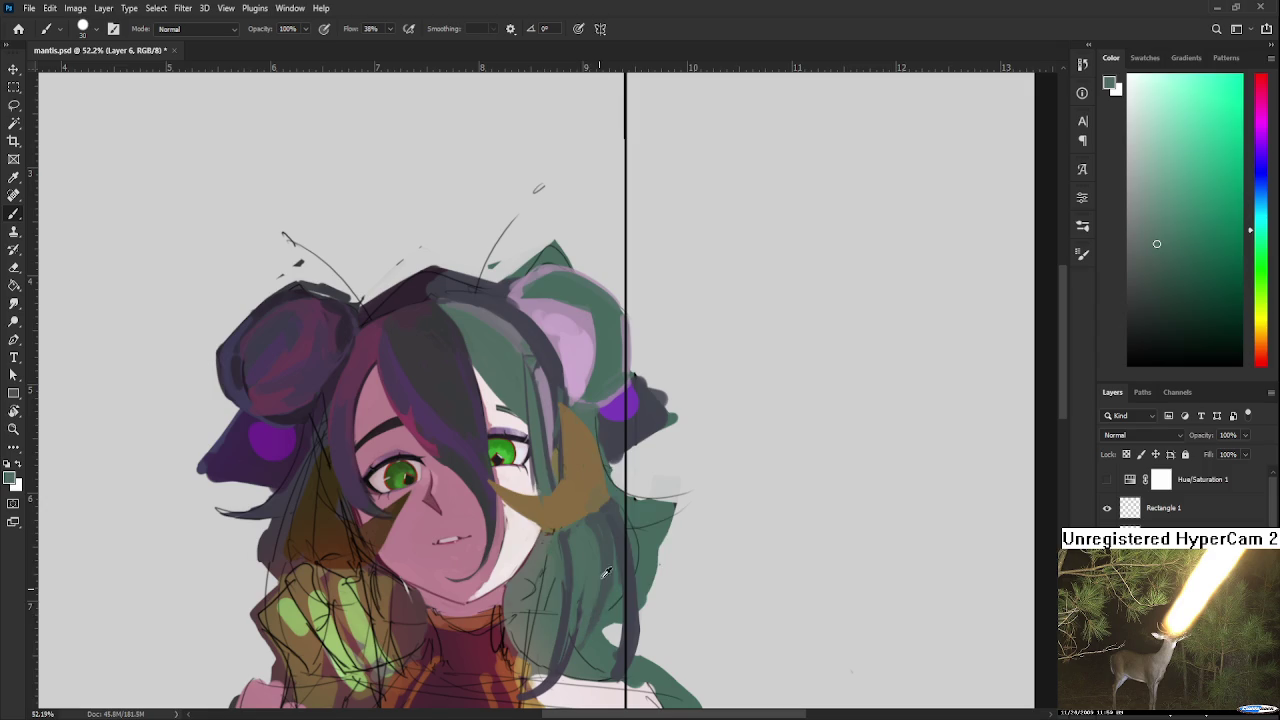
pyautogui.keyDown('alt'); pyautogui.click(590, 520); pyautogui.keyUp('alt')
pyautogui.keyDown('alt'); pyautogui.click(583, 548); pyautogui.keyUp('alt')
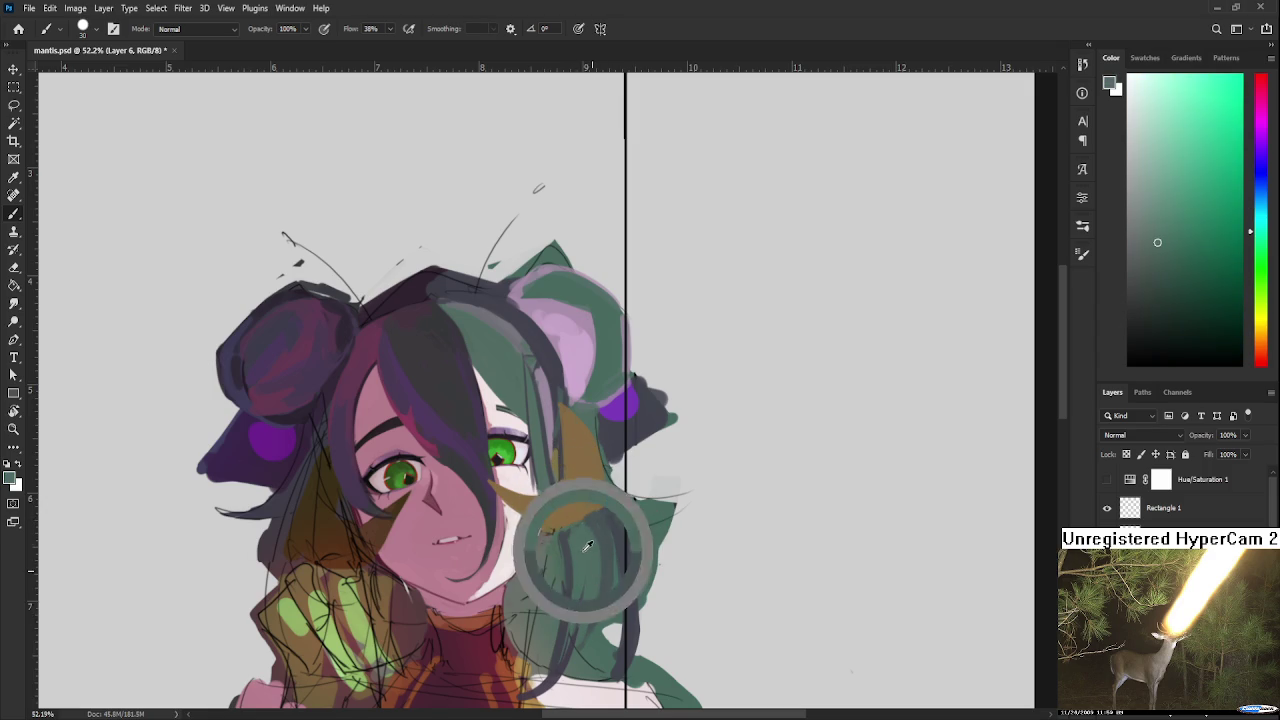
pyautogui.keyDown('alt'); pyautogui.click(580, 507); pyautogui.keyUp('alt')
pyautogui.keyDown('alt'); pyautogui.click(598, 516); pyautogui.keyUp('alt')
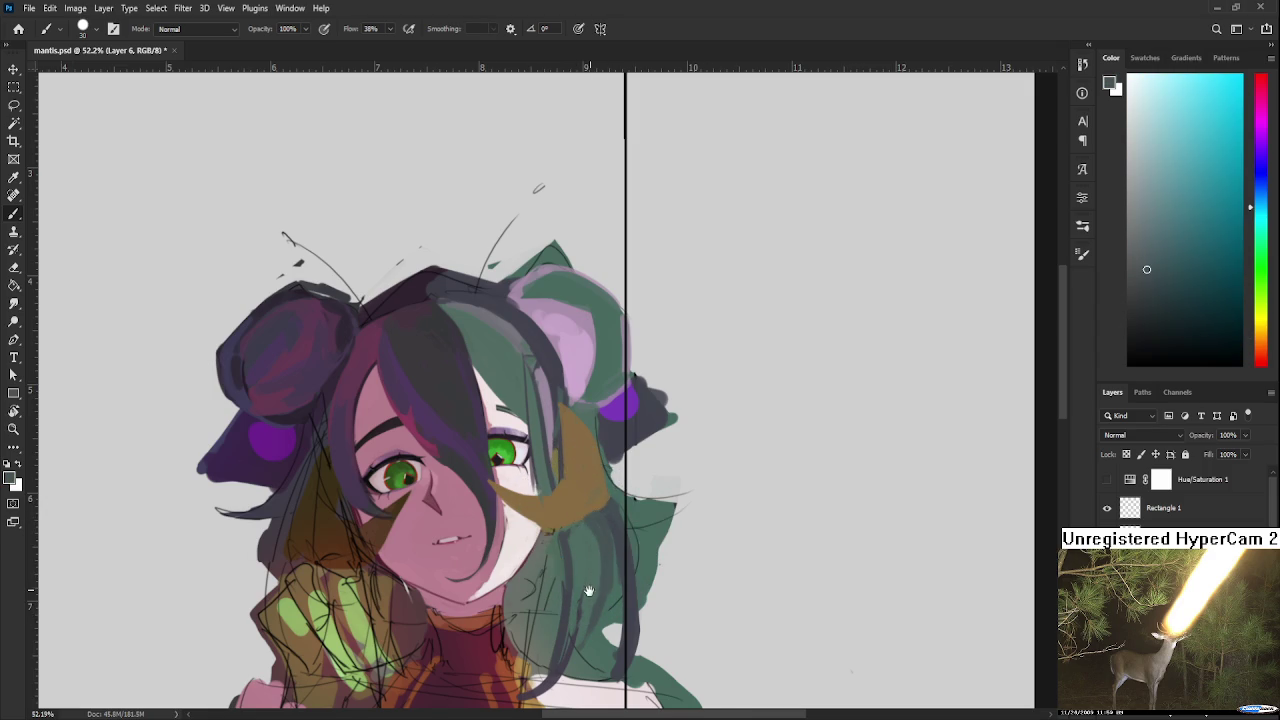
pyautogui.moveTo(598, 517); pyautogui.dragTo(631, 505)
pyautogui.keyDown('alt'); pyautogui.click(585, 595); pyautogui.keyUp('alt')
# Step: Centre the neck, sample its pinkish red and paint a dark stroke along the neck edge
pyautogui.moveTo(539, 586); pyautogui.dragTo(569, 551)
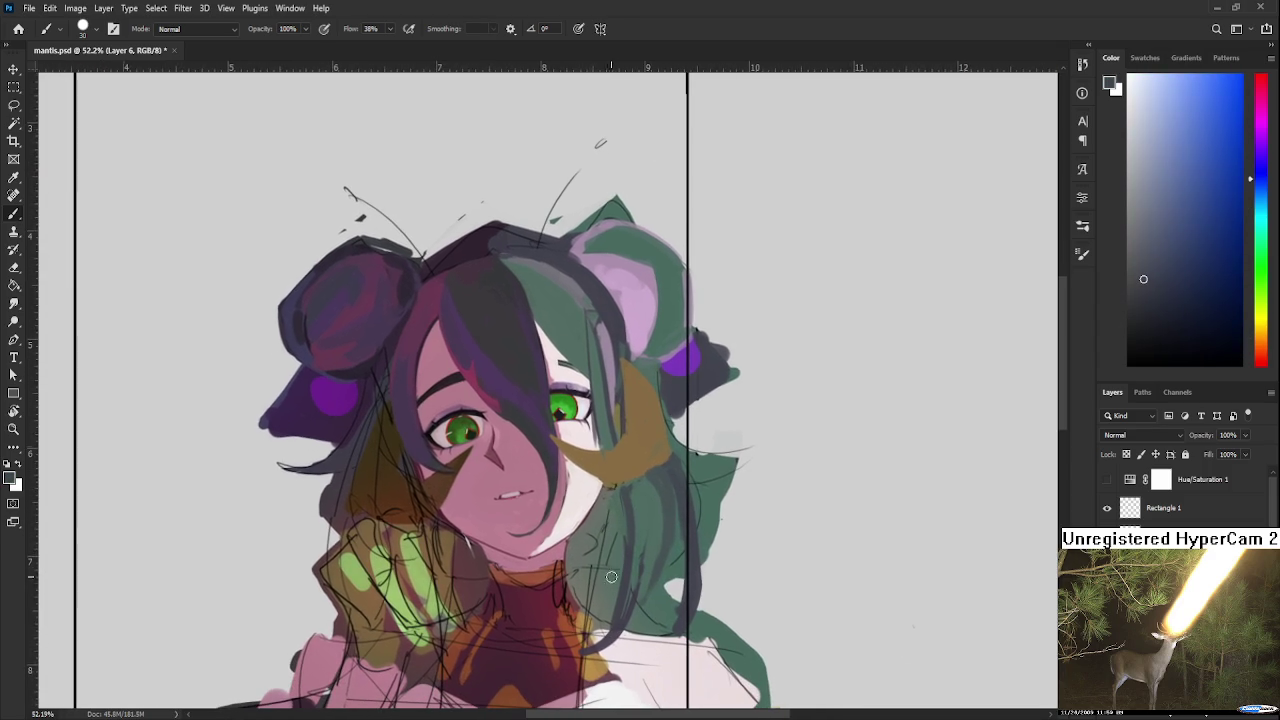
pyautogui.keyDown('alt'); pyautogui.click(470, 565); pyautogui.keyUp('alt')
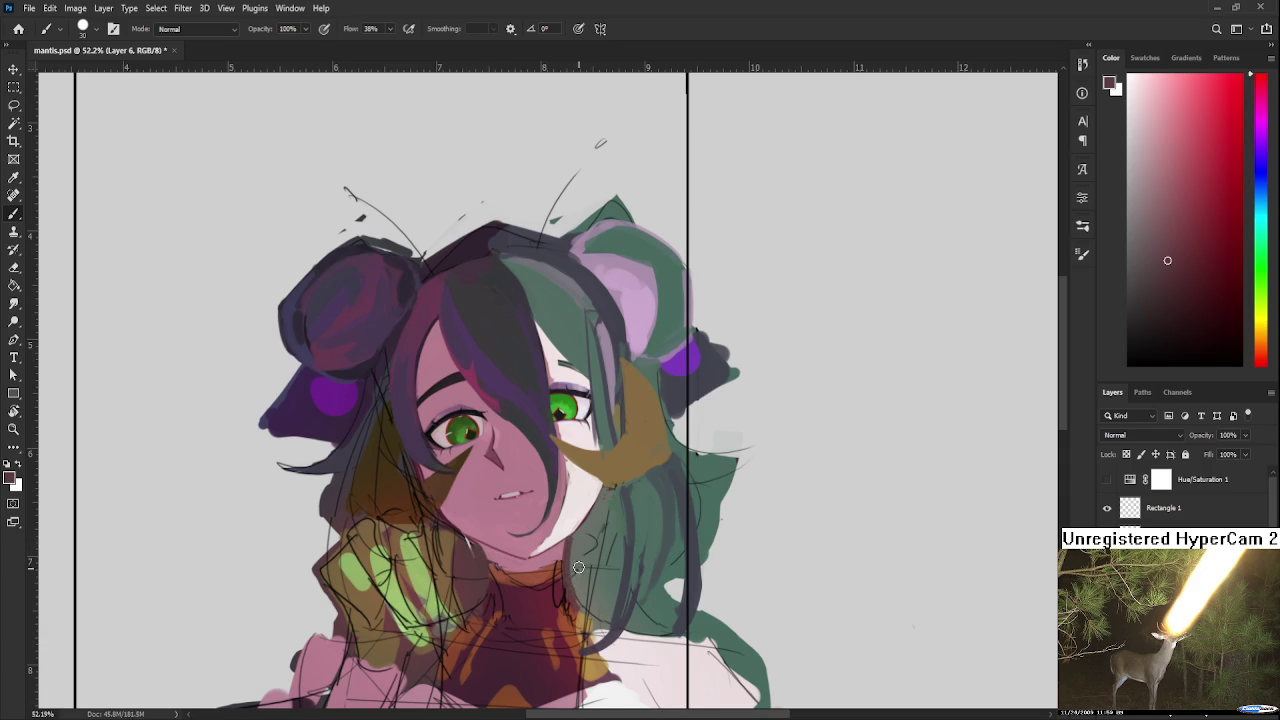
pyautogui.moveTo(586, 522); pyautogui.dragTo(583, 614)
pyautogui.keyDown('alt'); pyautogui.click(600, 557); pyautogui.keyUp('alt')
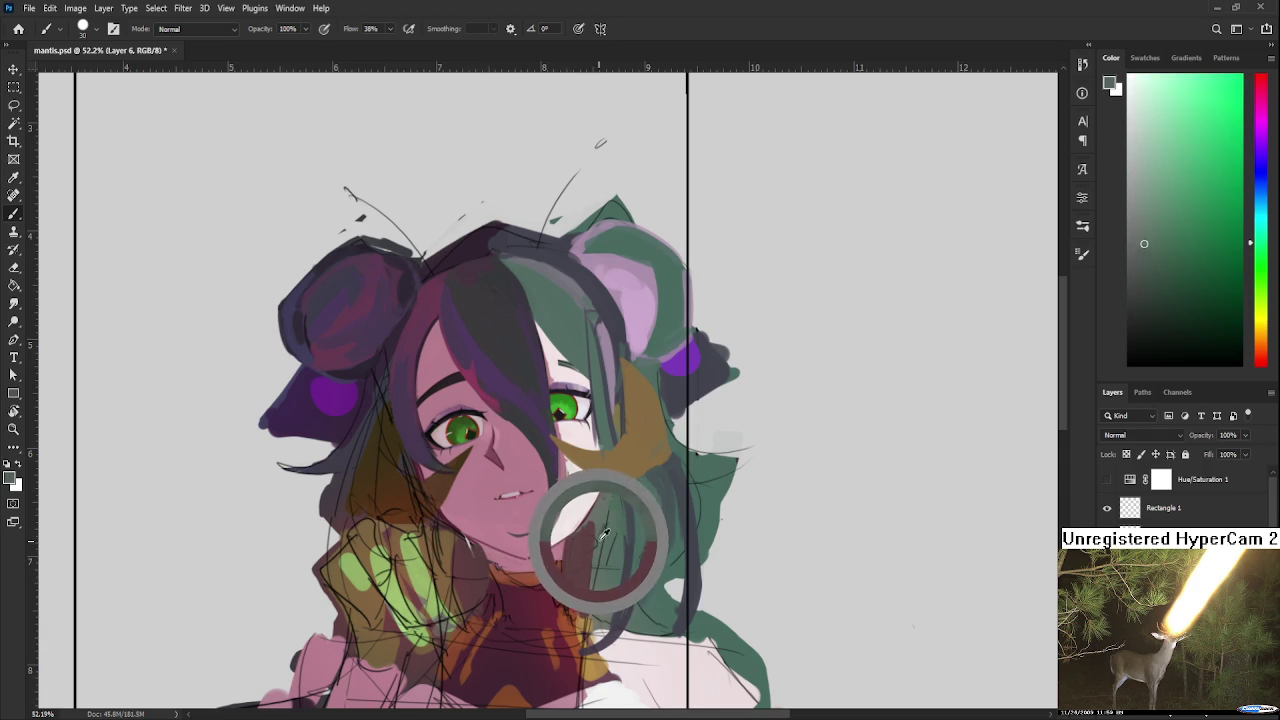
pyautogui.keyDown('alt'); pyautogui.click(588, 560); pyautogui.keyUp('alt')
# Step: Compare the hair's grey-green against the neck's dark red, ending on the grey-green
pyautogui.moveTo(587, 514); pyautogui.dragTo(565, 516)
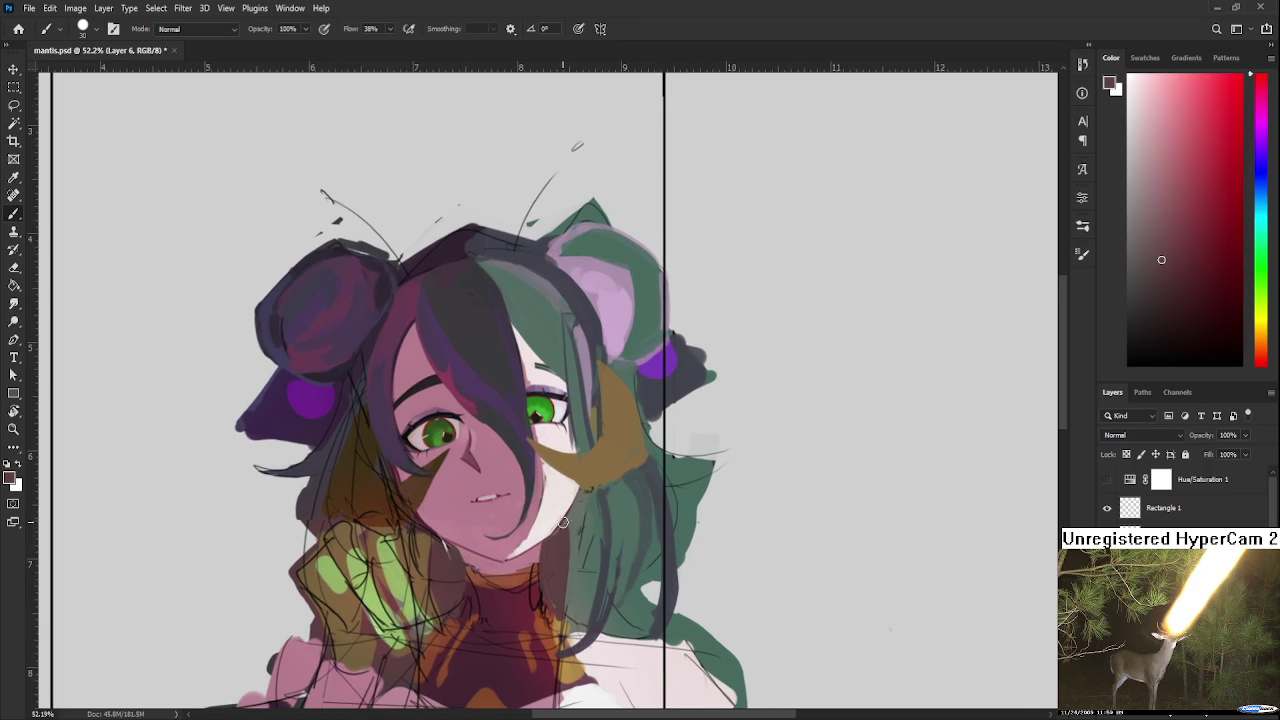
pyautogui.keyDown('alt'); pyautogui.click(585, 532); pyautogui.keyUp('alt')
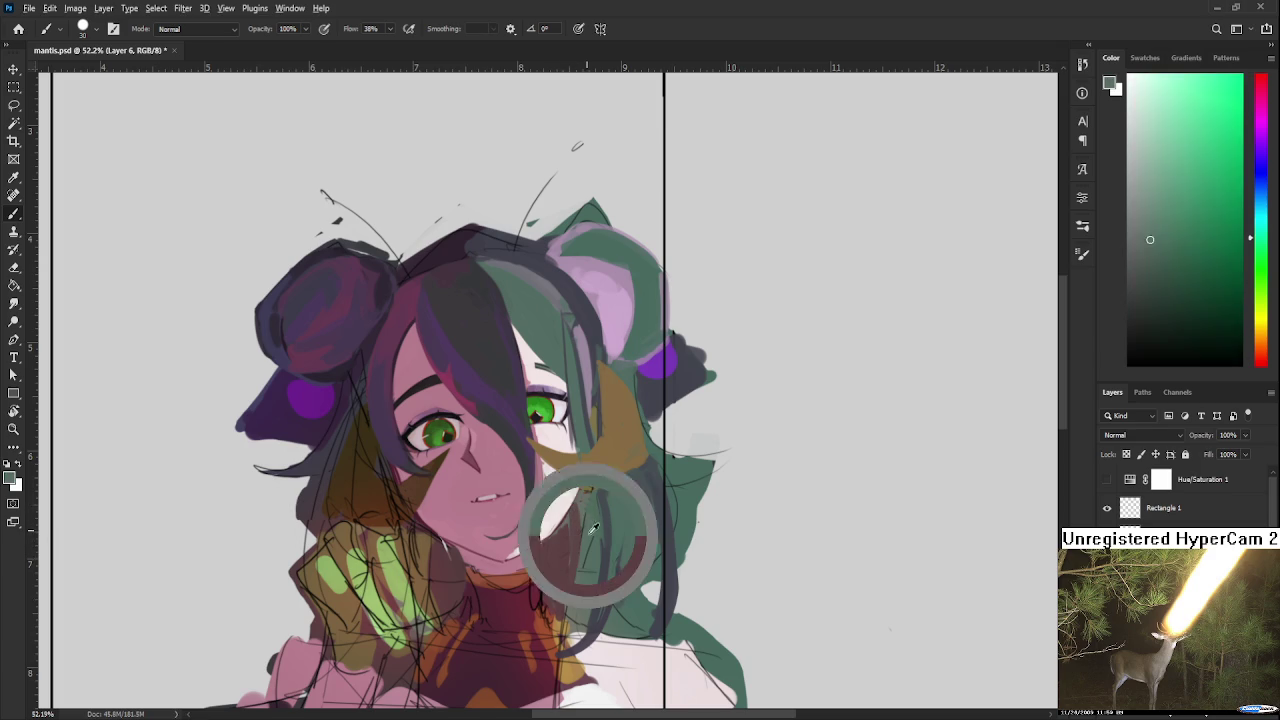
pyautogui.keyDown('alt'); pyautogui.click(575, 587); pyautogui.keyUp('alt')
pyautogui.keyDown('alt'); pyautogui.click(575, 587); pyautogui.keyUp('alt')
pyautogui.keyDown('alt'); pyautogui.click(570, 530); pyautogui.keyUp('alt')
pyautogui.keyDown('alt'); pyautogui.click(575, 595); pyautogui.keyUp('alt')
pyautogui.keyDown('alt'); pyautogui.click(578, 530); pyautogui.keyUp('alt')
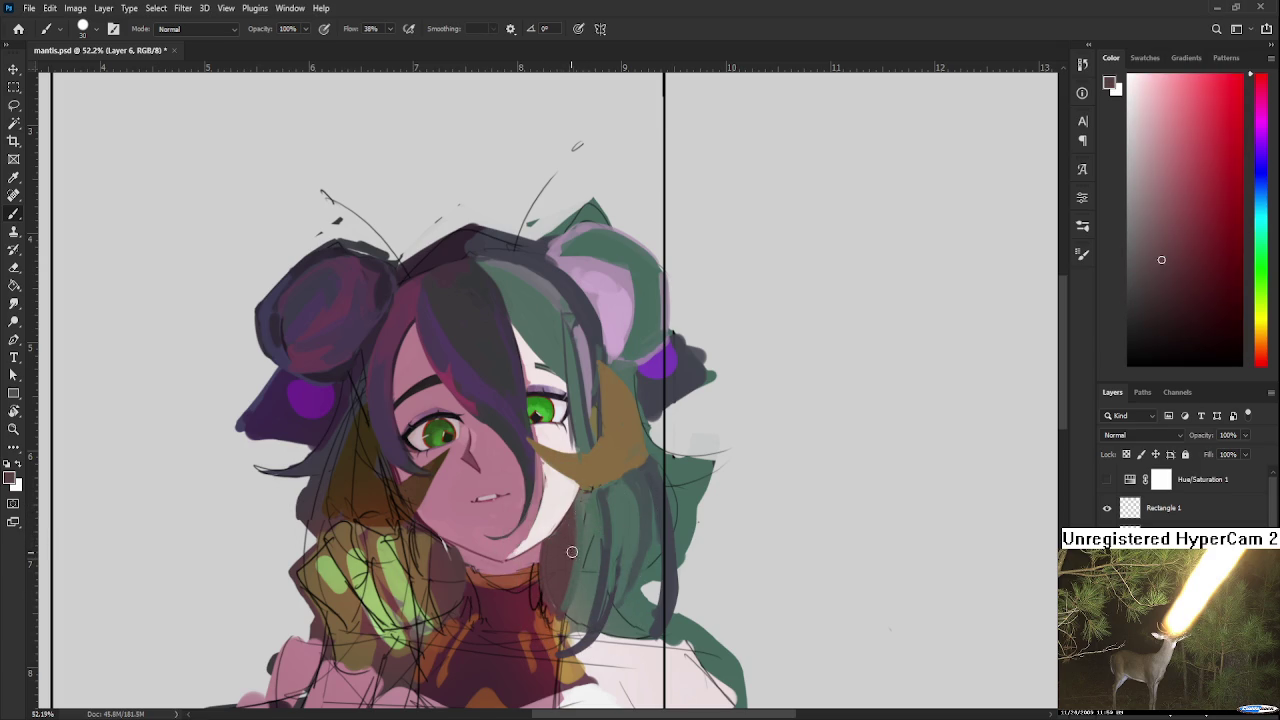
pyautogui.keyDown('alt'); pyautogui.click(587, 529); pyautogui.keyUp('alt')
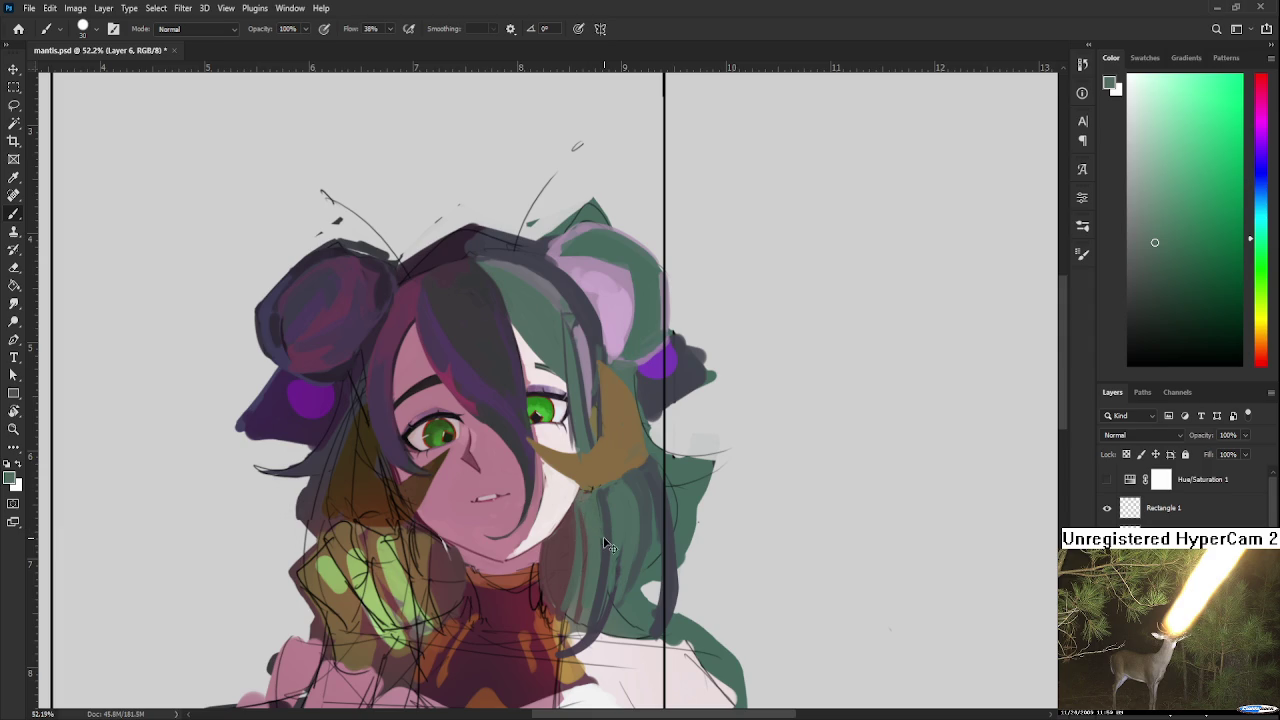
pyautogui.scroll(-2, 605, 543)
# Step: With a size-10 brush, repaint the off-white highlight down the side of the neck
pyautogui.scroll(-2, 606, 530)
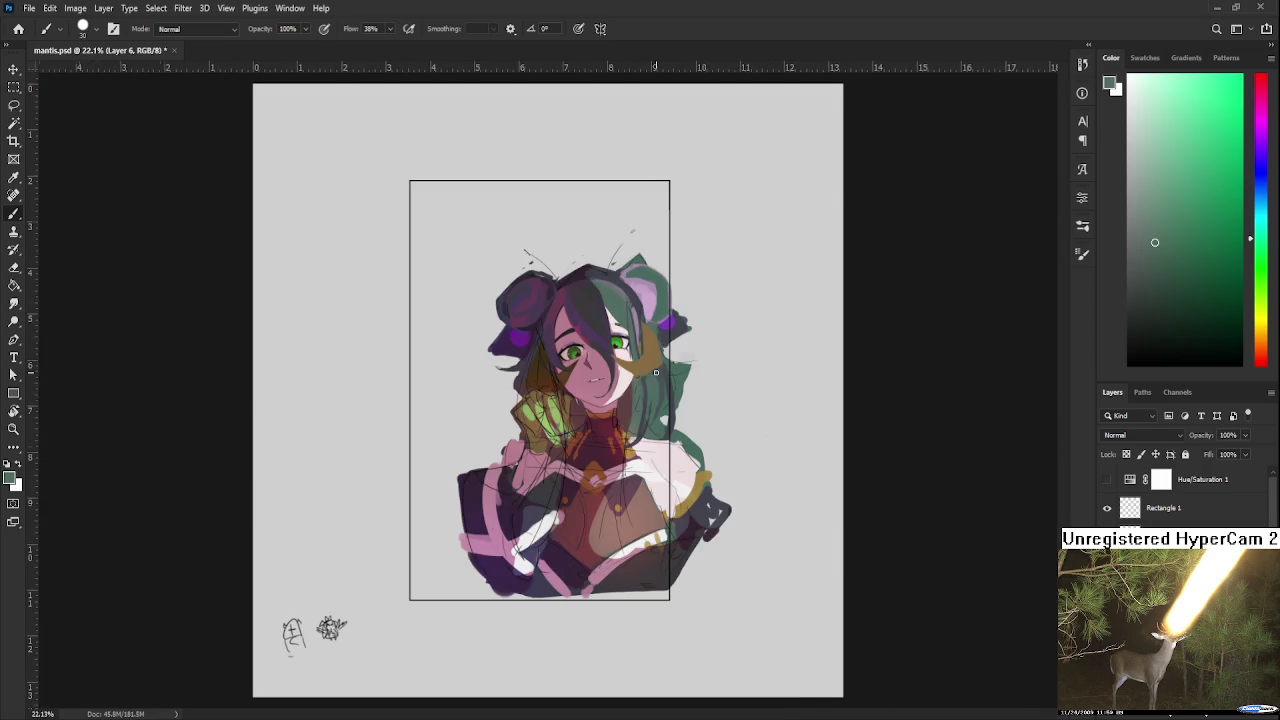
pyautogui.scroll(2, 656, 372)
pyautogui.scroll(2, 630, 410)
pyautogui.scroll(1, 605, 450)
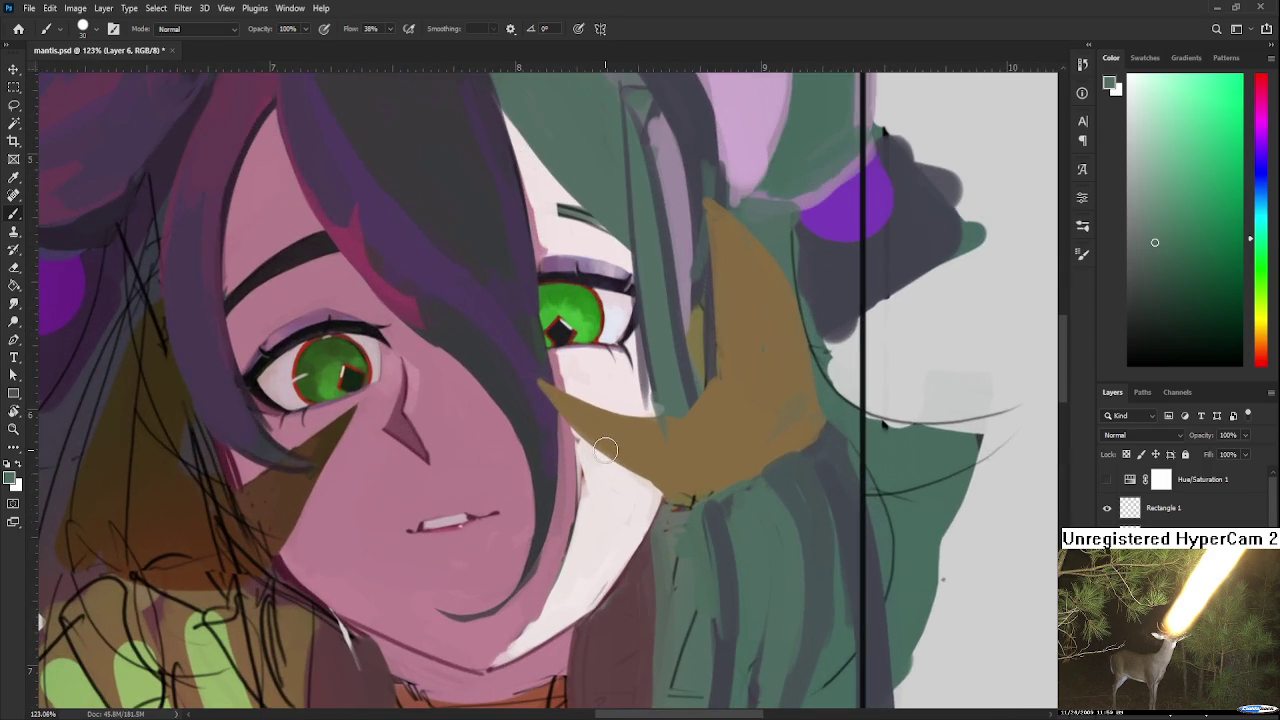
pyautogui.moveTo(674, 523); pyautogui.dragTo(602, 505)
pyautogui.keyDown('alt'); pyautogui.click(514, 499); pyautogui.keyUp('alt')
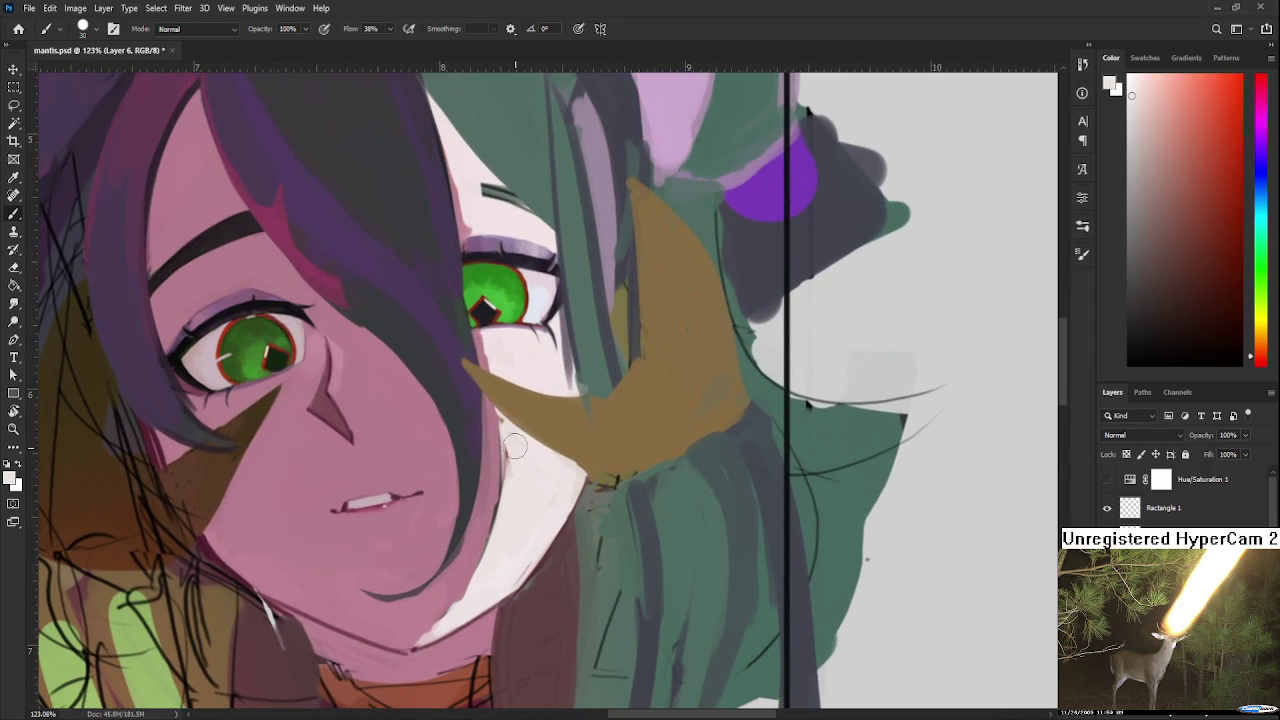
pyautogui.keyDown('alt'); pyautogui.click(484, 514); pyautogui.keyUp('alt')
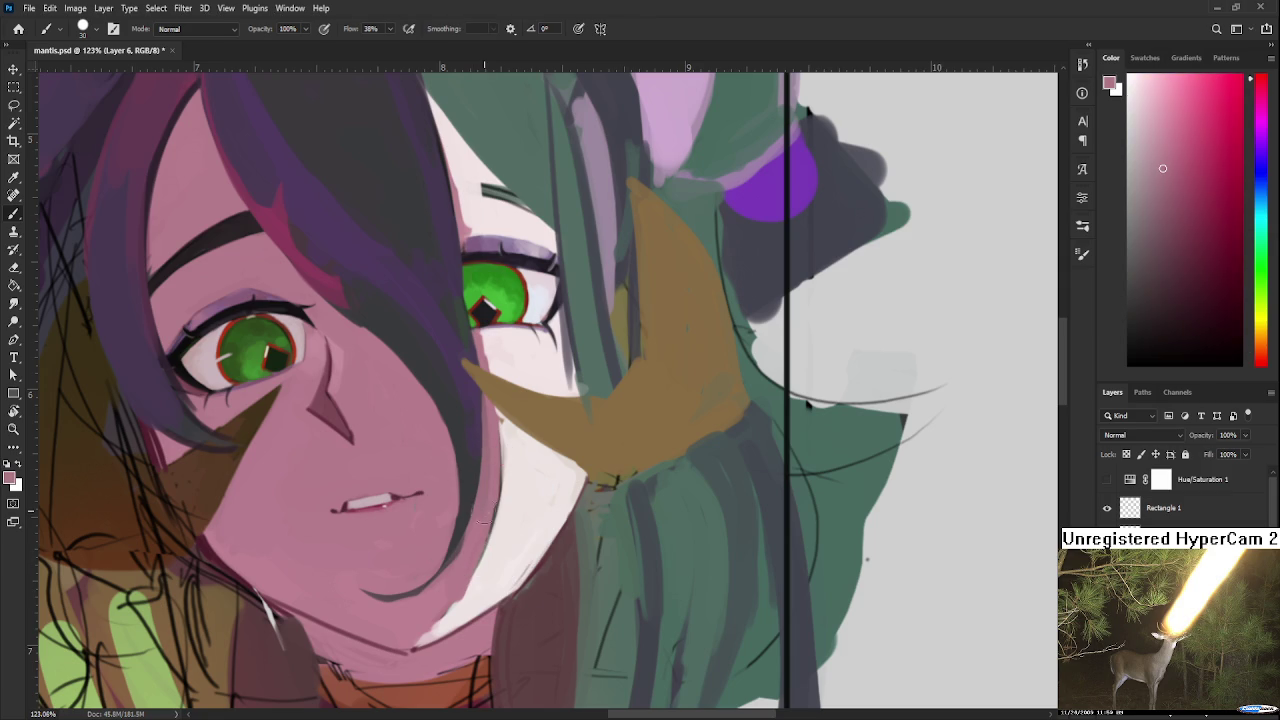
pyautogui.press('[')
pyautogui.keyDown('alt'); pyautogui.click(499, 538); pyautogui.keyUp('alt')
pyautogui.moveTo(510, 470)
pyautogui.mouseDown()
pyautogui.moveTo(470, 590)
pyautogui.moveTo(416, 644)
pyautogui.mouseUp()
pyautogui.keyDown('alt'); pyautogui.click(462, 576); pyautogui.keyUp('alt')
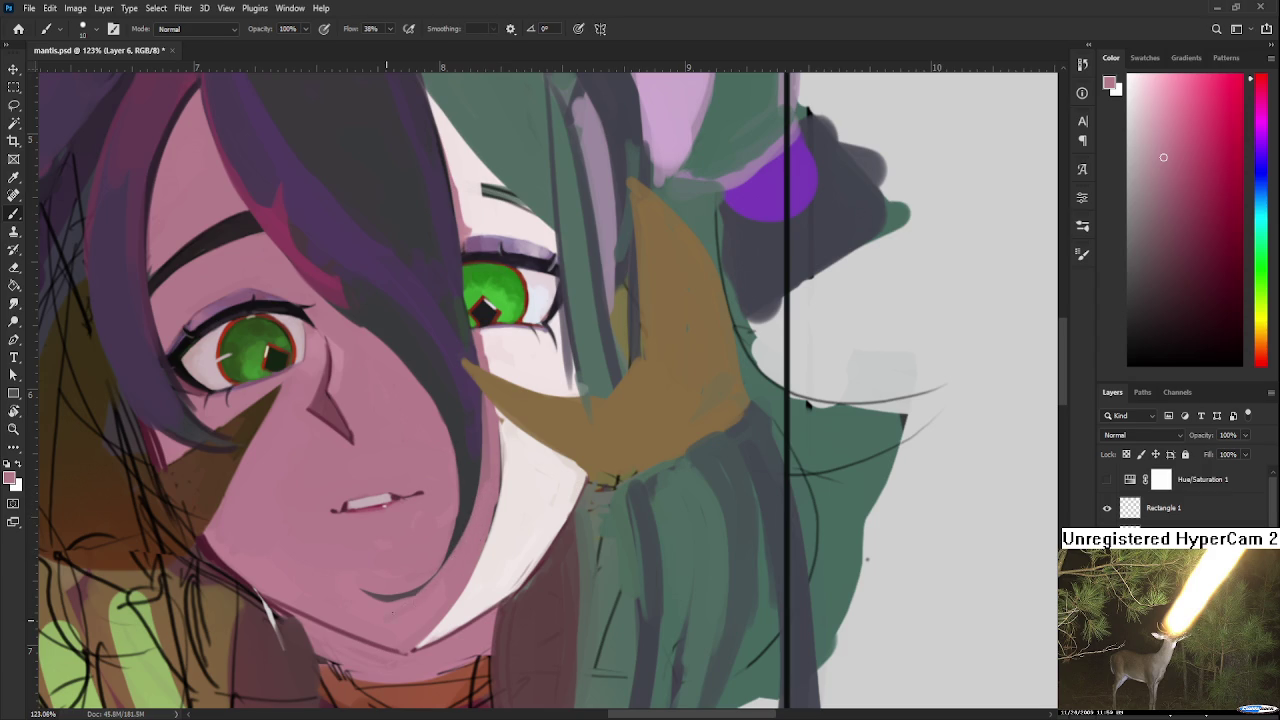
pyautogui.keyDown('alt'); pyautogui.click(395, 607); pyautogui.keyUp('alt')
# Step: Frame the figure and flip the view horizontally to check the head
pyautogui.scroll(-8, 418, 600)
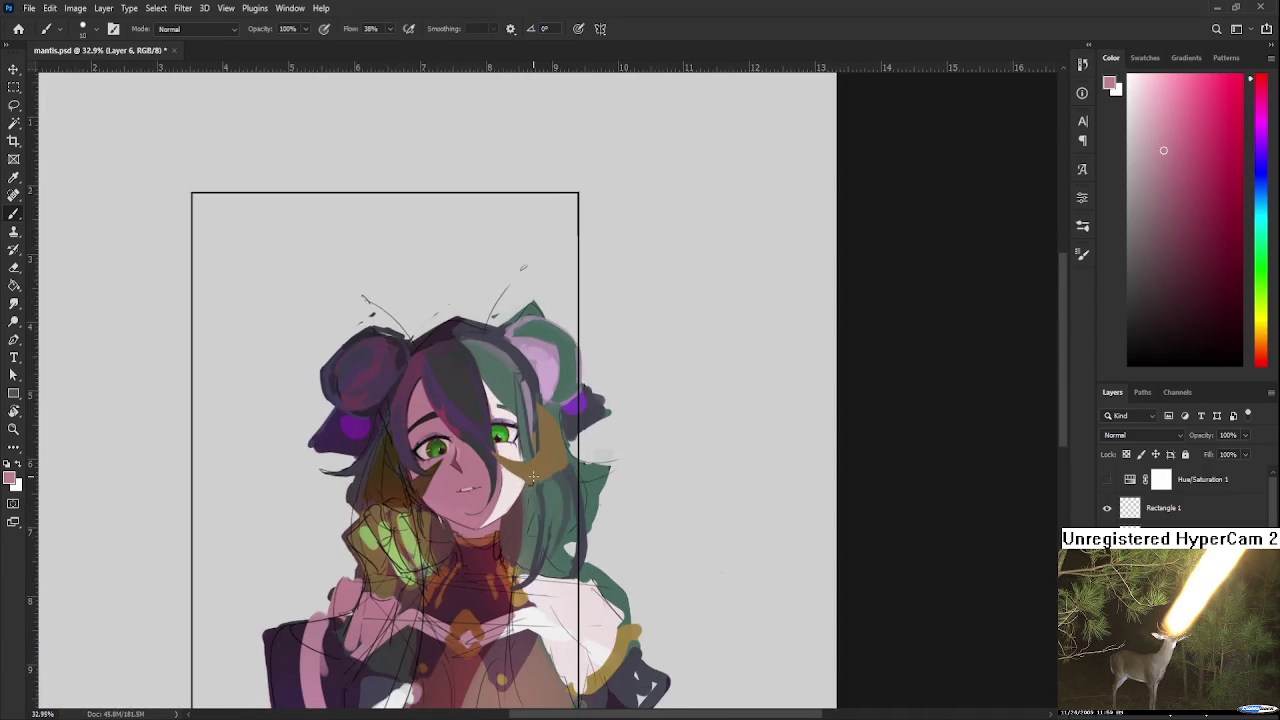
pyautogui.moveTo(533, 495); pyautogui.dragTo(733, 467)
pyautogui.scroll(1, 733, 465)
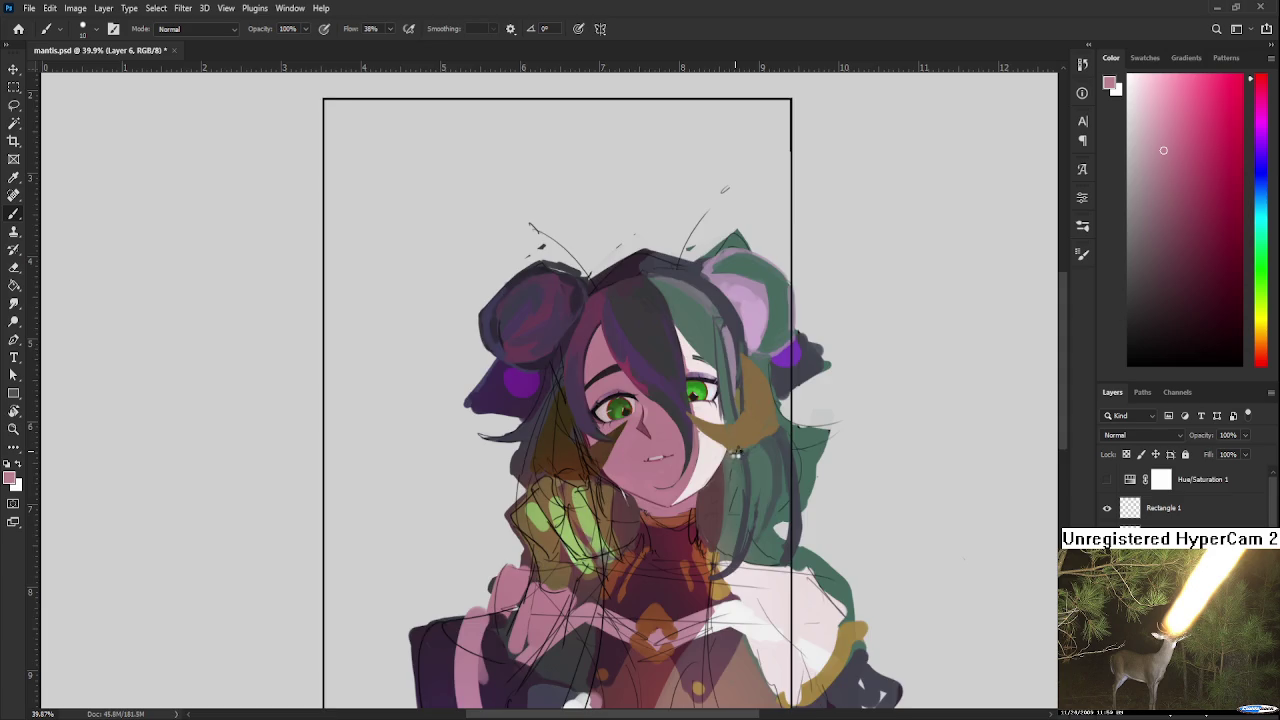
pyautogui.press('h')
pyautogui.press('h')
pyautogui.scroll(2, 680, 480)
pyautogui.moveTo(809, 523); pyautogui.dragTo(771, 551)
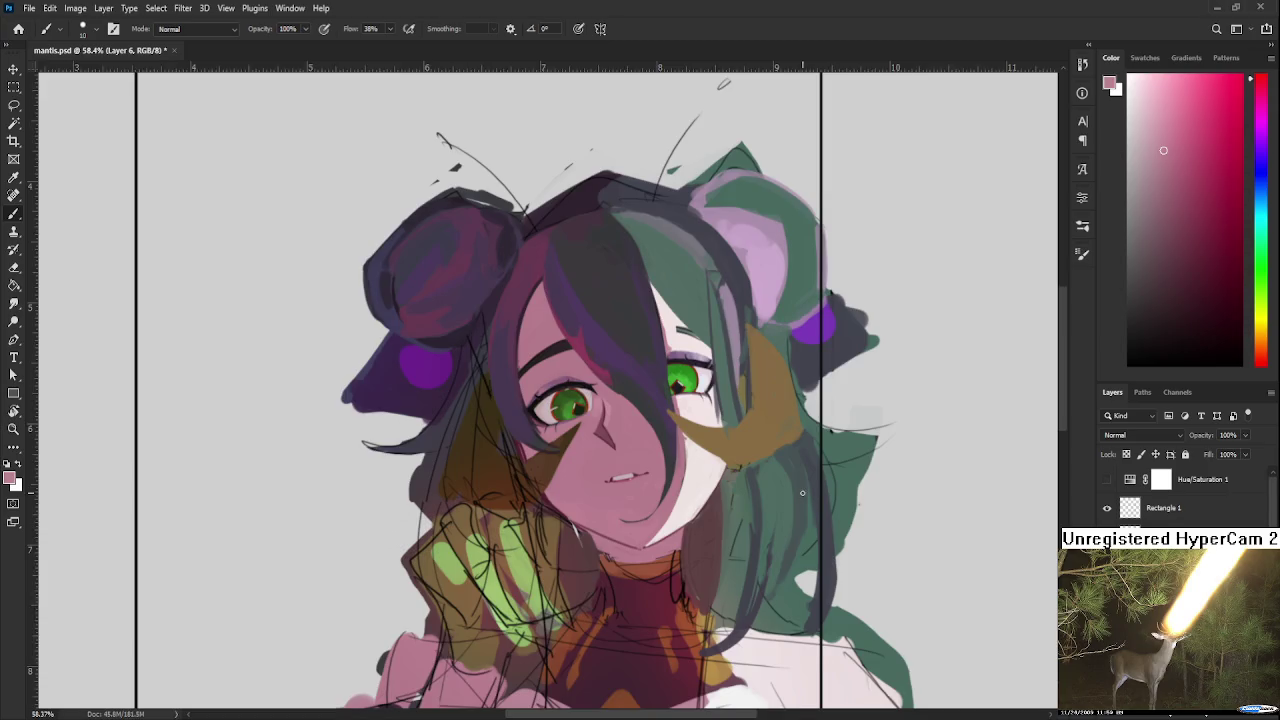
pyautogui.scroll(1, 802, 492)
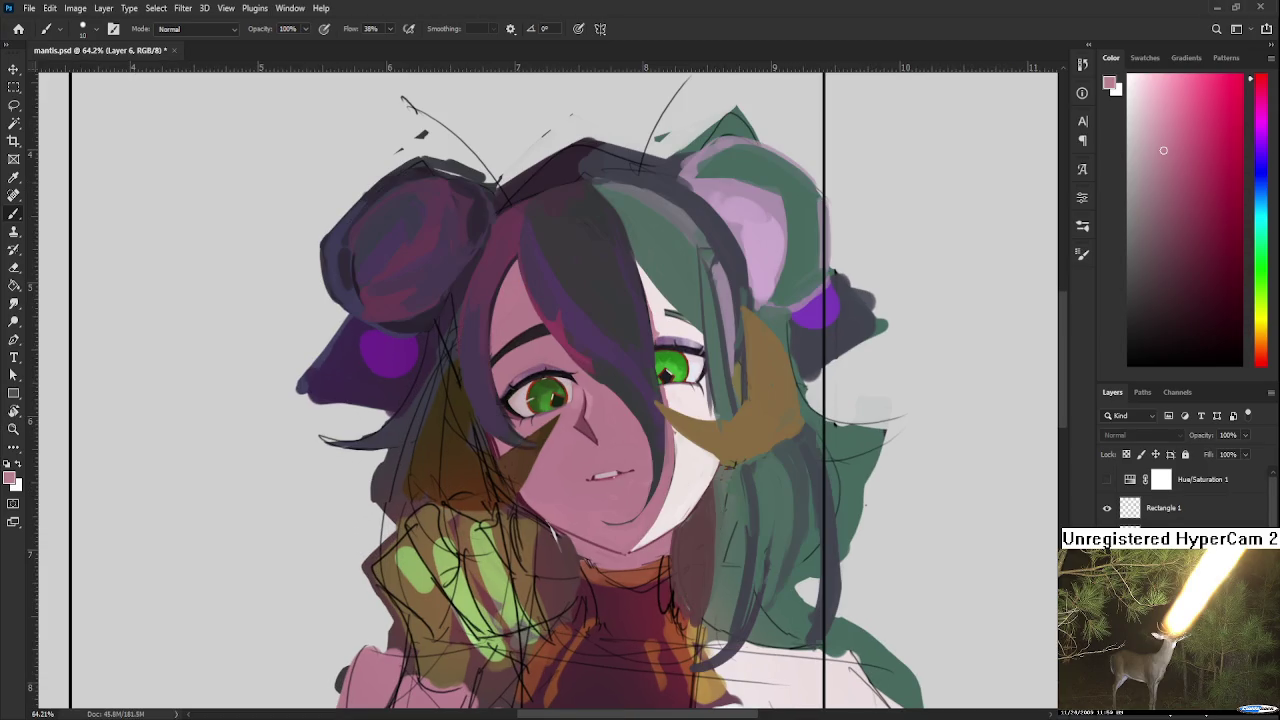
# Step: On Layer 5, paint green hair over the white area right of the face
pyautogui.hotkey('ctrl', ',')
pyautogui.hotkey('ctrl', ',')
pyautogui.hotkey('ctrl', ',')
pyautogui.hotkey('ctrl', ',')
pyautogui.hotkey('alt', '[')
pyautogui.moveTo(735, 425); pyautogui.dragTo(700, 575)
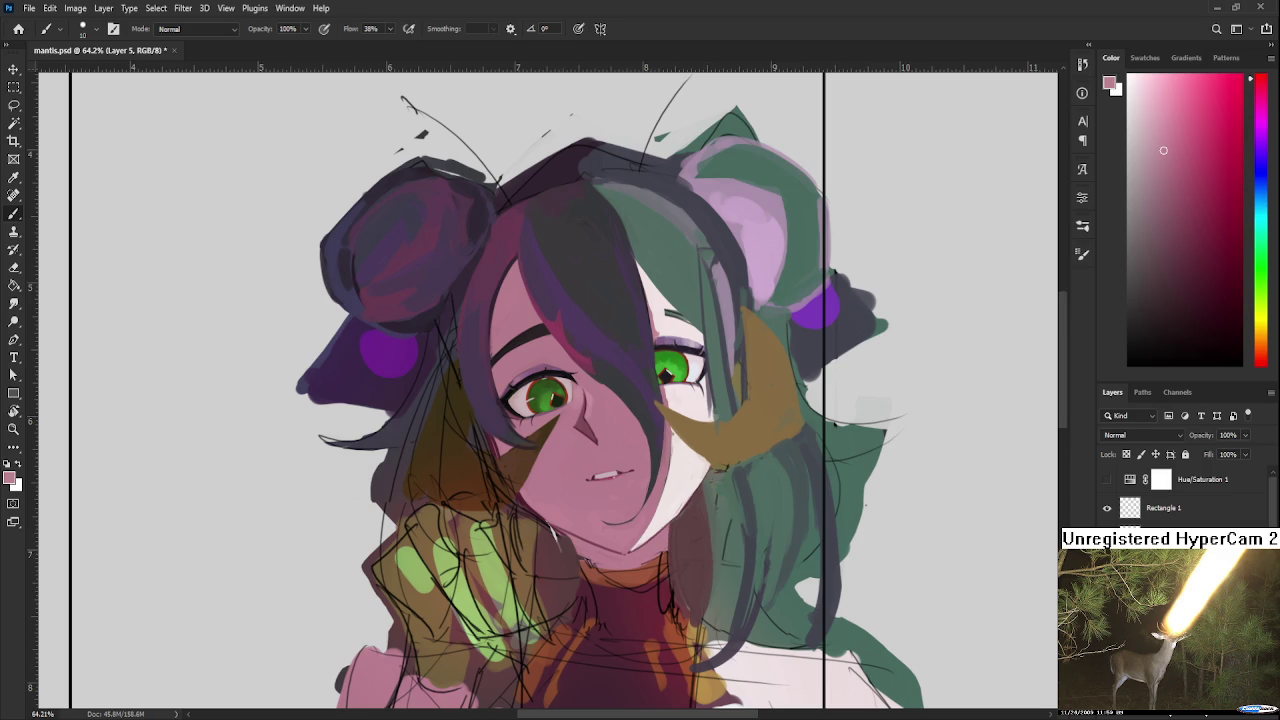
pyautogui.scroll(-2, 692, 493)
pyautogui.scroll(-2, 692, 493)
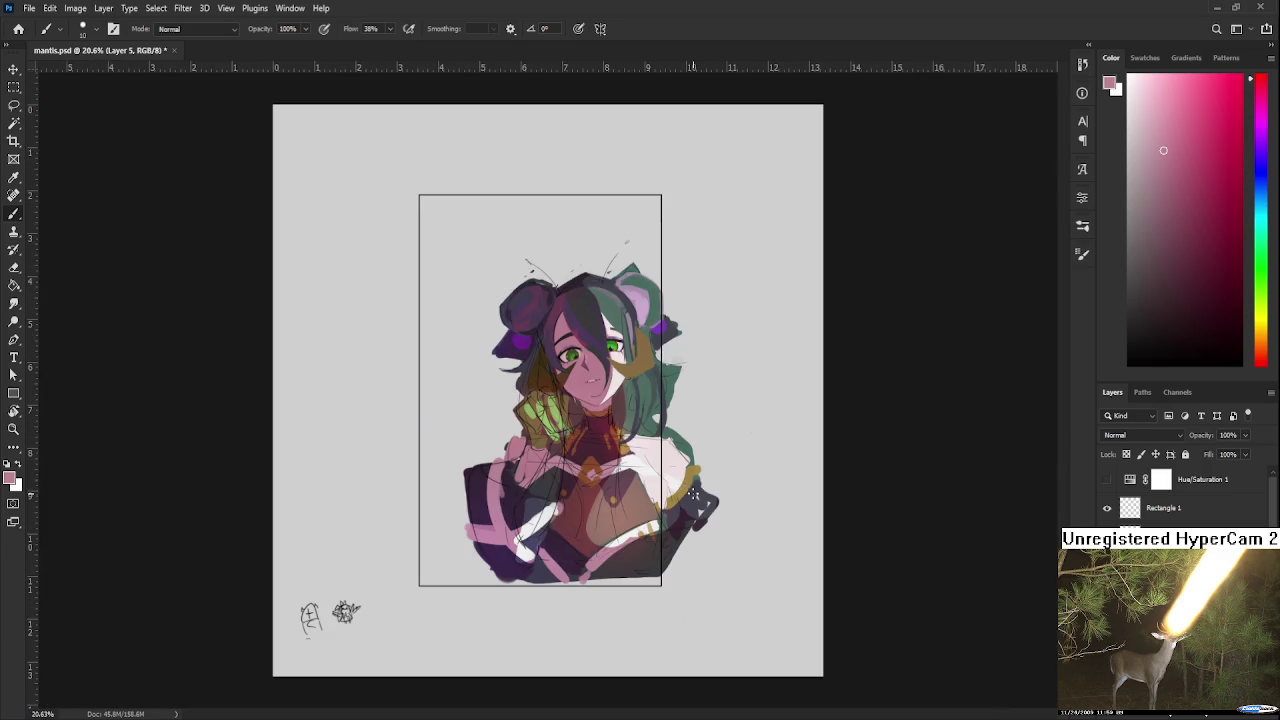
# Step: Pick up the face skin tone and a lighter chin pink, framing the face
pyautogui.scroll(2, 692, 493)
pyautogui.scroll(2, 632, 425)
pyautogui.scroll(1, 632, 425)
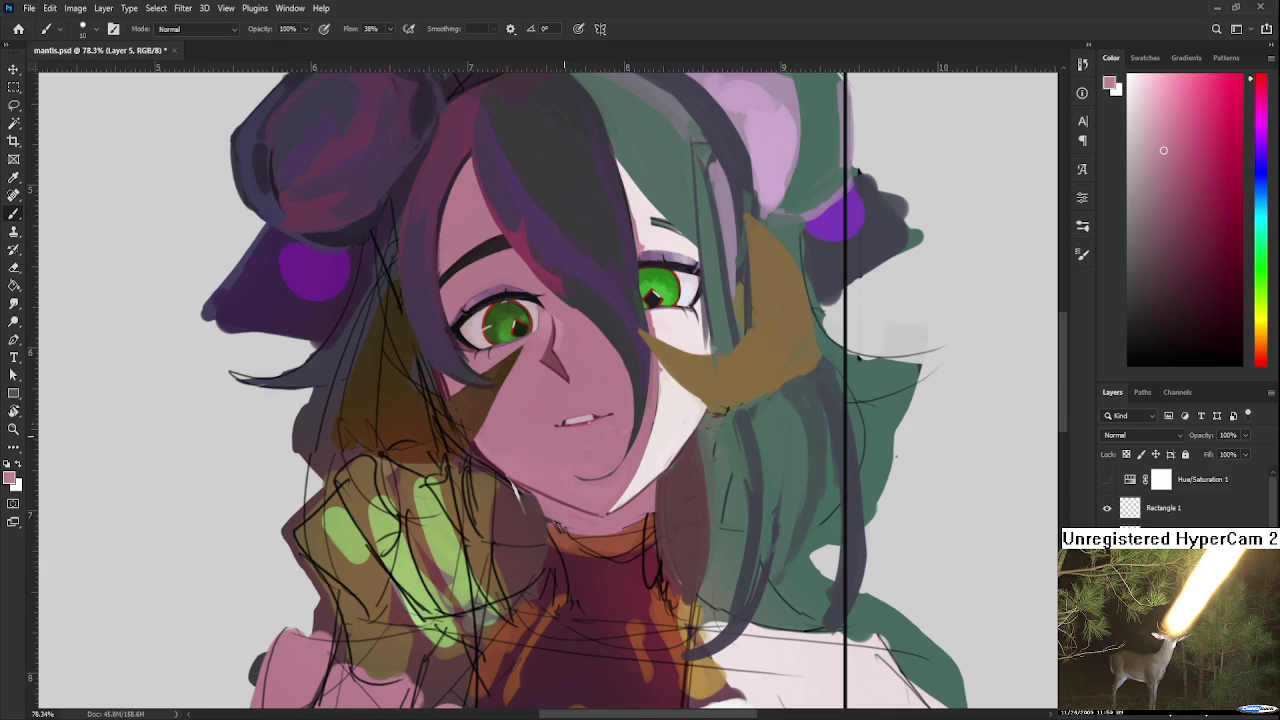
pyautogui.keyDown('alt'); pyautogui.click(549, 363); pyautogui.keyUp('alt')
pyautogui.keyDown('alt'); pyautogui.click(636, 499); pyautogui.keyUp('alt')
pyautogui.scroll(-3, 612, 441)
pyautogui.scroll(2, 612, 441)
pyautogui.scroll(2, 612, 441)
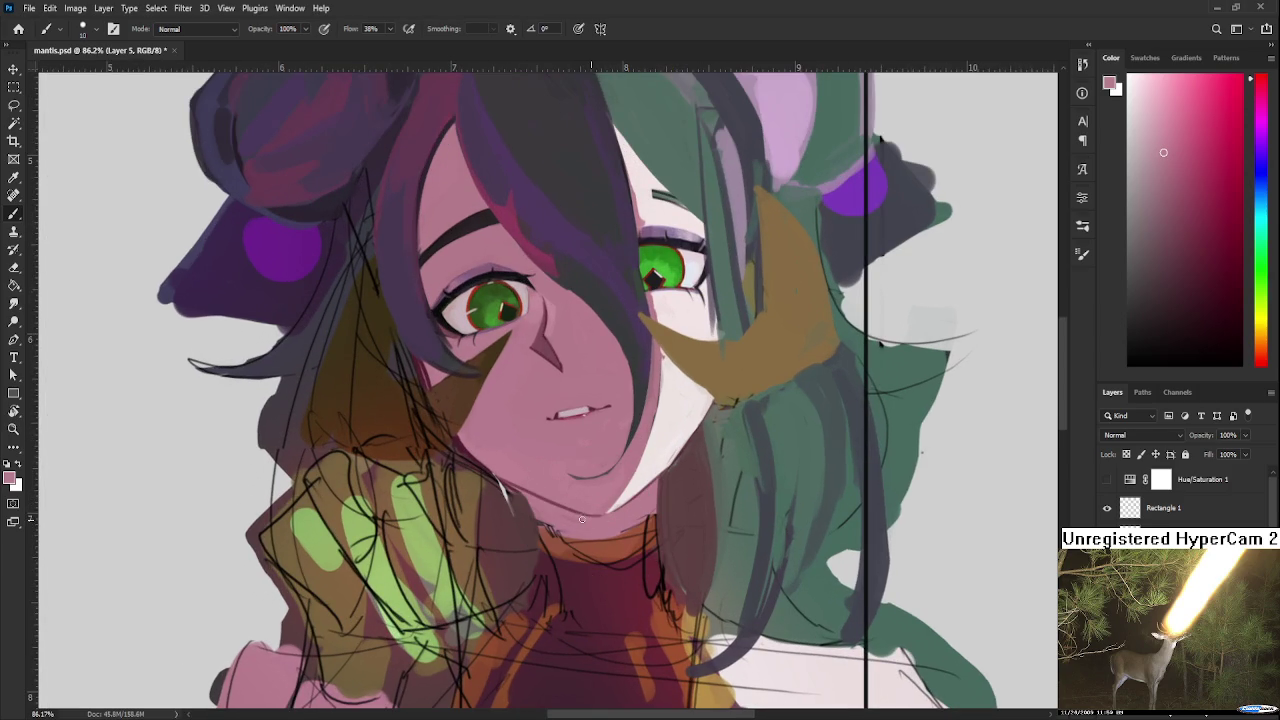
pyautogui.moveTo(614, 515); pyautogui.dragTo(602, 522)
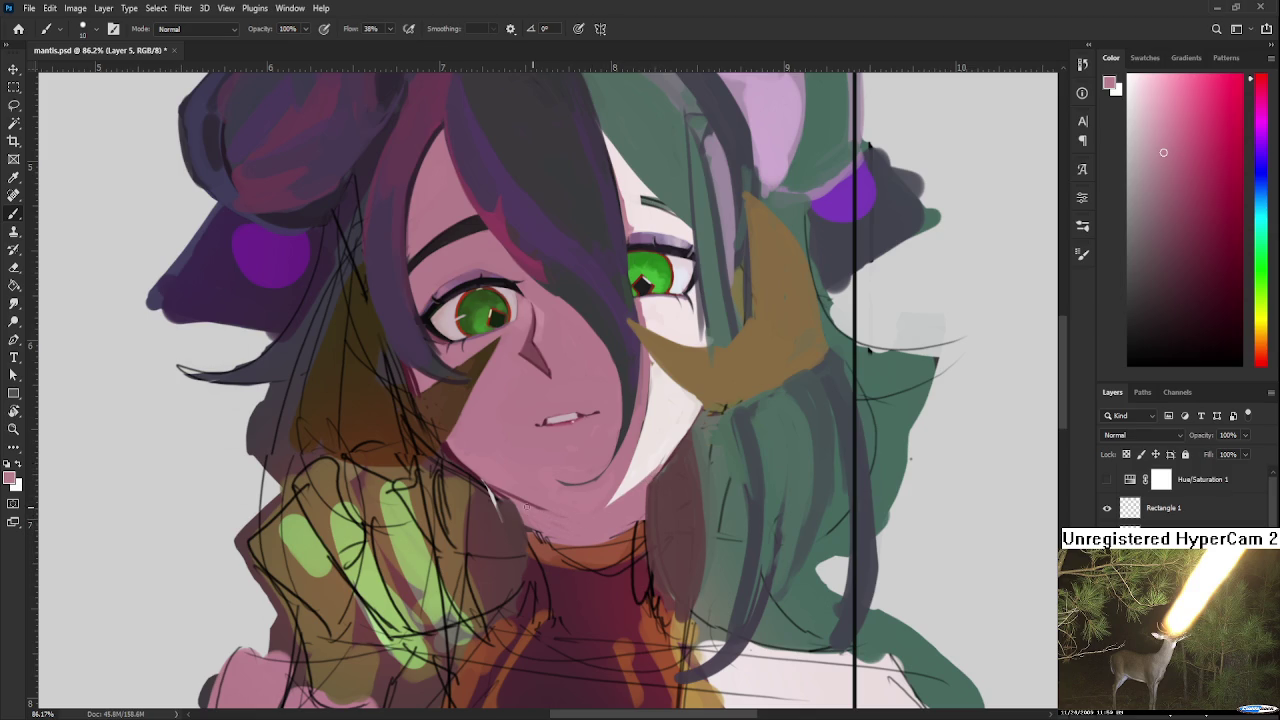
# Step: Draw a thin dark maroon line along the chin and jaw, redrawing until right
pyautogui.keyDown('alt'); pyautogui.click(443, 430); pyautogui.keyUp('alt')
pyautogui.moveTo(490, 494); pyautogui.dragTo(575, 504)
pyautogui.hotkey('ctrl', 'z')
pyautogui.hotkey('ctrl', 'z')
pyautogui.moveTo(496, 494)
pyautogui.mouseDown()
pyautogui.moveTo(580, 508)
pyautogui.moveTo(650, 480)
pyautogui.mouseUp()
pyautogui.hotkey('ctrl', 'z')
pyautogui.moveTo(590, 510); pyautogui.dragTo(668, 456)
pyautogui.hotkey('ctrl', 'z')
pyautogui.moveTo(596, 512)
pyautogui.mouseDown()
pyautogui.moveTo(664, 462)
pyautogui.moveTo(600, 512)
pyautogui.mouseUp()
pyautogui.hotkey('ctrl', 'z')
pyautogui.hotkey('ctrl', 'z')
pyautogui.moveTo(688, 430); pyautogui.dragTo(598, 512)
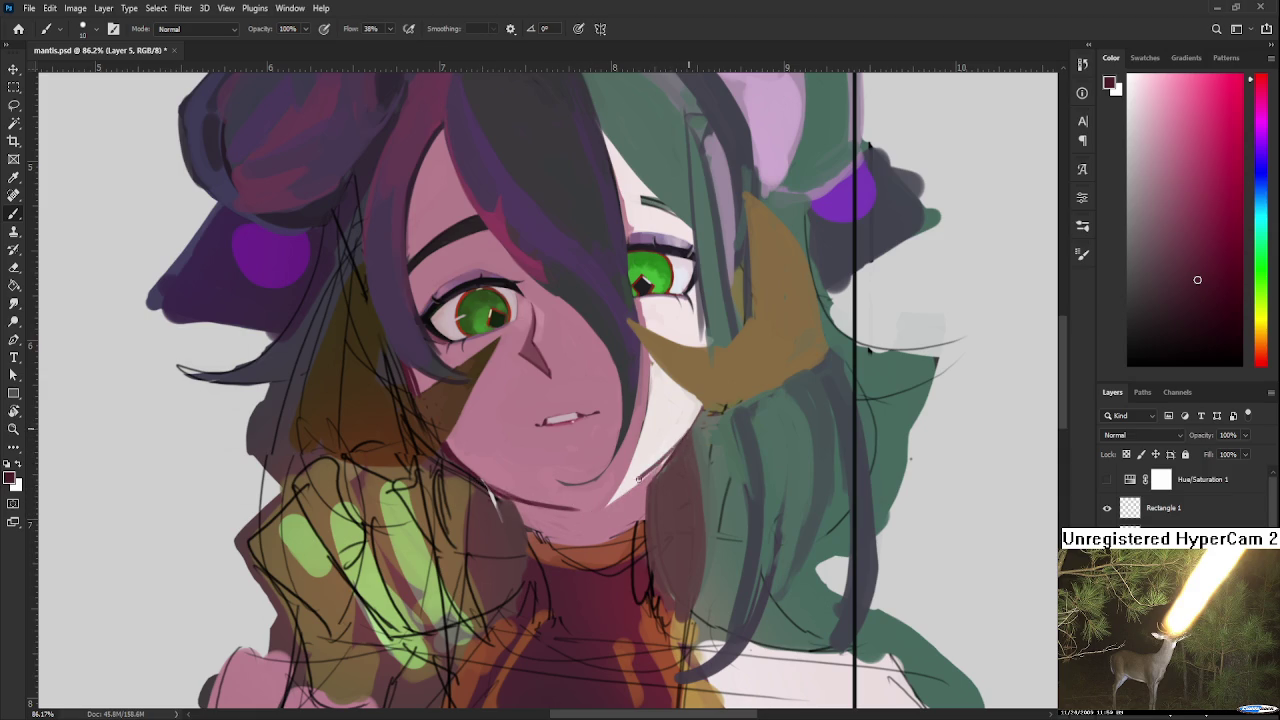
pyautogui.hotkey('ctrl', 'z')
pyautogui.moveTo(686, 436)
pyautogui.mouseDown()
pyautogui.moveTo(592, 512)
pyautogui.moveTo(610, 522)
pyautogui.moveTo(638, 486)
pyautogui.mouseUp()
# Step: Soften the dark chin line with pink skin tone sampled at the chin
pyautogui.keyDown('alt'); pyautogui.click(606, 504); pyautogui.keyUp('alt')
pyautogui.keyDown('alt'); pyautogui.click(604, 512); pyautogui.keyUp('alt')
pyautogui.keyDown('alt'); pyautogui.click(604, 504); pyautogui.keyUp('alt')
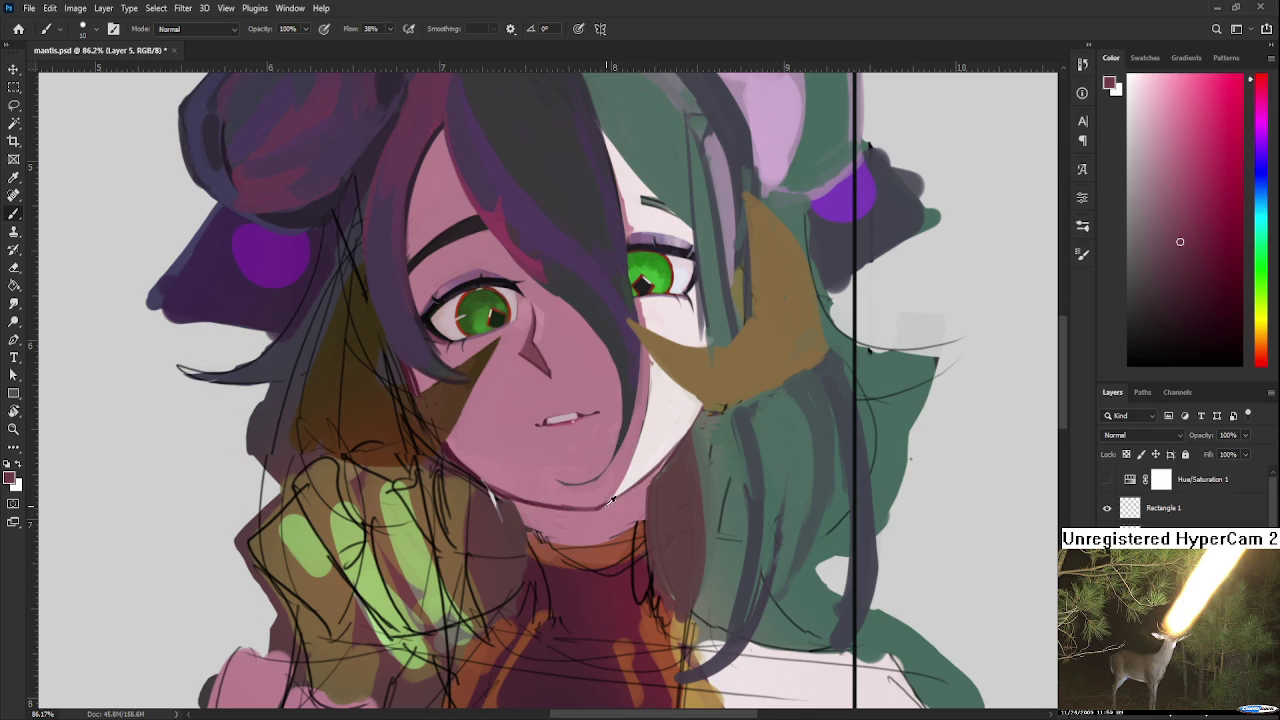
pyautogui.keyDown('alt'); pyautogui.click(604, 512); pyautogui.keyUp('alt')
# Step: Darken the jawline near the chin with short strokes of darker pink
pyautogui.keyDown('alt'); pyautogui.scroll(-3, 578, 521); pyautogui.keyUp('alt')
pyautogui.keyDown('alt'); pyautogui.scroll(-2, 609, 438); pyautogui.keyUp('alt')
pyautogui.keyDown('alt'); pyautogui.scroll(2, 618, 517); pyautogui.keyUp('alt')
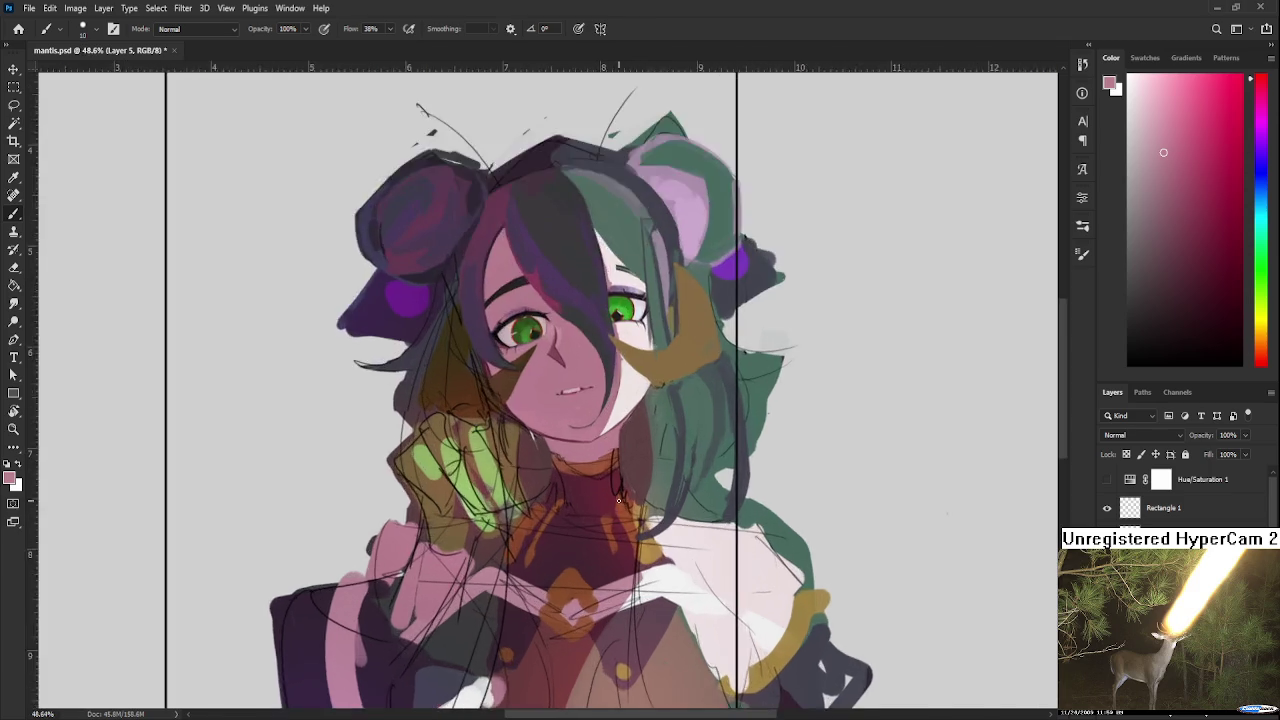
pyautogui.keyDown('alt'); pyautogui.scroll(2, 618, 517); pyautogui.keyUp('alt')
pyautogui.keyDown('alt'); pyautogui.scroll(-1, 618, 517); pyautogui.keyUp('alt')
pyautogui.keyDown('alt'); pyautogui.scroll(-1, 618, 517); pyautogui.keyUp('alt')
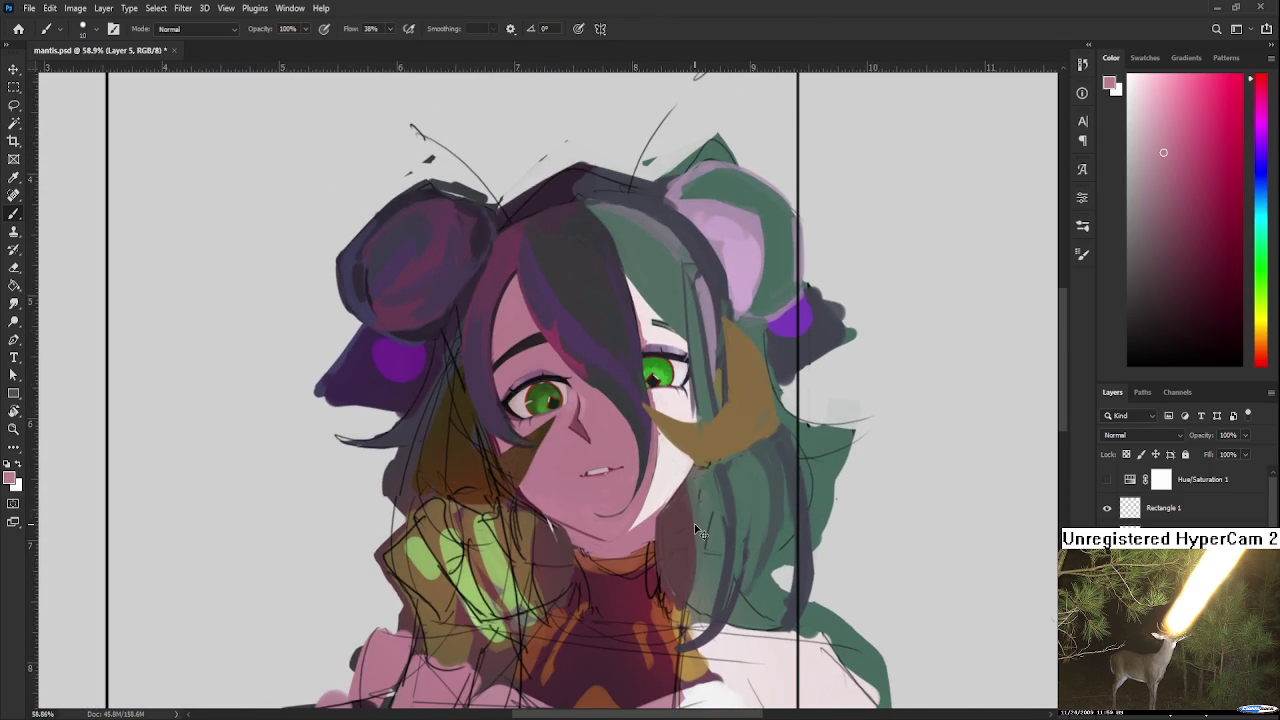
pyautogui.keyDown('alt'); pyautogui.scroll(2, 695, 527); pyautogui.keyUp('alt')
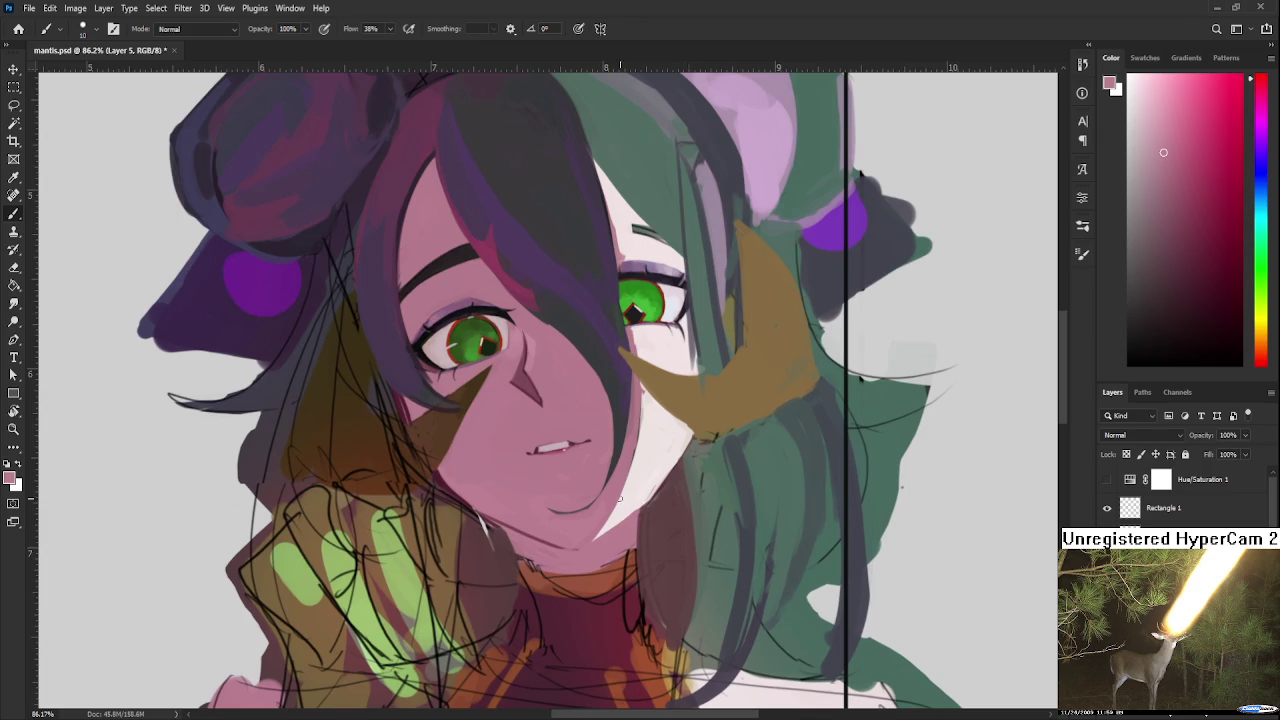
pyautogui.moveTo(619, 497); pyautogui.dragTo(556, 521)
pyautogui.keyDown('alt'); pyautogui.click(518, 526); pyautogui.keyUp('alt')
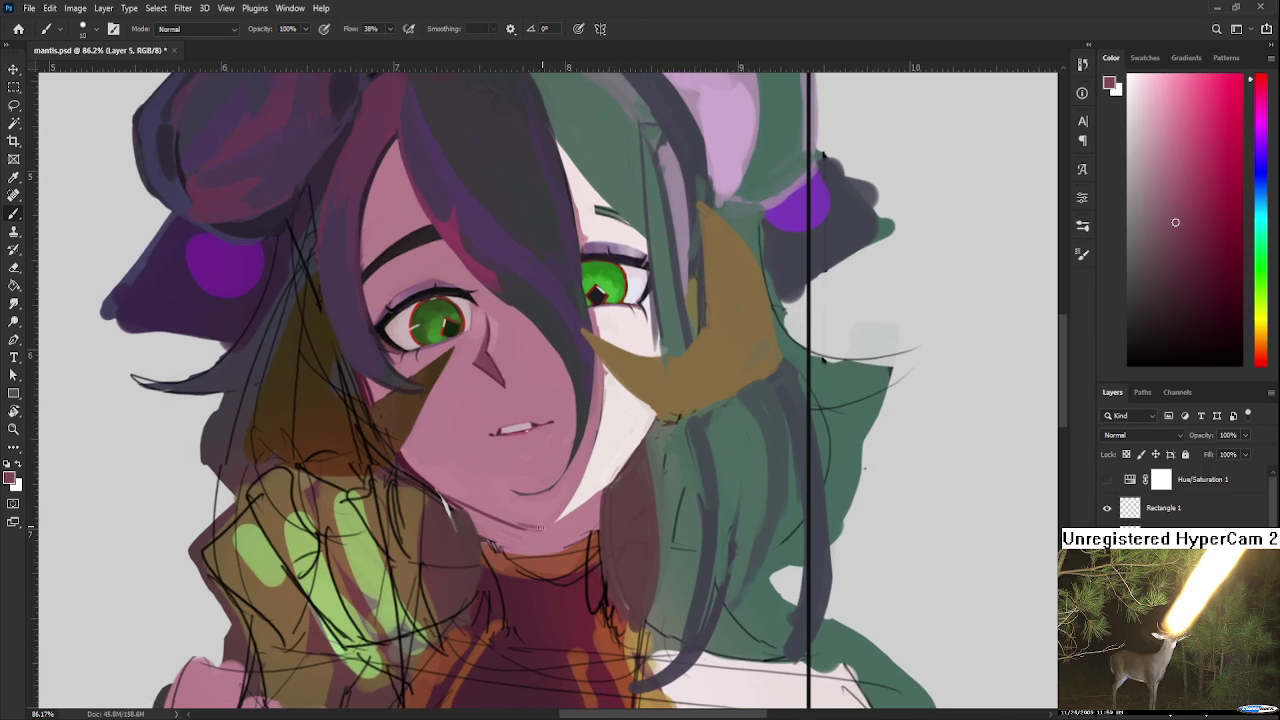
pyautogui.moveTo(530, 518); pyautogui.dragTo(428, 465)
pyautogui.moveTo(514, 526); pyautogui.dragTo(540, 534)
pyautogui.moveTo(548, 530); pyautogui.dragTo(538, 524)
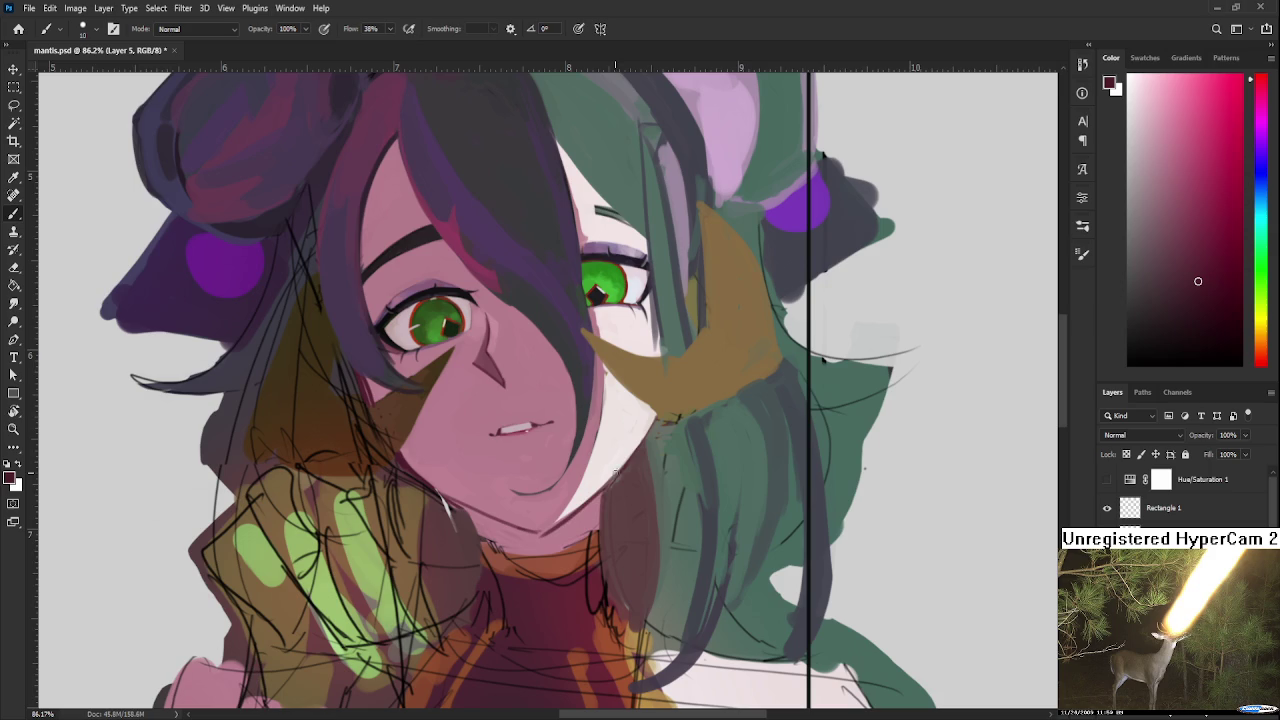
# Step: Pick a darker reddish-brown shading colour from around the chin and neck
pyautogui.keyDown('alt'); pyautogui.click(564, 525); pyautogui.keyUp('alt')
pyautogui.keyDown('alt'); pyautogui.click(556, 532); pyautogui.keyUp('alt')
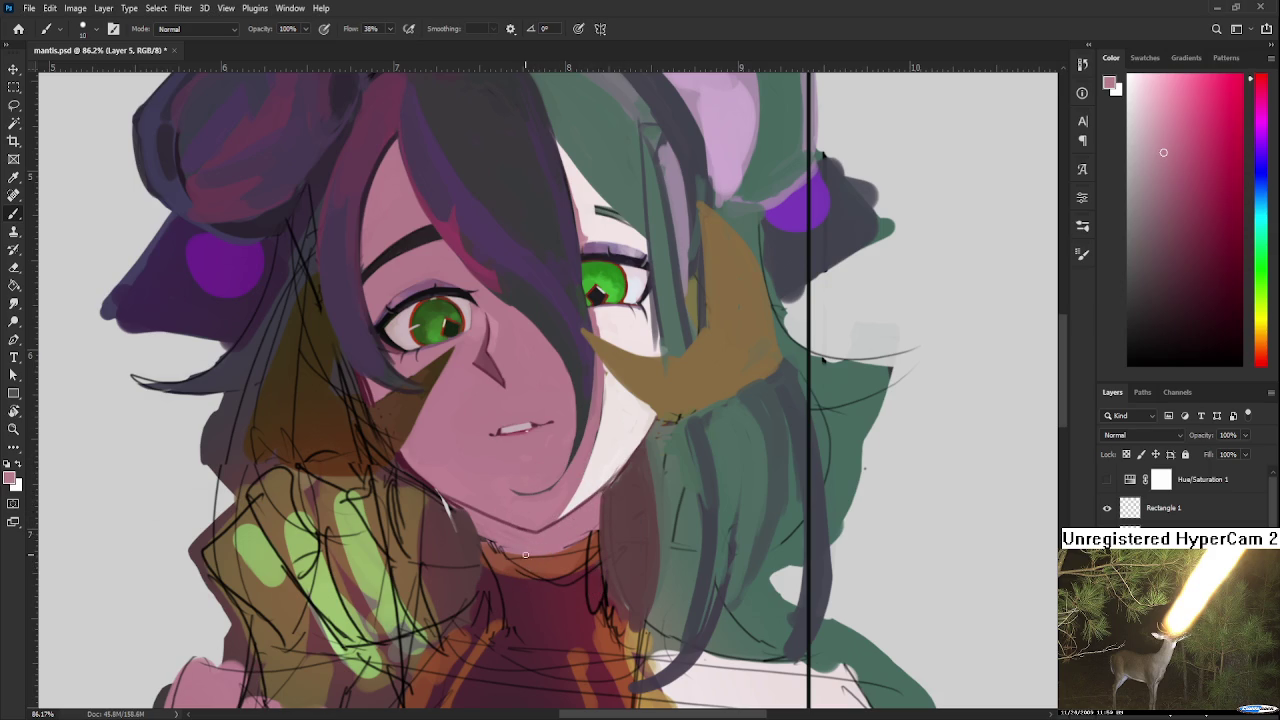
pyautogui.keyDown('alt'); pyautogui.click(522, 520); pyautogui.keyUp('alt')
pyautogui.keyDown('alt'); pyautogui.click(499, 535); pyautogui.keyUp('alt')
pyautogui.keyDown('alt'); pyautogui.click(480, 536); pyautogui.keyUp('alt')
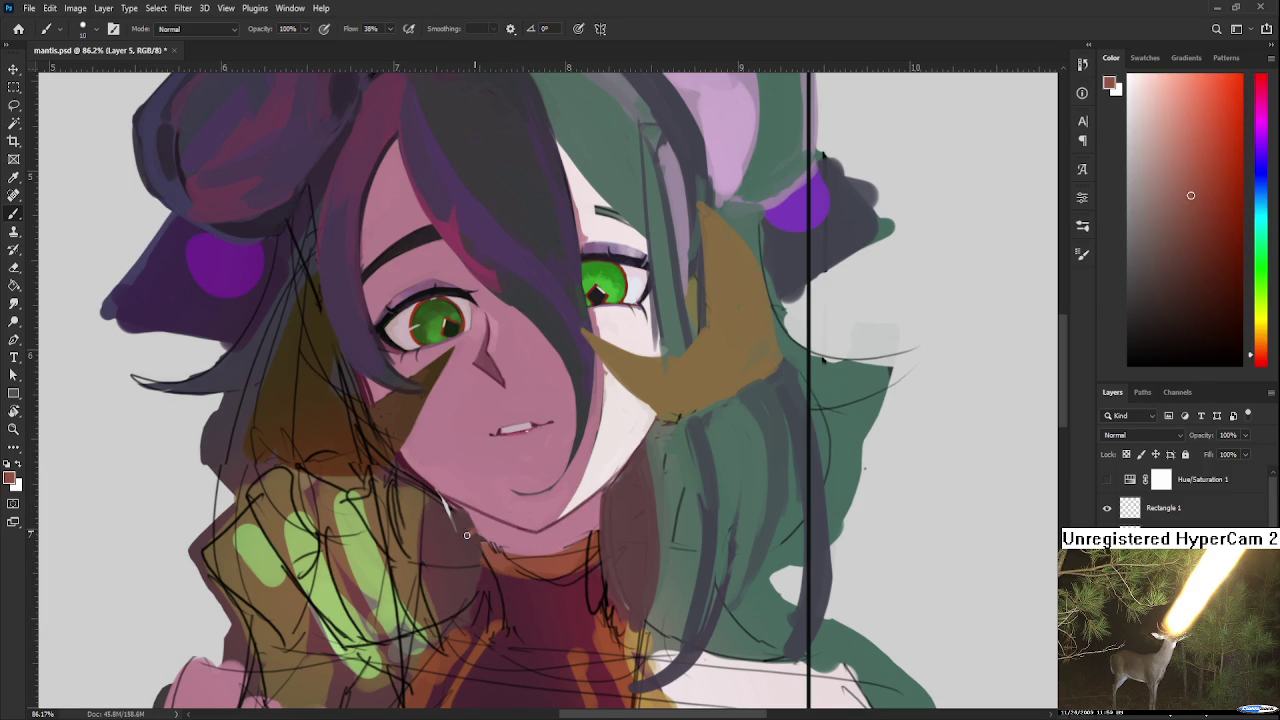
pyautogui.keyDown('alt'); pyautogui.click(488, 542); pyautogui.keyUp('alt')
pyautogui.keyDown('alt'); pyautogui.click(480, 548); pyautogui.keyUp('alt')
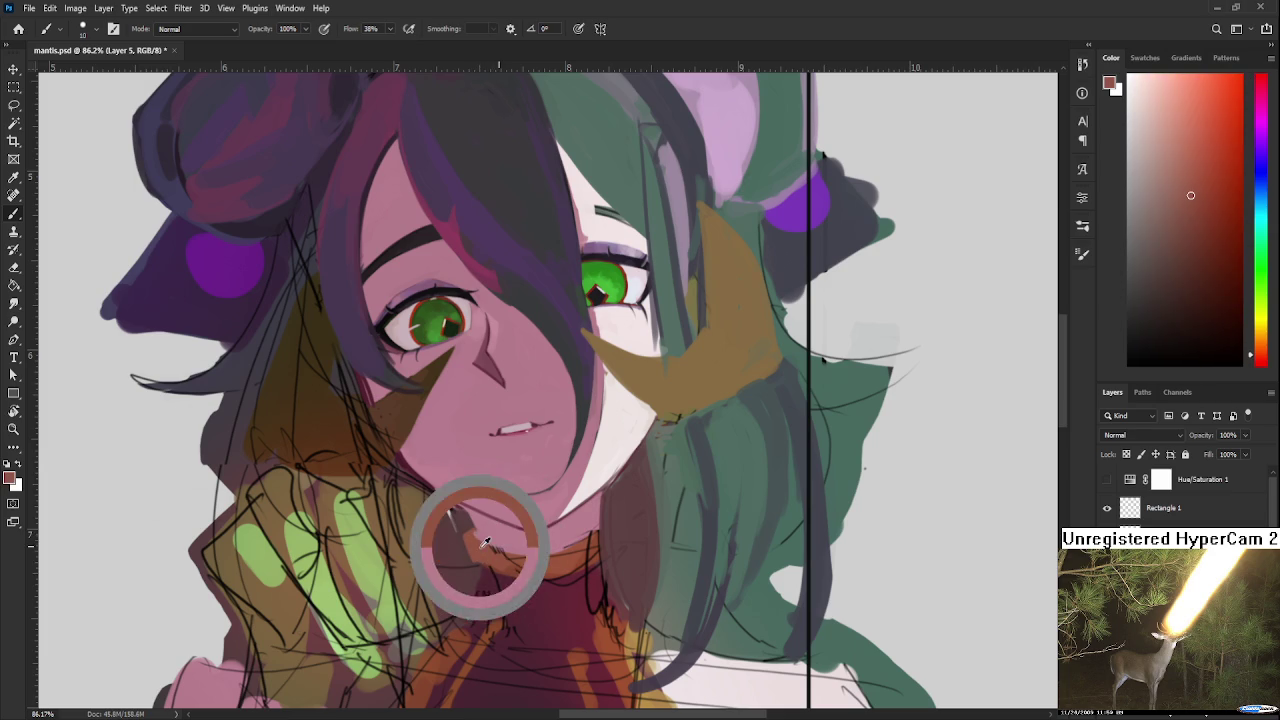
pyautogui.keyDown('alt'); pyautogui.click(484, 545); pyautogui.keyUp('alt')
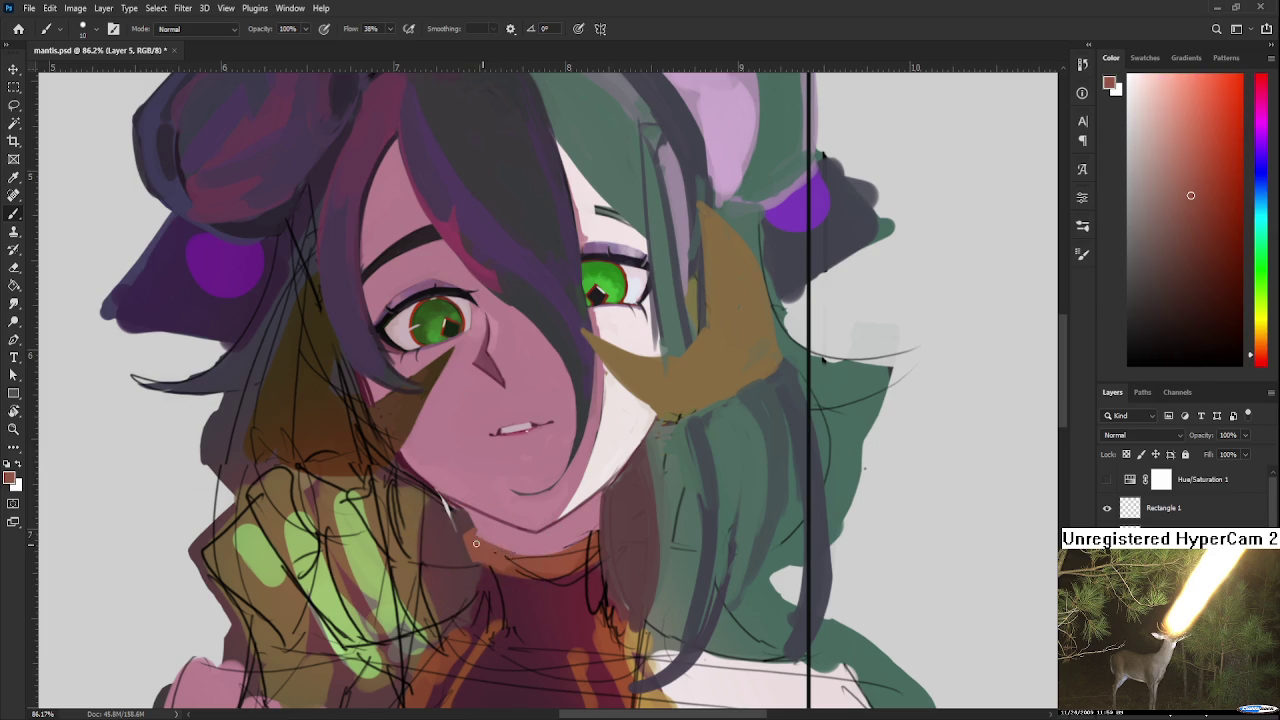
pyautogui.keyDown('alt'); pyautogui.click(564, 538); pyautogui.keyUp('alt')
pyautogui.keyDown('alt'); pyautogui.click(566, 542); pyautogui.keyUp('alt')
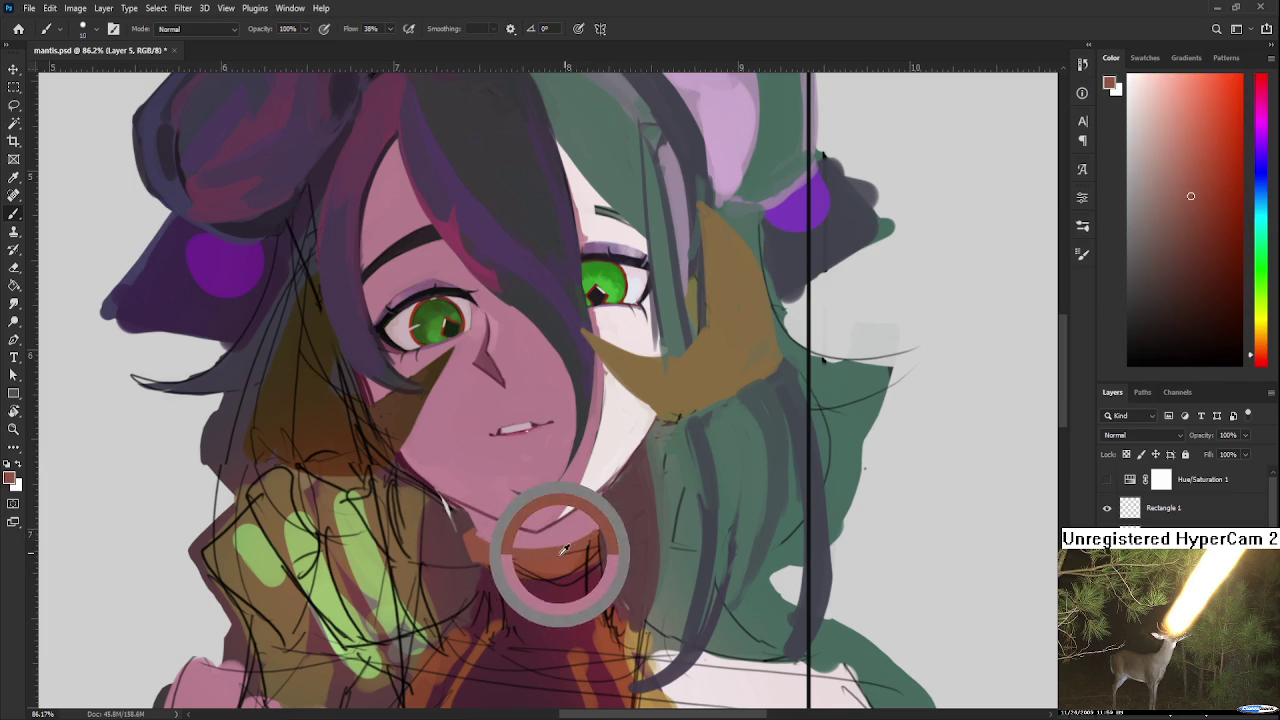
# Step: Shade the right side of the chin and neck, smoothing the orange band below
pyautogui.moveTo(561, 546); pyautogui.dragTo(606, 528)
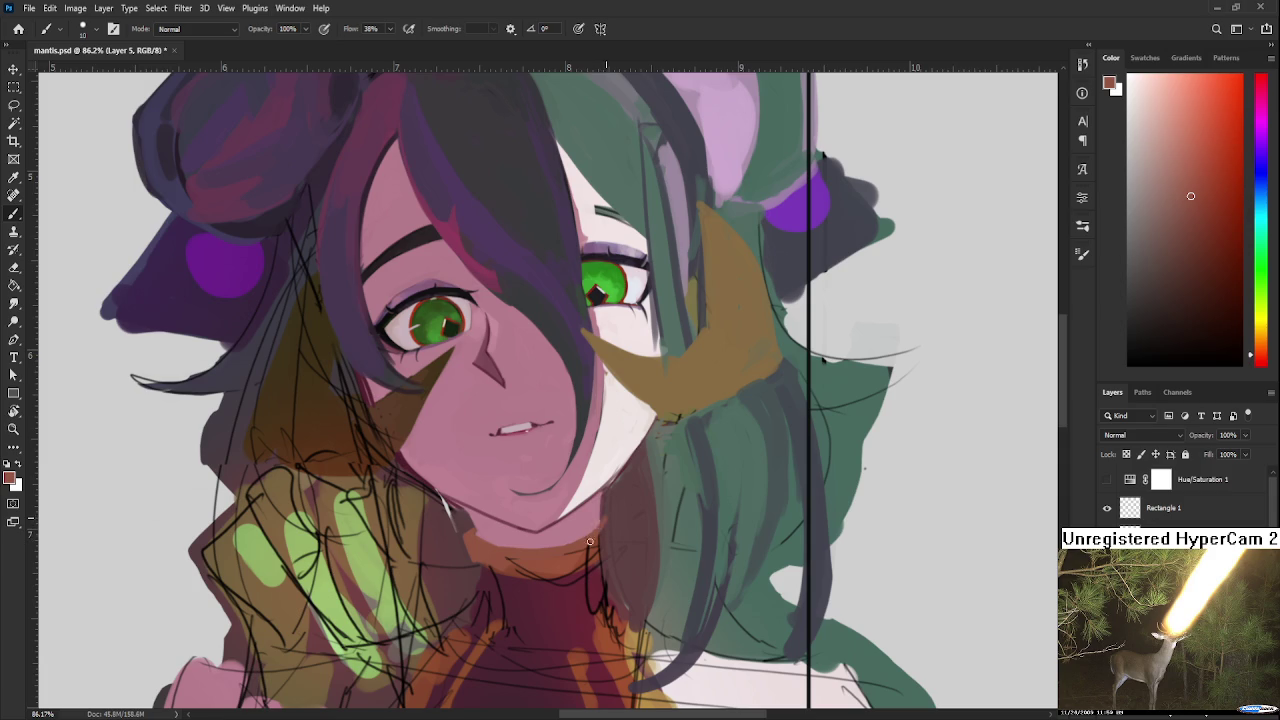
pyautogui.moveTo(608, 548)
pyautogui.mouseDown()
pyautogui.moveTo(595, 531)
pyautogui.moveTo(609, 543)
pyautogui.moveTo(572, 560)
pyautogui.mouseUp()
pyautogui.keyDown('alt'); pyautogui.click(565, 560); pyautogui.keyUp('alt')
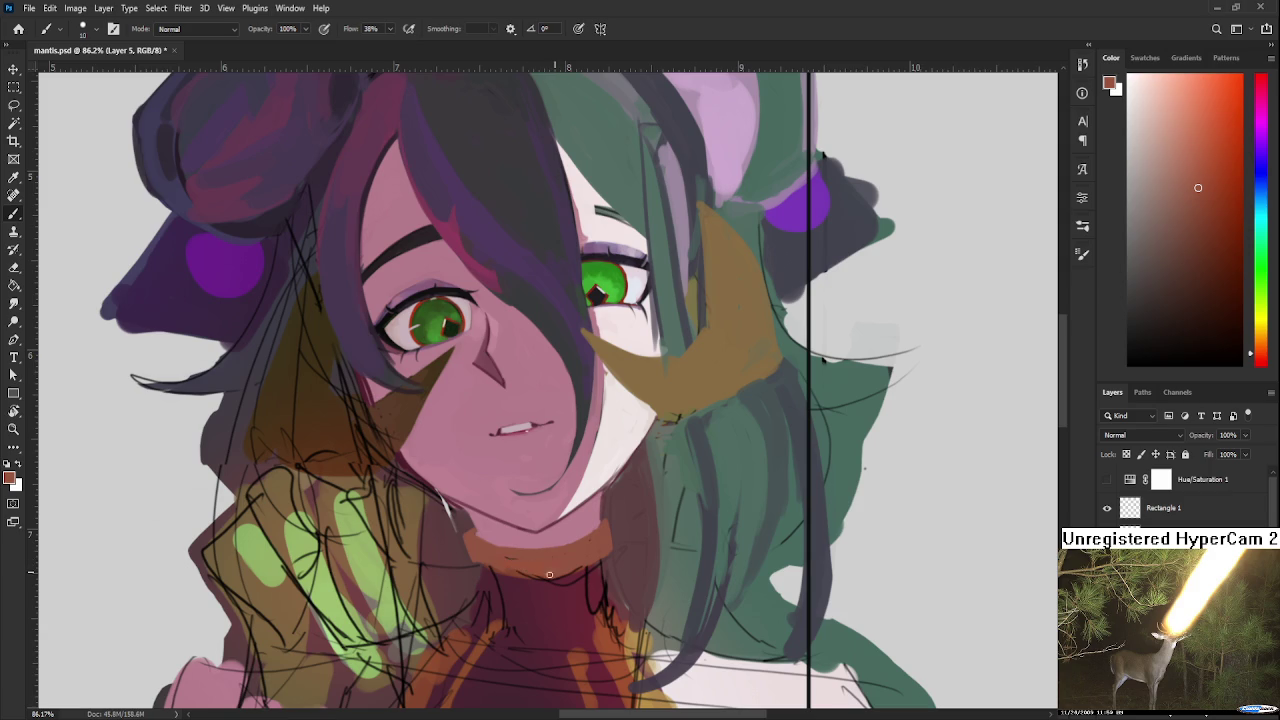
pyautogui.moveTo(471, 558); pyautogui.dragTo(540, 570)
# Step: Flip the canvas horizontally to check the drawing and resample the pink skin
pyautogui.scroll(-3, 600, 520)
pyautogui.scroll(-3, 595, 480)
pyautogui.scroll(2, 585, 420)
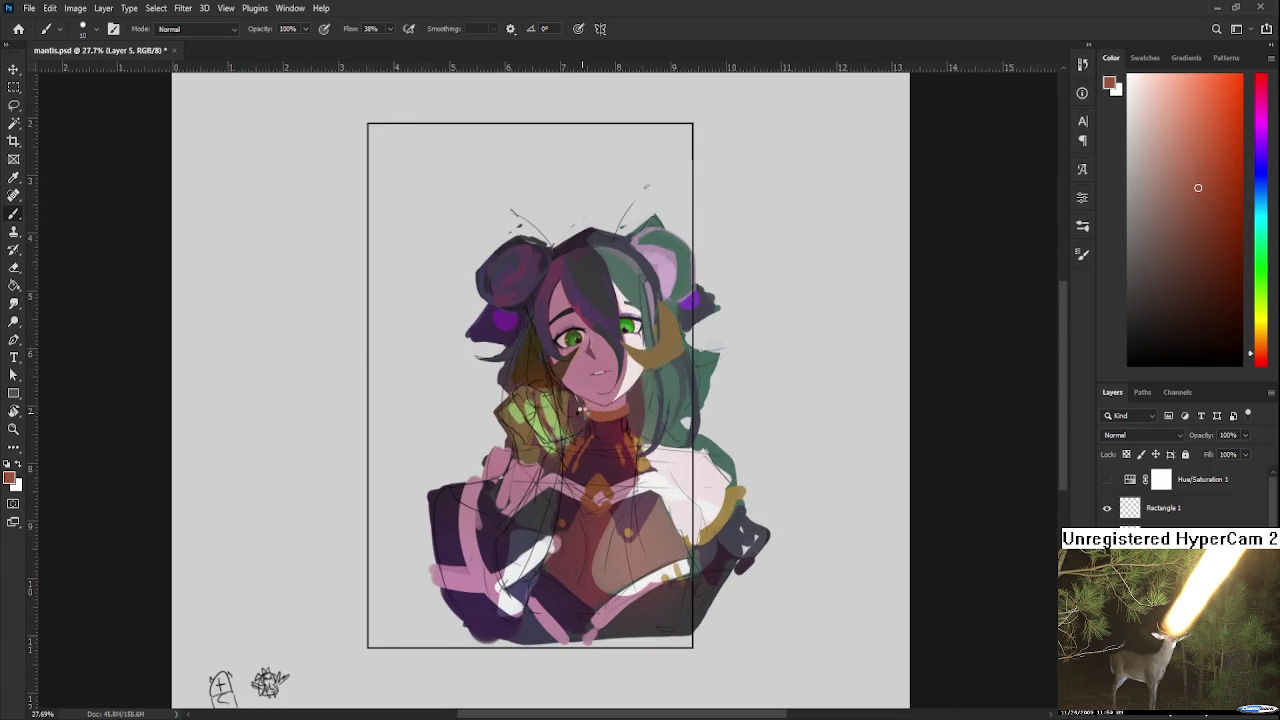
pyautogui.press('h')
pyautogui.scroll(2, 582, 412)
pyautogui.scroll(2, 560, 415)
pyautogui.scroll(2, 465, 422)
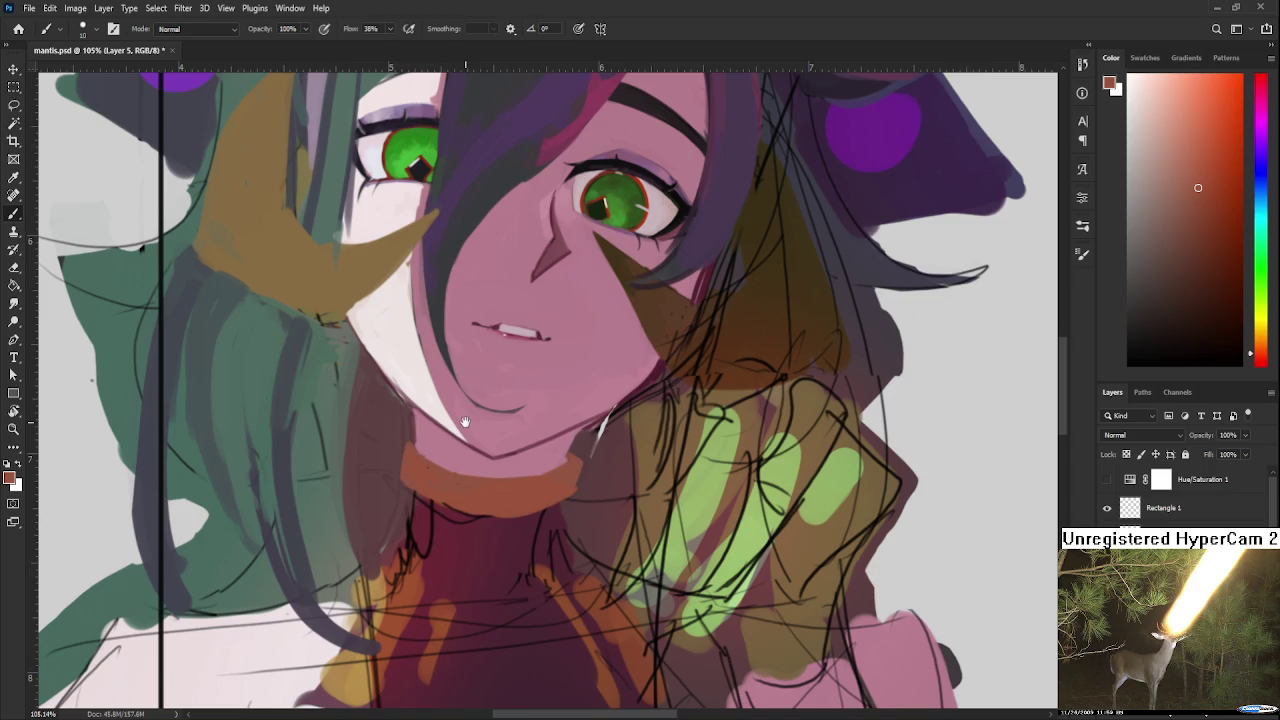
pyautogui.moveTo(465, 422); pyautogui.dragTo(511, 516)
pyautogui.keyDown('alt'); pyautogui.click(533, 553); pyautogui.keyUp('alt')
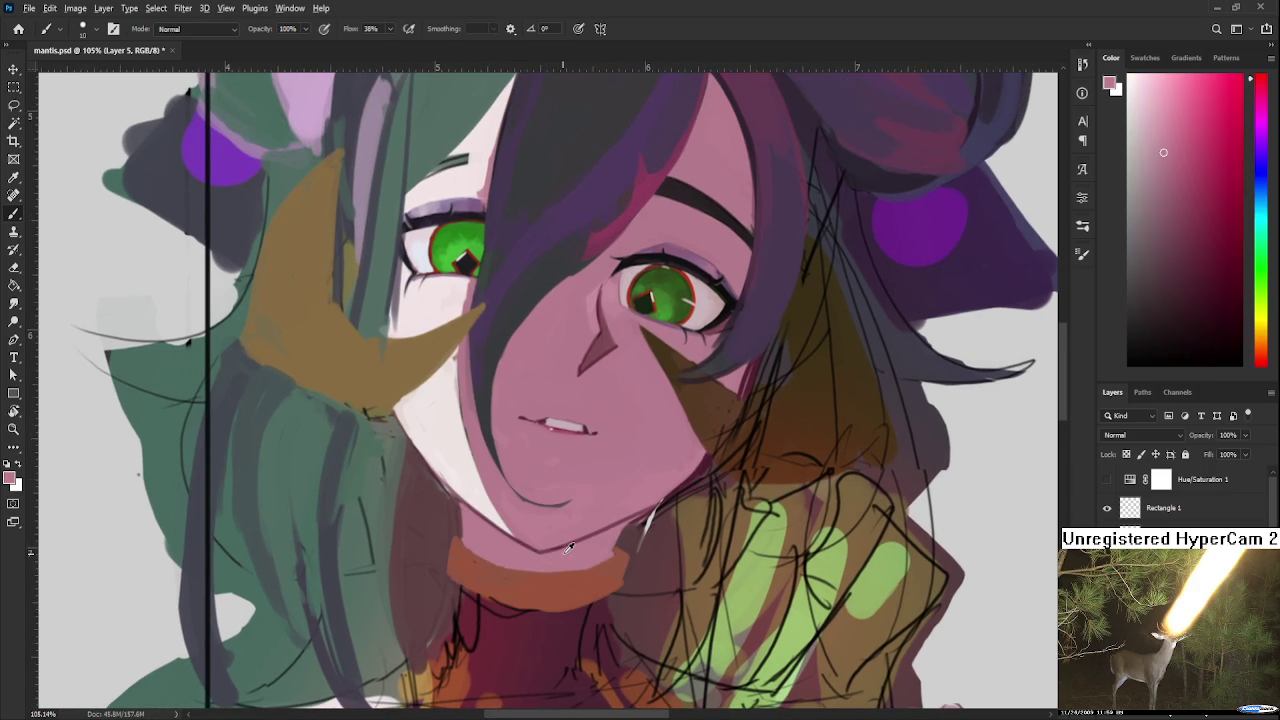
pyautogui.keyDown('alt'); pyautogui.click(565, 547); pyautogui.keyUp('alt')
pyautogui.moveTo(590, 574); pyautogui.dragTo(630, 614)
pyautogui.scroll(-5, 628, 614)
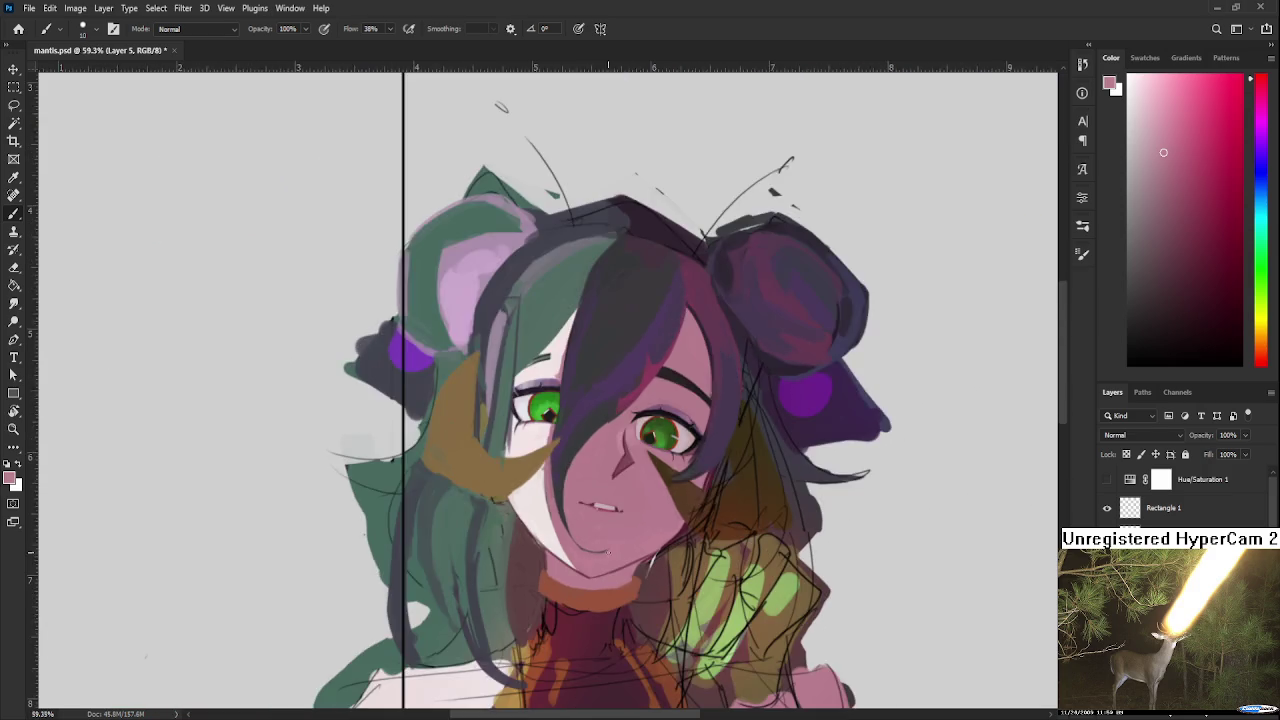
pyautogui.scroll(-3, 628, 525)
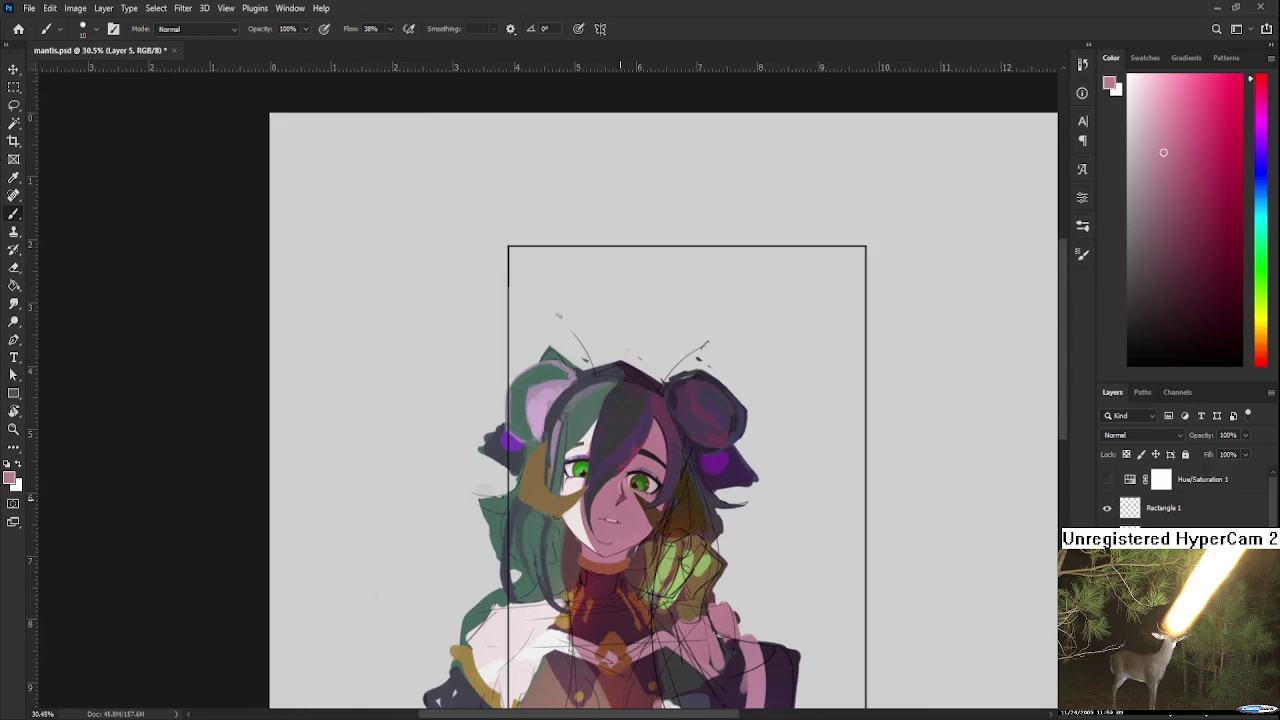
pyautogui.scroll(4, 617, 430)
pyautogui.scroll(3, 617, 430)
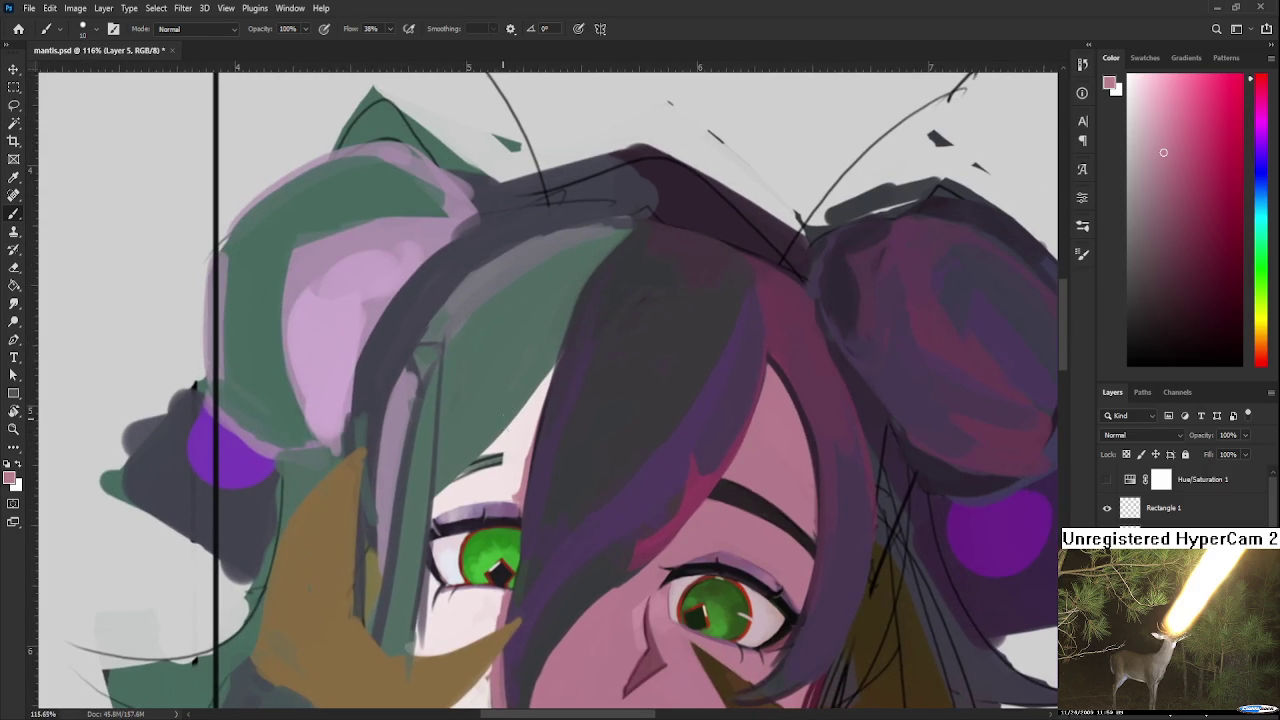
# Step: Paint a thin green hair strand beside the left eye, undoing a trial eyelash line
pyautogui.keyDown('alt'); pyautogui.click(492, 400); pyautogui.keyUp('alt')
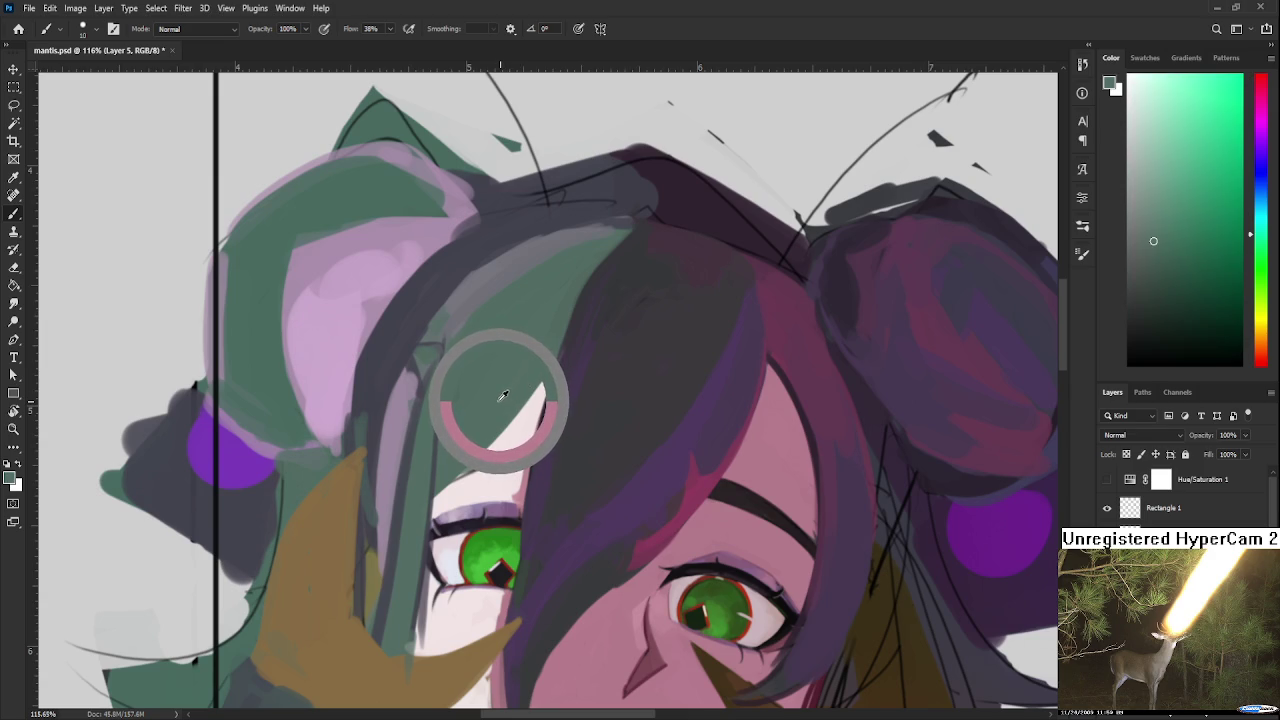
pyautogui.moveTo(503, 396); pyautogui.dragTo(505, 372)
pyautogui.keyDown('alt'); pyautogui.click(488, 384); pyautogui.keyUp('alt')
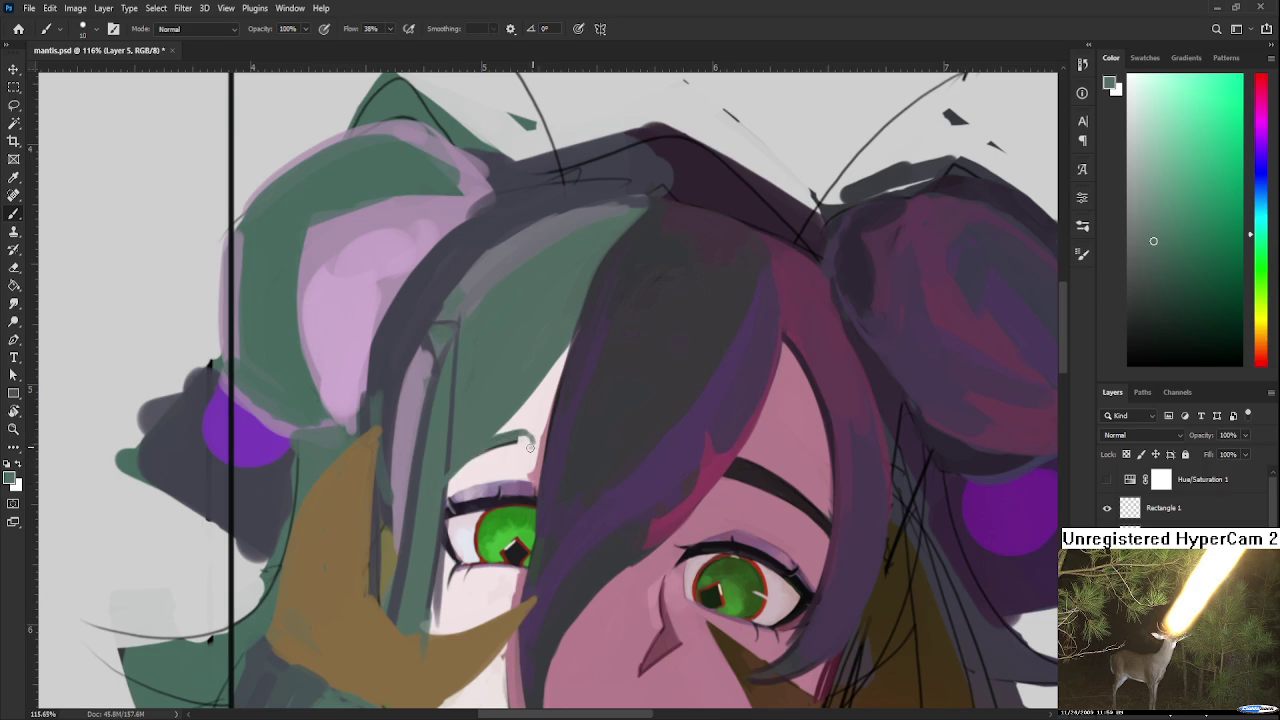
pyautogui.moveTo(462, 466); pyautogui.dragTo(545, 438)
pyautogui.hotkey('ctrl', 'z')
# Step: Sample pink, teal, purple and eye-white colours around the left eye
pyautogui.keyDown('alt'); pyautogui.click(485, 472); pyautogui.keyUp('alt')
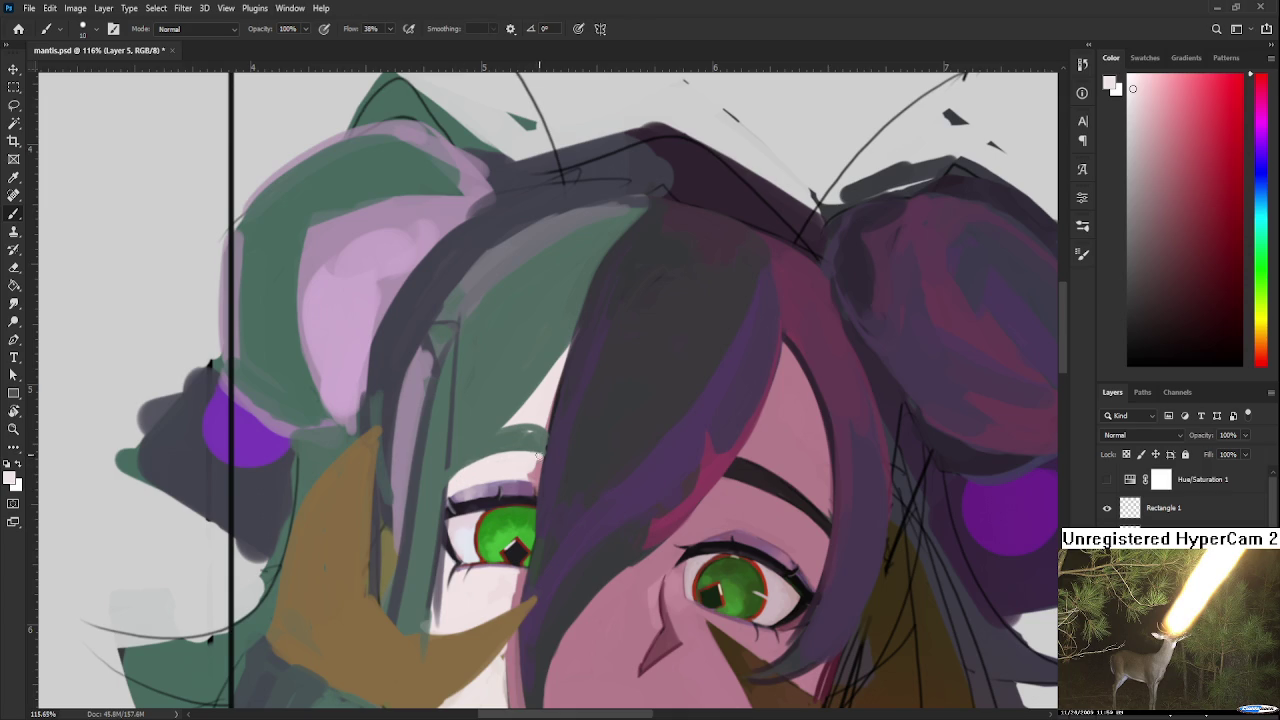
pyautogui.keyDown('alt'); pyautogui.click(519, 441); pyautogui.keyUp('alt')
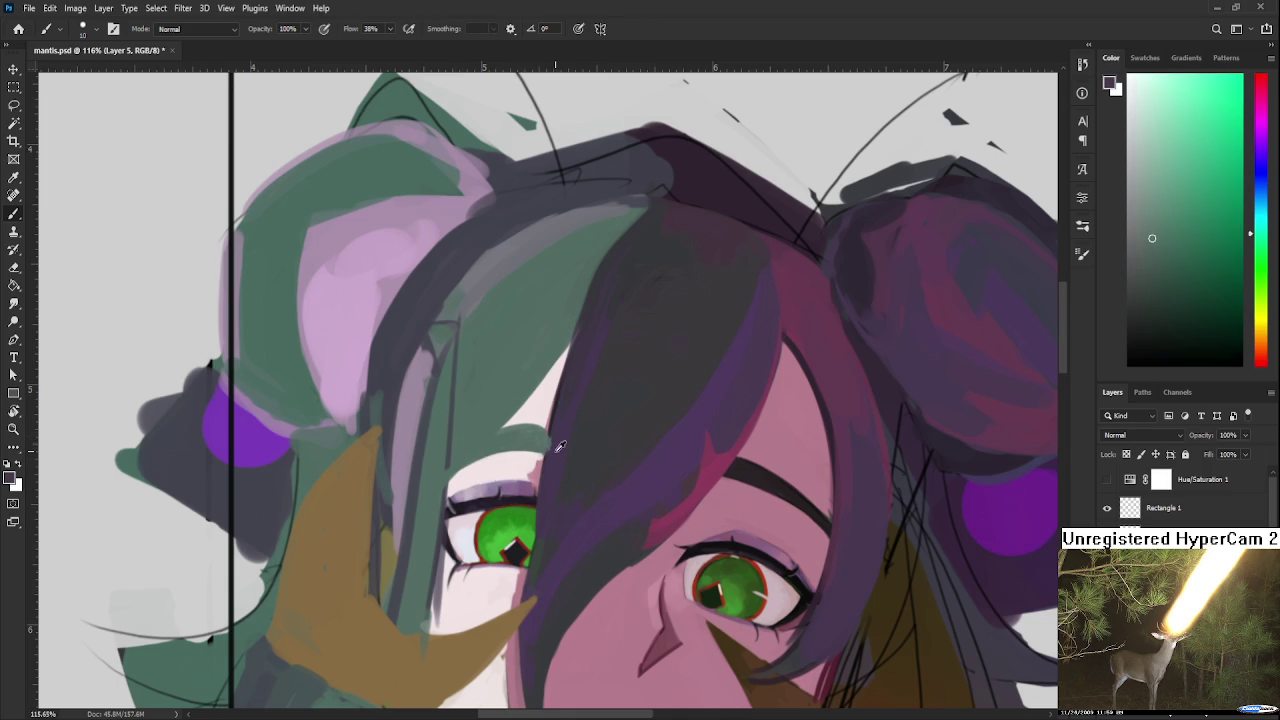
pyautogui.keyDown('alt'); pyautogui.click(561, 447); pyautogui.keyUp('alt')
pyautogui.keyDown('alt'); pyautogui.click(537, 465); pyautogui.keyUp('alt')
pyautogui.keyDown('alt'); pyautogui.click(530, 476); pyautogui.keyUp('alt')
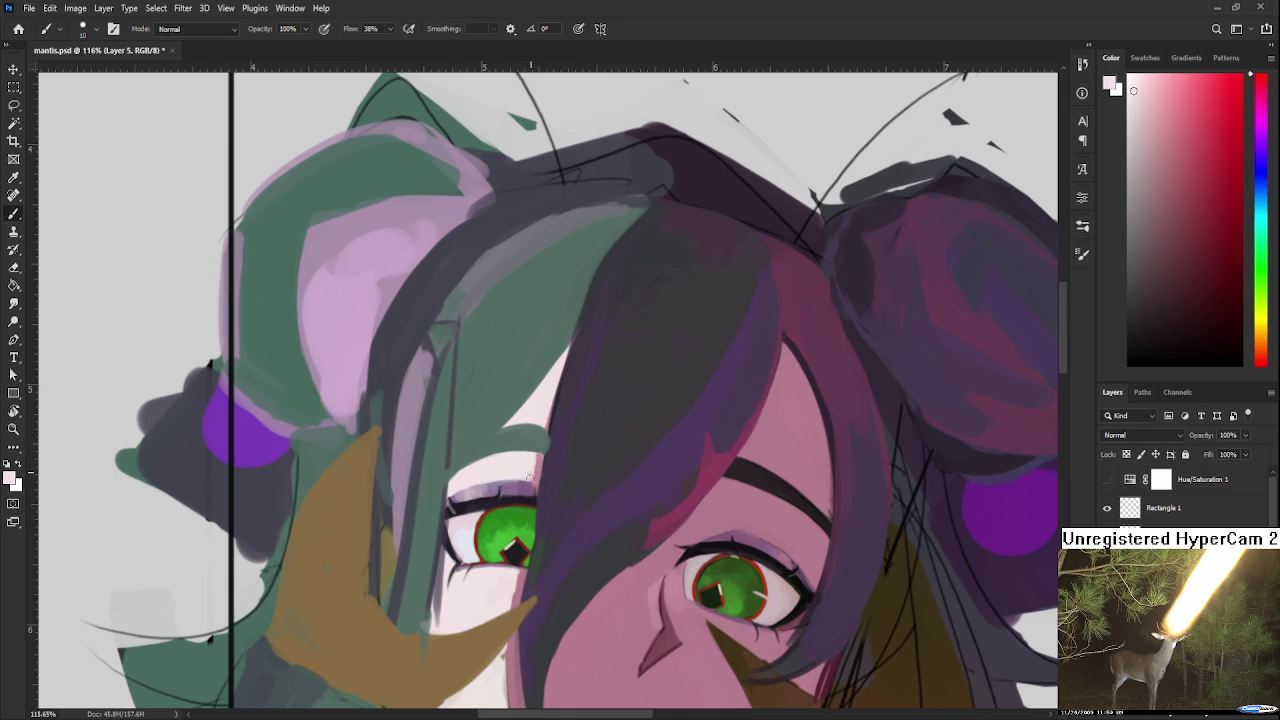
pyautogui.keyDown('alt'); pyautogui.click(532, 478); pyautogui.keyUp('alt')
# Step: Resample the hair's teal-green as the foreground colour
pyautogui.scroll(-2, 529, 478)
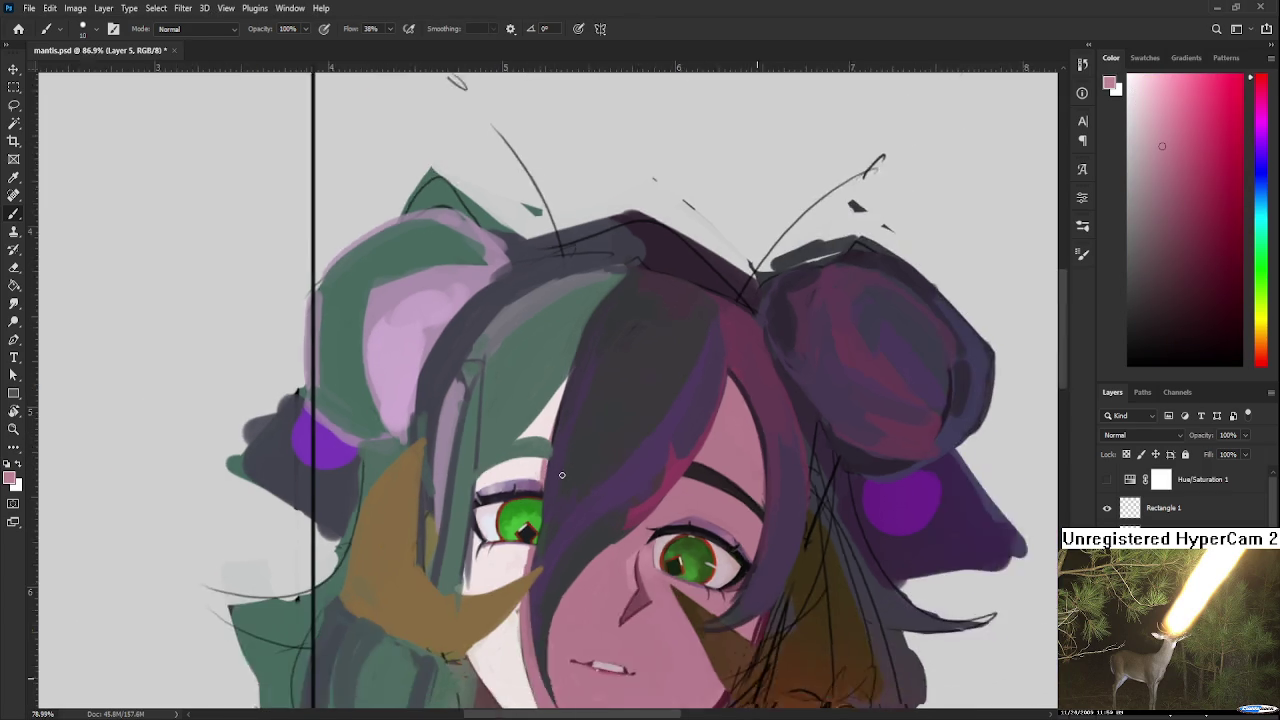
pyautogui.scroll(-1, 545, 468)
pyautogui.scroll(-1, 560, 458)
pyautogui.scroll(-1, 579, 447)
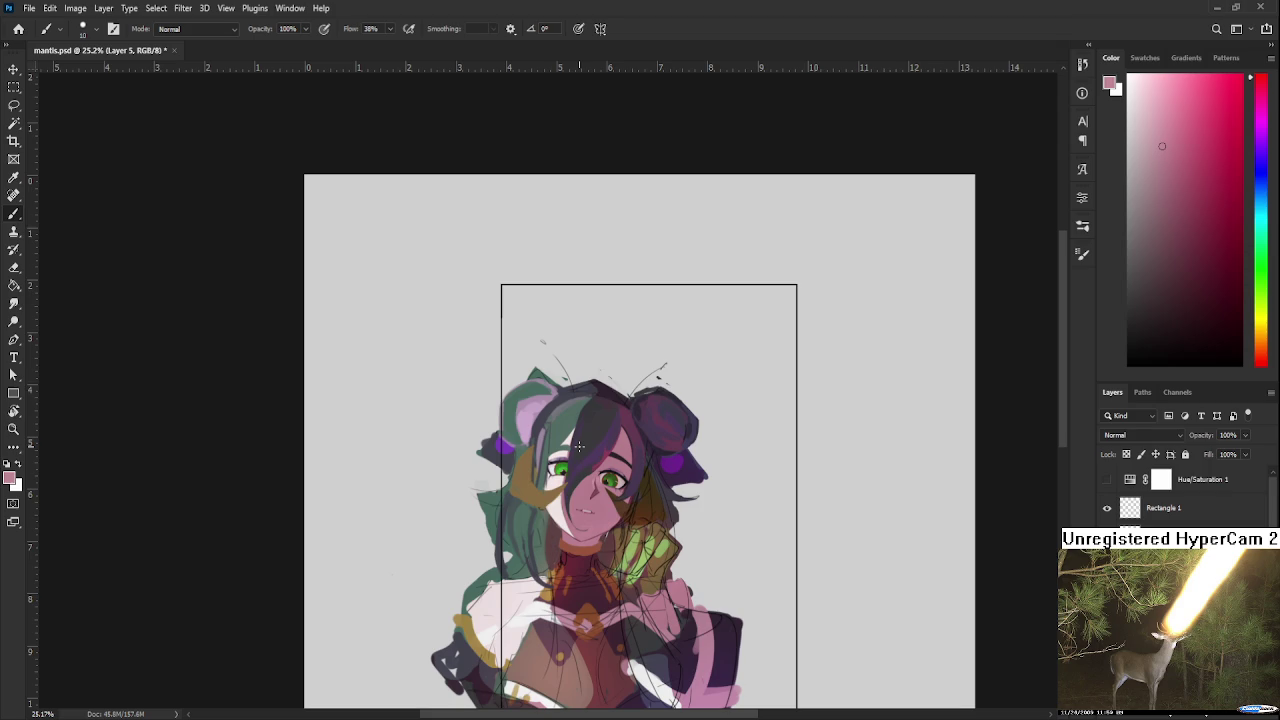
pyautogui.scroll(1, 579, 447)
pyautogui.scroll(1, 579, 447)
pyautogui.scroll(1, 578, 448)
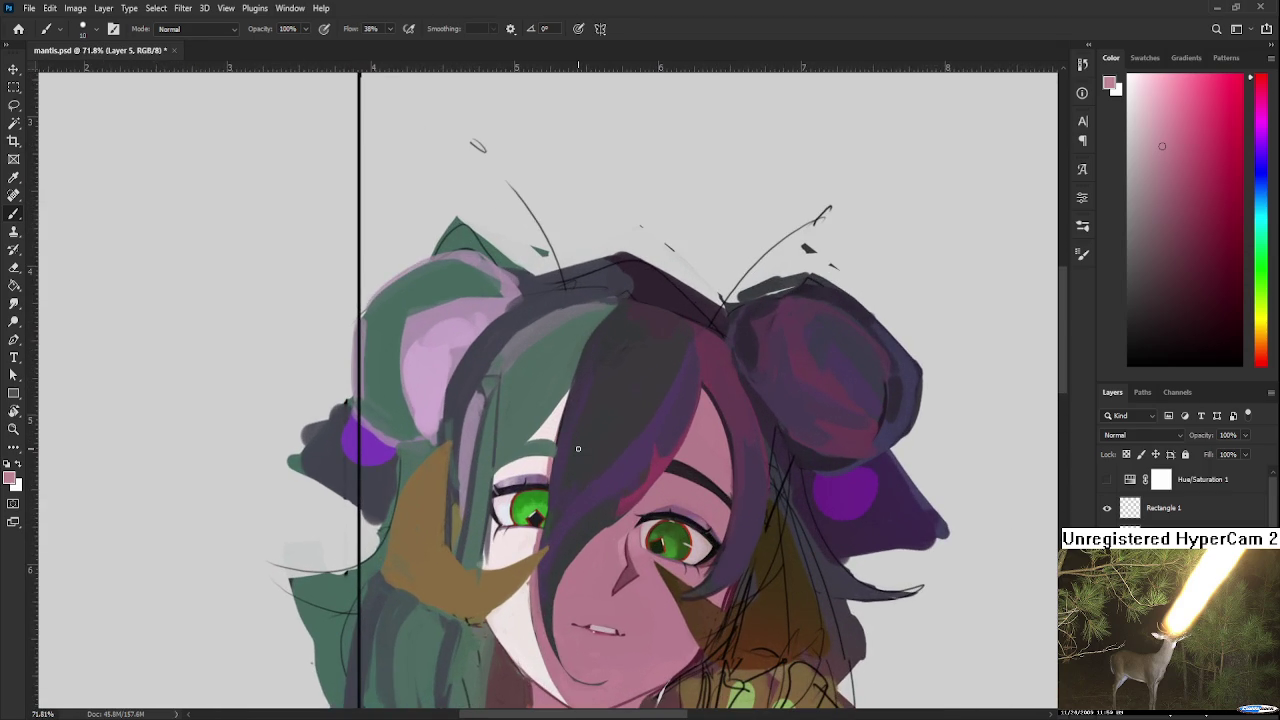
pyautogui.scroll(1, 578, 448)
pyautogui.keyDown('alt'); pyautogui.click(553, 453); pyautogui.keyUp('alt')
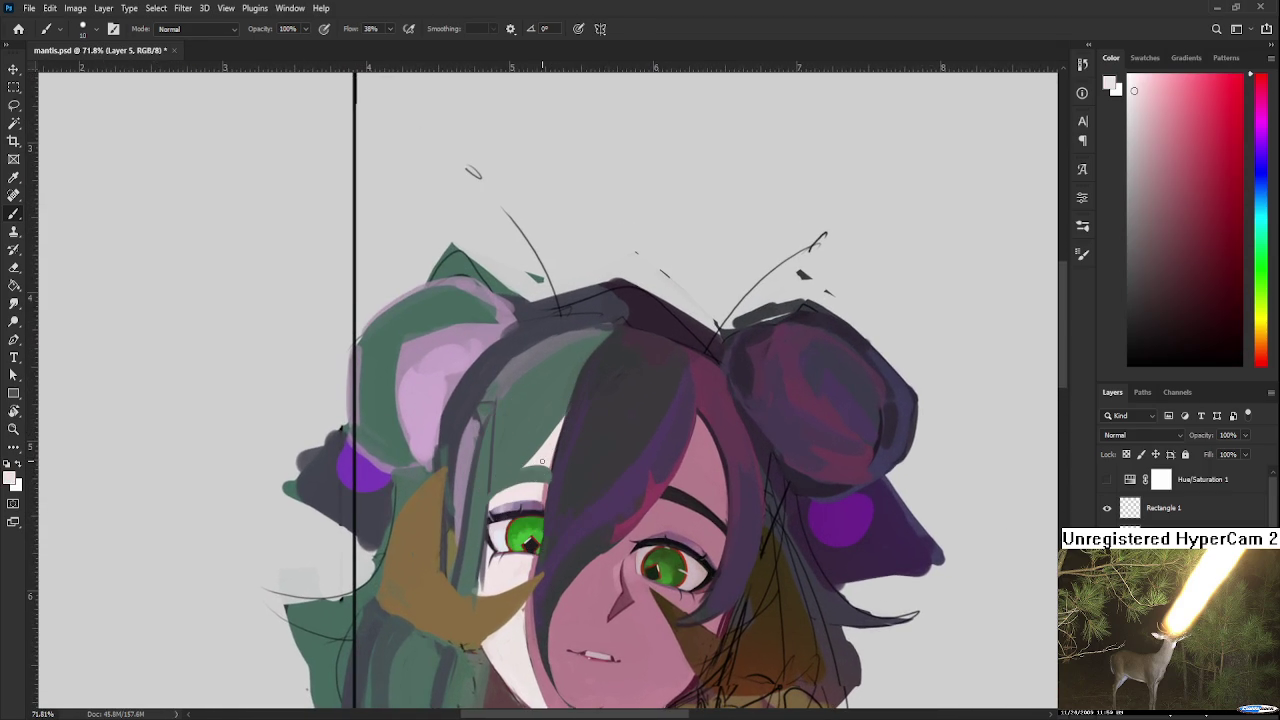
pyautogui.keyDown('alt'); pyautogui.click(527, 475); pyautogui.keyUp('alt')
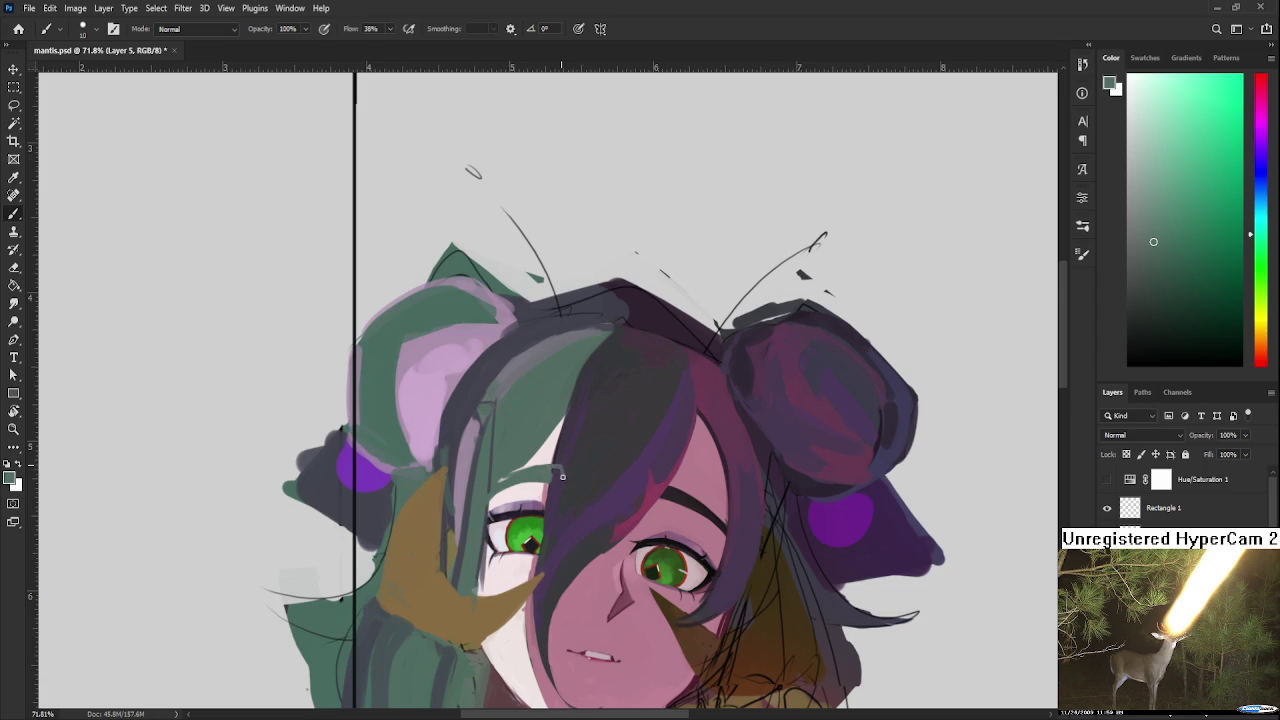
pyautogui.keyDown('alt'); pyautogui.click(545, 482); pyautogui.keyUp('alt')
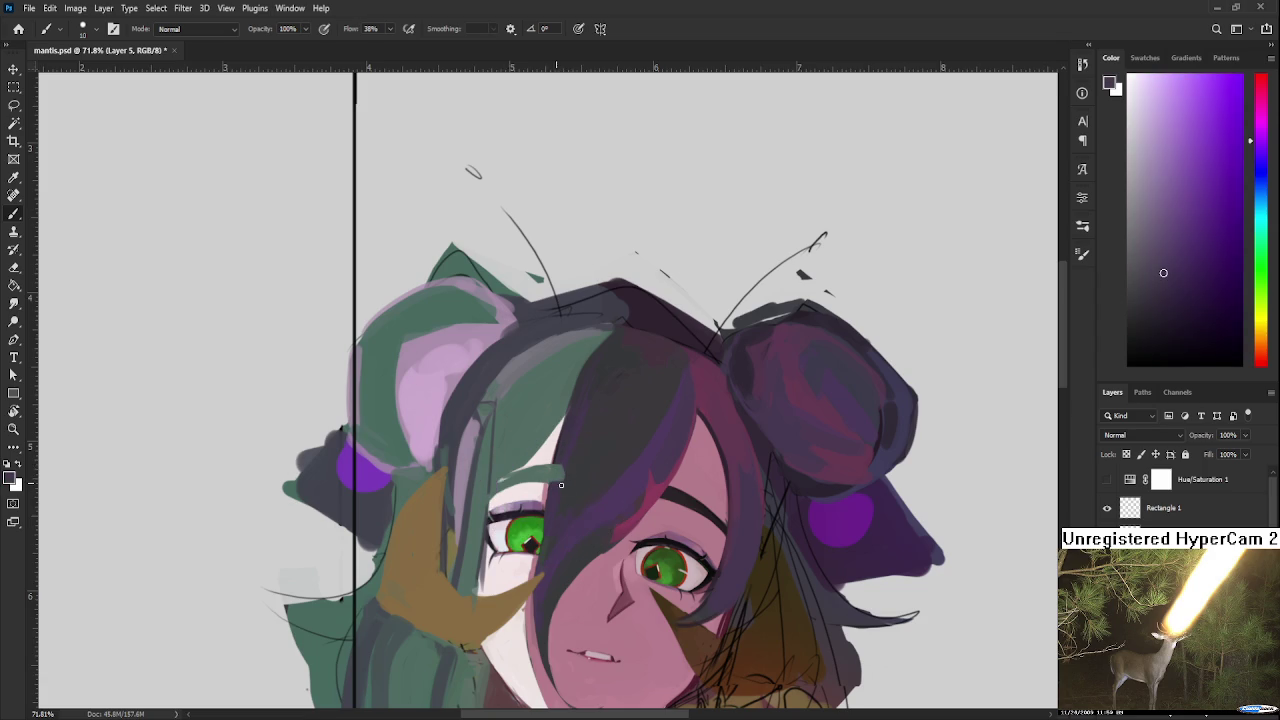
pyautogui.scroll(-3, 583, 485)
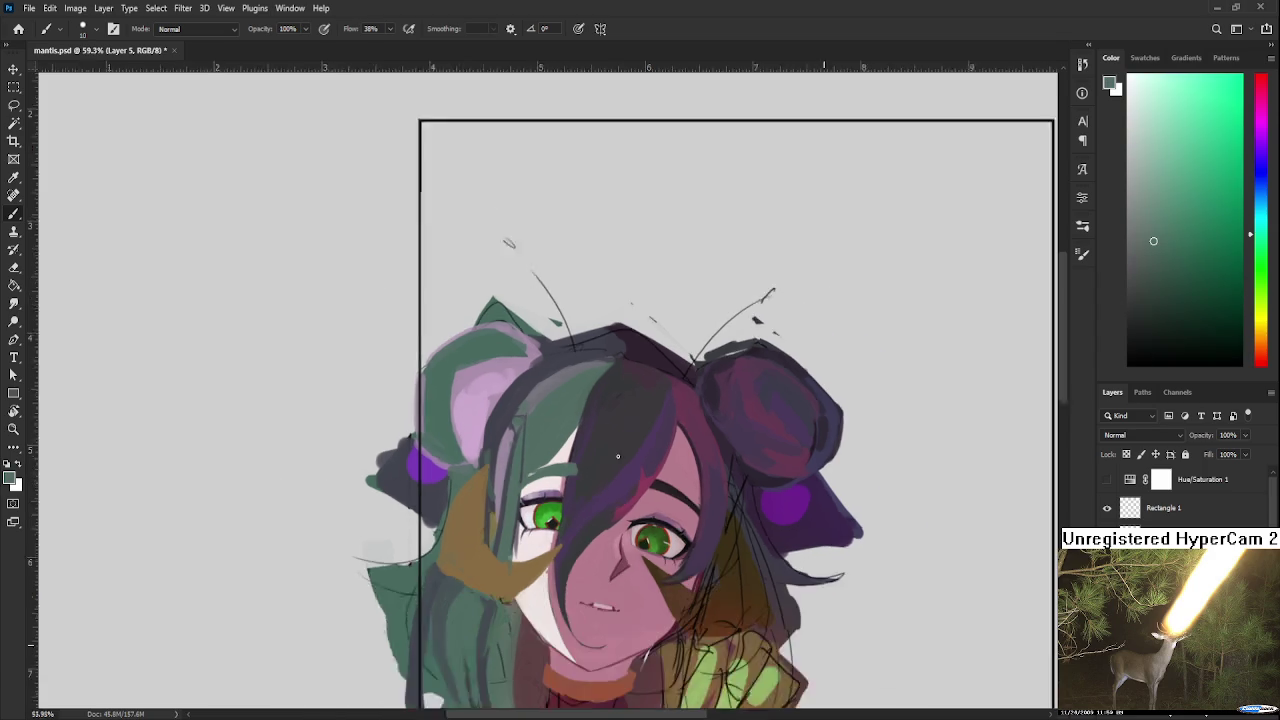
pyautogui.scroll(-1, 583, 485)
pyautogui.scroll(-1, 590, 475)
pyautogui.scroll(-2, 615, 445)
pyautogui.scroll(-1, 615, 445)
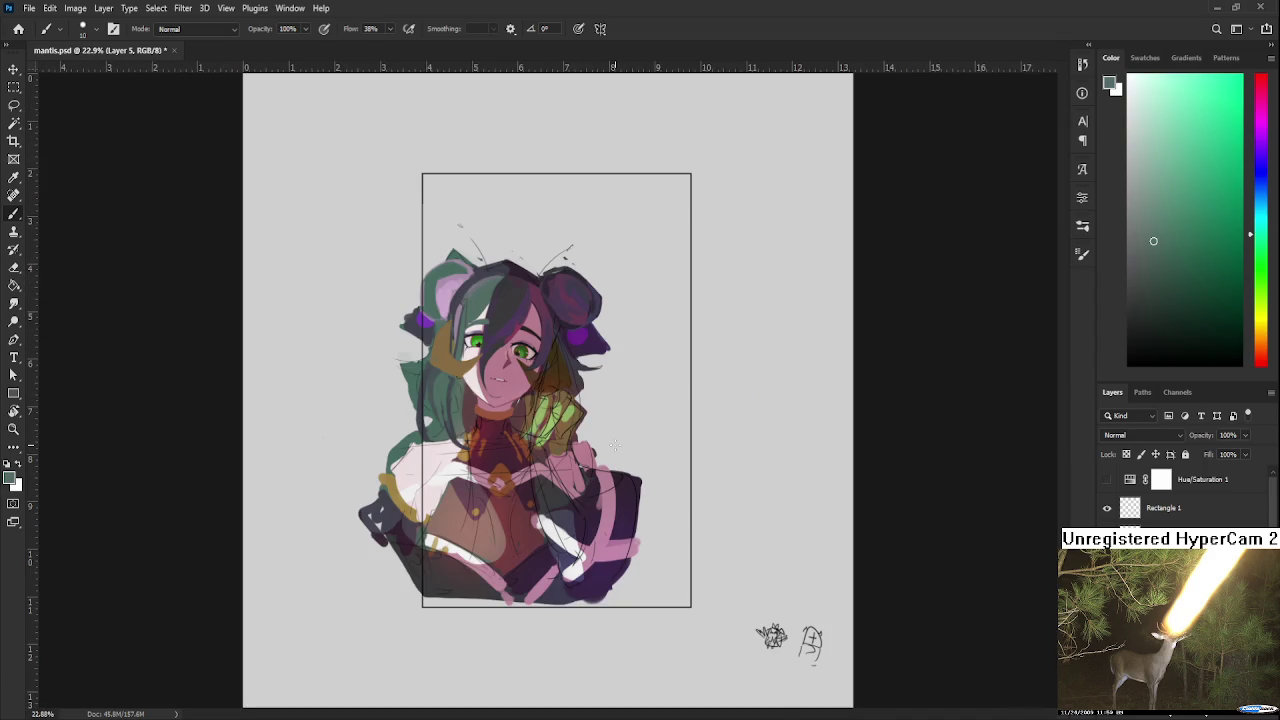
pyautogui.scroll(3, 548, 376)
pyautogui.scroll(3, 530, 368)
pyautogui.scroll(2, 491, 353)
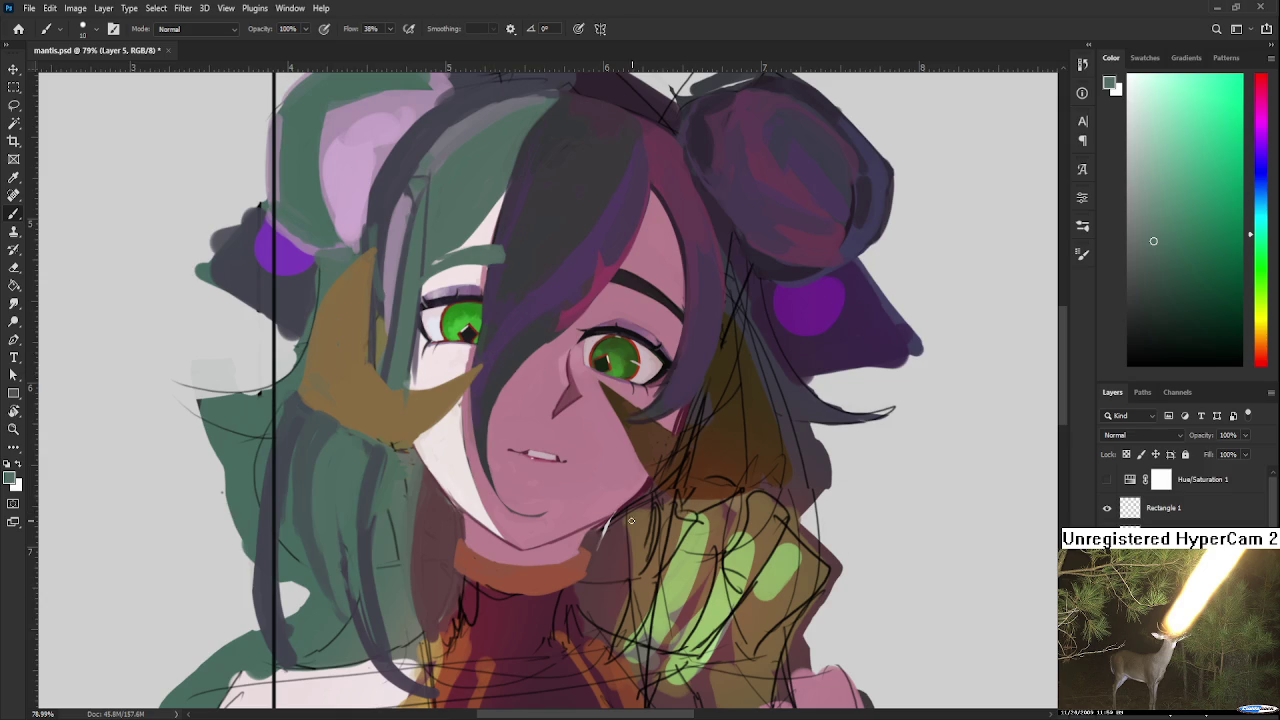
pyautogui.scroll(-2, 518, 520)
pyautogui.scroll(-2, 522, 524)
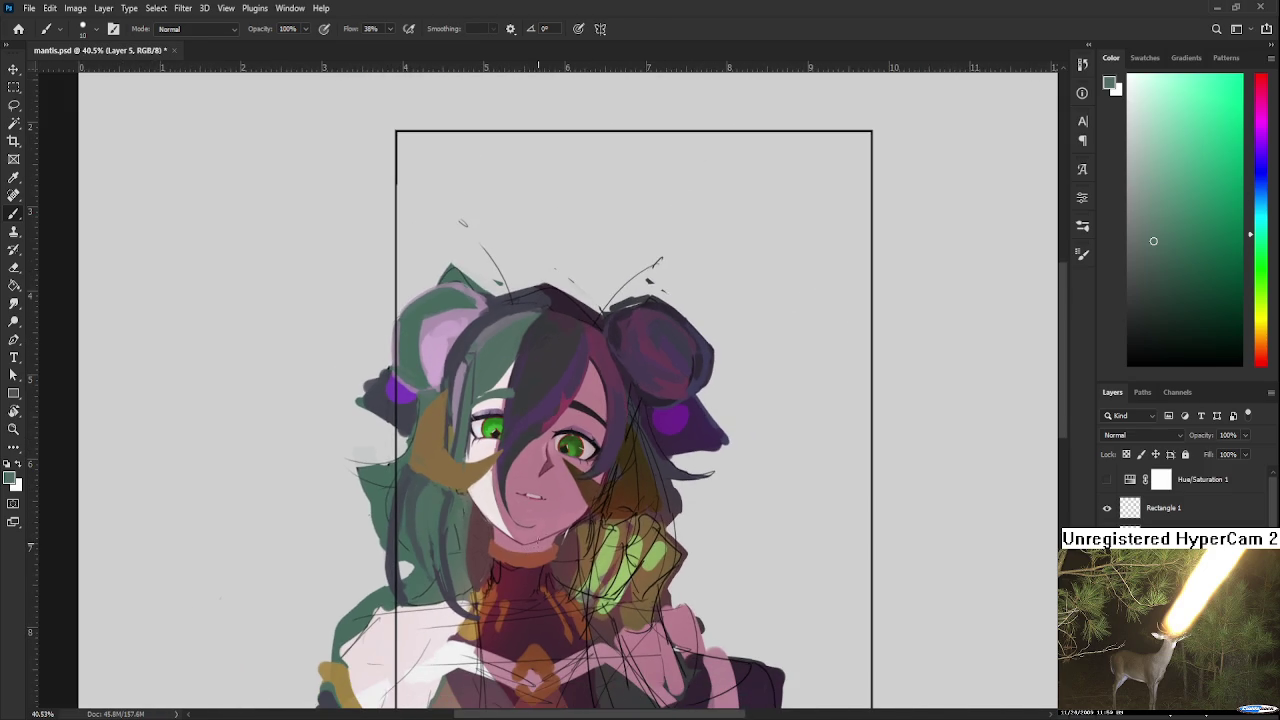
pyautogui.scroll(-1, 528, 430)
pyautogui.scroll(-2, 524, 401)
pyautogui.scroll(2, 515, 380)
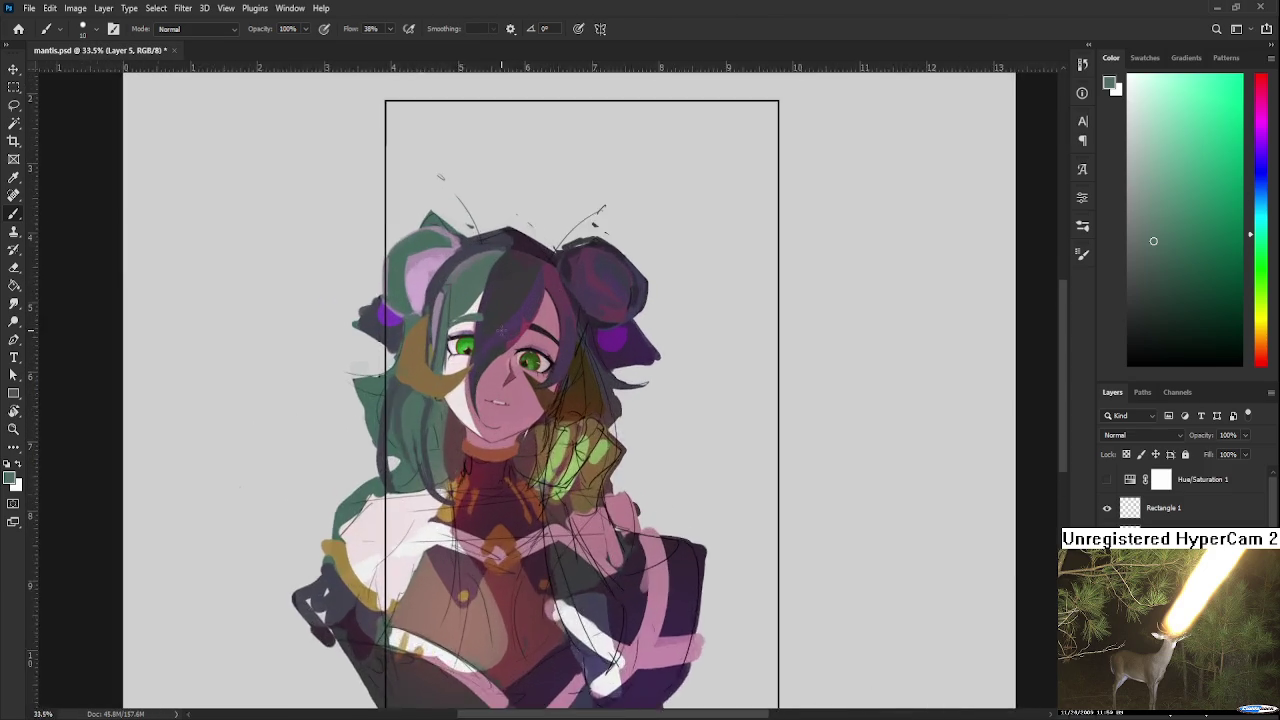
pyautogui.scroll(2, 499, 334)
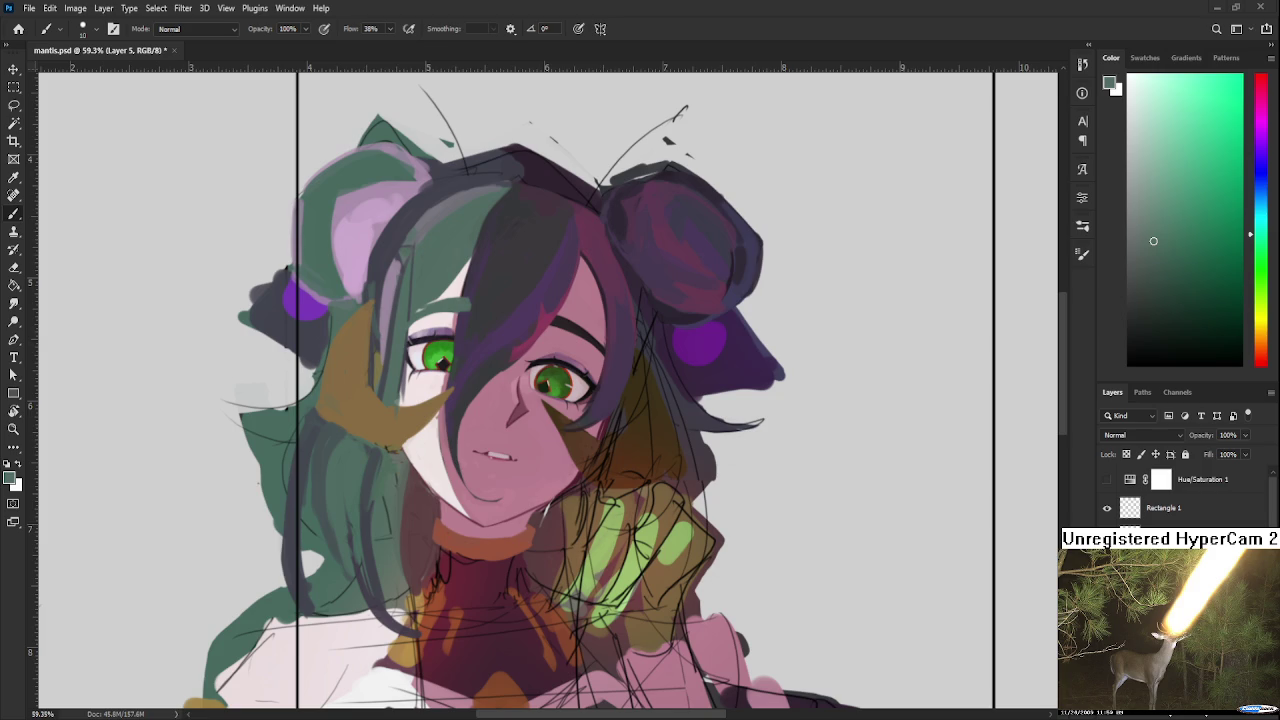
pyautogui.scroll(3, 465, 332)
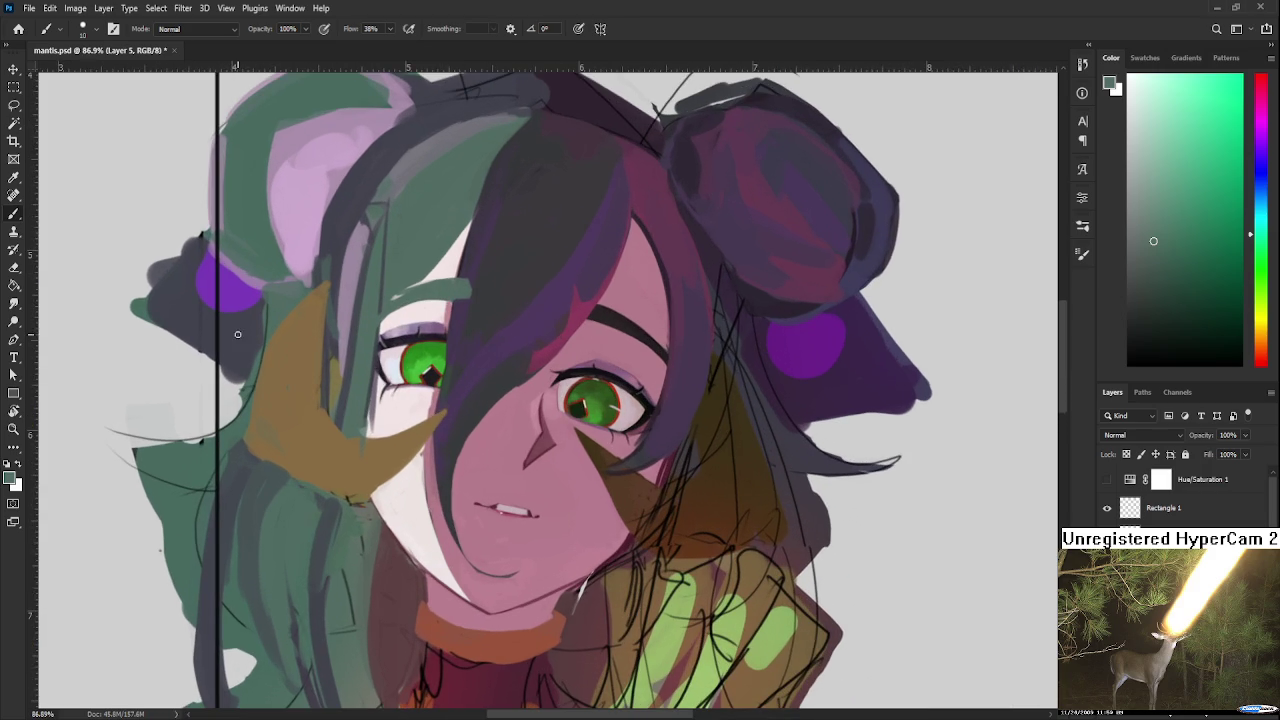
pyautogui.scroll(-3, 545, 330)
pyautogui.scroll(-1, 548, 336)
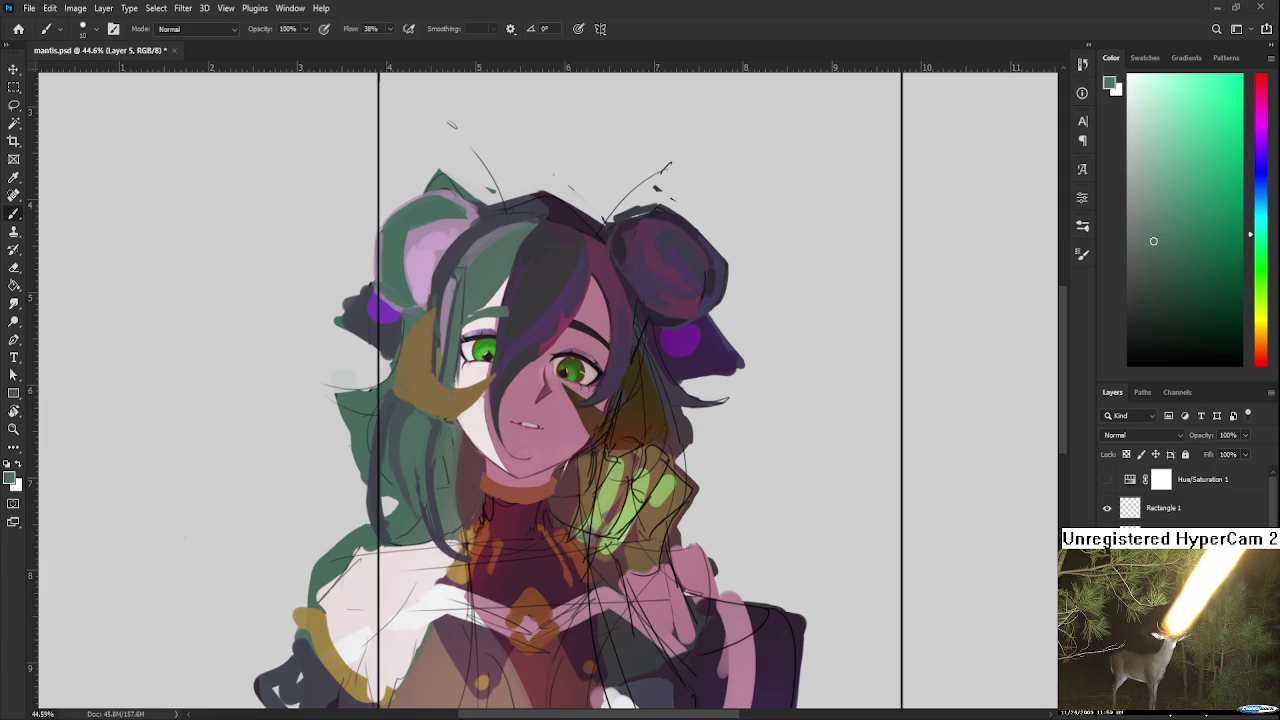
pyautogui.scroll(2, 712, 497)
pyautogui.moveTo(712, 497)
pyautogui.mouseDown()
pyautogui.moveTo(445, 450)
pyautogui.moveTo(580, 580)
pyautogui.mouseUp()
pyautogui.moveTo(154, 73); pyautogui.dragTo(474, 448)
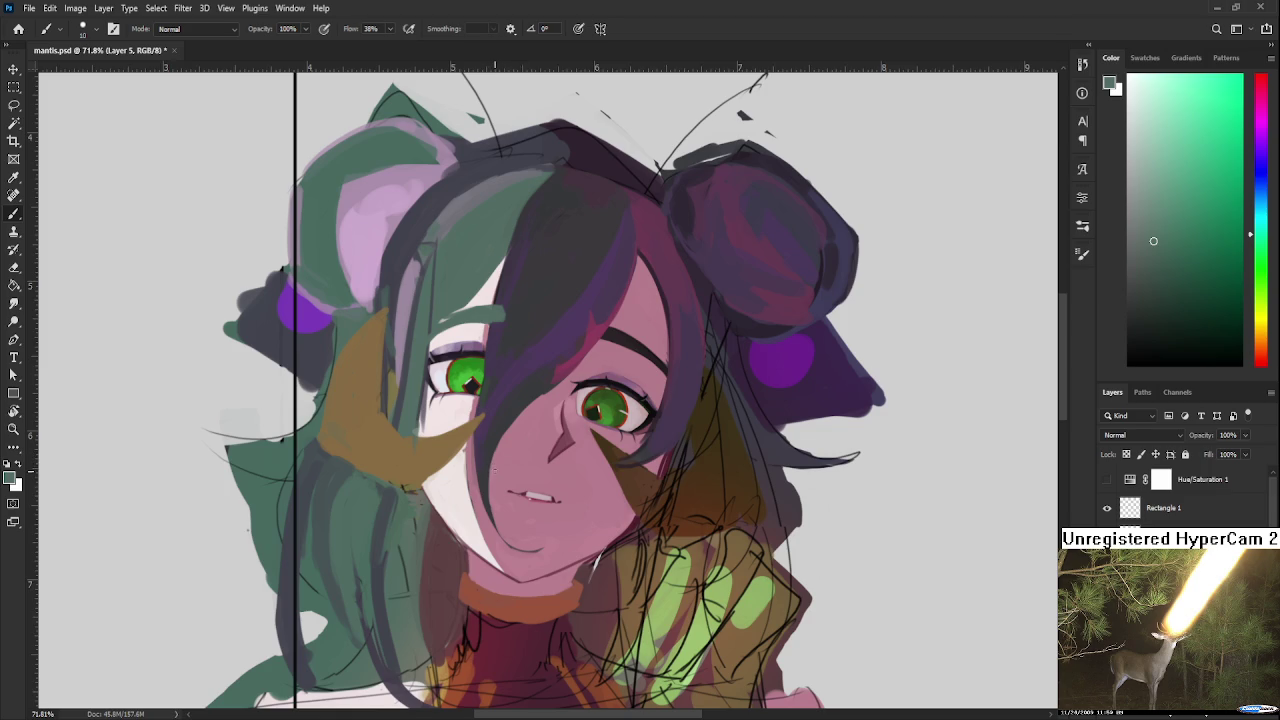
pyautogui.press('l')
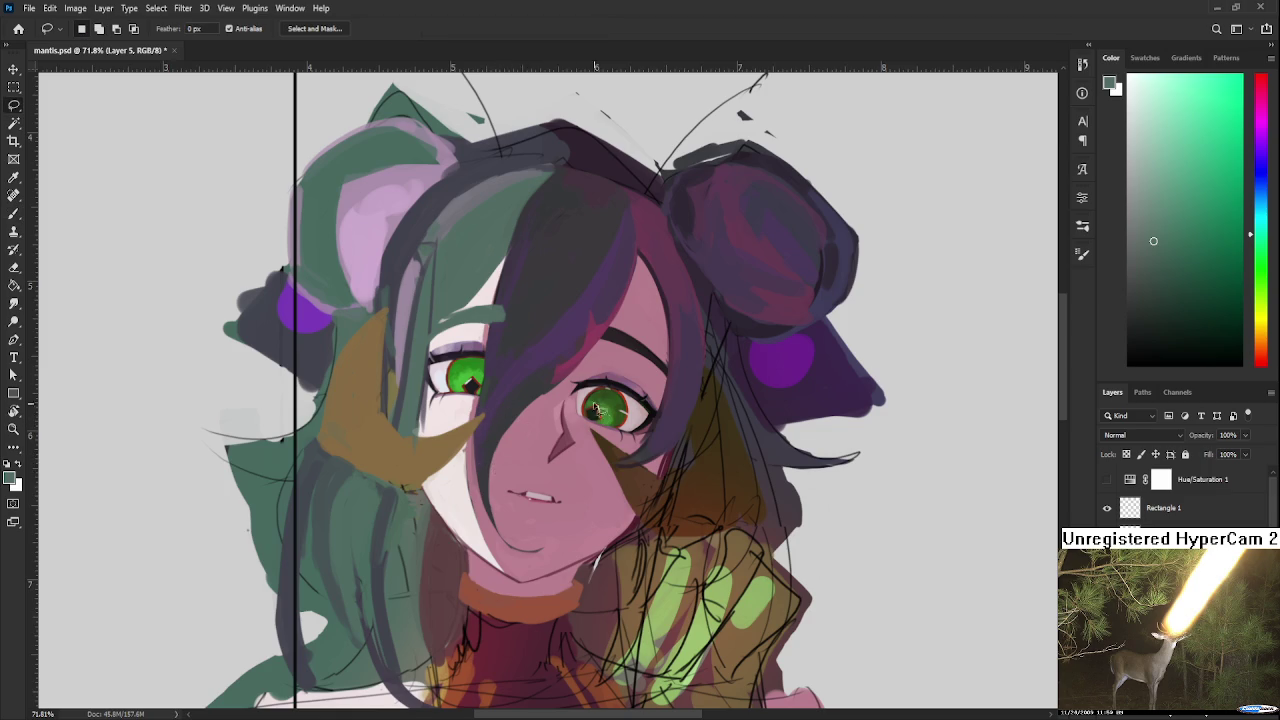
# Step: Try moving a layer copy of the right eye, then cancel and delete the copy
pyautogui.moveTo(602, 366); pyautogui.dragTo(632, 438)
pyautogui.hotkey('ctrl', 'j')
pyautogui.hotkey('ctrl', 't')
pyautogui.moveTo(633, 420); pyautogui.dragTo(574, 403)
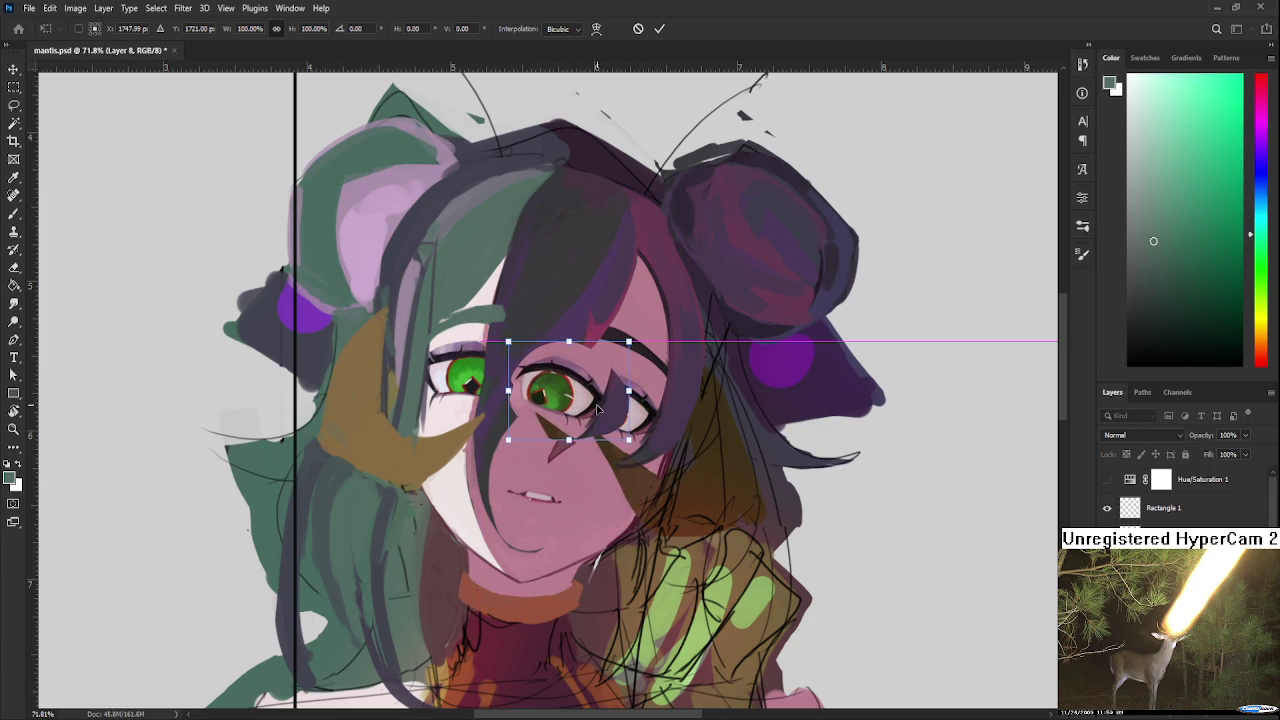
pyautogui.press('Escape')
pyautogui.press('l')
pyautogui.press('Delete')
# Step: Select the left eye and free-transform it a few pixels to the right
pyautogui.moveTo(470, 405)
pyautogui.mouseDown()
pyautogui.moveTo(522, 369)
pyautogui.moveTo(480, 408)
pyautogui.mouseUp()
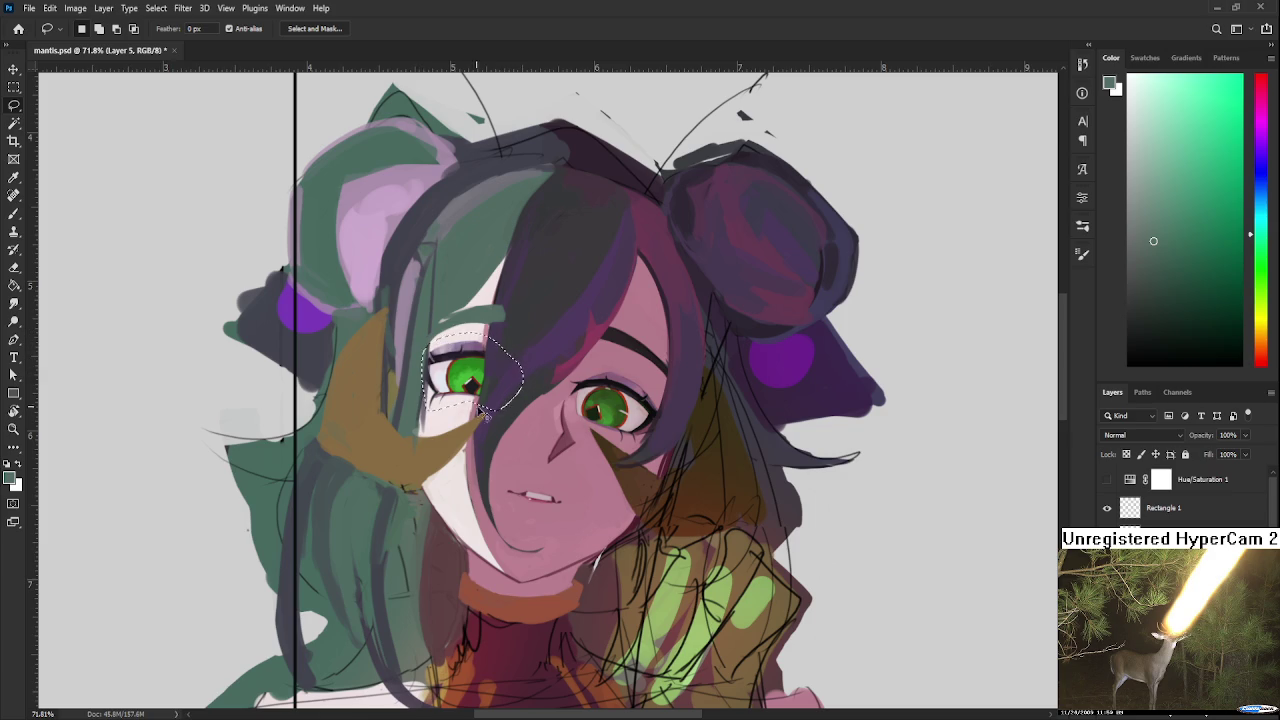
pyautogui.hotkey('ctrl', 't')
pyautogui.moveTo(556, 444); pyautogui.dragTo(571, 451)
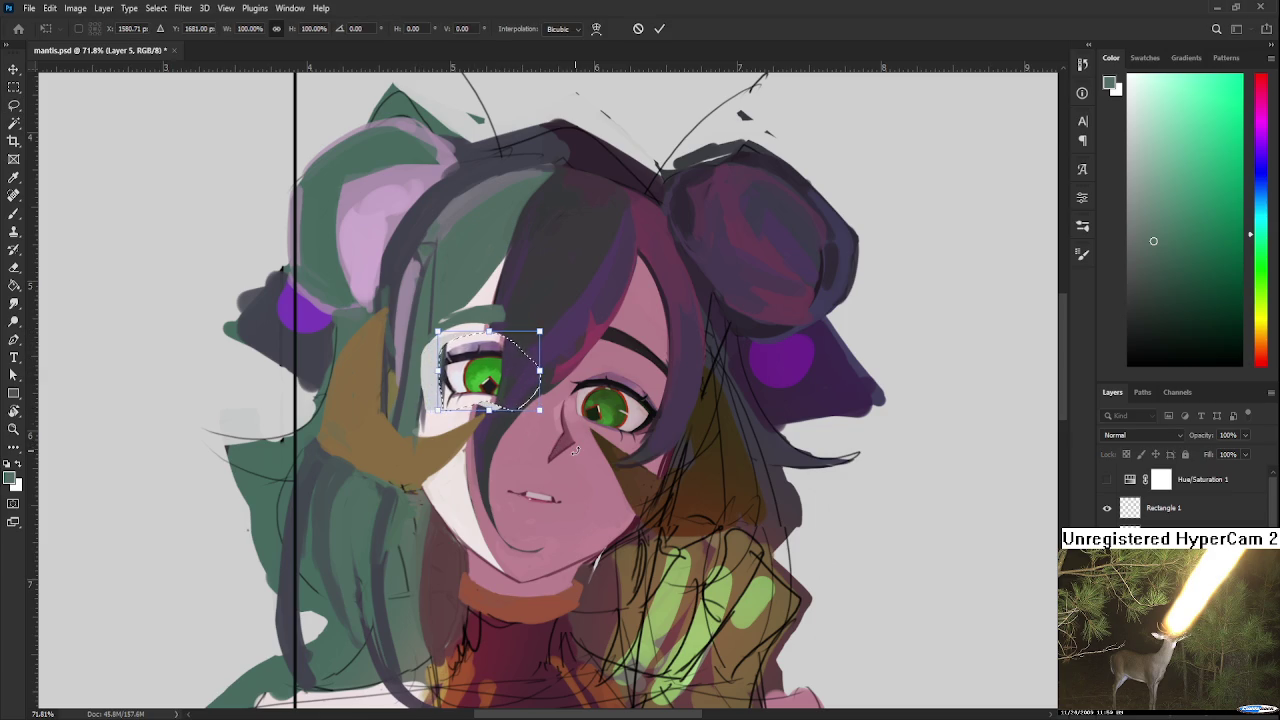
pyautogui.scroll(-3, 590, 455)
pyautogui.scroll(-3, 628, 462)
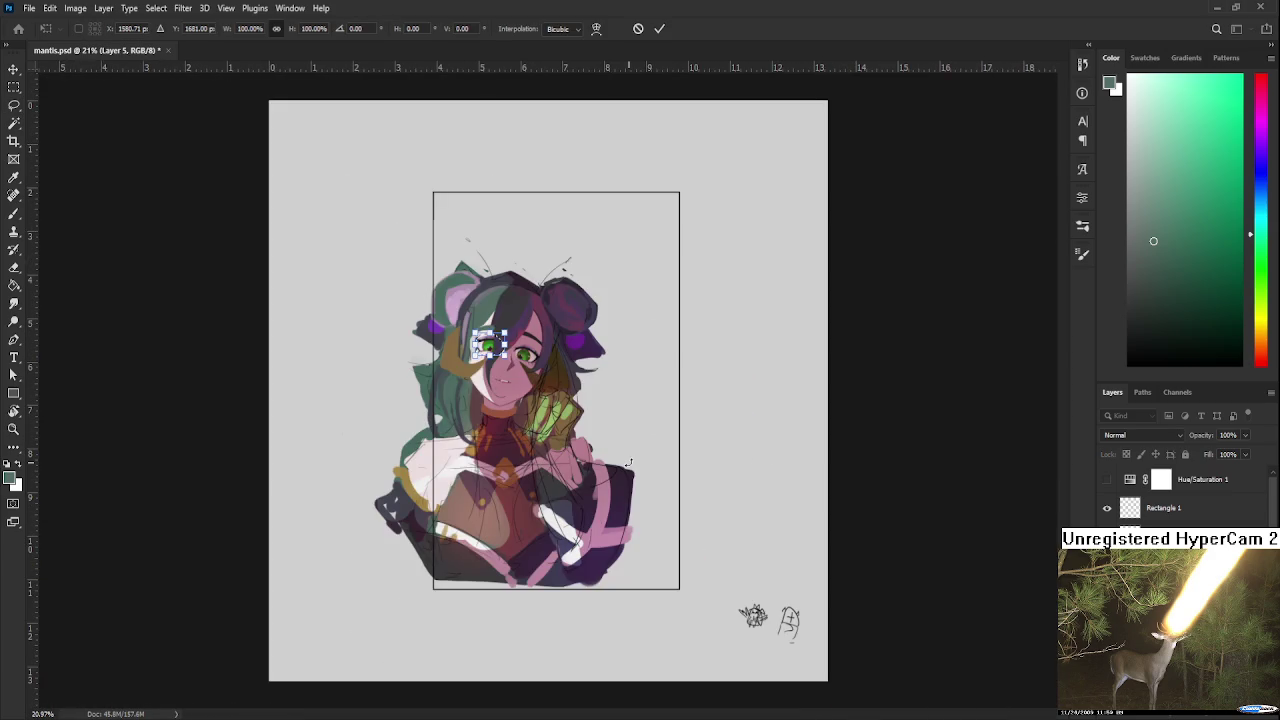
pyautogui.moveTo(490, 345); pyautogui.dragTo(487, 345)
pyautogui.scroll(2, 533, 337)
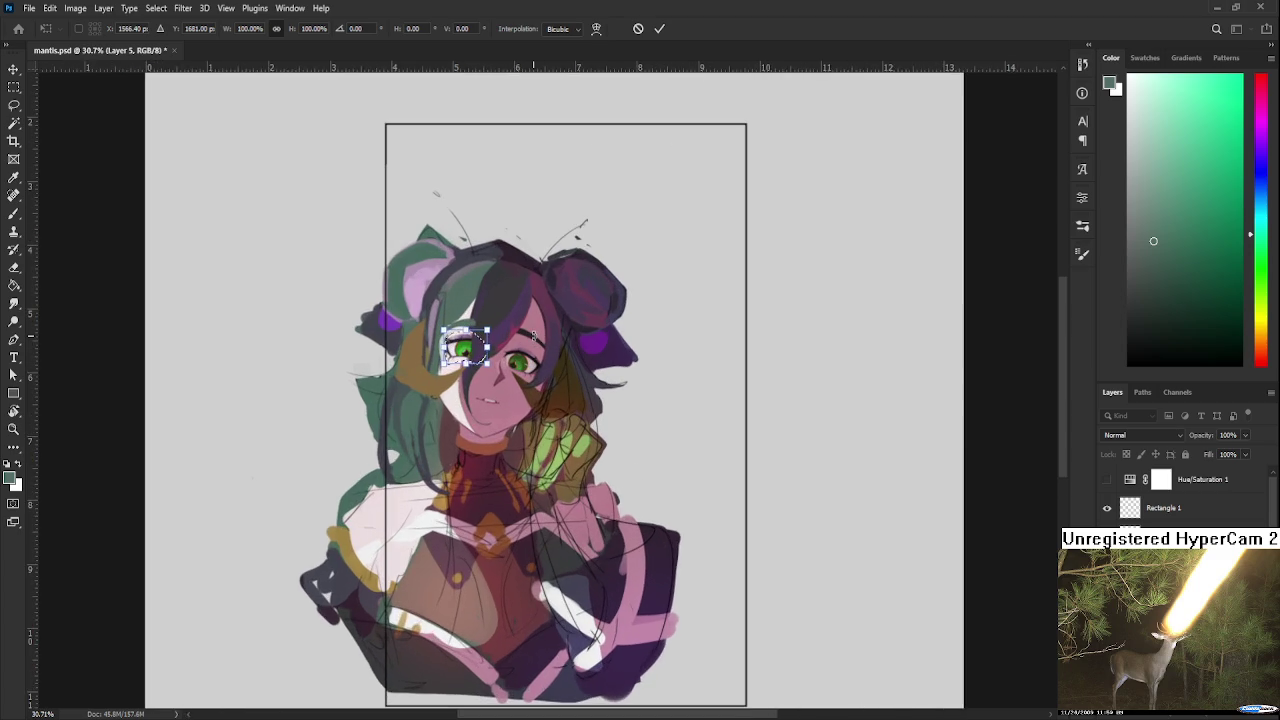
pyautogui.press('Return')
pyautogui.scroll(-2, 534, 336)
pyautogui.scroll(-2, 560, 413)
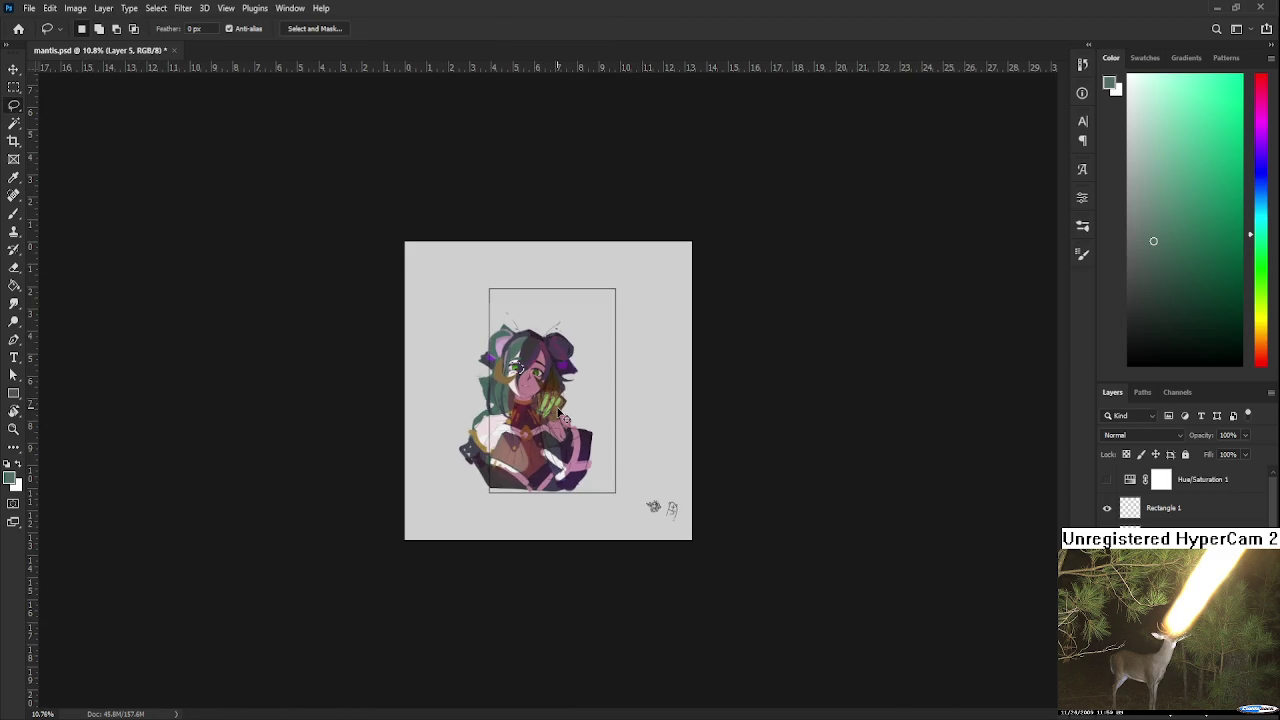
pyautogui.scroll(1, 560, 413)
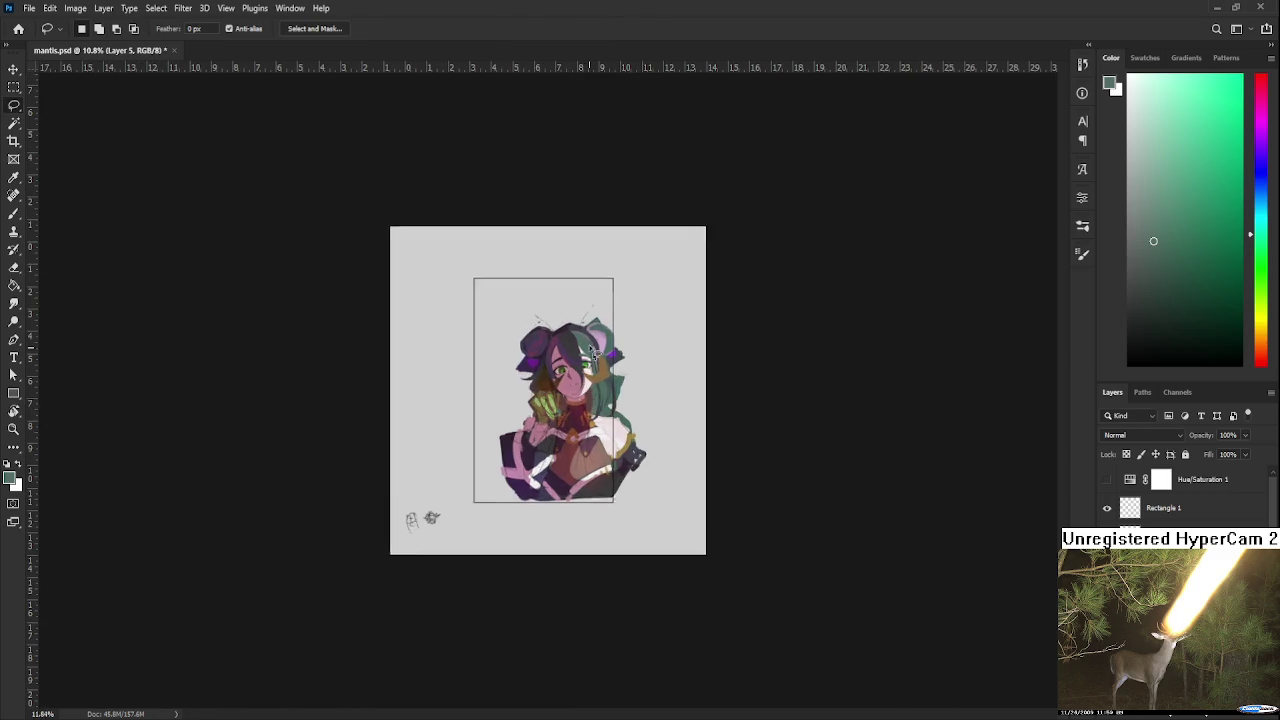
pyautogui.scroll(2, 575, 345)
pyautogui.scroll(2, 587, 318)
pyautogui.scroll(1, 560, 330)
pyautogui.scroll(1, 527, 346)
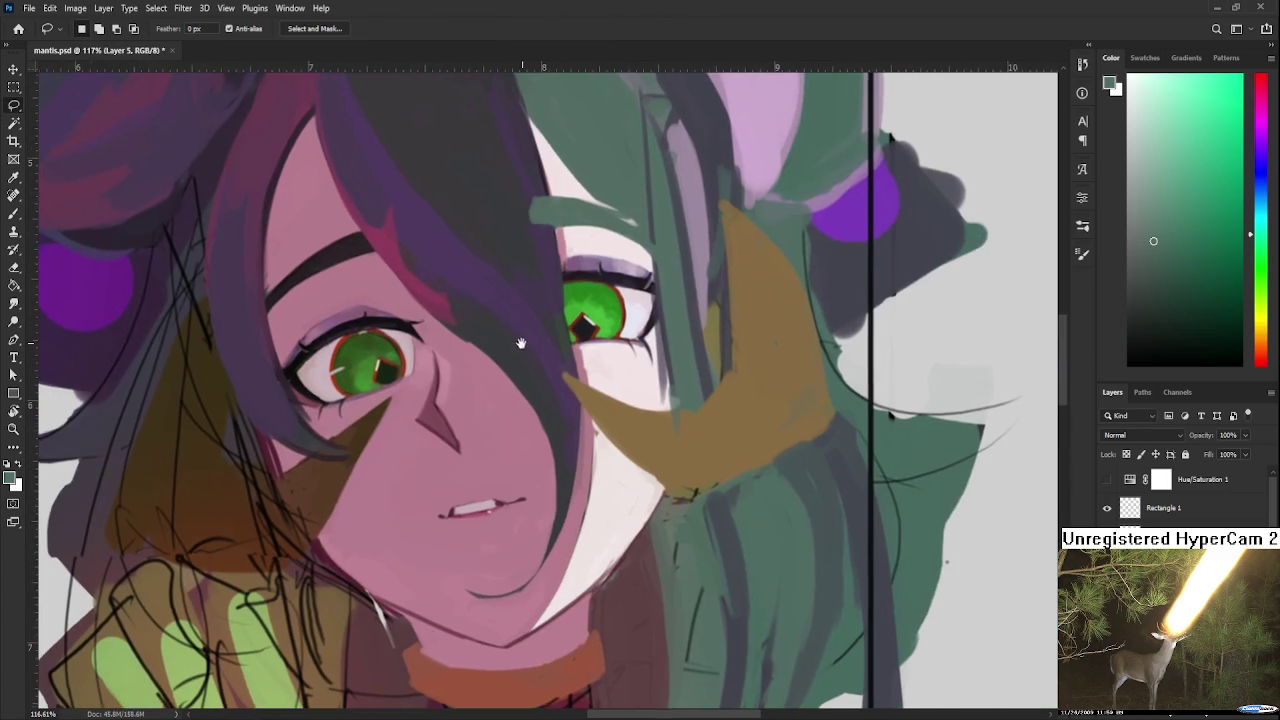
pyautogui.scroll(-2, 523, 342)
pyautogui.scroll(-1, 525, 344)
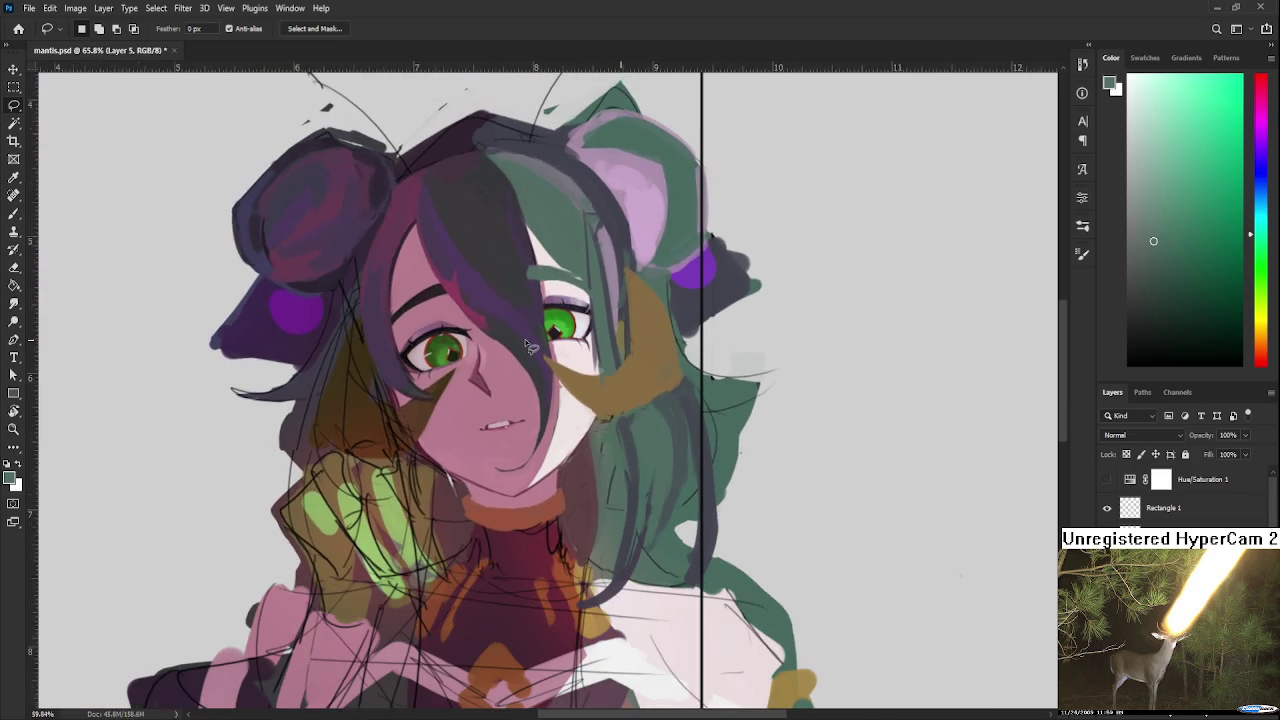
pyautogui.scroll(-1, 530, 347)
pyautogui.scroll(-1, 525, 347)
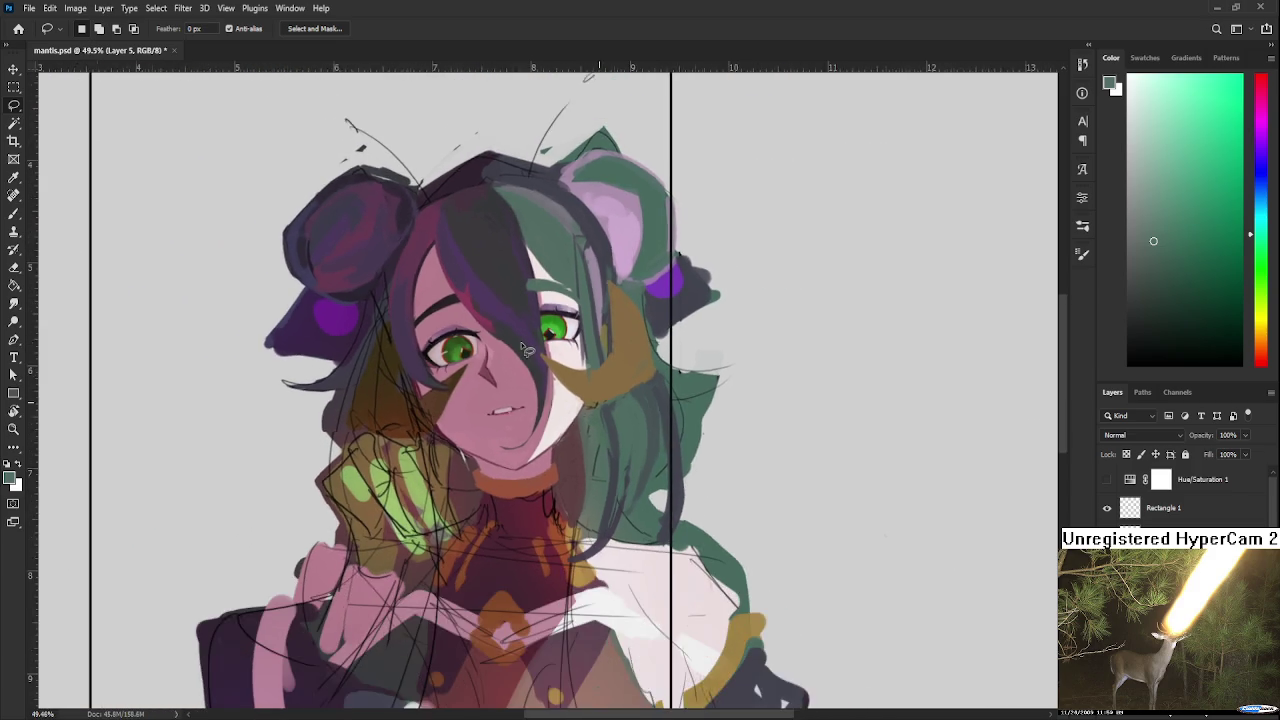
pyautogui.scroll(-1, 523, 349)
pyautogui.scroll(-1, 521, 347)
pyautogui.scroll(-1, 521, 347)
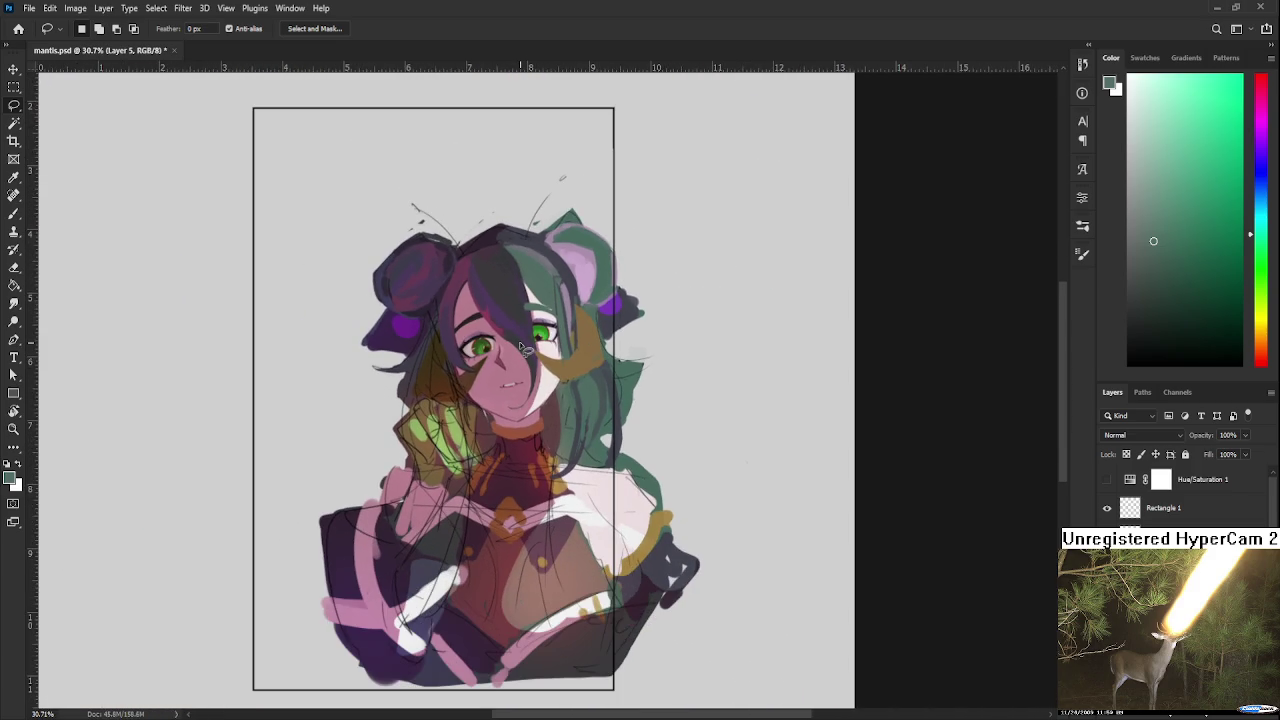
pyautogui.scroll(-1, 521, 347)
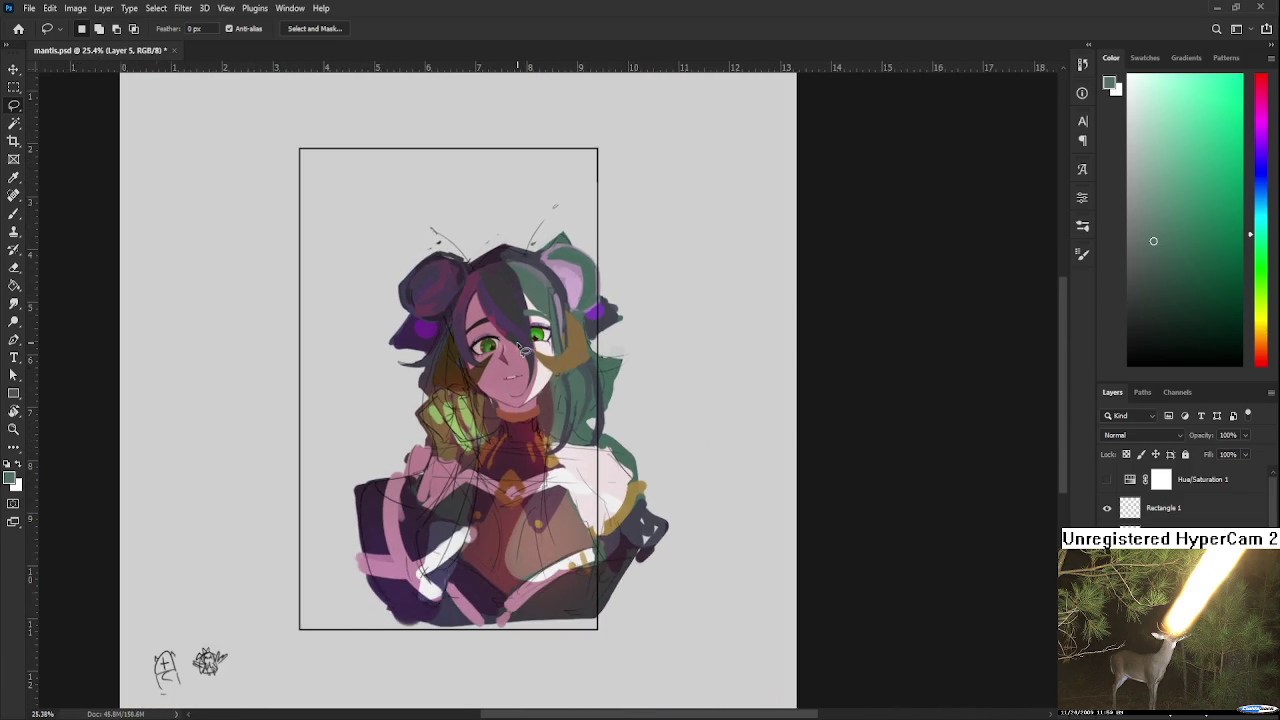
pyautogui.scroll(-1, 521, 348)
pyautogui.scroll(1, 522, 349)
pyautogui.scroll(1, 530, 380)
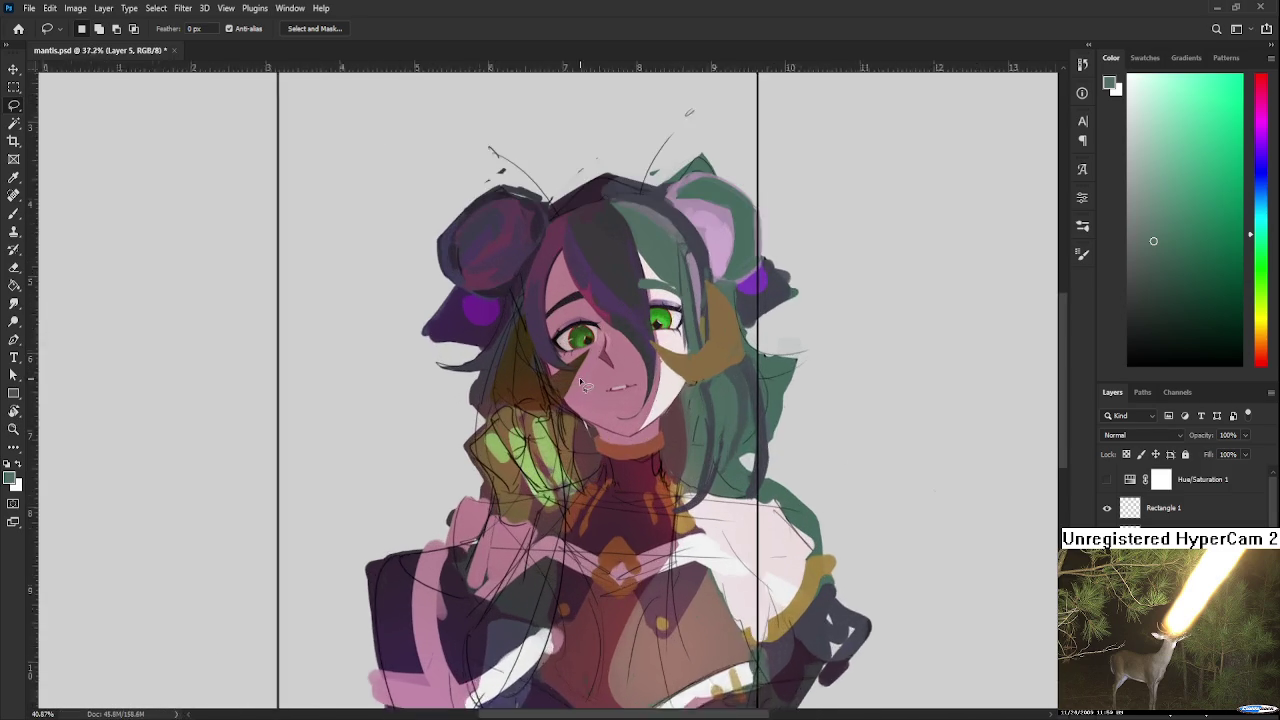
pyautogui.scroll(1, 540, 420)
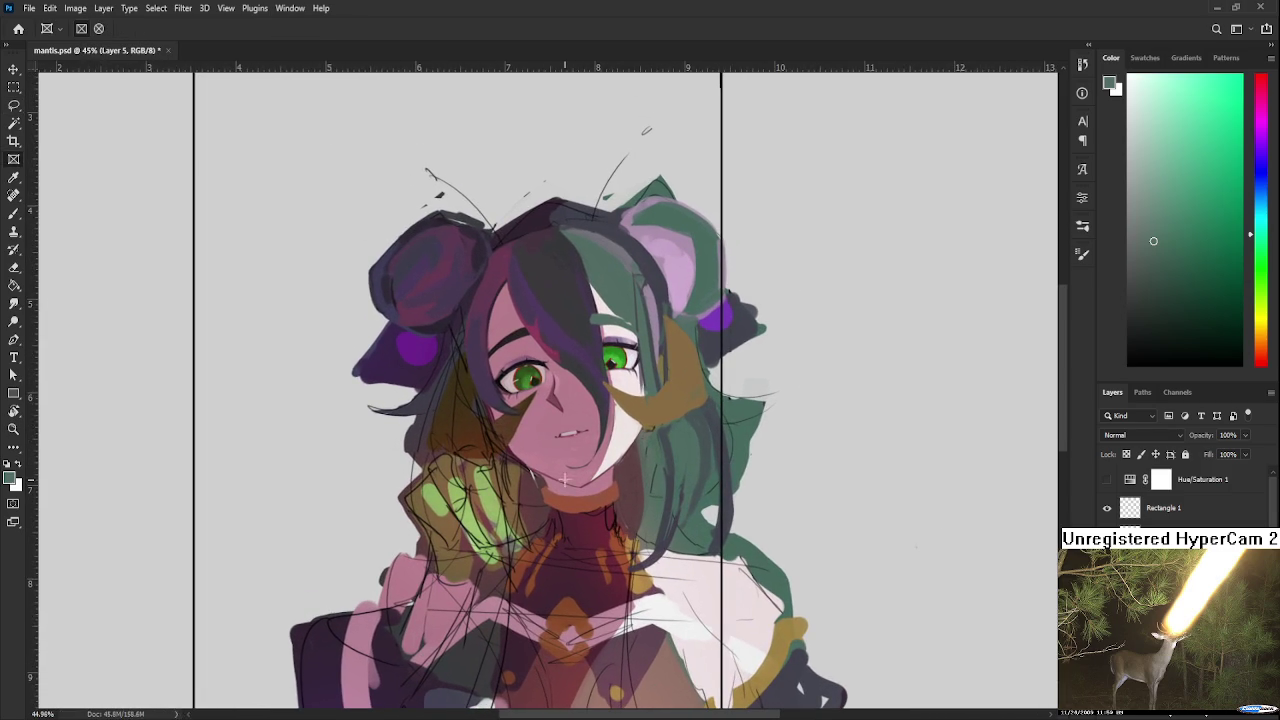
pyautogui.moveTo(528, 480)
pyautogui.mouseDown()
pyautogui.moveTo(776, 205)
pyautogui.moveTo(555, 490)
pyautogui.mouseUp()
pyautogui.hotkey('ctrl', 't')
pyautogui.scroll(-3, 553, 493)
pyautogui.moveTo(735, 470); pyautogui.dragTo(734, 508)
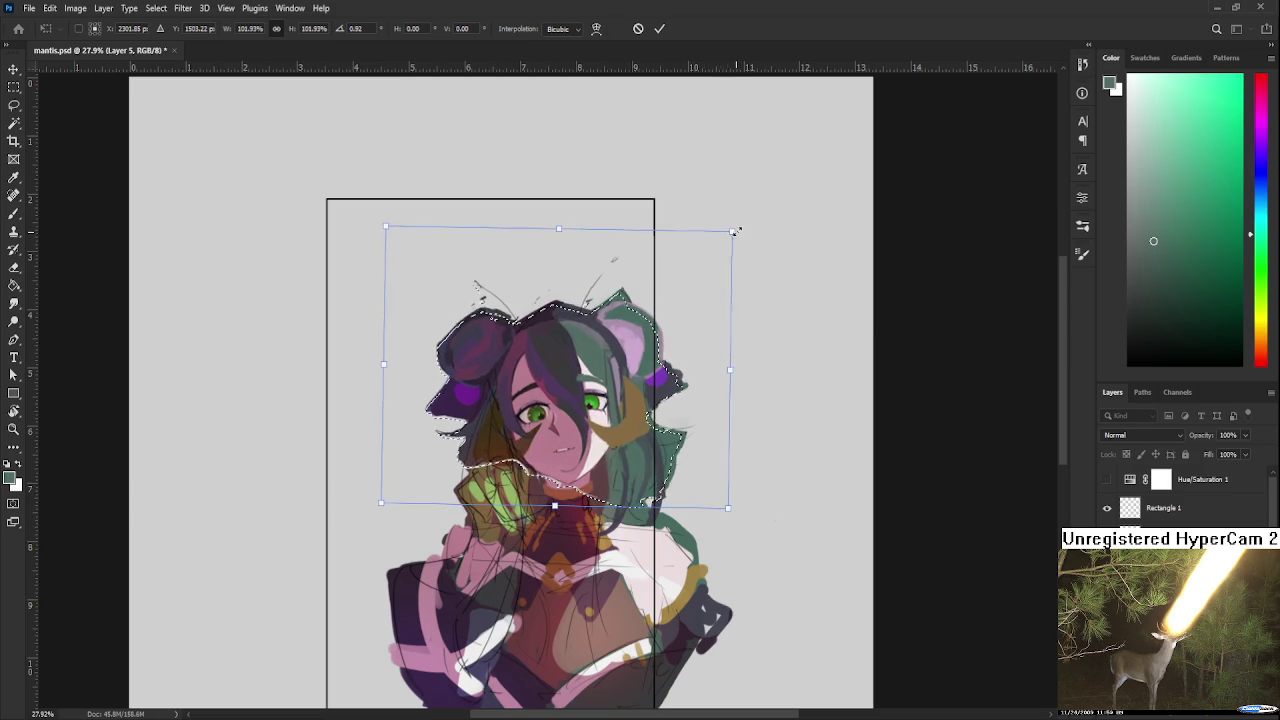
pyautogui.moveTo(697, 353); pyautogui.dragTo(693, 355)
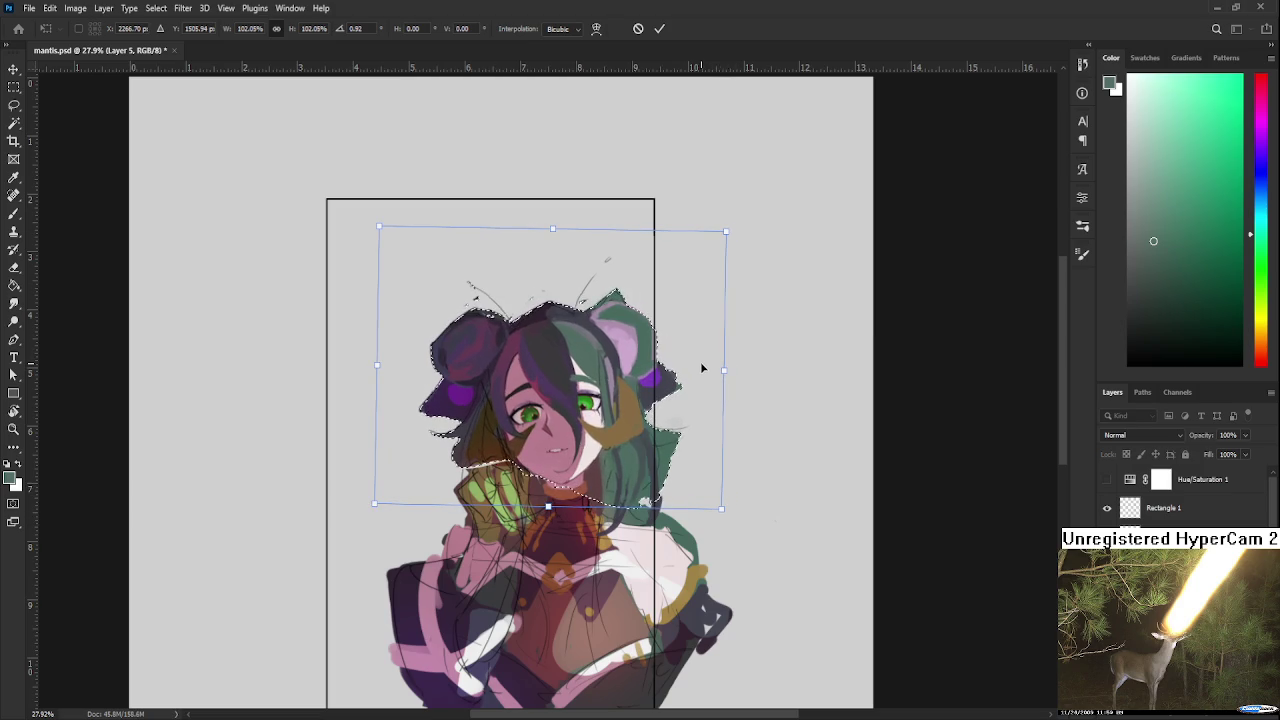
pyautogui.press('Return')
pyautogui.scroll(-2, 701, 362)
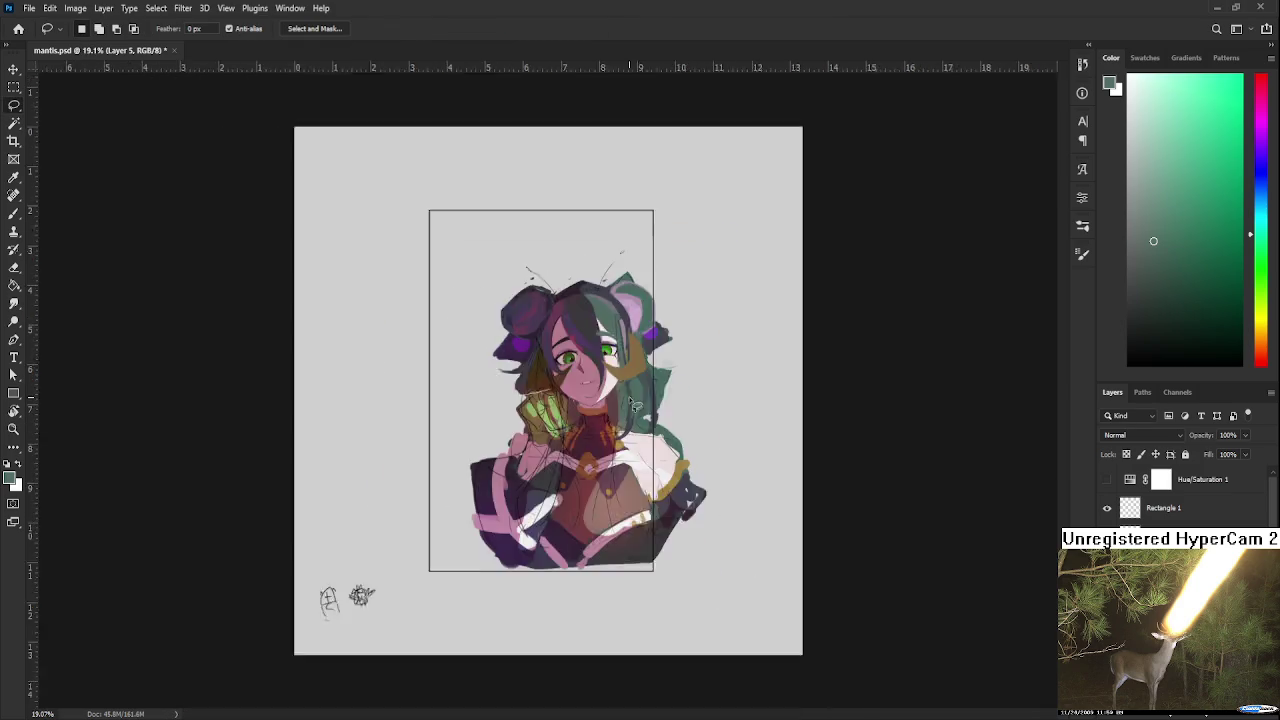
pyautogui.scroll(4, 617, 361)
pyautogui.scroll(1, 617, 361)
pyautogui.scroll(1, 622, 366)
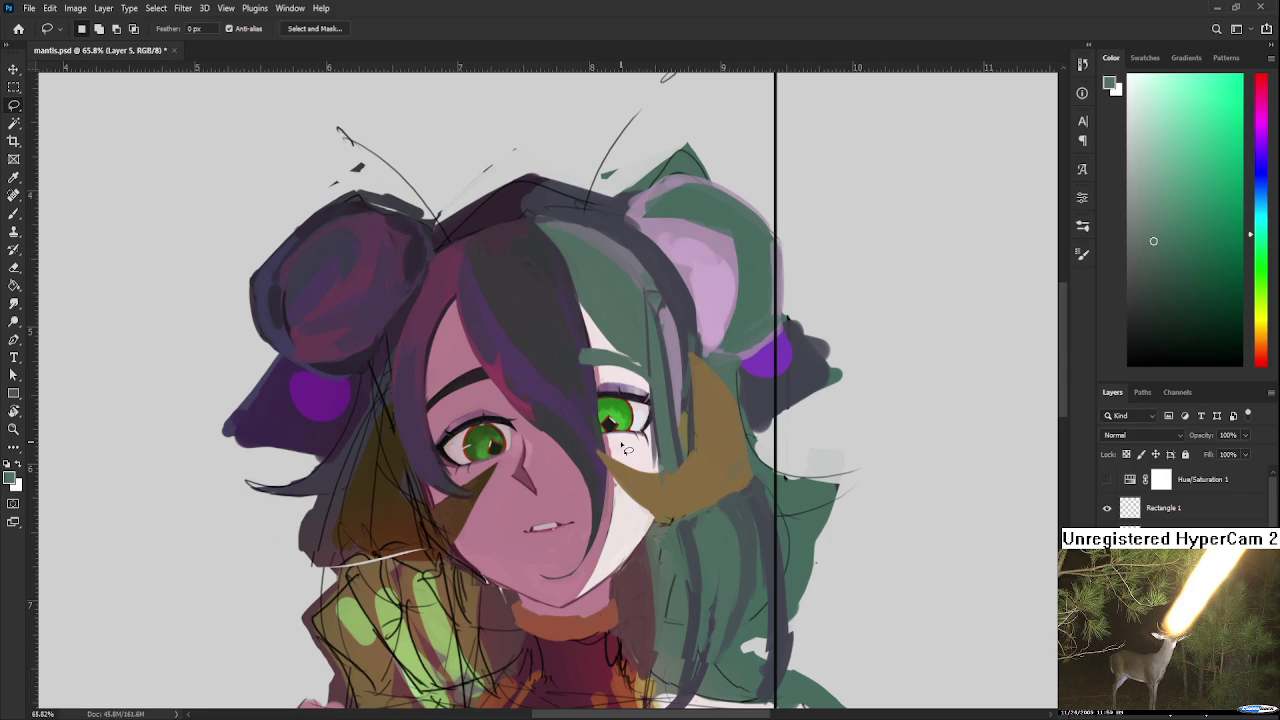
pyautogui.scroll(-2, 622, 449)
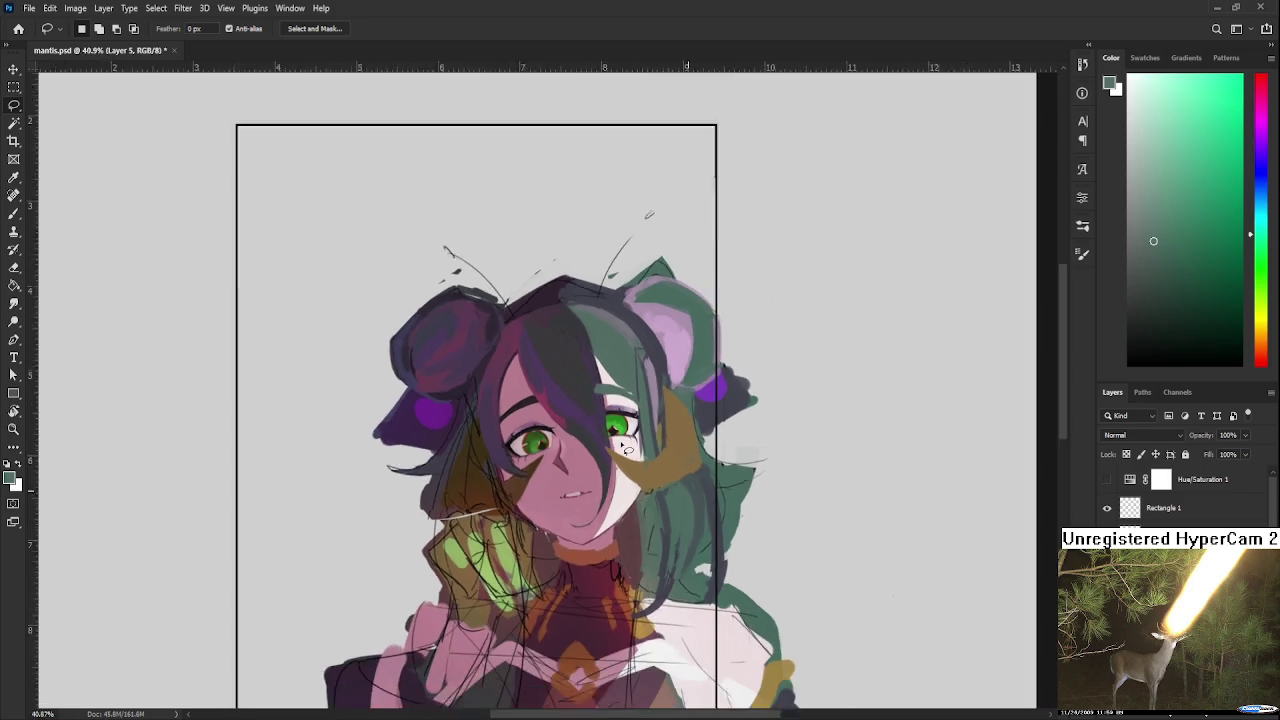
pyautogui.scroll(-1, 622, 449)
pyautogui.scroll(-2, 620, 447)
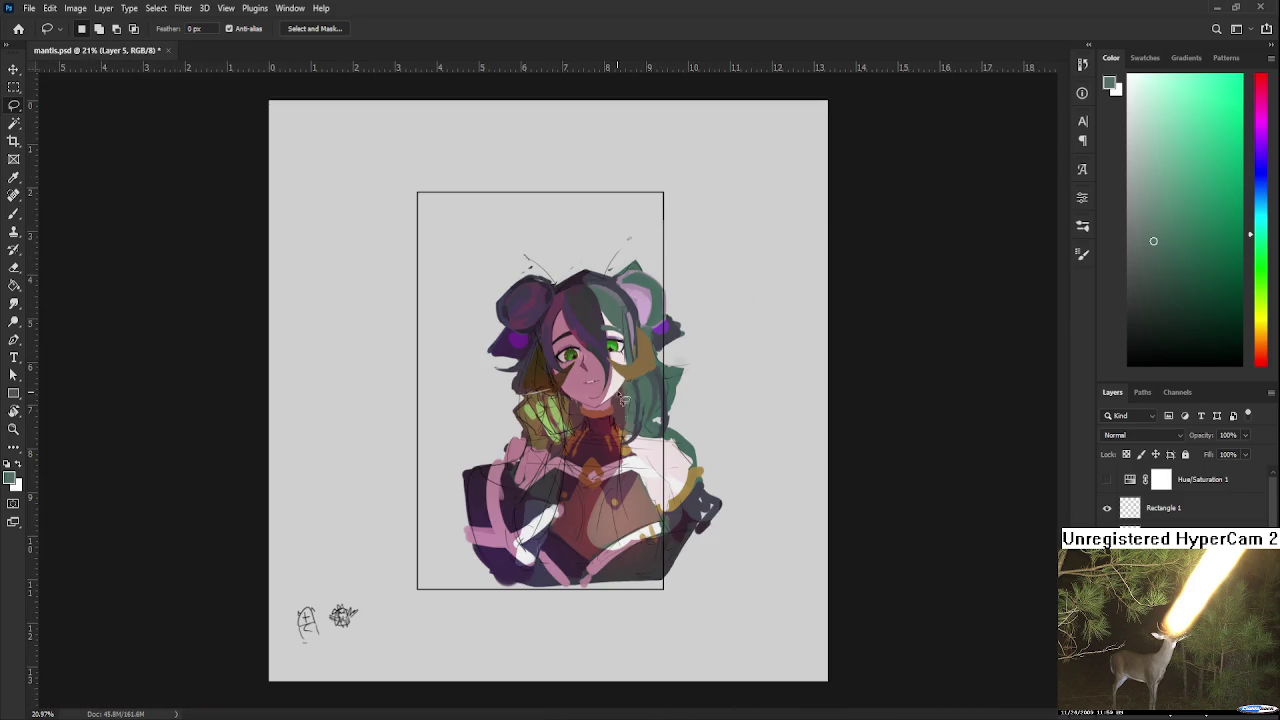
pyautogui.scroll(2, 603, 350)
pyautogui.scroll(3, 634, 360)
pyautogui.moveTo(634, 360)
pyautogui.mouseDown()
pyautogui.moveTo(595, 462)
pyautogui.moveTo(533, 487)
pyautogui.mouseUp()
pyautogui.press('b')
# Step: Paint white over the right green eye to hide the iris
pyautogui.keyDown('alt'); pyautogui.click(509, 512); pyautogui.keyUp('alt')
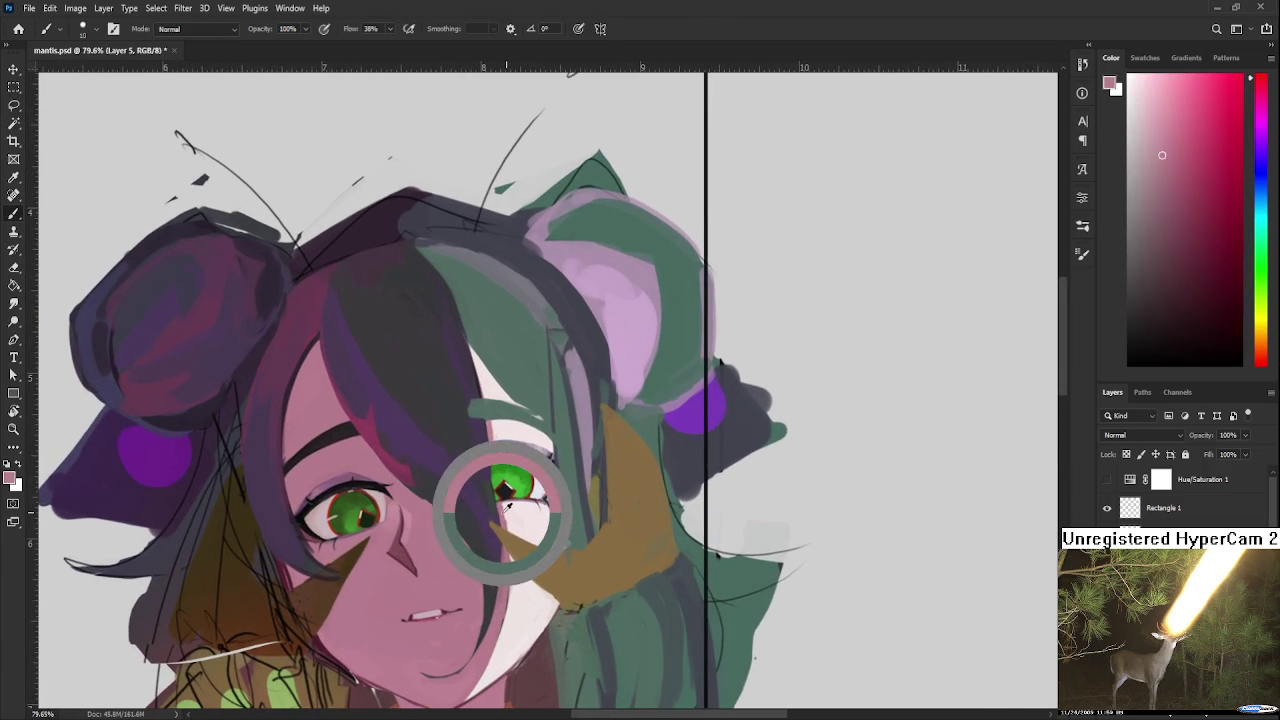
pyautogui.moveTo(490, 442); pyautogui.dragTo(496, 500)
pyautogui.hotkey('ctrl', 'z')
pyautogui.hotkey('ctrl', 'z')
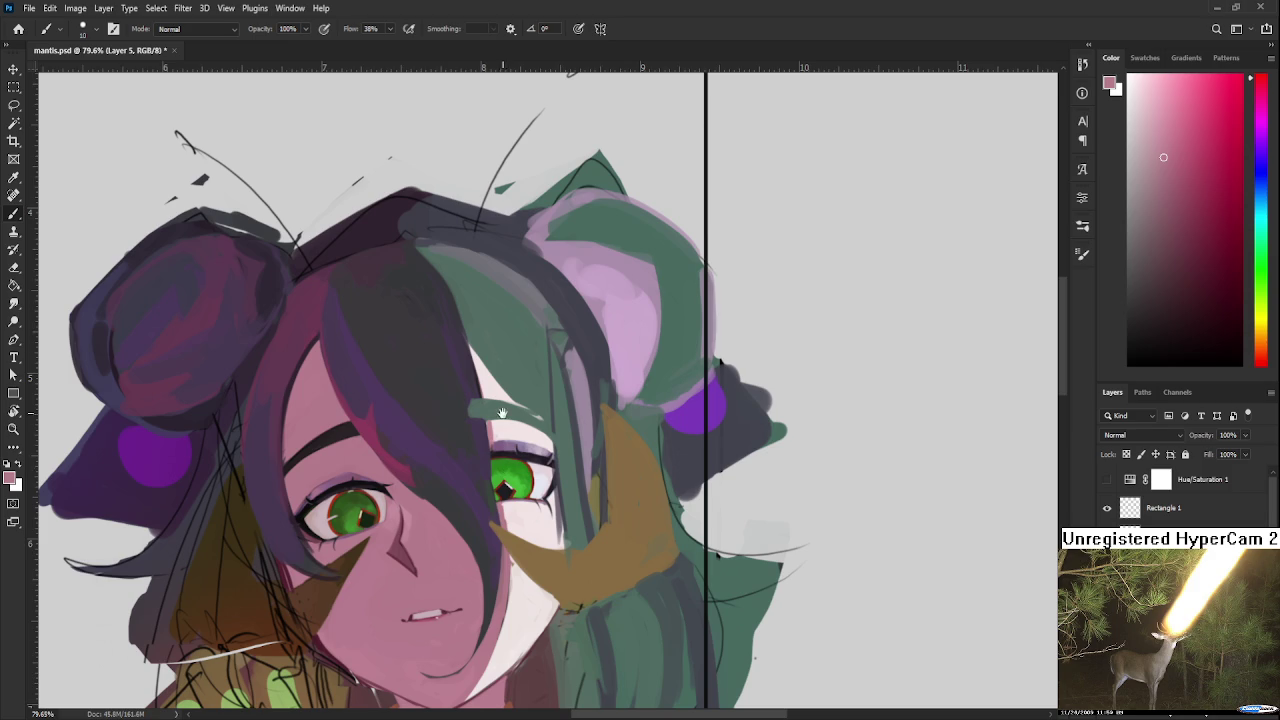
pyautogui.moveTo(502, 413); pyautogui.dragTo(505, 398)
pyautogui.keyDown('alt'); pyautogui.click(500, 417); pyautogui.keyUp('alt')
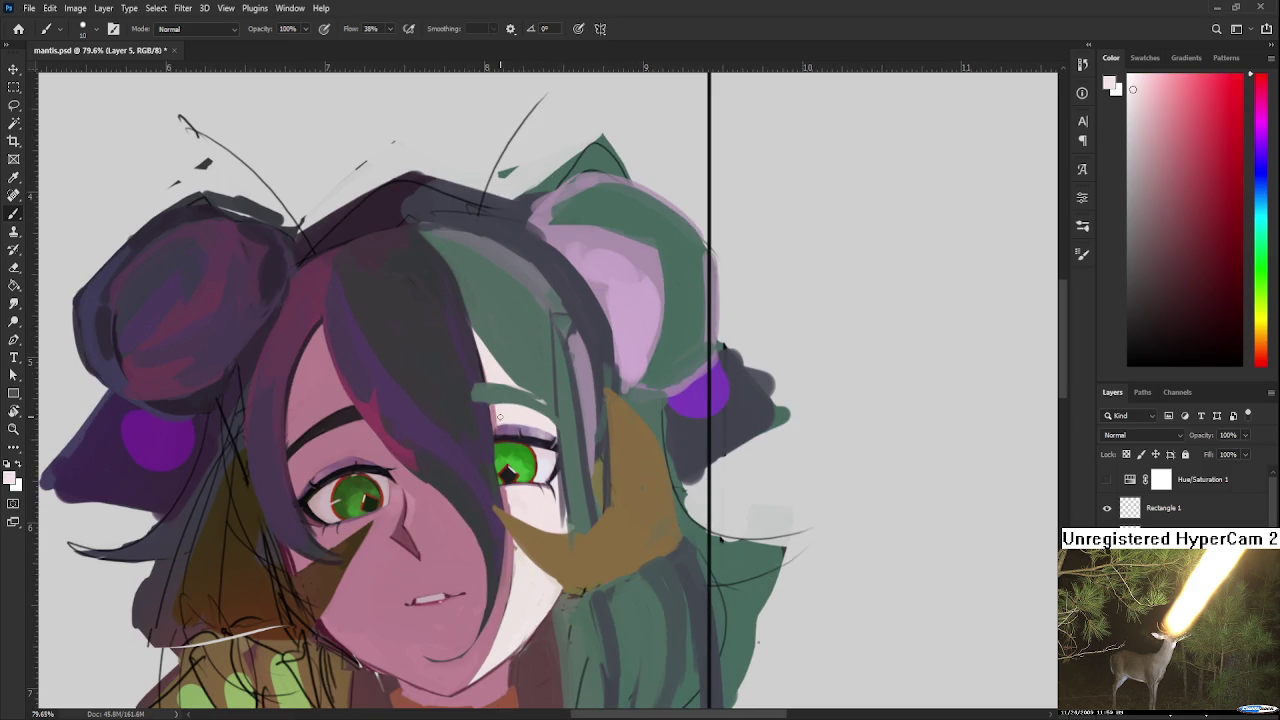
pyautogui.moveTo(514, 434)
pyautogui.mouseDown()
pyautogui.moveTo(518, 480)
pyautogui.moveTo(532, 486)
pyautogui.moveTo(540, 432)
pyautogui.moveTo(560, 500)
pyautogui.mouseUp()
pyautogui.moveTo(554, 434); pyautogui.dragTo(562, 510)
# Step: Blend the white patch's left edge with pink skin tone and dark purple hair strokes
pyautogui.keyDown('alt'); pyautogui.click(495, 410); pyautogui.keyUp('alt')
pyautogui.moveTo(495, 410); pyautogui.dragTo(506, 512)
pyautogui.moveTo(500, 440); pyautogui.dragTo(502, 468)
pyautogui.keyDown('alt'); pyautogui.click(505, 430); pyautogui.keyUp('alt')
pyautogui.moveTo(500, 414); pyautogui.dragTo(502, 468)
pyautogui.moveTo(506, 480); pyautogui.dragTo(512, 512)
pyautogui.keyDown('alt'); pyautogui.click(499, 440); pyautogui.keyUp('alt')
pyautogui.moveTo(498, 410); pyautogui.dragTo(500, 505)
pyautogui.keyDown('alt'); pyautogui.click(488, 435); pyautogui.keyUp('alt')
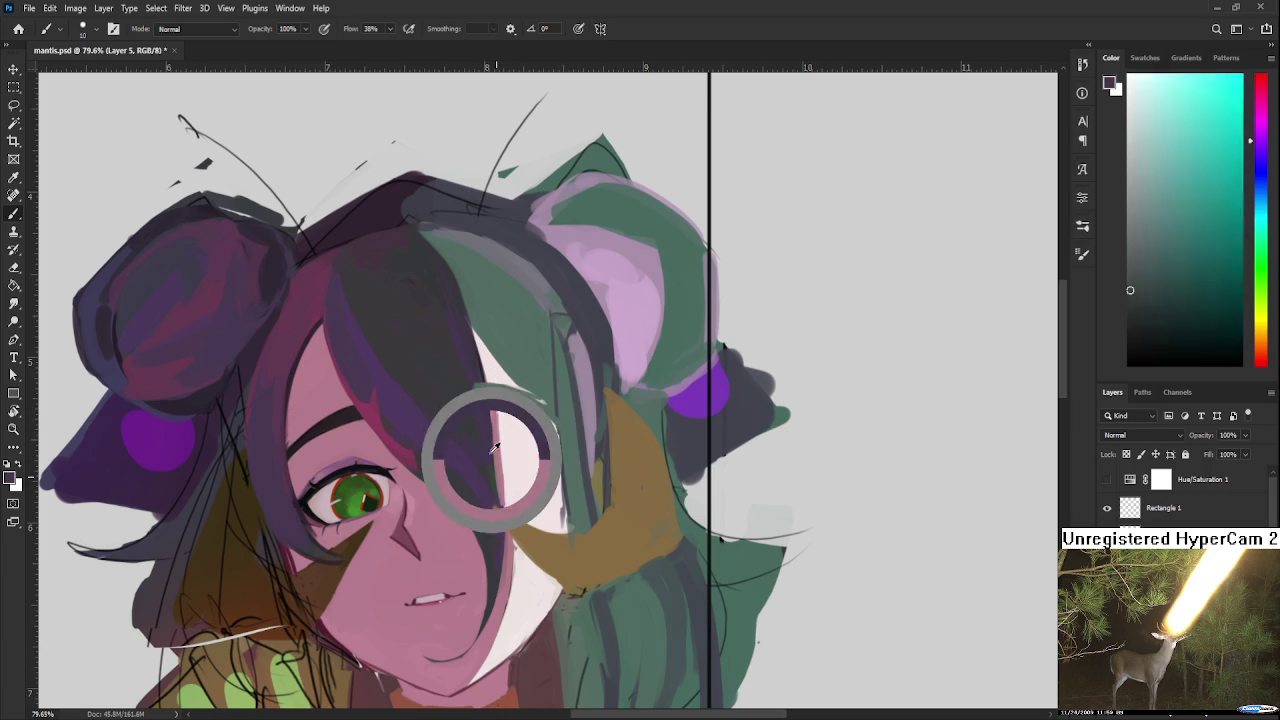
pyautogui.moveTo(490, 405); pyautogui.dragTo(500, 510)
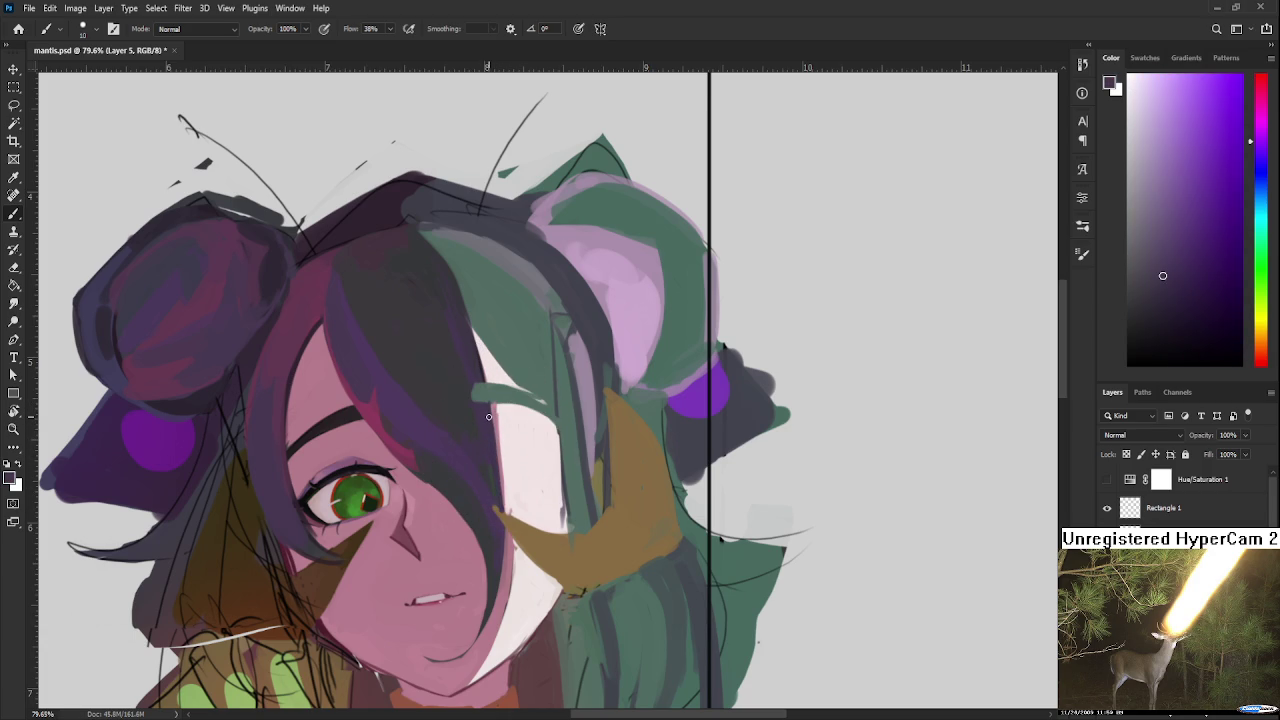
pyautogui.scroll(-2, 489, 416)
pyautogui.scroll(-2, 489, 416)
pyautogui.scroll(-2, 489, 416)
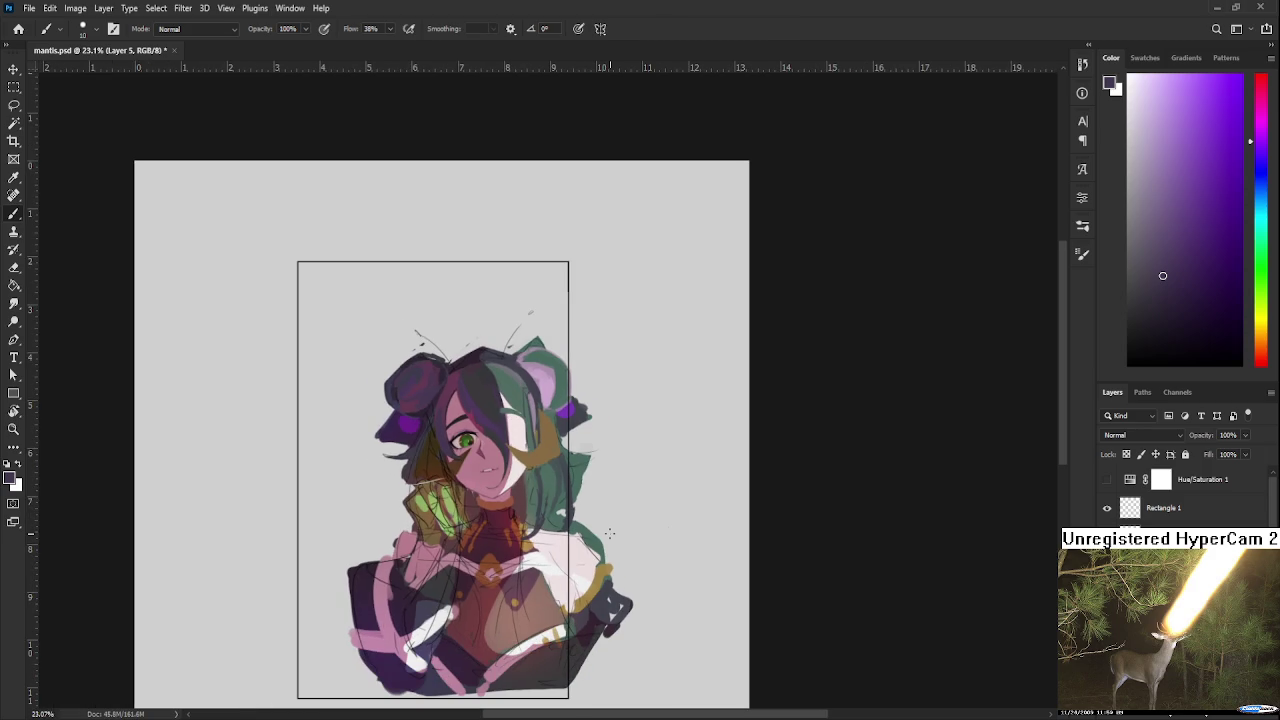
# Step: Zoom in and centre the view on the remaining left green eye, ready to lasso it
pyautogui.scroll(2, 562, 453)
pyautogui.scroll(2, 562, 453)
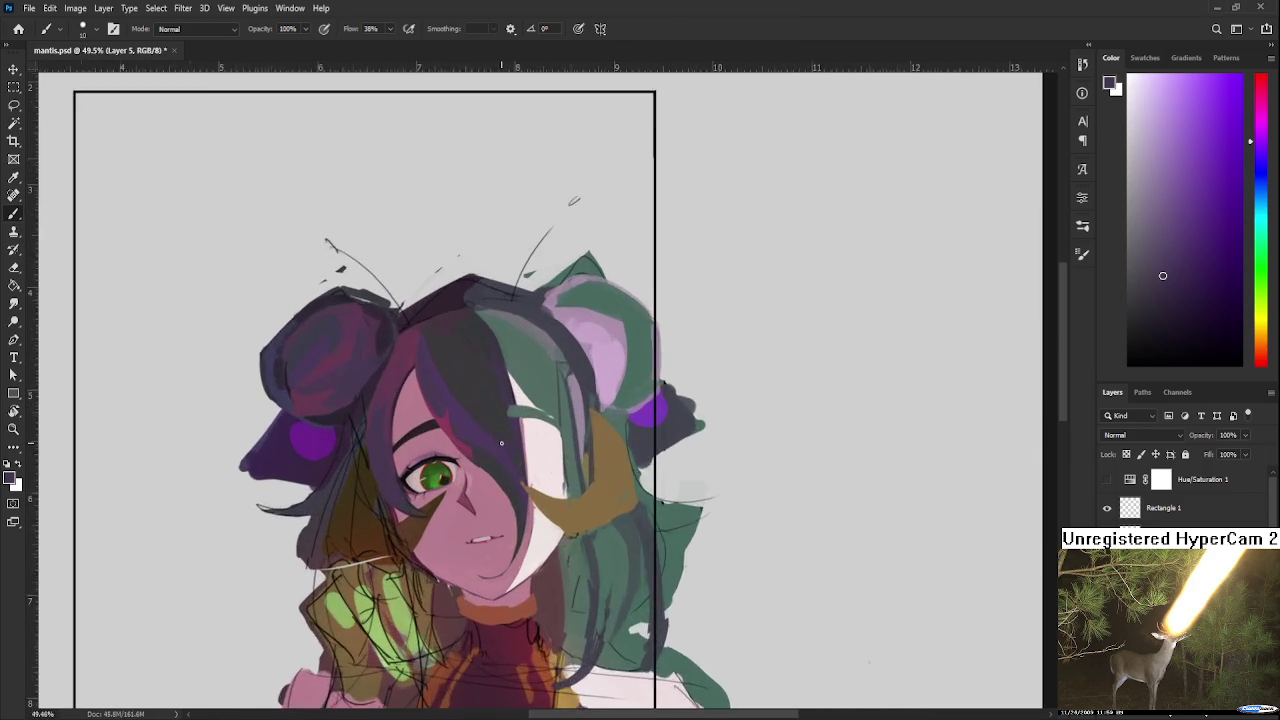
pyautogui.scroll(2, 562, 453)
pyautogui.scroll(1, 562, 453)
pyautogui.moveTo(568, 411); pyautogui.dragTo(570, 384)
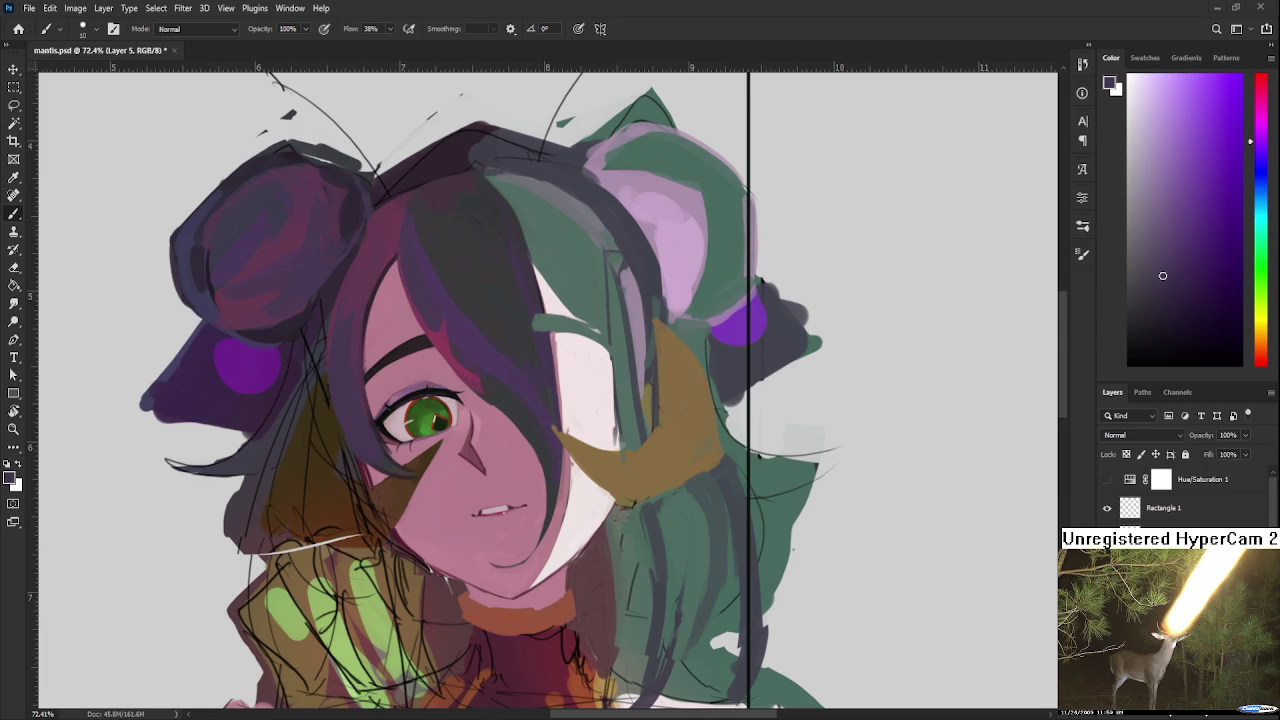
pyautogui.scroll(-5, 620, 456)
pyautogui.scroll(2, 600, 450)
pyautogui.scroll(3, 580, 445)
pyautogui.scroll(2, 560, 438)
pyautogui.moveTo(560, 438)
pyautogui.mouseDown()
pyautogui.moveTo(663, 491)
pyautogui.moveTo(670, 508)
pyautogui.mouseUp()
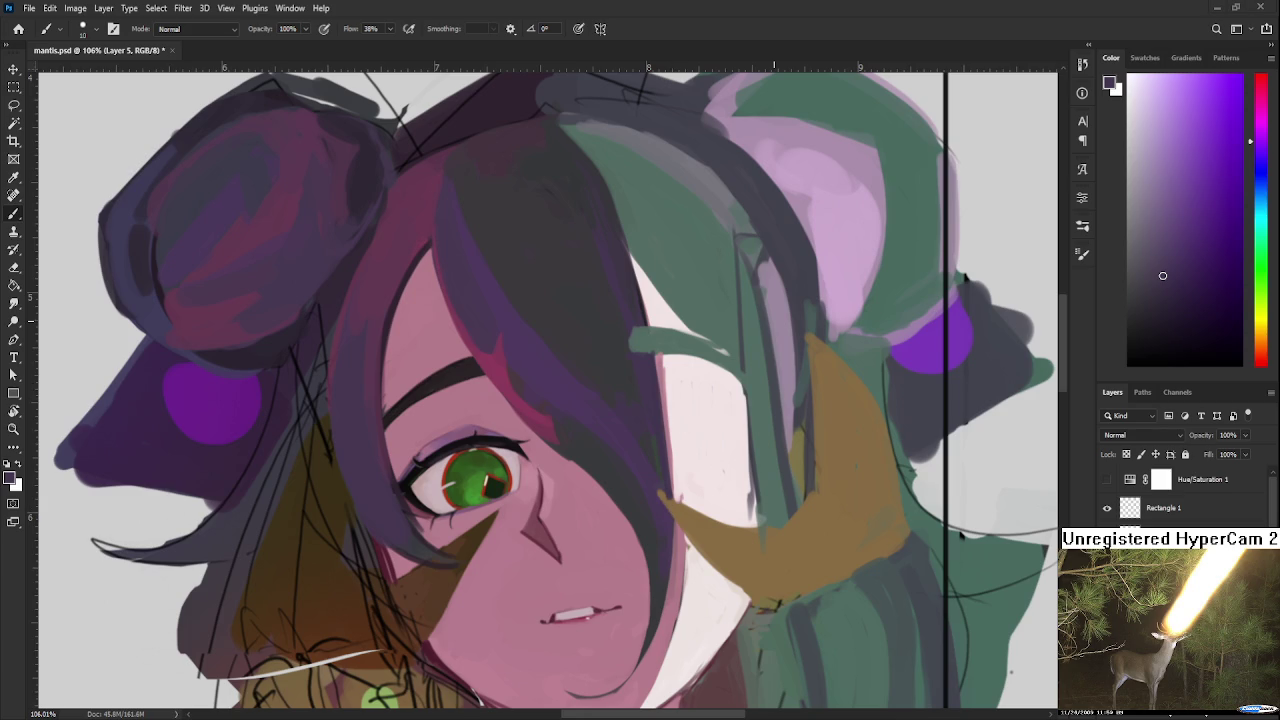
pyautogui.scroll(-3, 657, 401)
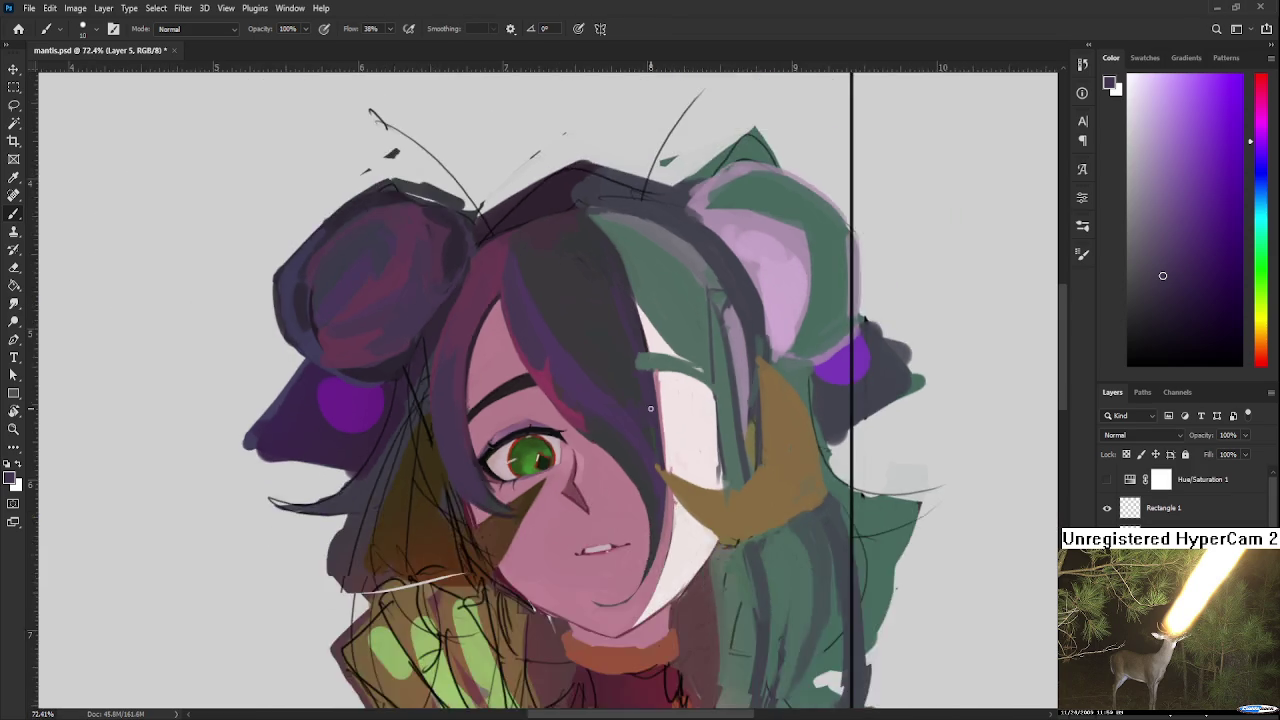
pyautogui.scroll(-2, 657, 401)
pyautogui.scroll(2, 657, 401)
pyautogui.moveTo(600, 483)
pyautogui.mouseDown()
pyautogui.moveTo(612, 450)
pyautogui.moveTo(568, 386)
pyautogui.moveTo(575, 445)
pyautogui.mouseUp()
pyautogui.press('l')
# Step: Copy the lassoed eye to a new layer, then flip, rotate and nudge it onto the right side
pyautogui.hotkey('ctrl', 'j')
pyautogui.hotkey('ctrl', 't')
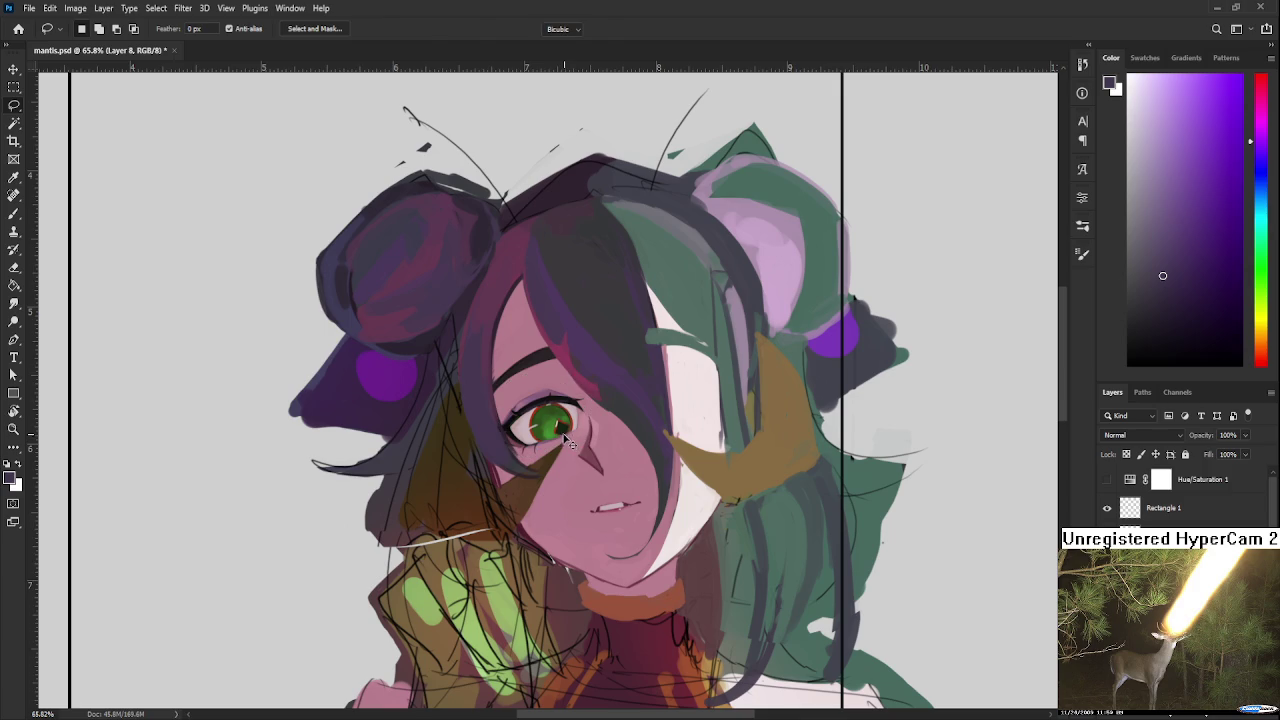
pyautogui.moveTo(600, 470)
pyautogui.mouseDown()
pyautogui.moveTo(571, 434)
pyautogui.moveTo(707, 407)
pyautogui.mouseUp()
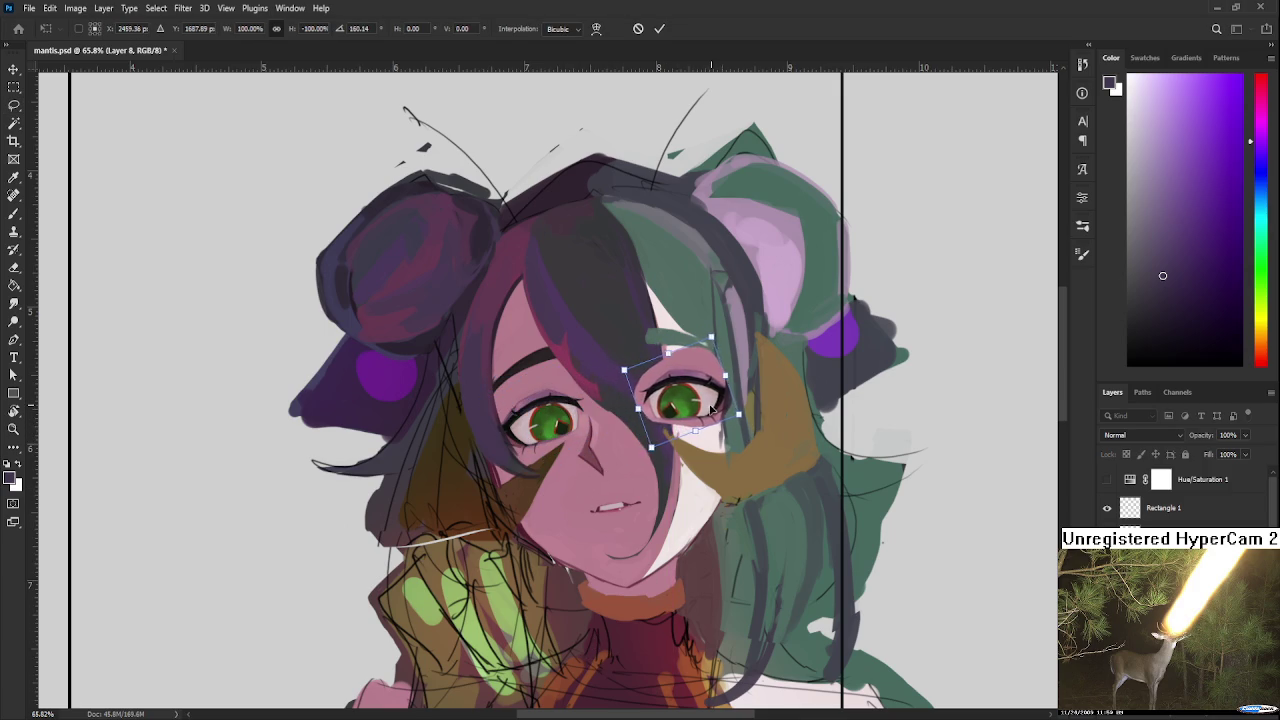
pyautogui.scroll(2, 760, 424)
pyautogui.scroll(3, 745, 428)
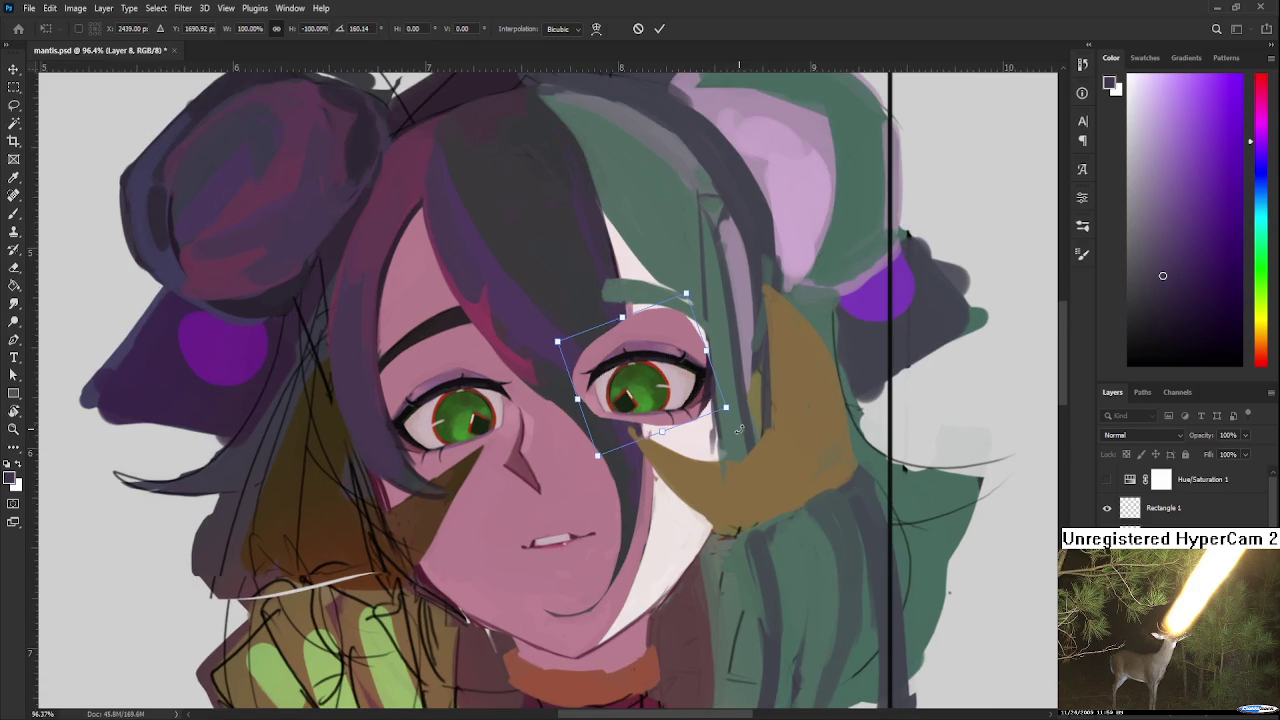
pyautogui.press('Down')
pyautogui.press('Down')
pyautogui.press('Down')
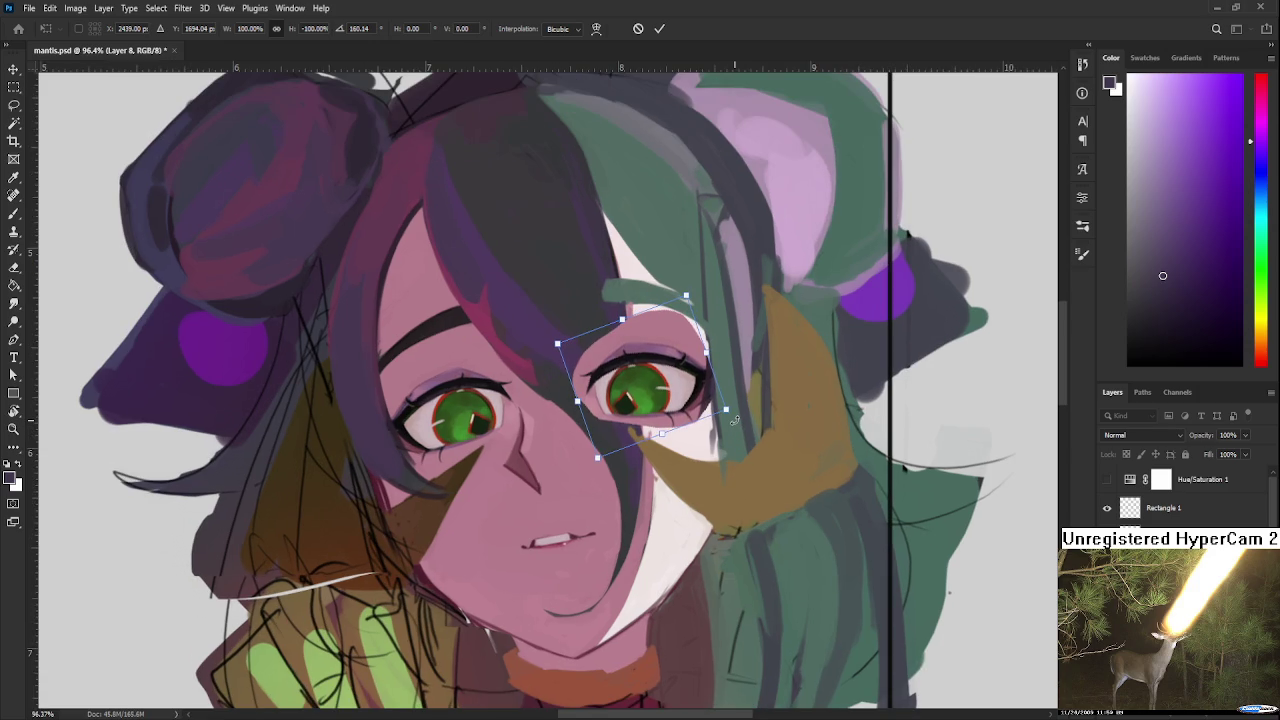
pyautogui.press('Return')
# Step: Fine-tune the copied right eye's placement and erase its stray edges
pyautogui.scroll(-4, 740, 415)
pyautogui.scroll(-5, 748, 408)
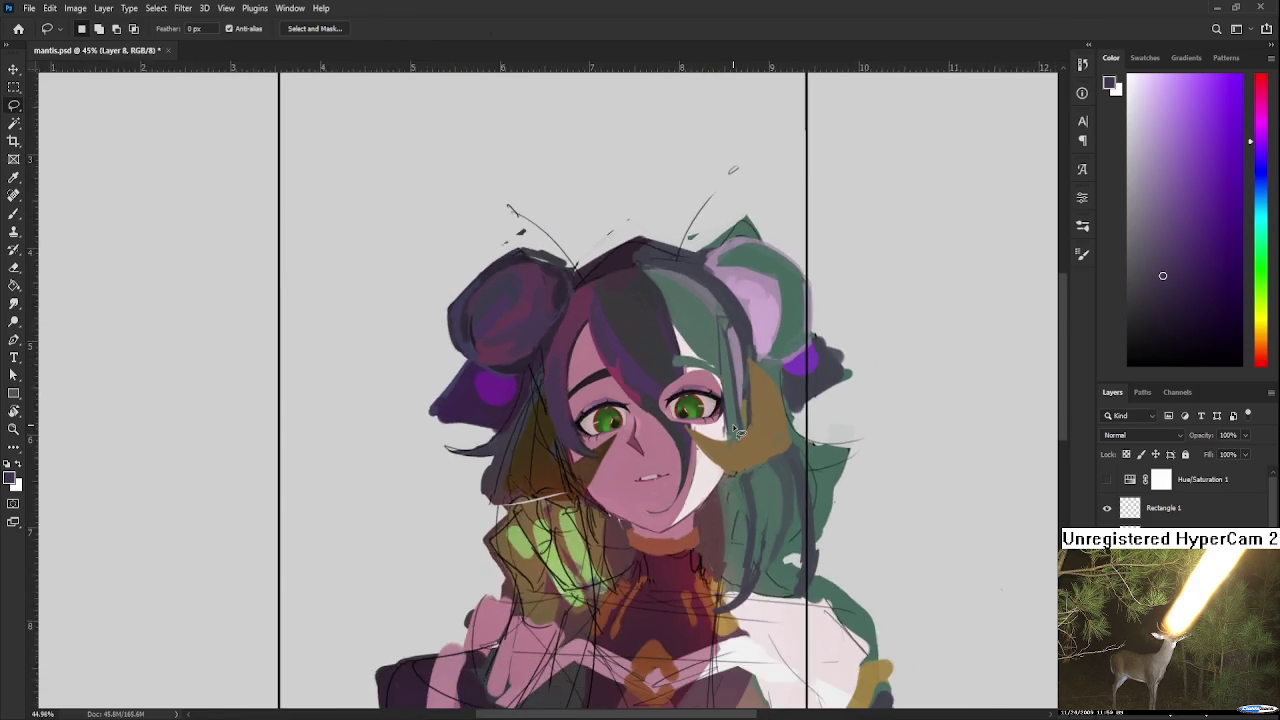
pyautogui.scroll(-5, 756, 402)
pyautogui.scroll(10, 722, 392)
pyautogui.scroll(4, 730, 424)
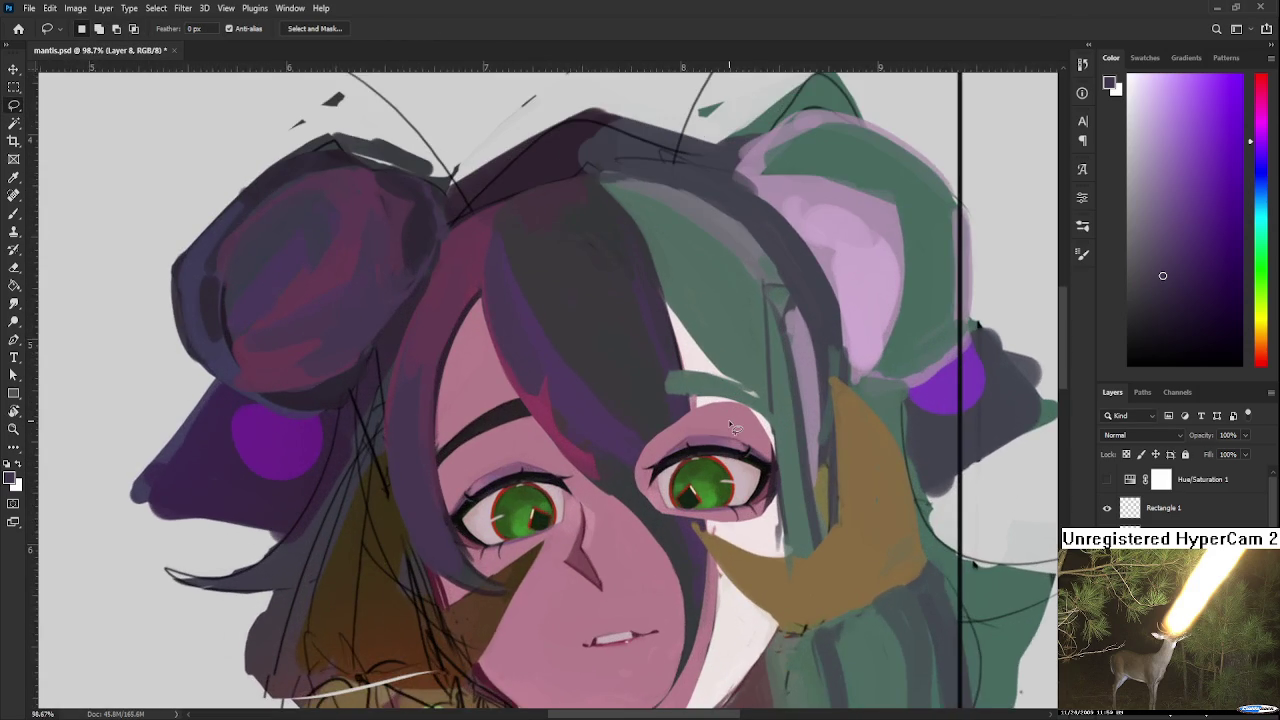
pyautogui.scroll(2, 735, 428)
pyautogui.moveTo(732, 421); pyautogui.dragTo(632, 413)
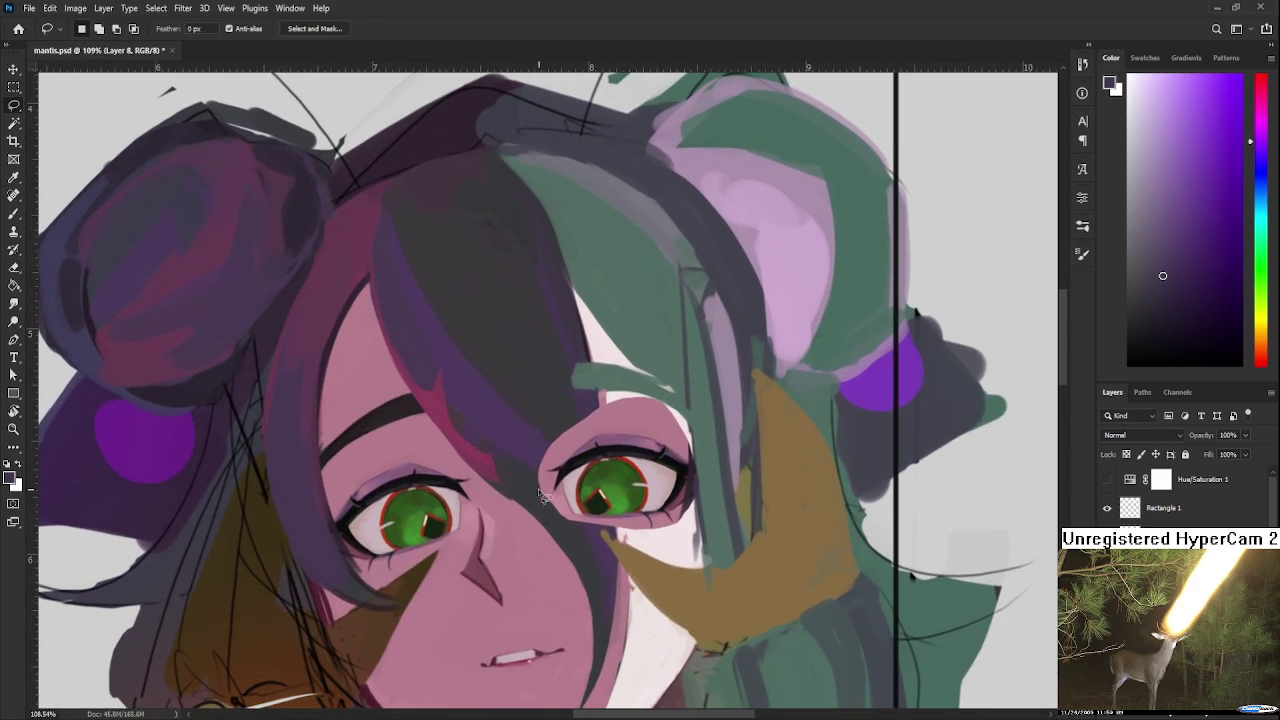
pyautogui.press('e')
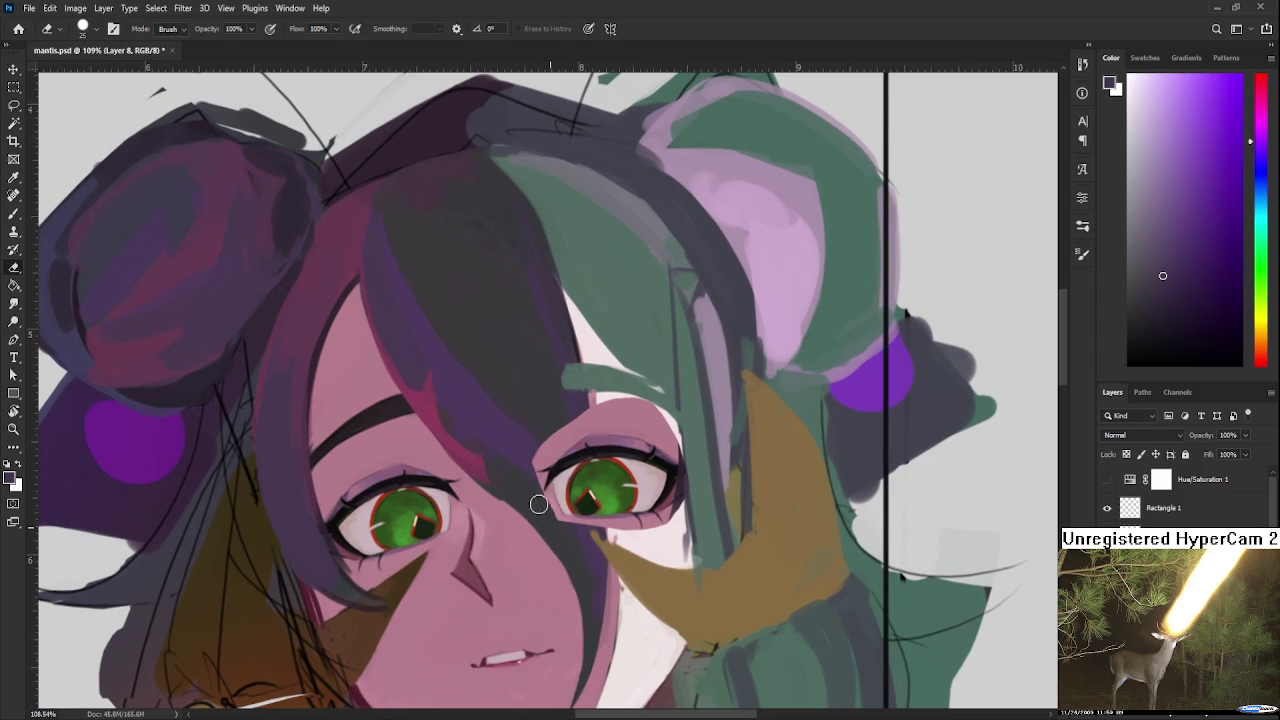
pyautogui.scroll(-1, 546, 513)
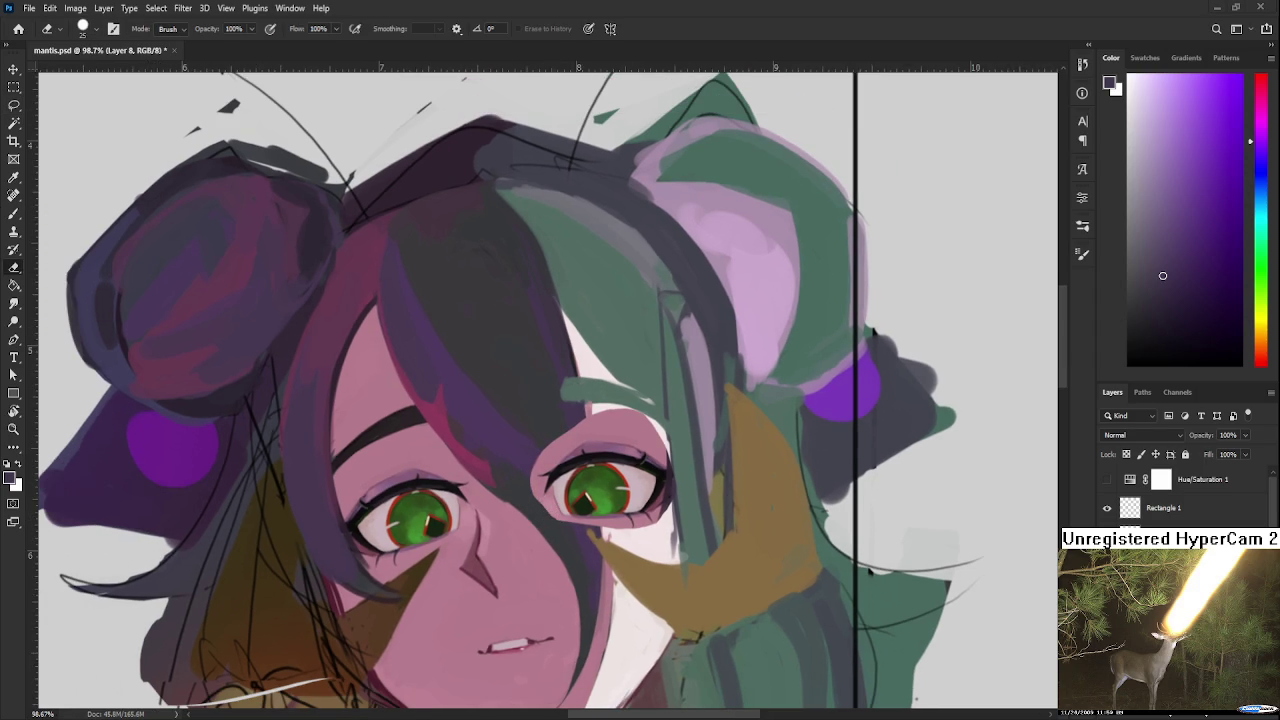
pyautogui.scroll(1, 604, 485)
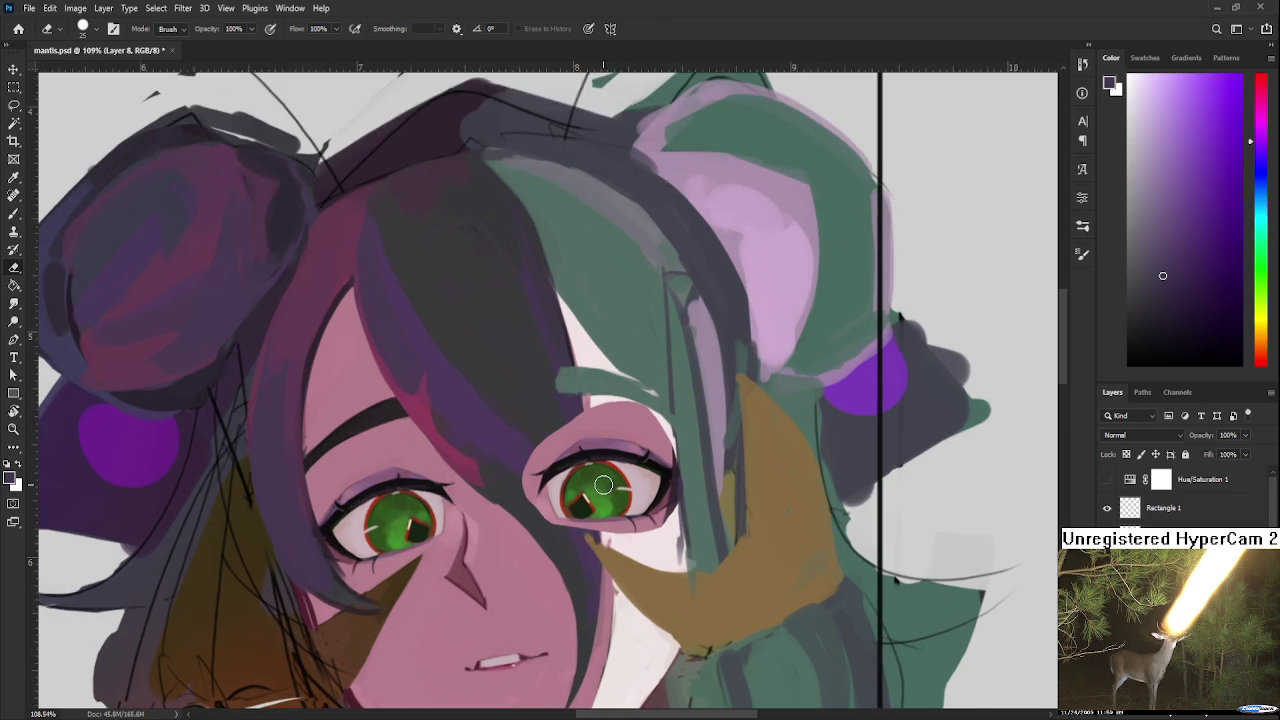
pyautogui.scroll(1, 600, 492)
pyautogui.hotkey('ctrl', 't')
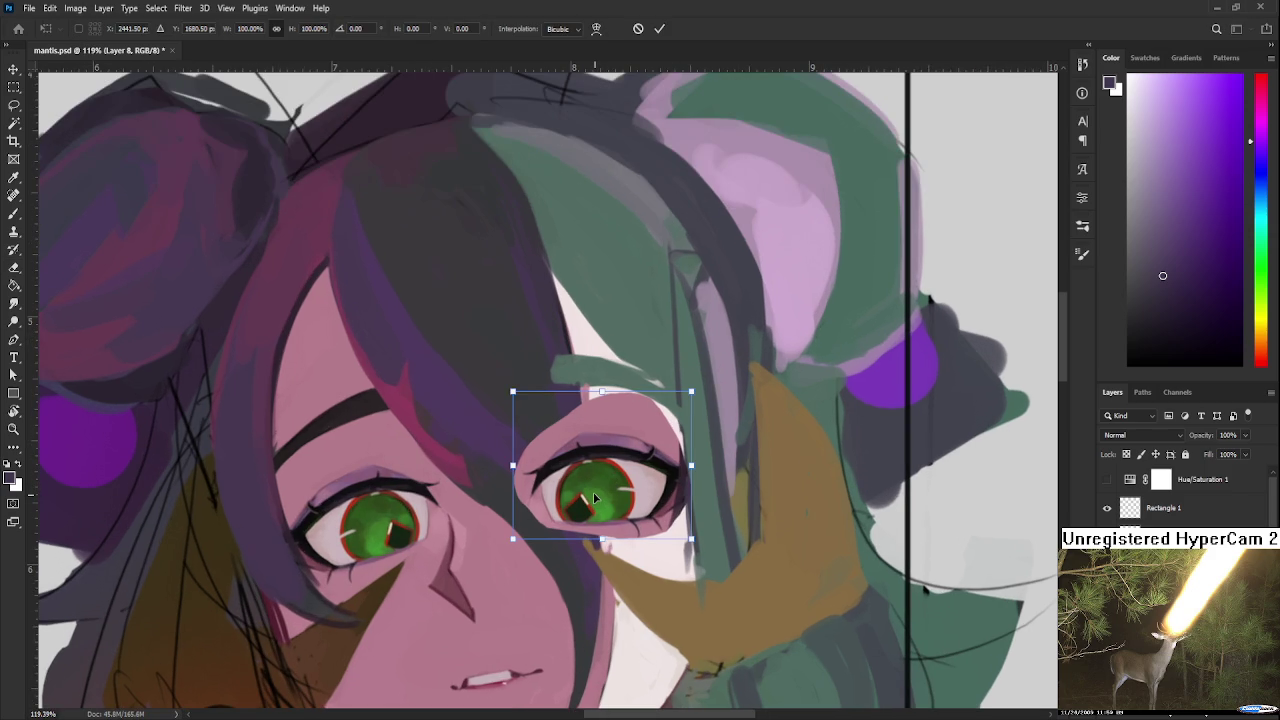
pyautogui.press('Return')
pyautogui.press('e')
pyautogui.scroll(3, 605, 505)
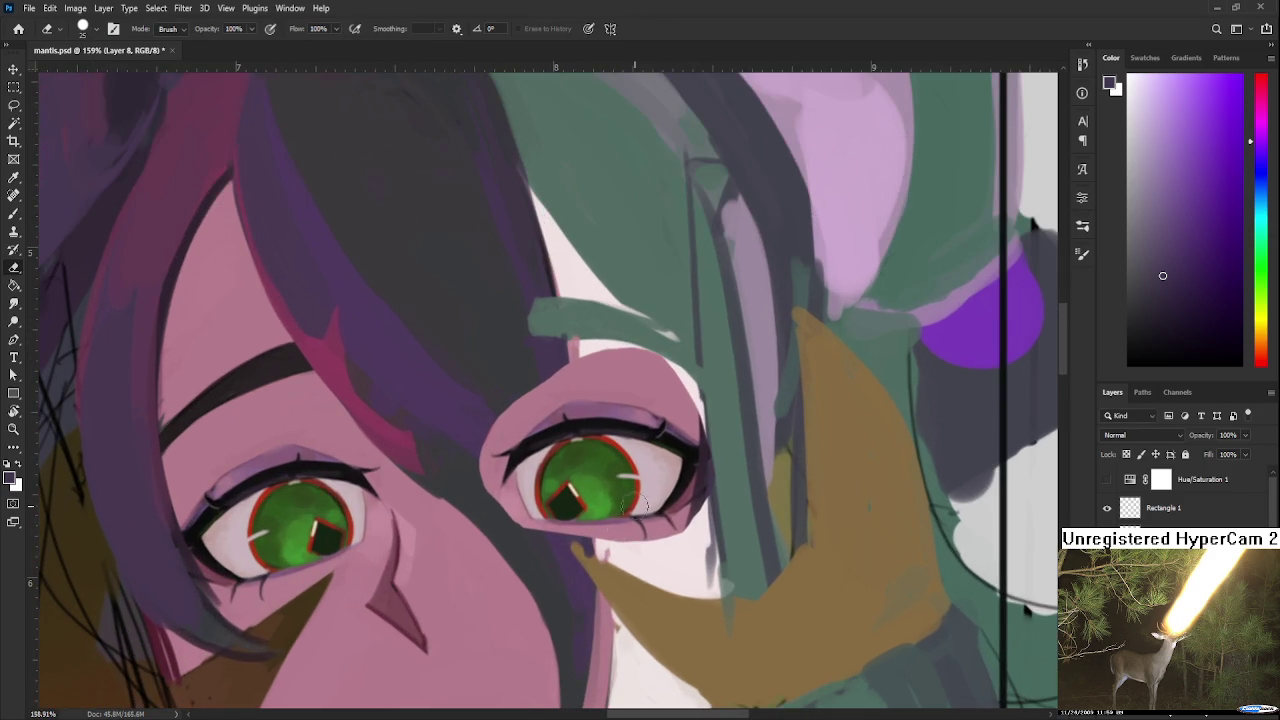
# Step: Paint the right eye's pupil green, sampling iris green, pupil dark, pink and the red rim
pyautogui.press('b')
pyautogui.keyDown('alt'); pyautogui.click(598, 493); pyautogui.keyUp('alt')
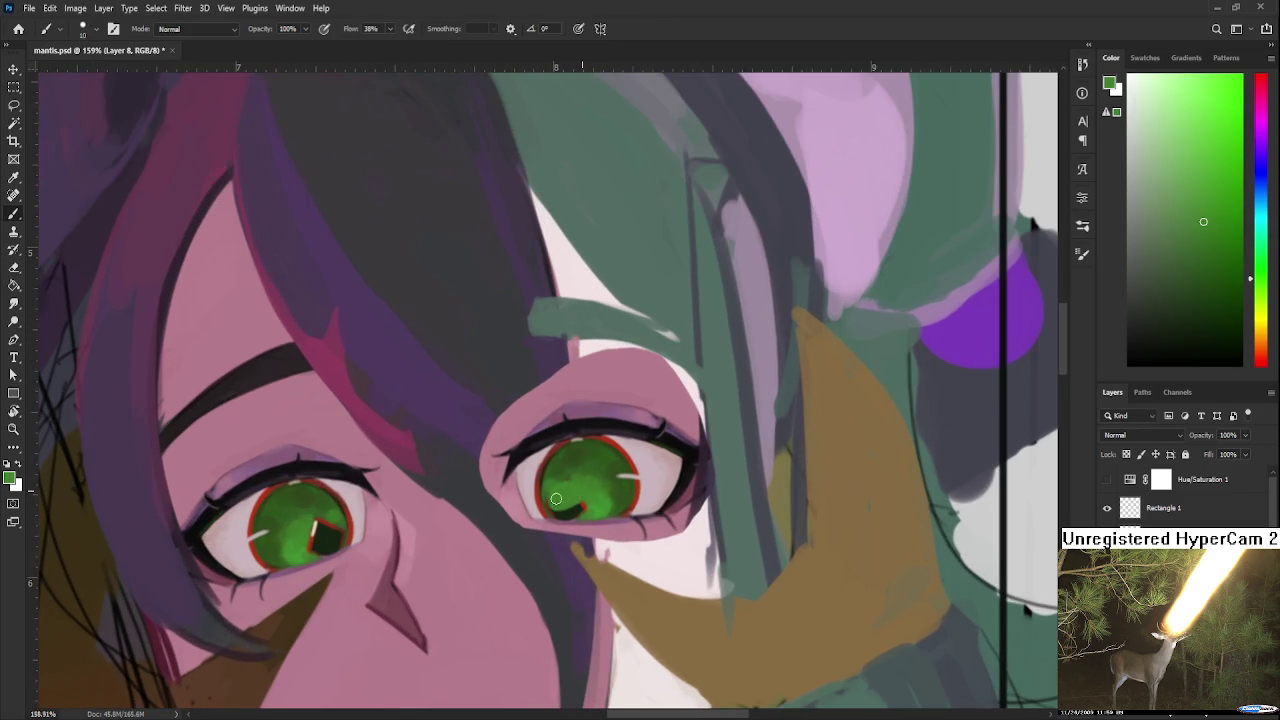
pyautogui.moveTo(565, 487); pyautogui.dragTo(571, 514)
pyautogui.keyDown('alt'); pyautogui.click(326, 538); pyautogui.keyUp('alt')
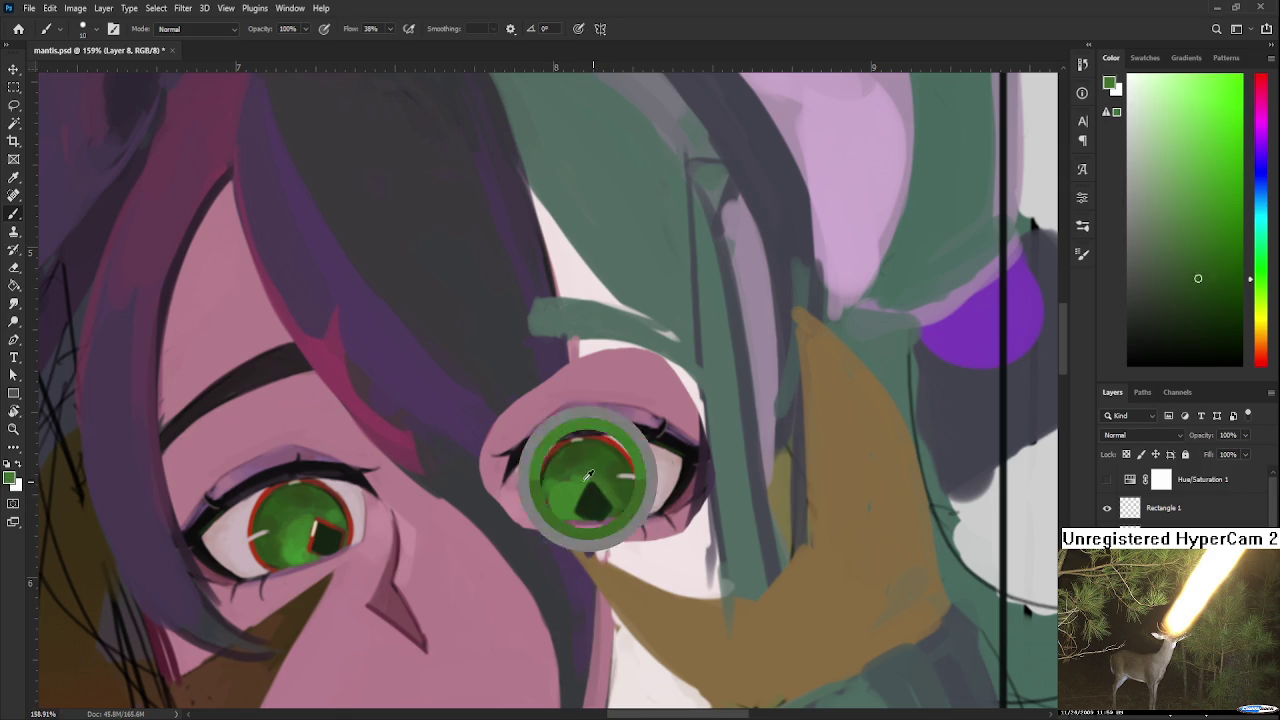
pyautogui.keyDown('alt'); pyautogui.click(592, 518); pyautogui.keyUp('alt')
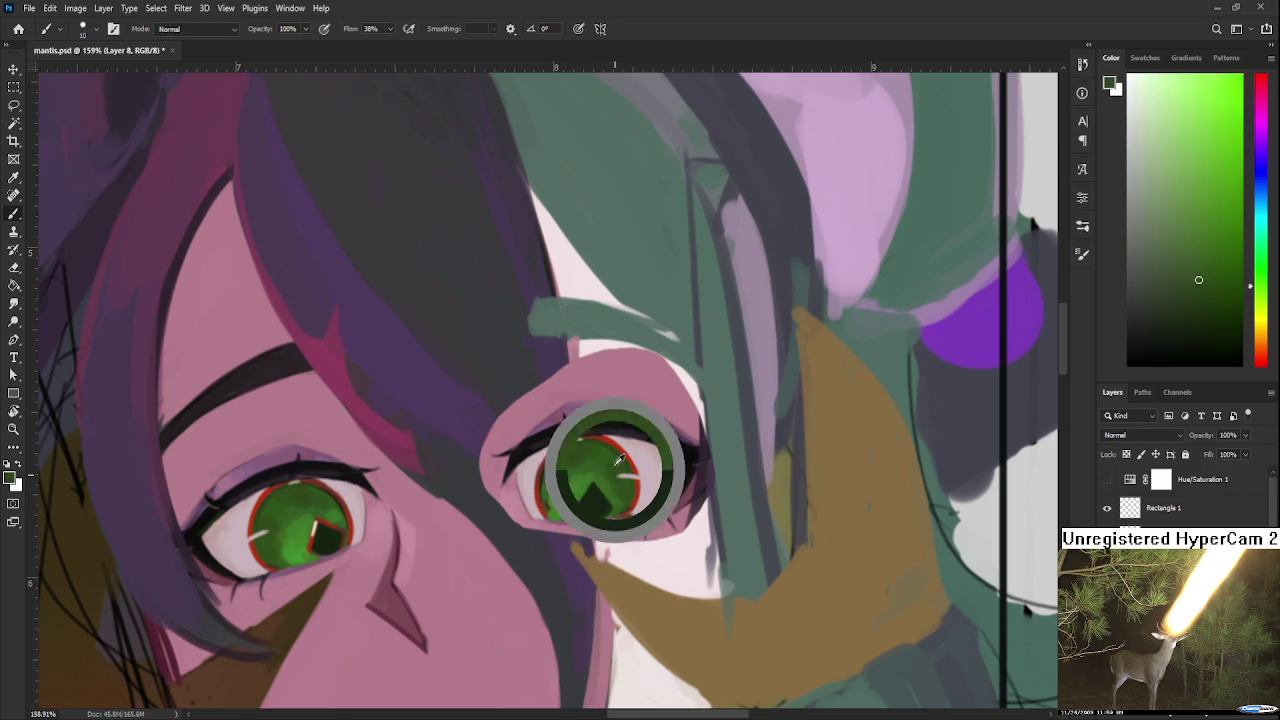
pyautogui.moveTo(595, 518); pyautogui.dragTo(612, 443)
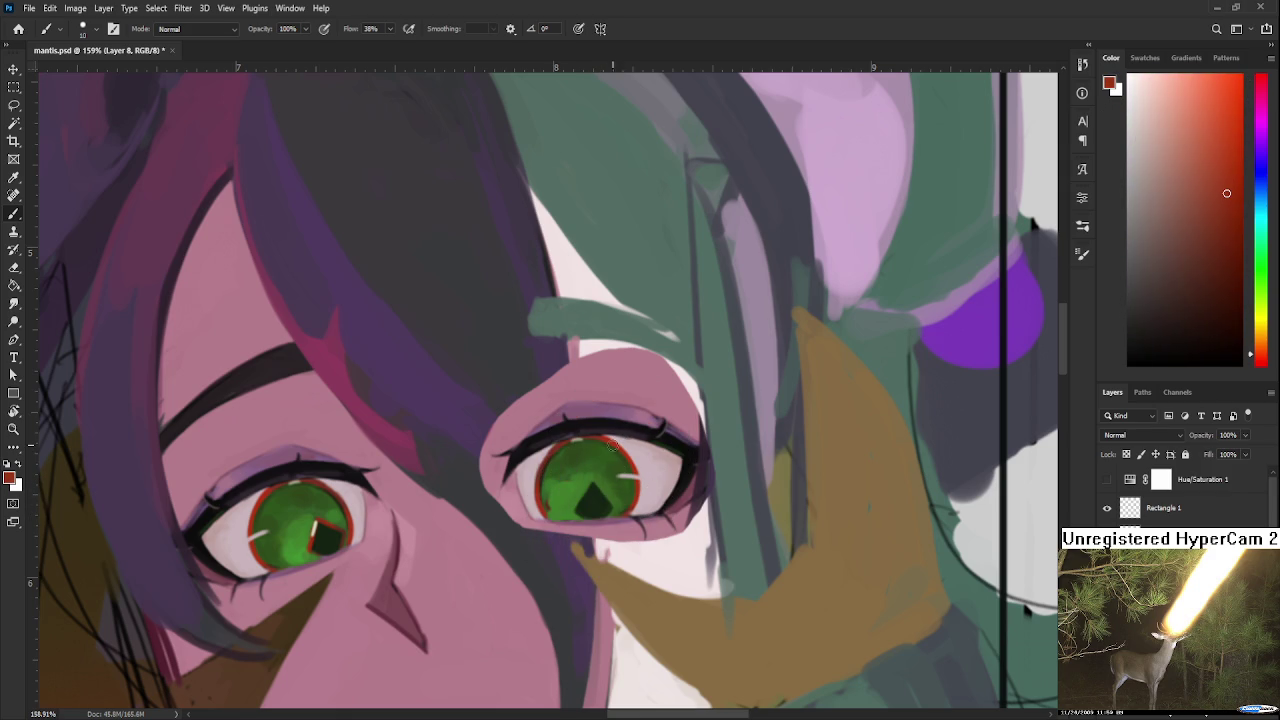
pyautogui.keyDown('alt'); pyautogui.click(606, 496); pyautogui.keyUp('alt')
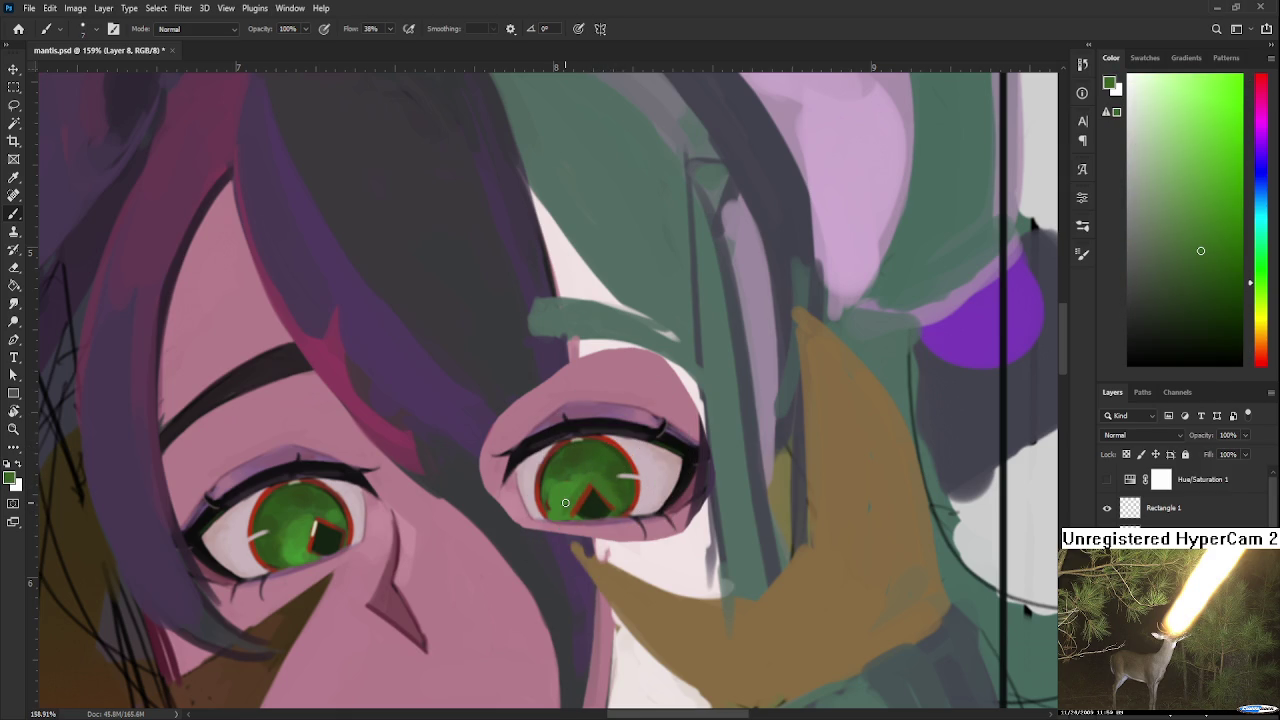
# Step: Sample the dark pupil green, lighter iris greens and the red rim from the right iris
pyautogui.scroll(-3, 616, 427)
pyautogui.scroll(-2, 616, 427)
pyautogui.scroll(1, 630, 400)
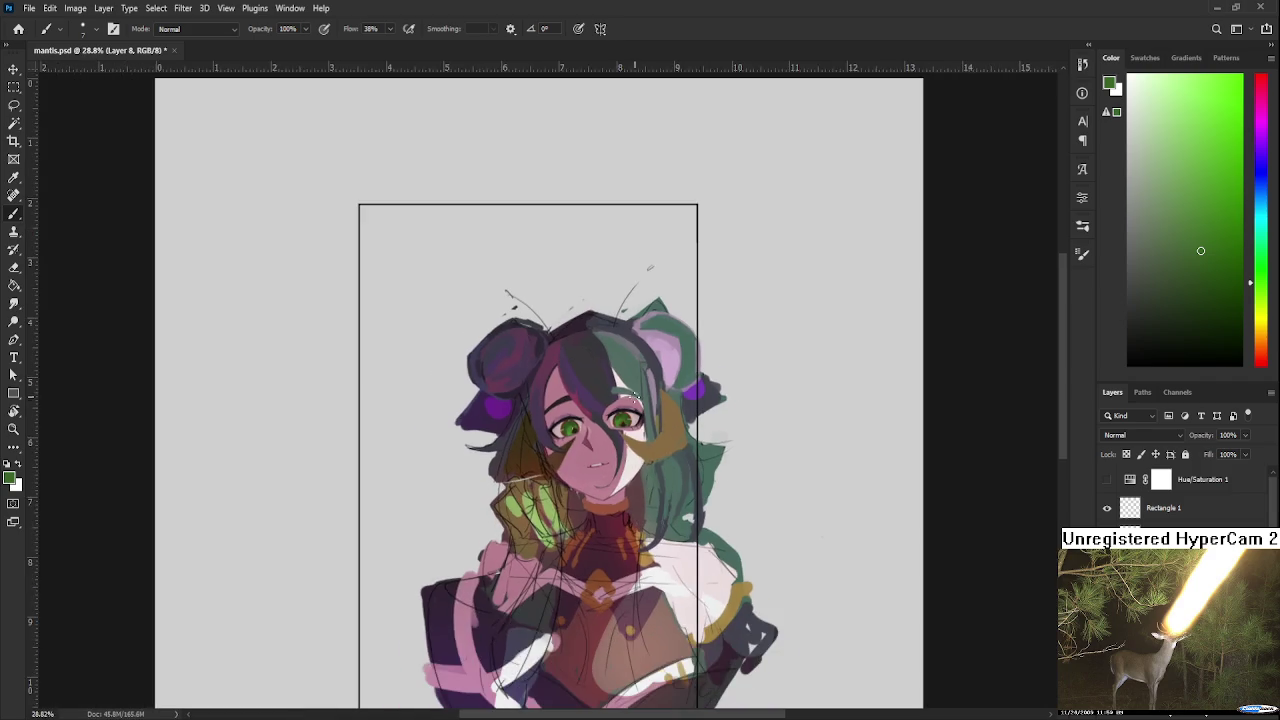
pyautogui.scroll(2, 636, 396)
pyautogui.scroll(1, 636, 430)
pyautogui.scroll(1, 636, 432)
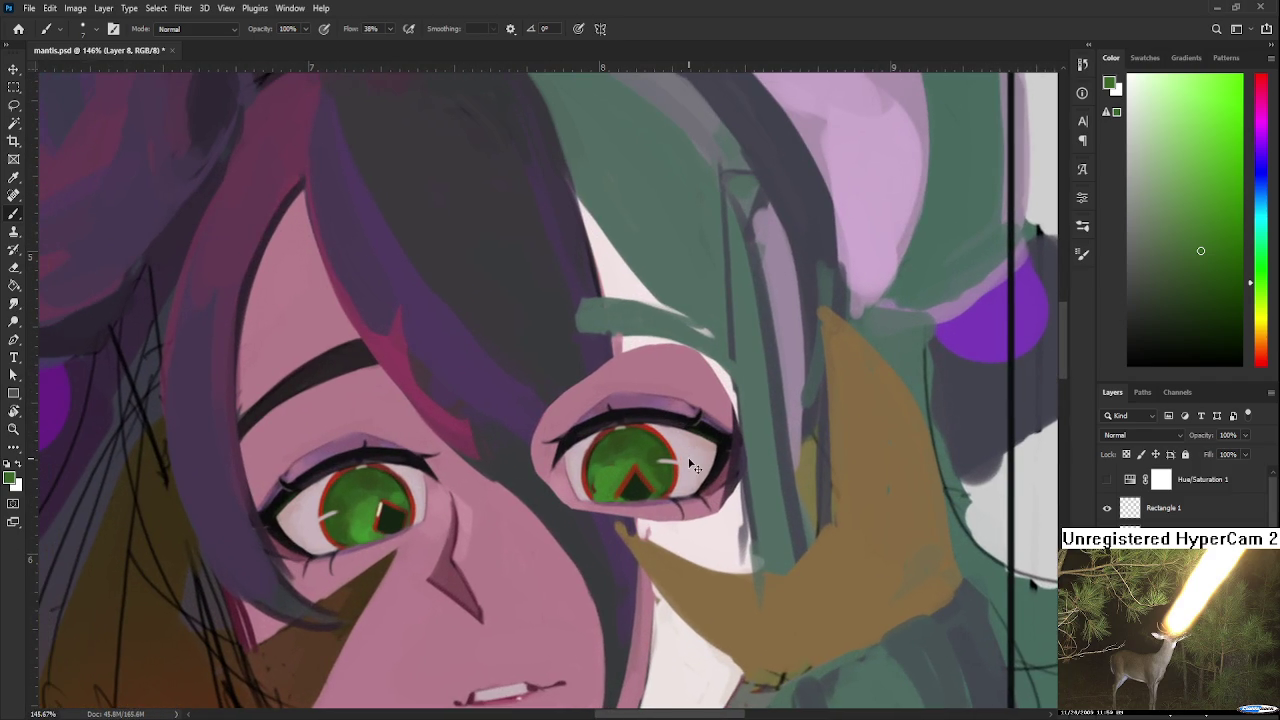
pyautogui.scroll(1, 688, 458)
pyautogui.hscroll(1, 688, 458)
pyautogui.keyDown('alt'); pyautogui.click(591, 518); pyautogui.keyUp('alt')
pyautogui.keyDown('alt'); pyautogui.click(616, 521); pyautogui.keyUp('alt')
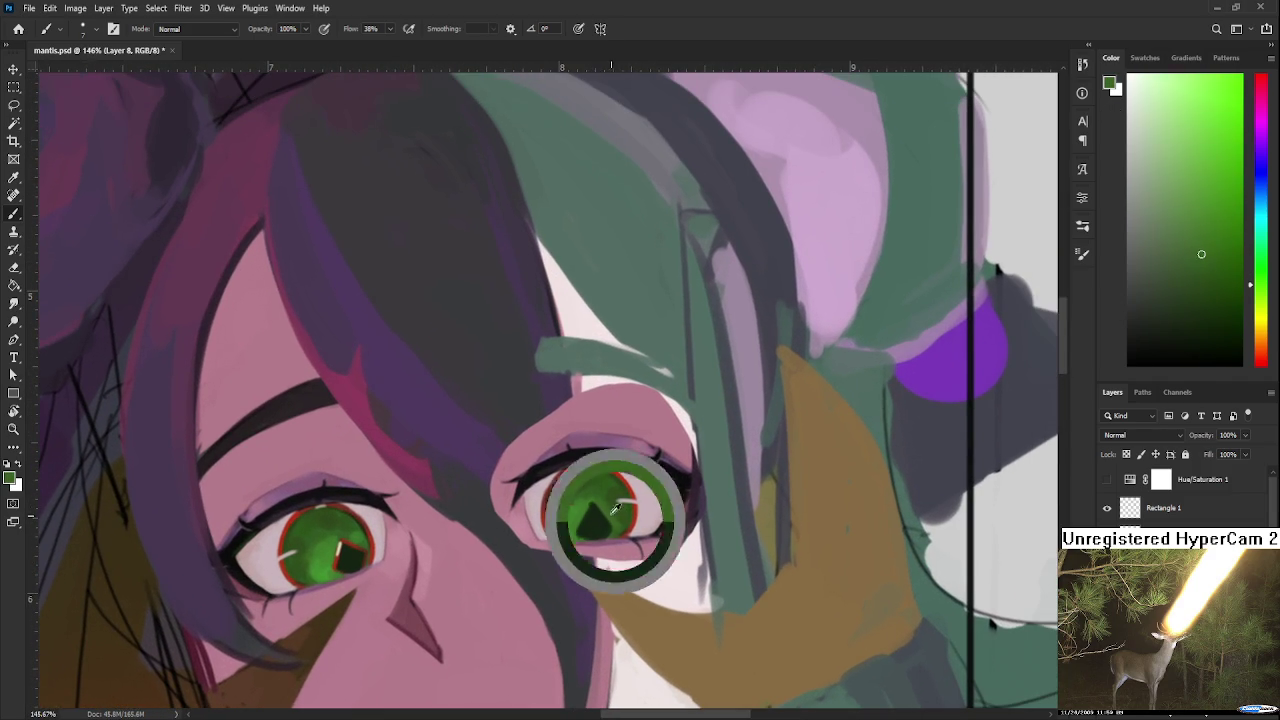
pyautogui.keyDown('alt'); pyautogui.click(611, 519); pyautogui.keyUp('alt')
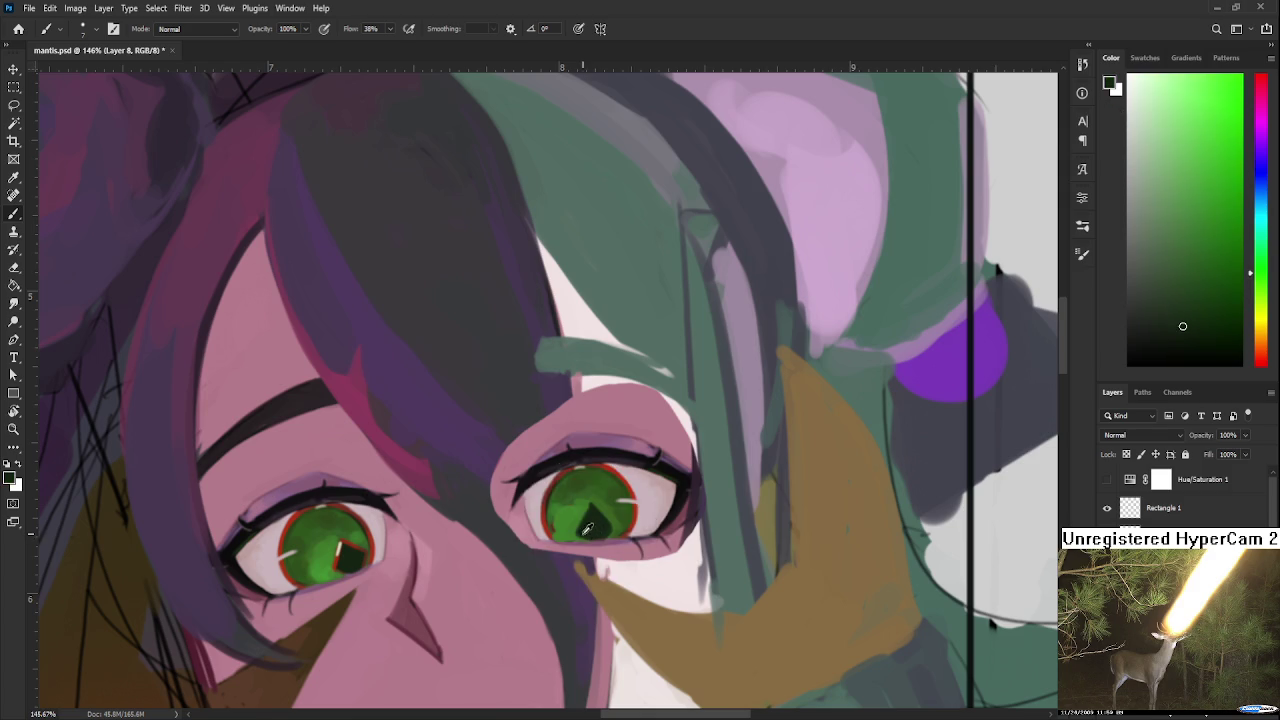
pyautogui.keyDown('alt'); pyautogui.click(583, 531); pyautogui.keyUp('alt')
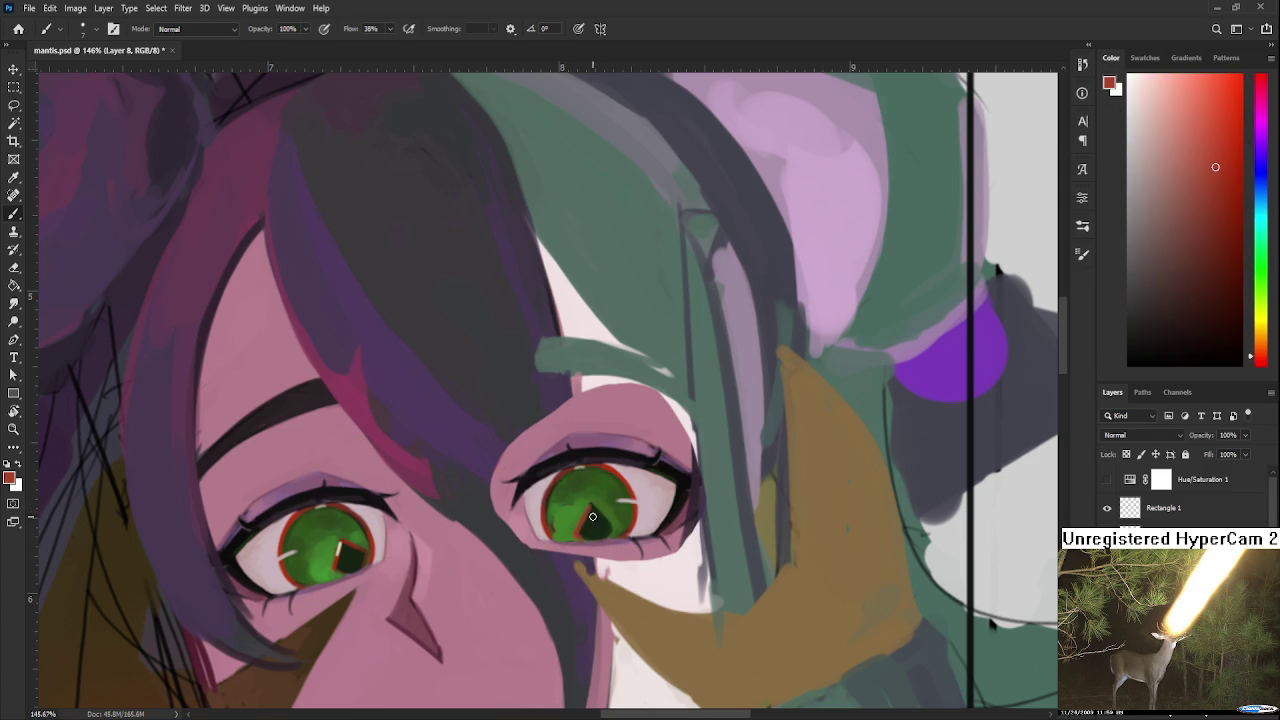
pyautogui.keyDown('alt'); pyautogui.click(611, 517); pyautogui.keyUp('alt')
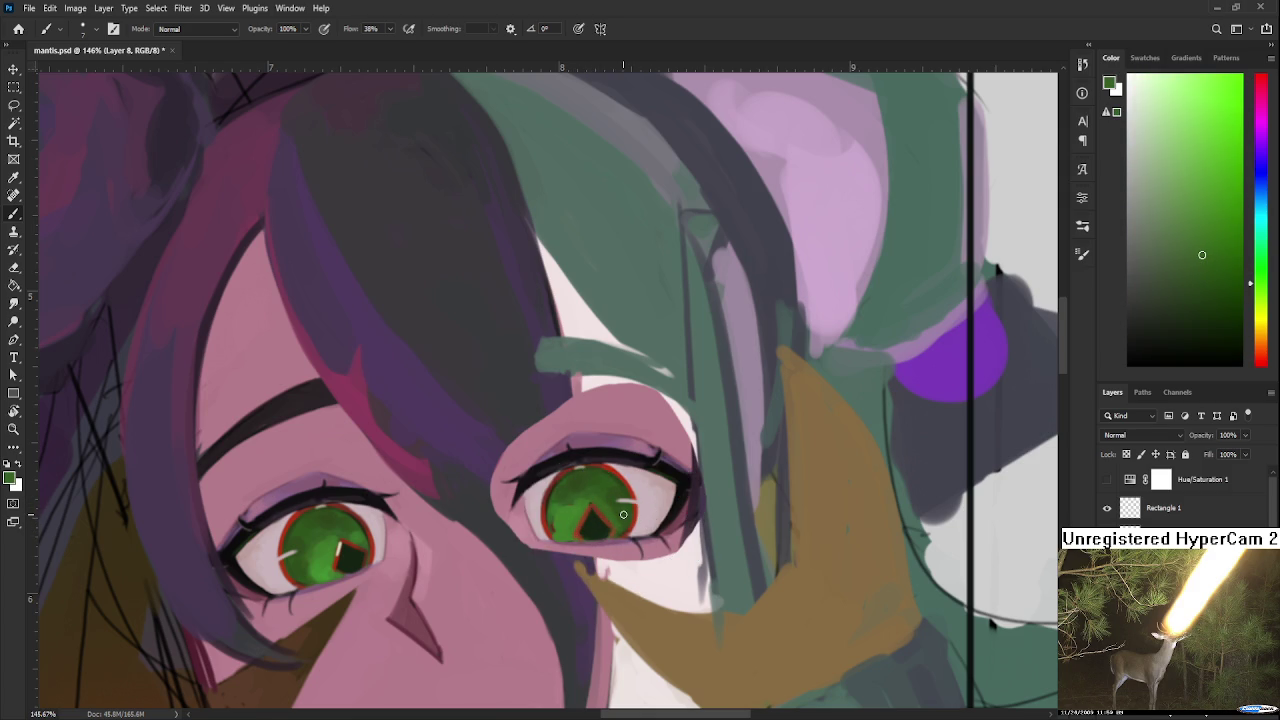
# Step: Zoom out to review the whole head with both green eyes
pyautogui.scroll(-5, 623, 515)
pyautogui.moveTo(586, 457); pyautogui.dragTo(629, 441)
pyautogui.scroll(2, 576, 556)
pyautogui.scroll(-1, 574, 560)
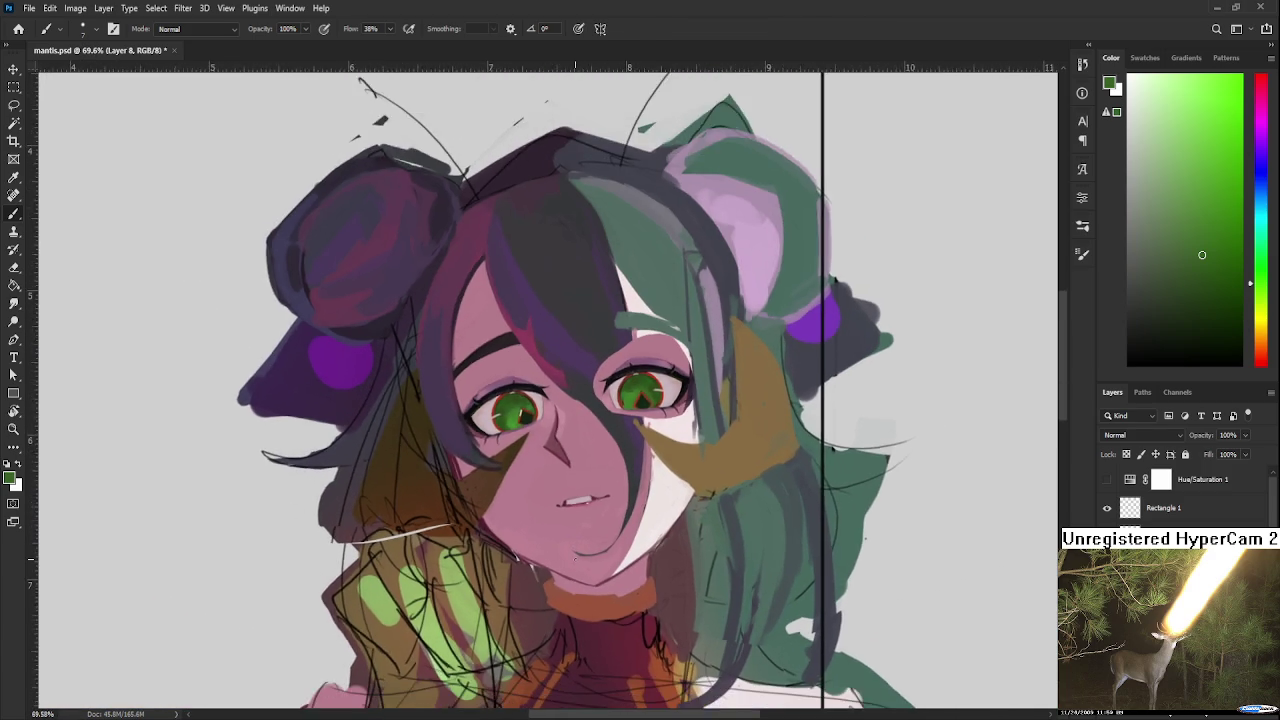
pyautogui.scroll(-1, 574, 560)
pyautogui.scroll(-1, 575, 558)
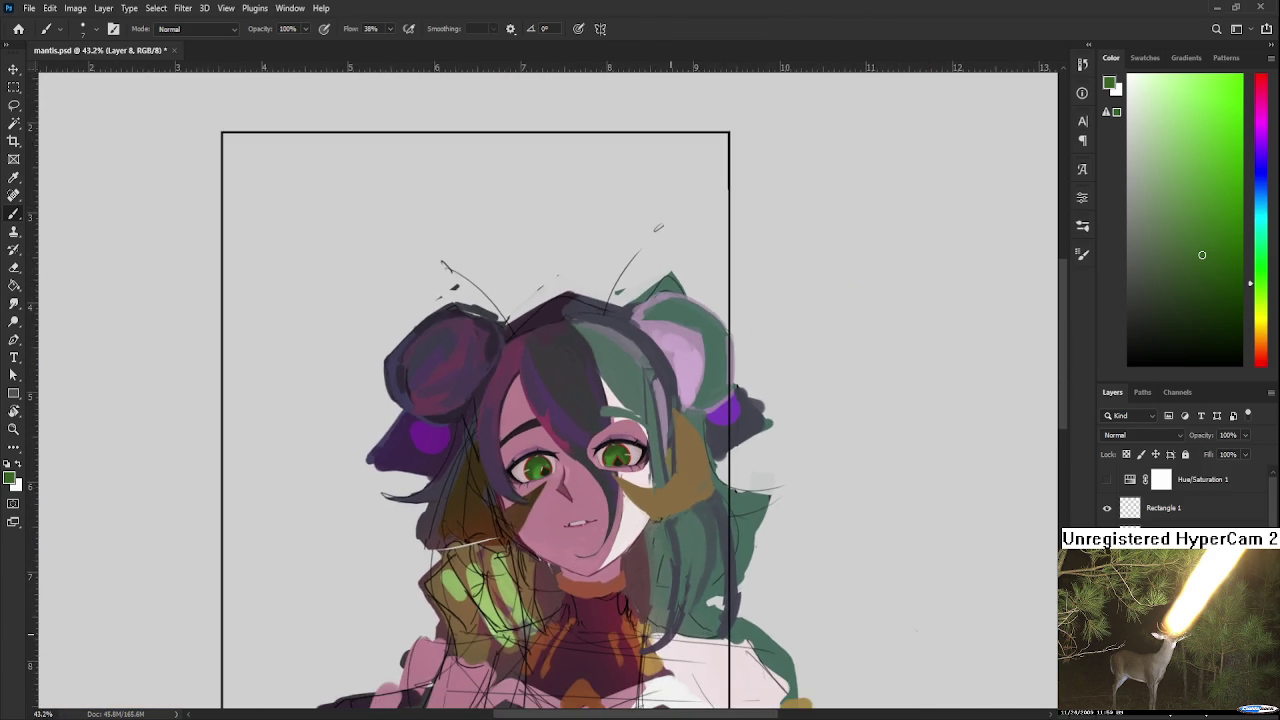
pyautogui.scroll(-1, 630, 544)
pyautogui.scroll(-2, 630, 544)
pyautogui.scroll(4, 661, 366)
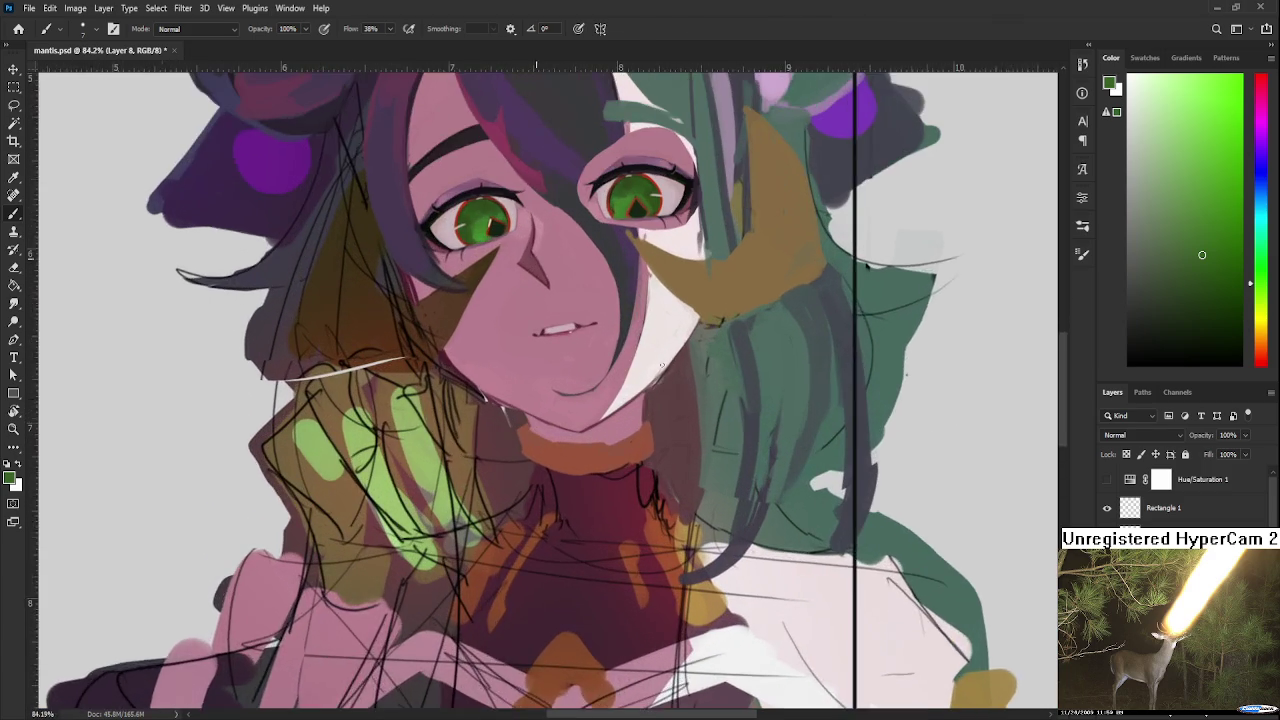
pyautogui.scroll(2, 578, 468)
pyautogui.scroll(-1, 574, 533)
pyautogui.scroll(-1, 585, 540)
pyautogui.scroll(-2, 595, 548)
pyautogui.scroll(2, 604, 553)
pyautogui.scroll(1, 604, 553)
pyautogui.scroll(2, 600, 500)
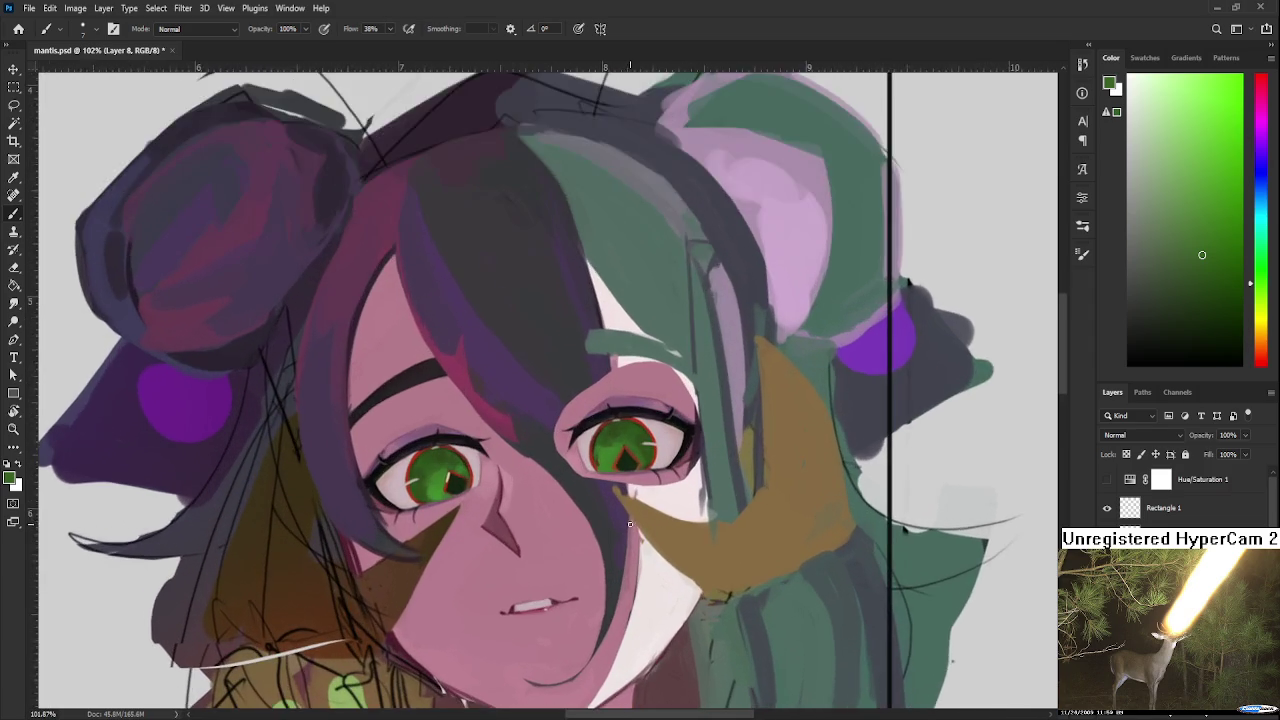
pyautogui.scroll(1, 594, 440)
pyautogui.scroll(2, 580, 480)
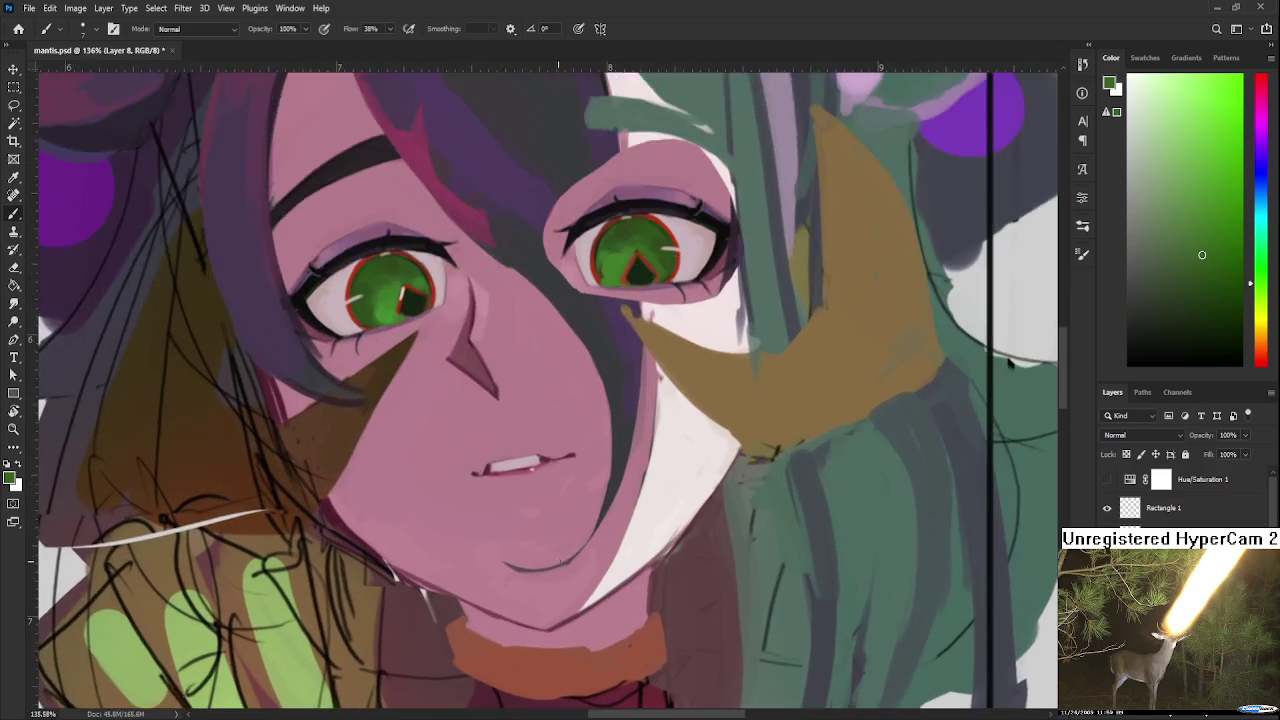
# Step: Erase dark paint at the right eye's inner corner and lighten the pink skin above it
pyautogui.scroll(2, 554, 557)
pyautogui.scroll(-2, 450, 576)
pyautogui.scroll(-2, 450, 576)
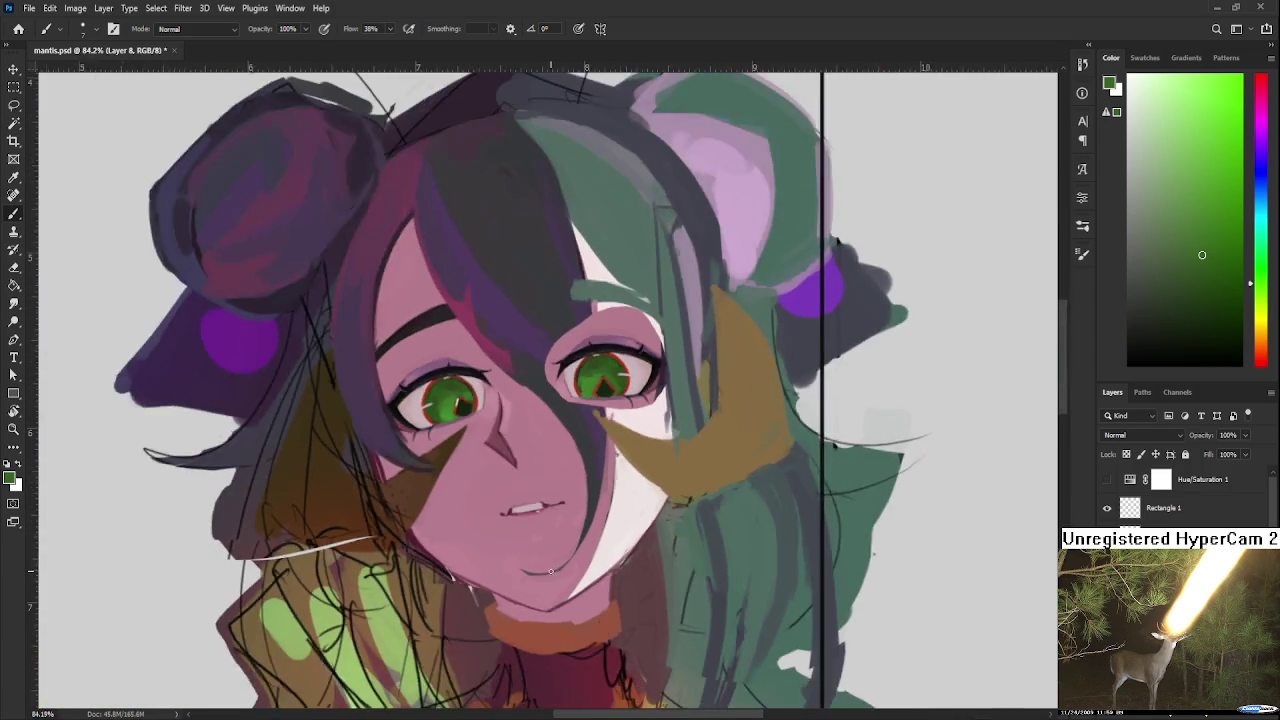
pyautogui.scroll(-1, 450, 576)
pyautogui.scroll(2, 590, 510)
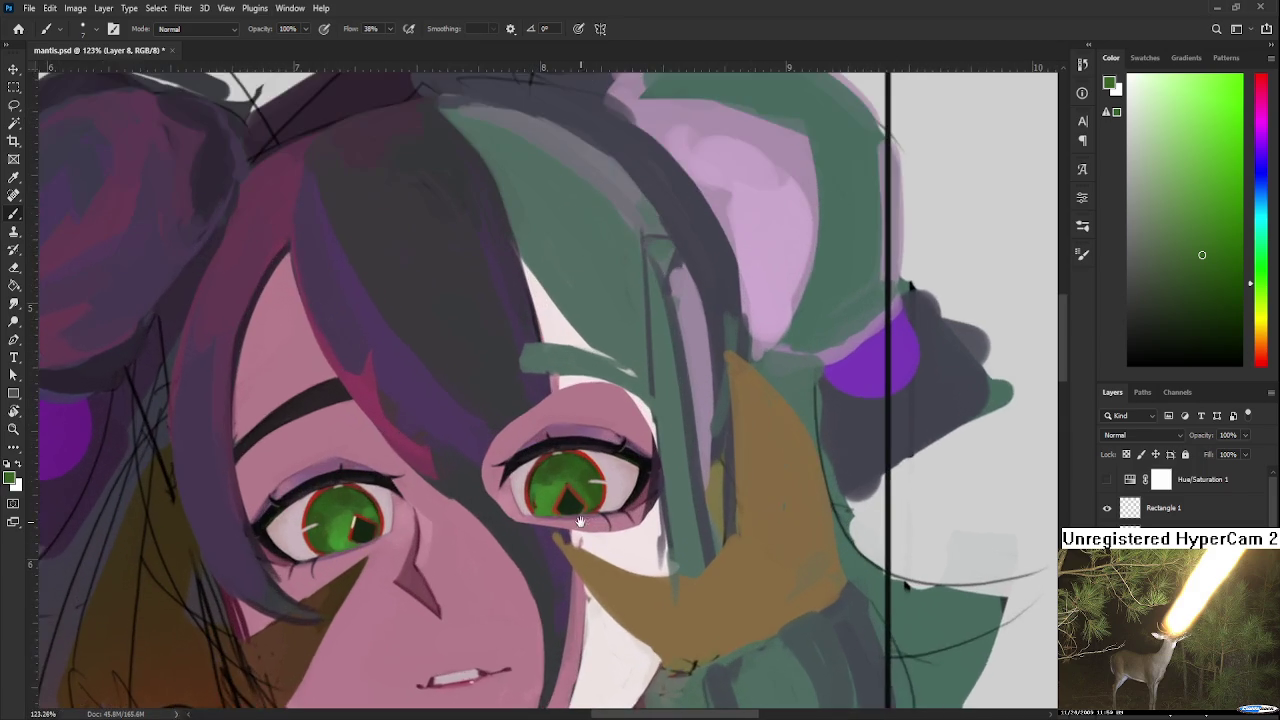
pyautogui.scroll(-3, 640, 410)
pyautogui.scroll(-2, 633, 381)
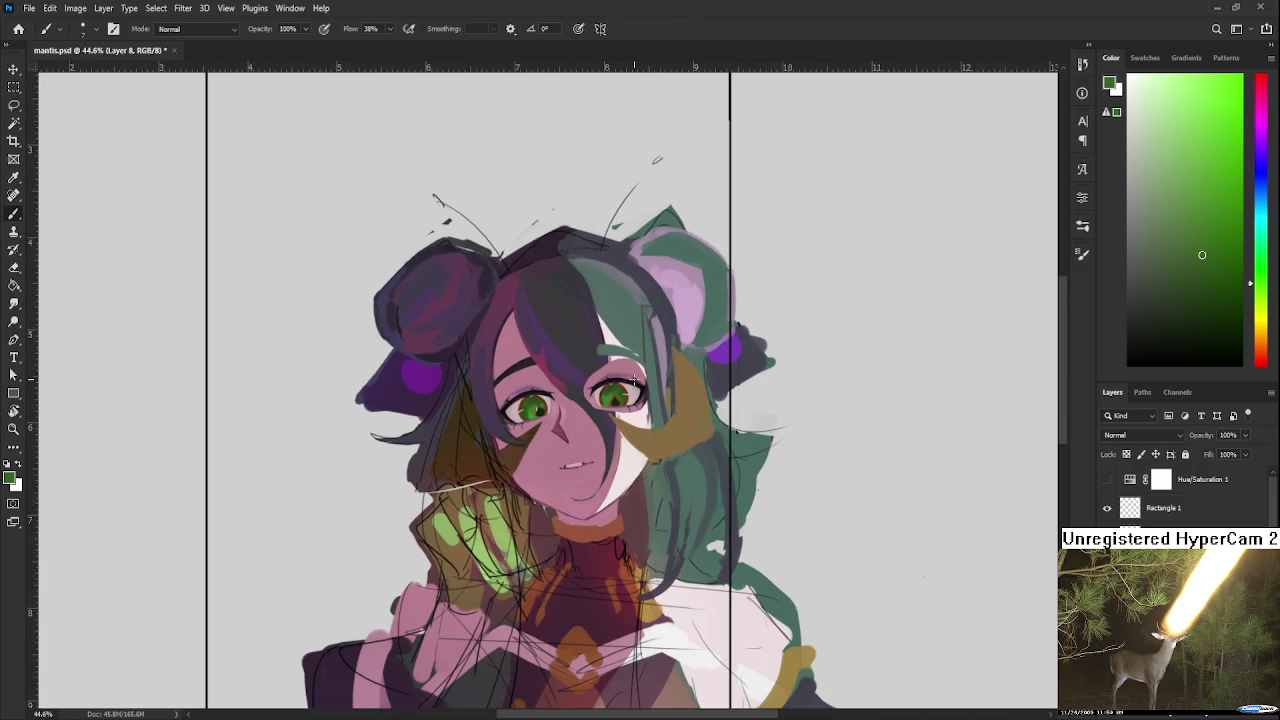
pyautogui.scroll(3, 633, 381)
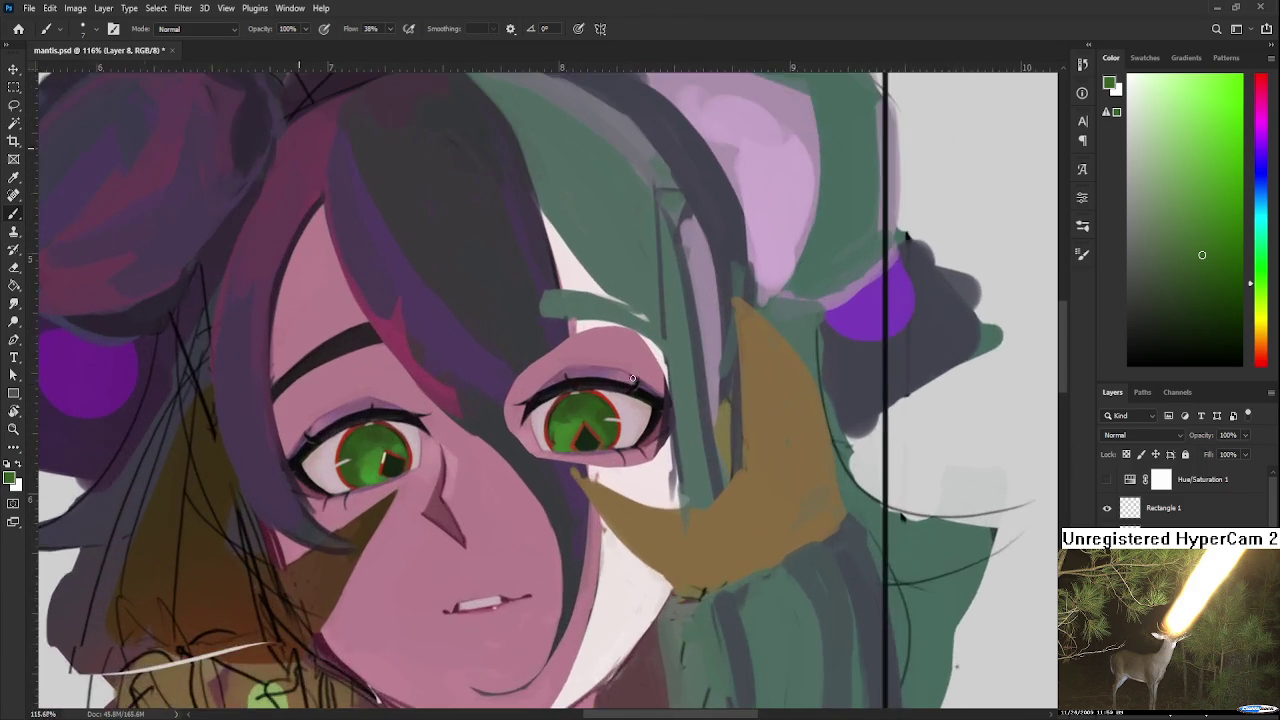
pyautogui.scroll(1, 600, 491)
pyautogui.moveTo(600, 491); pyautogui.dragTo(552, 501)
pyautogui.press('e')
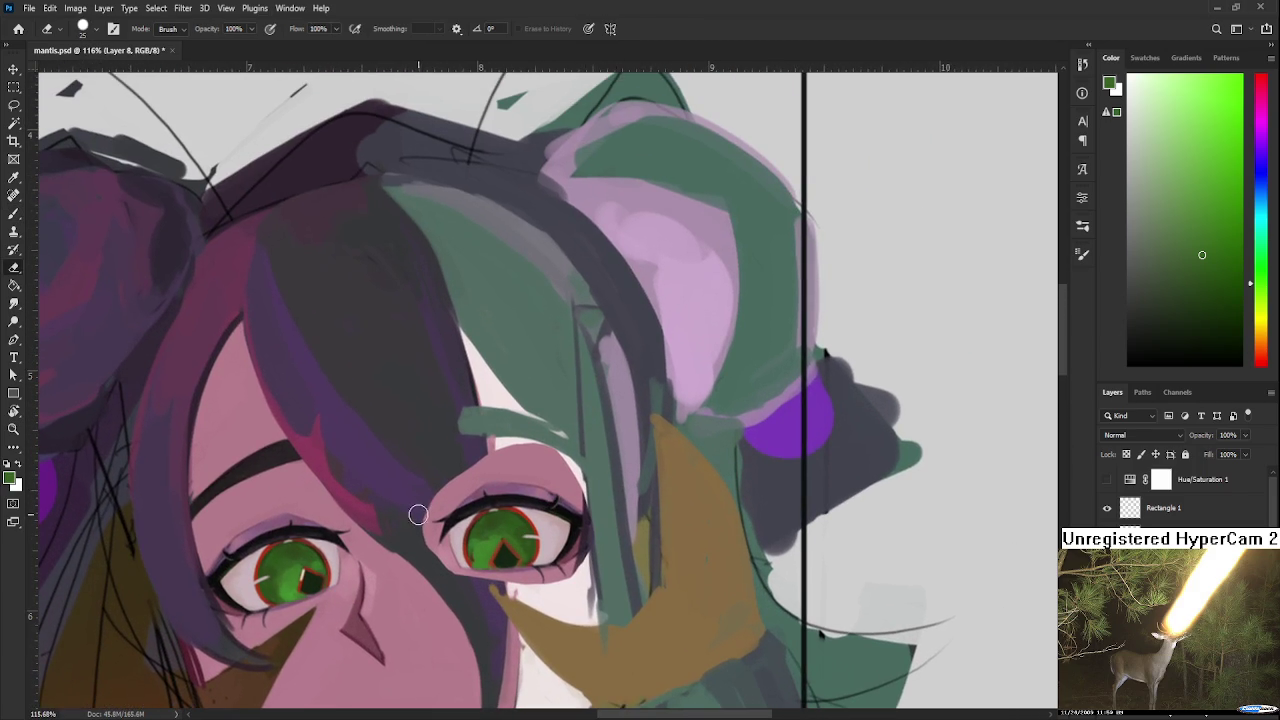
pyautogui.moveTo(423, 549); pyautogui.dragTo(449, 569)
pyautogui.moveTo(449, 491)
pyautogui.mouseDown()
pyautogui.moveTo(474, 463)
pyautogui.moveTo(600, 490)
pyautogui.mouseUp()
pyautogui.moveTo(513, 585)
pyautogui.mouseDown()
pyautogui.moveTo(534, 548)
pyautogui.moveTo(600, 540)
pyautogui.moveTo(538, 557)
pyautogui.mouseUp()
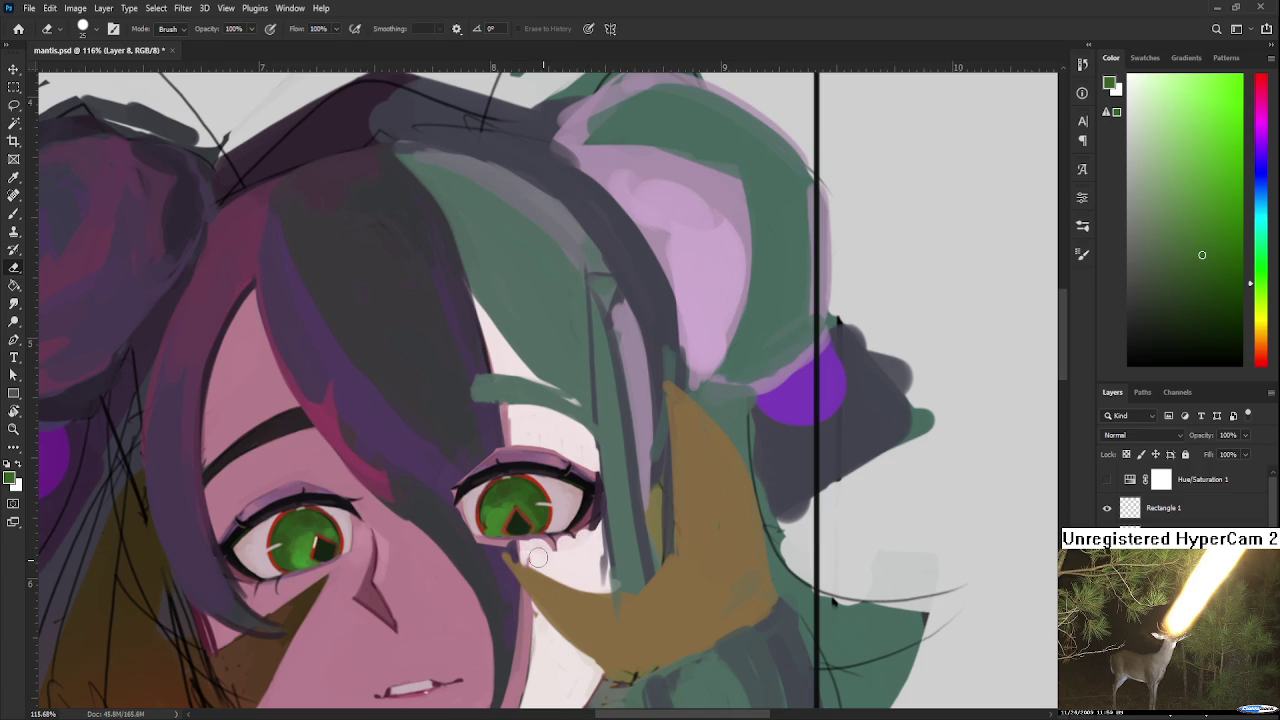
# Step: Review the eye zoomed out, then pick the hair's dark purple with the Brush
pyautogui.scroll(-3, 565, 424)
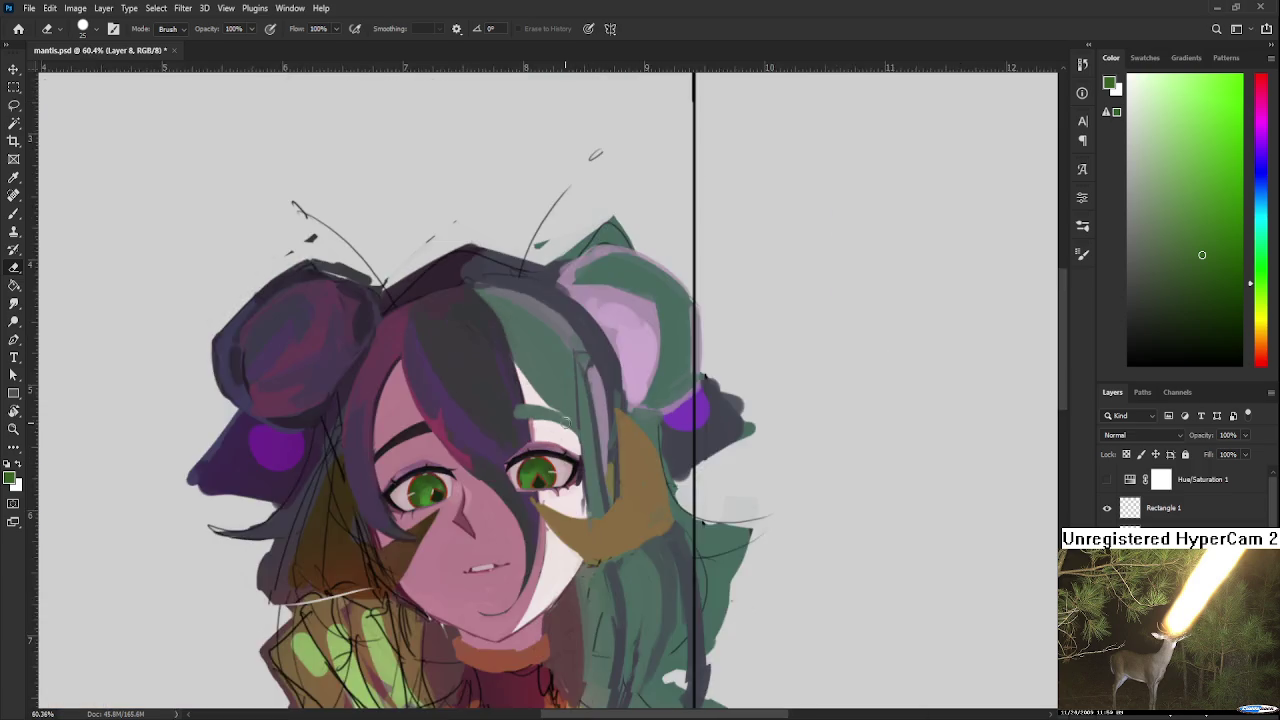
pyautogui.scroll(-2, 565, 424)
pyautogui.scroll(1, 600, 415)
pyautogui.scroll(1, 630, 408)
pyautogui.scroll(3, 659, 400)
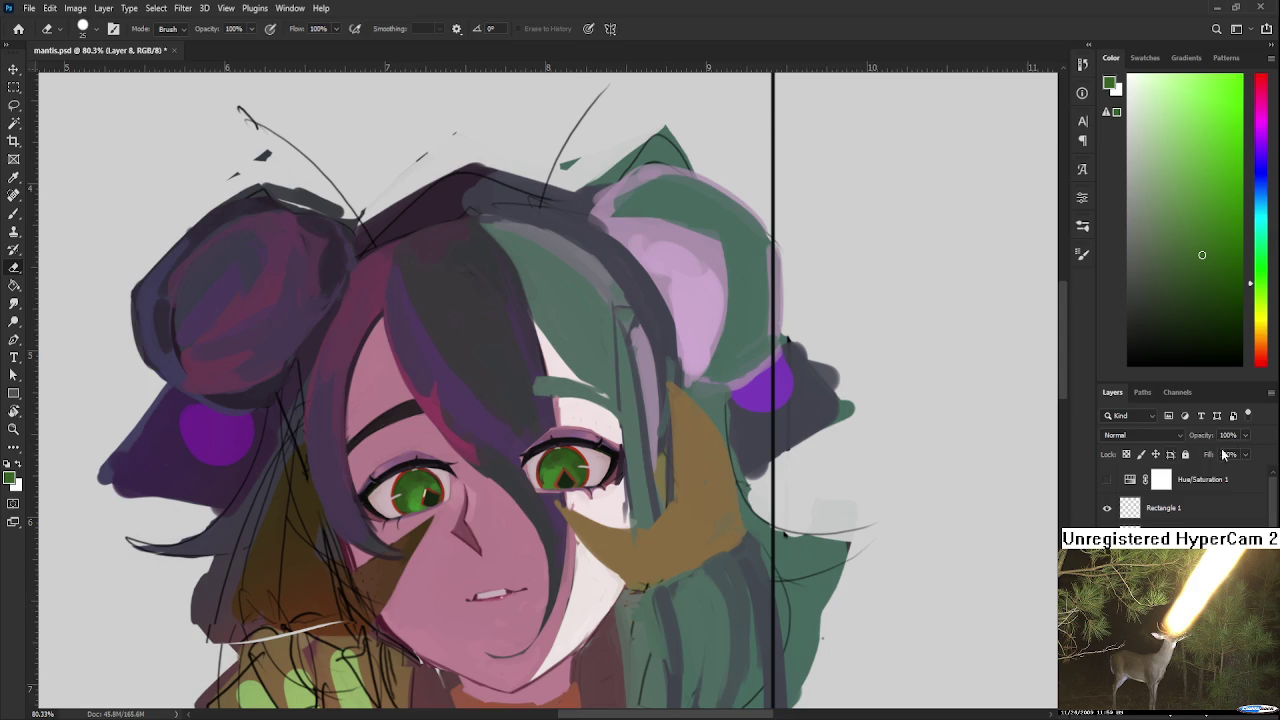
pyautogui.press('b')
pyautogui.keyDown('alt'); pyautogui.click(540, 410); pyautogui.keyUp('alt')
# Step: Paint a dark hair shadow stroke over the right eye
pyautogui.moveTo(540, 410); pyautogui.dragTo(490, 472)
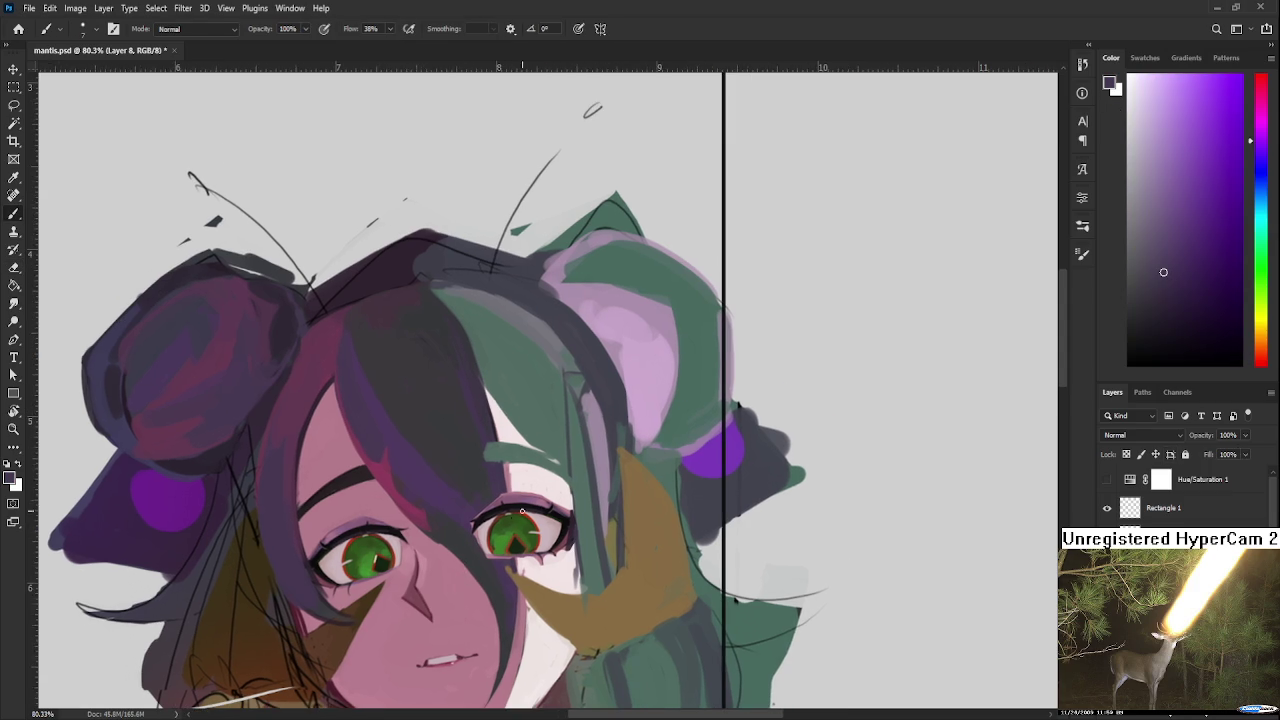
pyautogui.moveTo(478, 515)
pyautogui.mouseDown()
pyautogui.moveTo(500, 563)
pyautogui.moveTo(500, 534)
pyautogui.mouseUp()
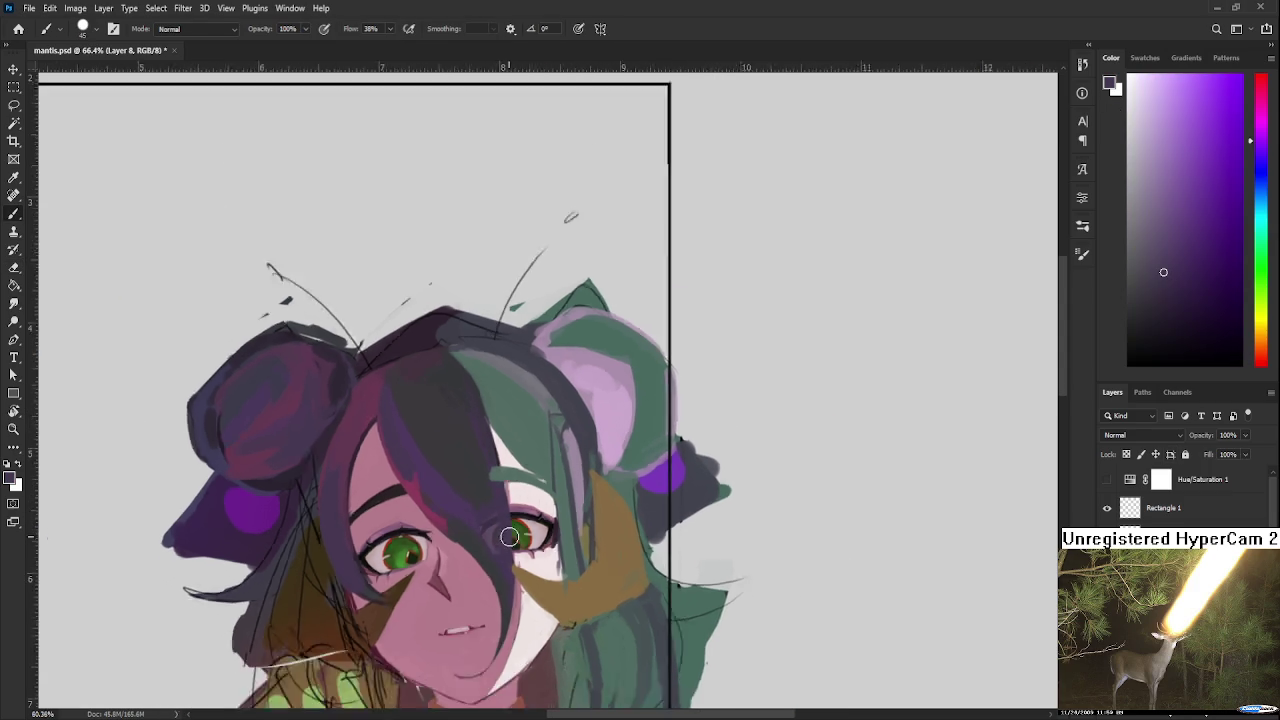
pyautogui.scroll(-6, 640, 447)
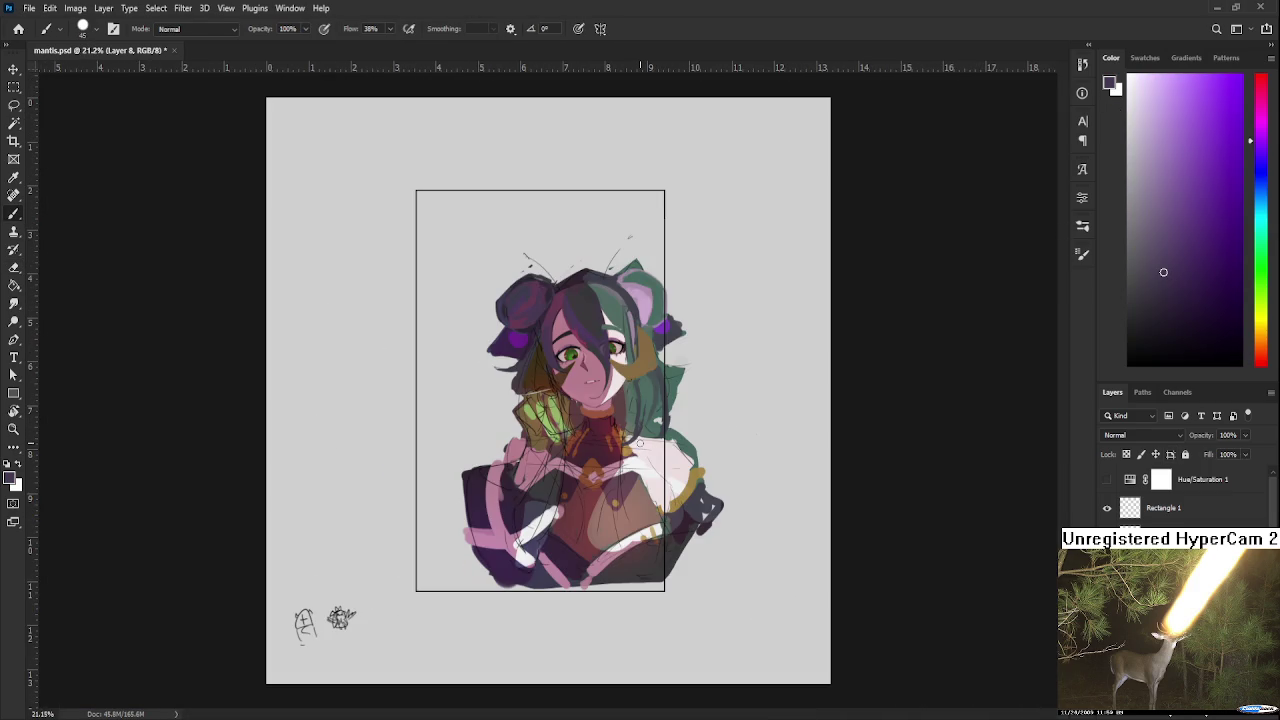
pyautogui.scroll(2, 640, 443)
pyautogui.scroll(2, 640, 440)
pyautogui.scroll(2, 641, 435)
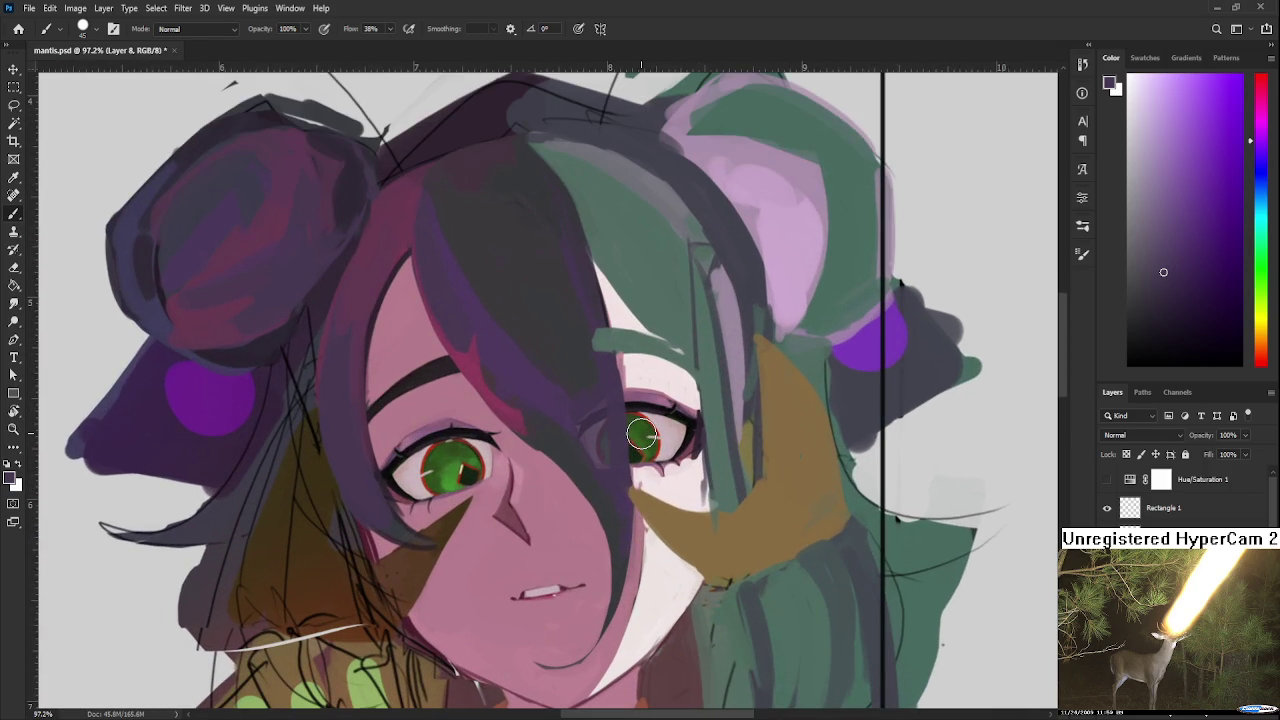
pyautogui.scroll(-2, 641, 434)
pyautogui.scroll(-2, 698, 412)
pyautogui.scroll(3, 697, 412)
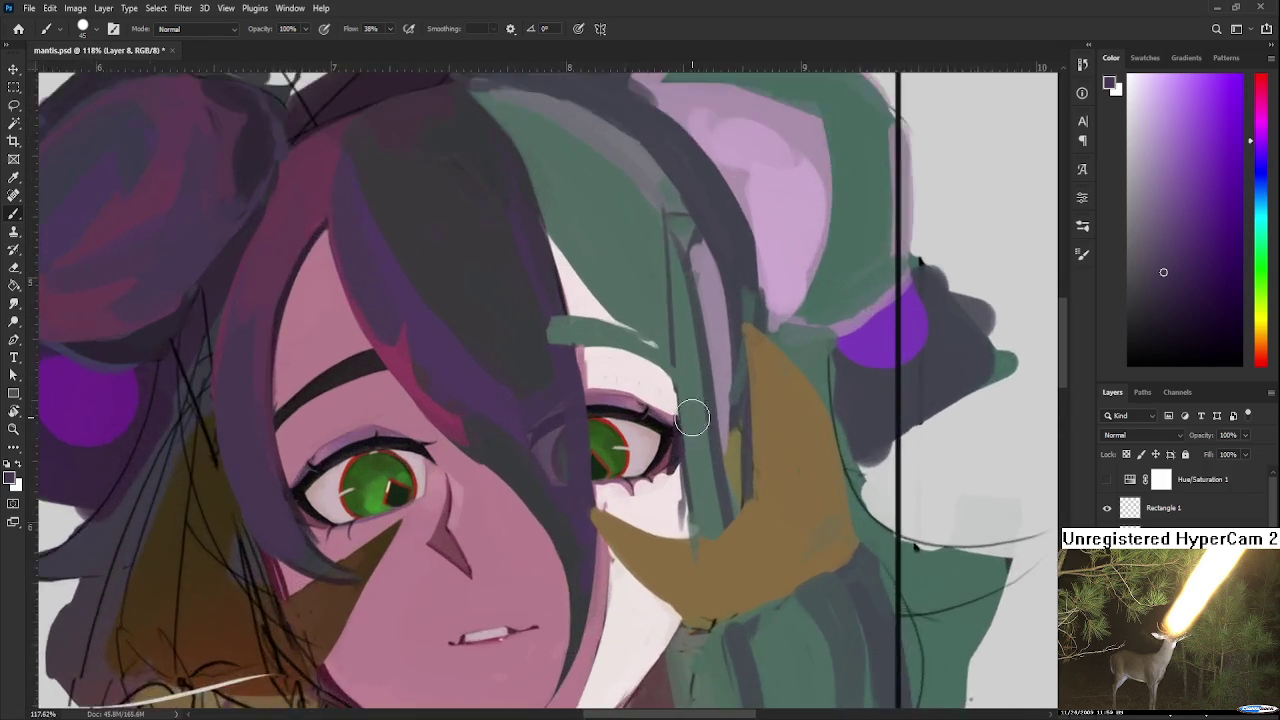
pyautogui.scroll(1, 689, 417)
pyautogui.scroll(-1, 686, 434)
pyautogui.scroll(-2, 680, 440)
pyautogui.scroll(-2, 686, 437)
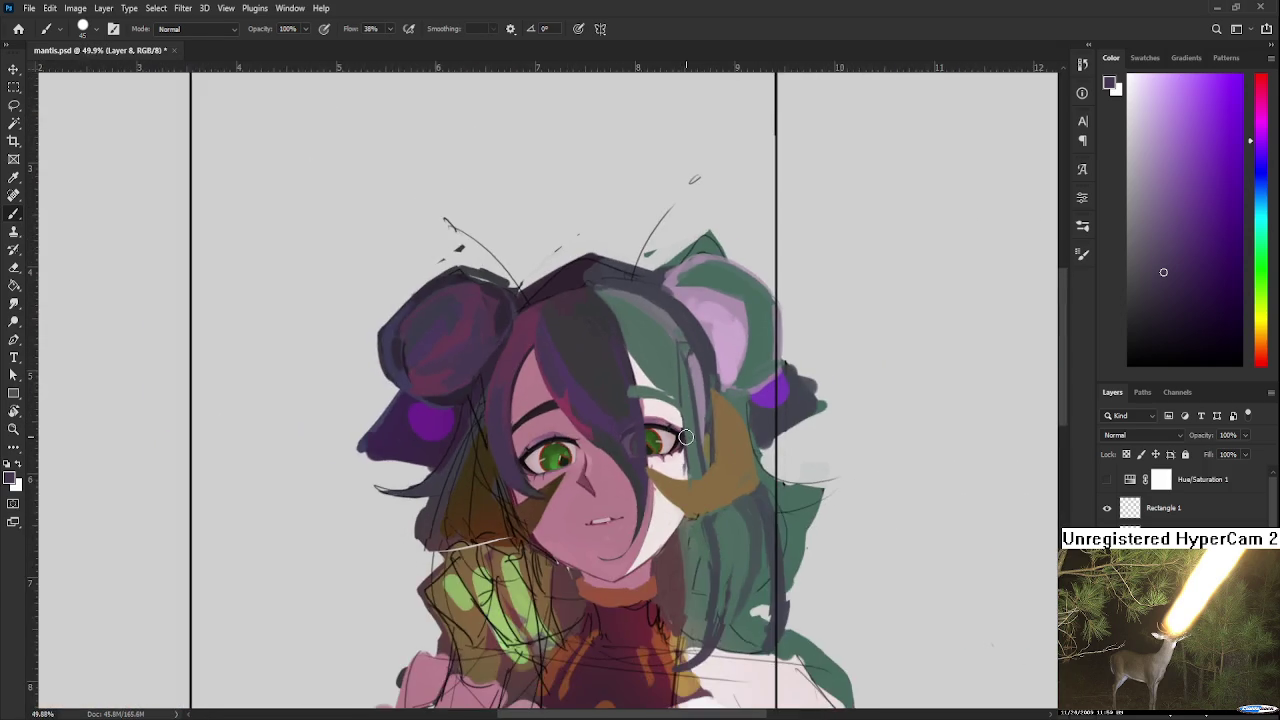
pyautogui.scroll(2, 686, 437)
# Step: Sample the ear's pink and tilt the canvas view by -15°
pyautogui.keyDown('alt'); pyautogui.click(756, 305); pyautogui.keyUp('alt')
pyautogui.press('r')
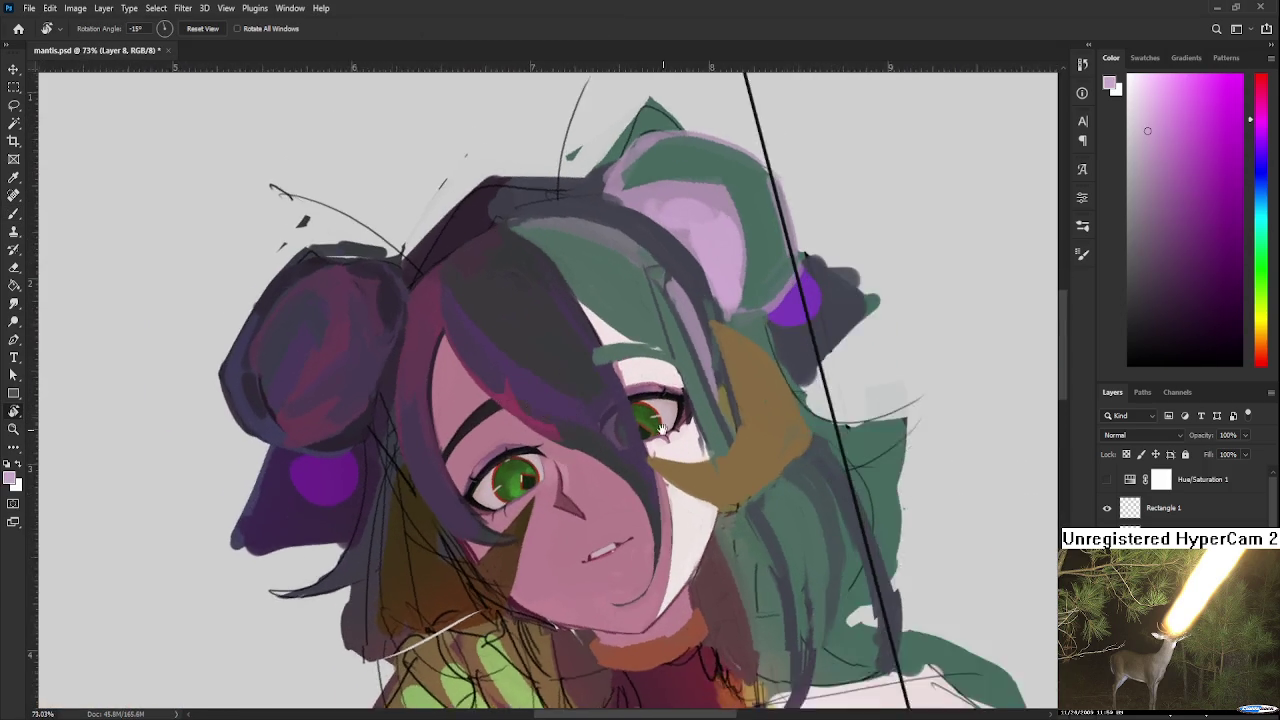
pyautogui.moveTo(756, 305); pyautogui.dragTo(563, 510)
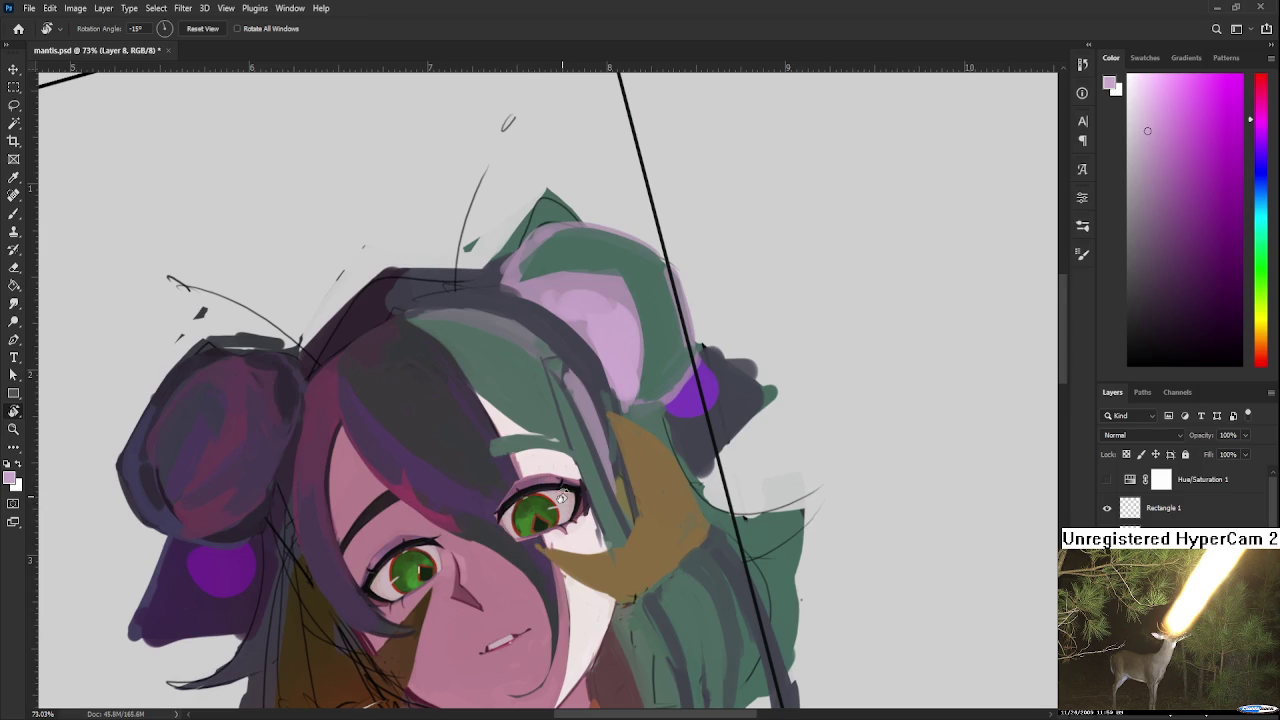
pyautogui.scroll(1, 563, 510)
pyautogui.scroll(1, 563, 510)
pyautogui.press('b')
pyautogui.moveTo(488, 443)
pyautogui.mouseDown()
pyautogui.moveTo(456, 489)
pyautogui.moveTo(538, 515)
pyautogui.mouseUp()
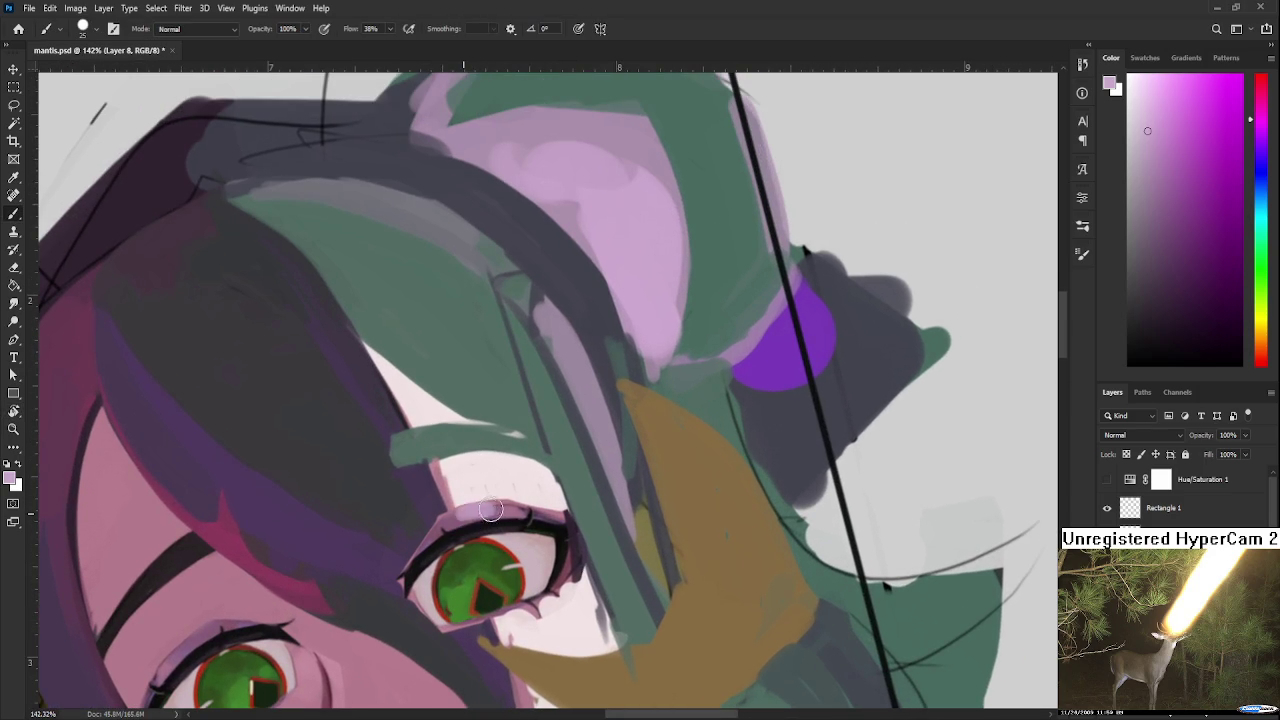
# Step: Sample near-white and pinkish tones around the right eye, then choose a brighter pink
pyautogui.keyDown('alt'); pyautogui.click(539, 550); pyautogui.keyUp('alt')
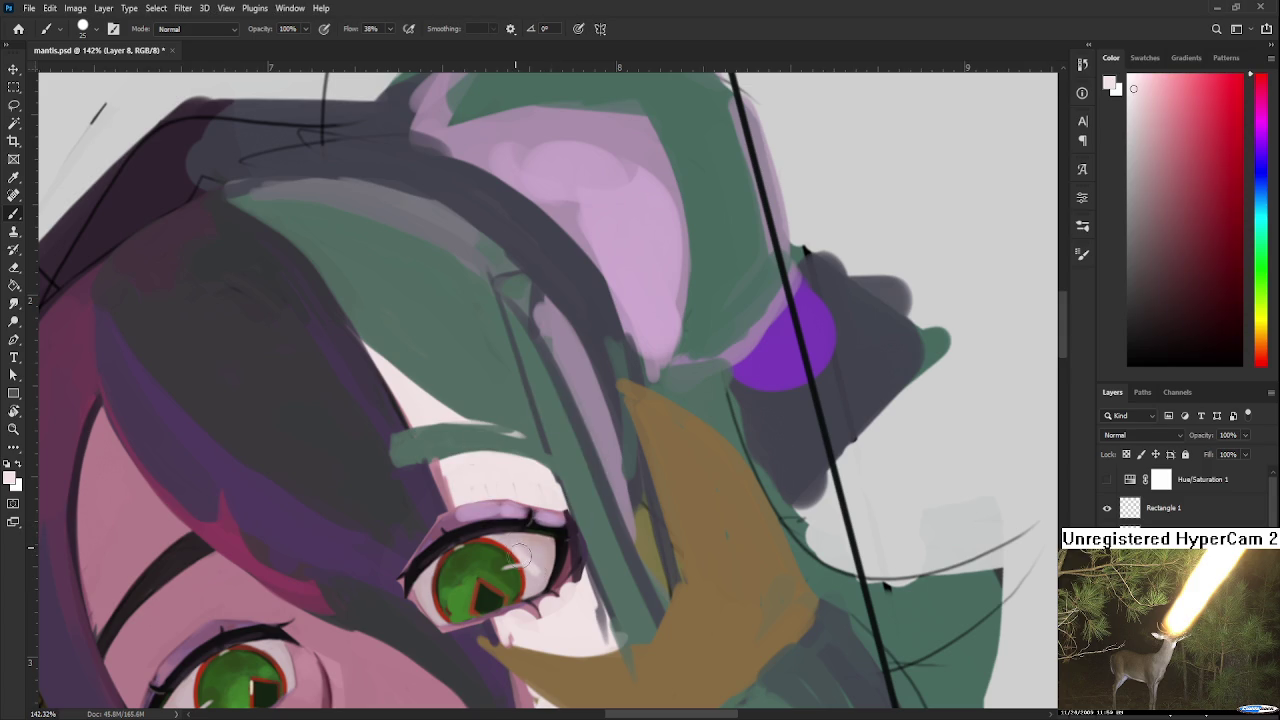
pyautogui.keyDown('alt'); pyautogui.click(535, 550); pyautogui.keyUp('alt')
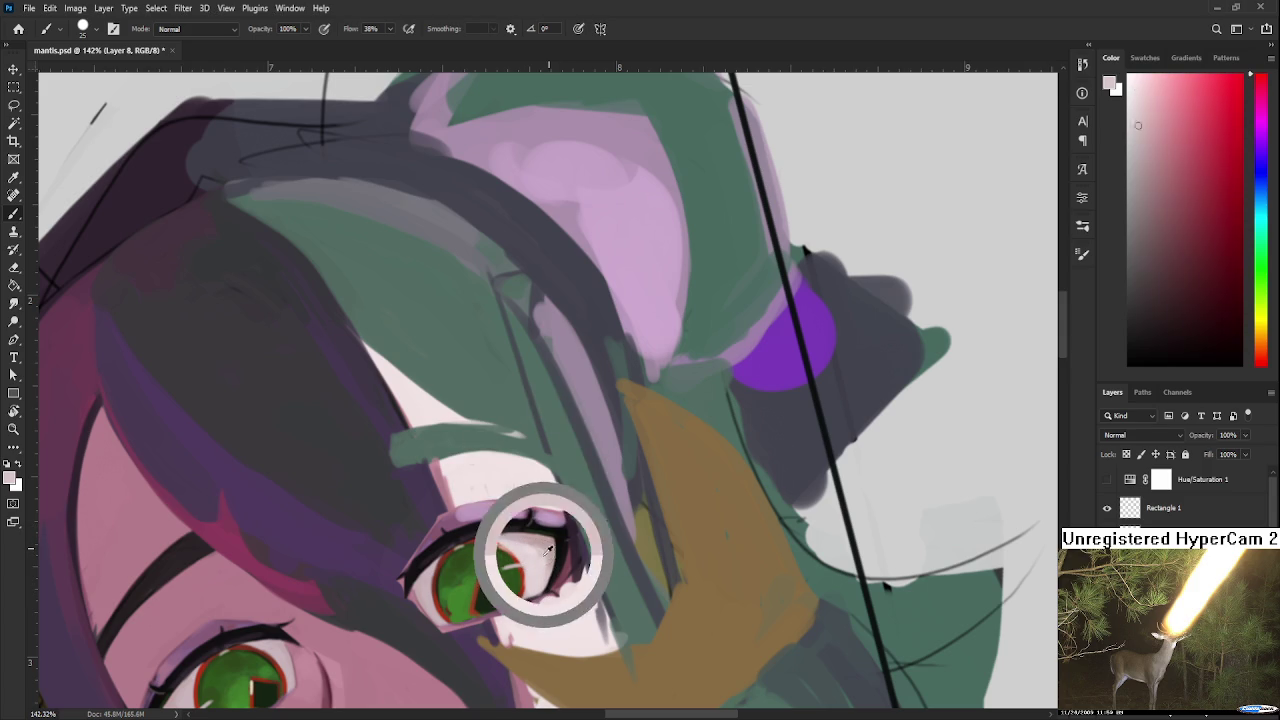
pyautogui.keyDown('alt'); pyautogui.click(530, 540); pyautogui.keyUp('alt')
pyautogui.keyDown('alt'); pyautogui.click(540, 550); pyautogui.keyUp('alt')
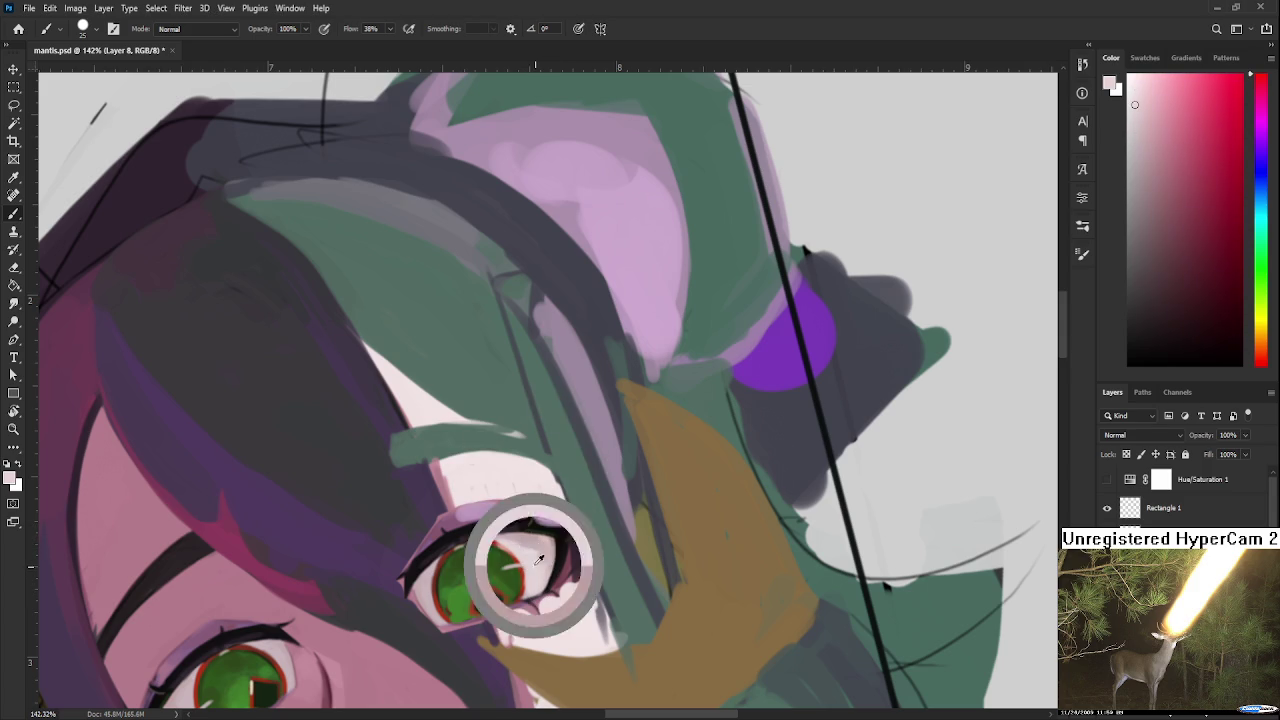
pyautogui.keyDown('alt'); pyautogui.click(570, 594); pyautogui.keyUp('alt')
pyautogui.keyDown('alt'); pyautogui.click(556, 606); pyautogui.keyUp('alt')
pyautogui.keyDown('alt'); pyautogui.click(528, 596); pyautogui.keyUp('alt')
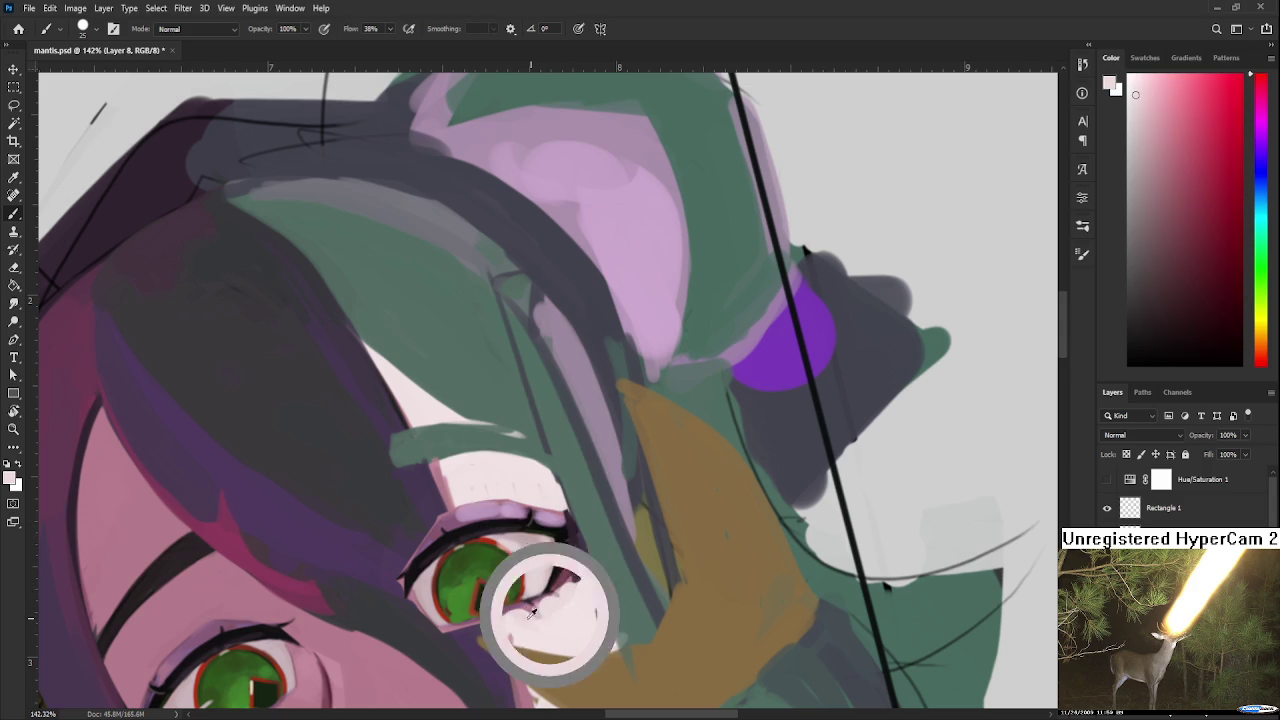
pyautogui.keyDown('alt'); pyautogui.click(543, 590); pyautogui.keyUp('alt')
pyautogui.moveTo(535, 600); pyautogui.dragTo(687, 540)
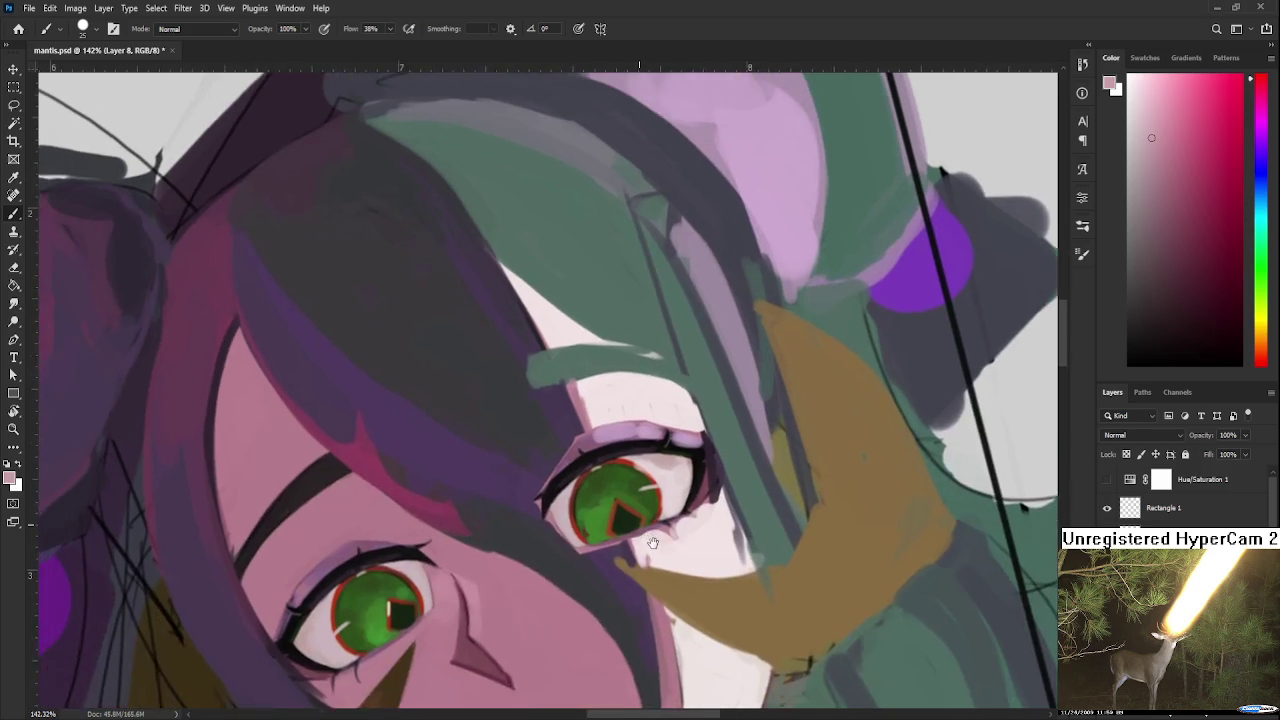
pyautogui.keyDown('alt'); pyautogui.click(444, 540); pyautogui.keyUp('alt')
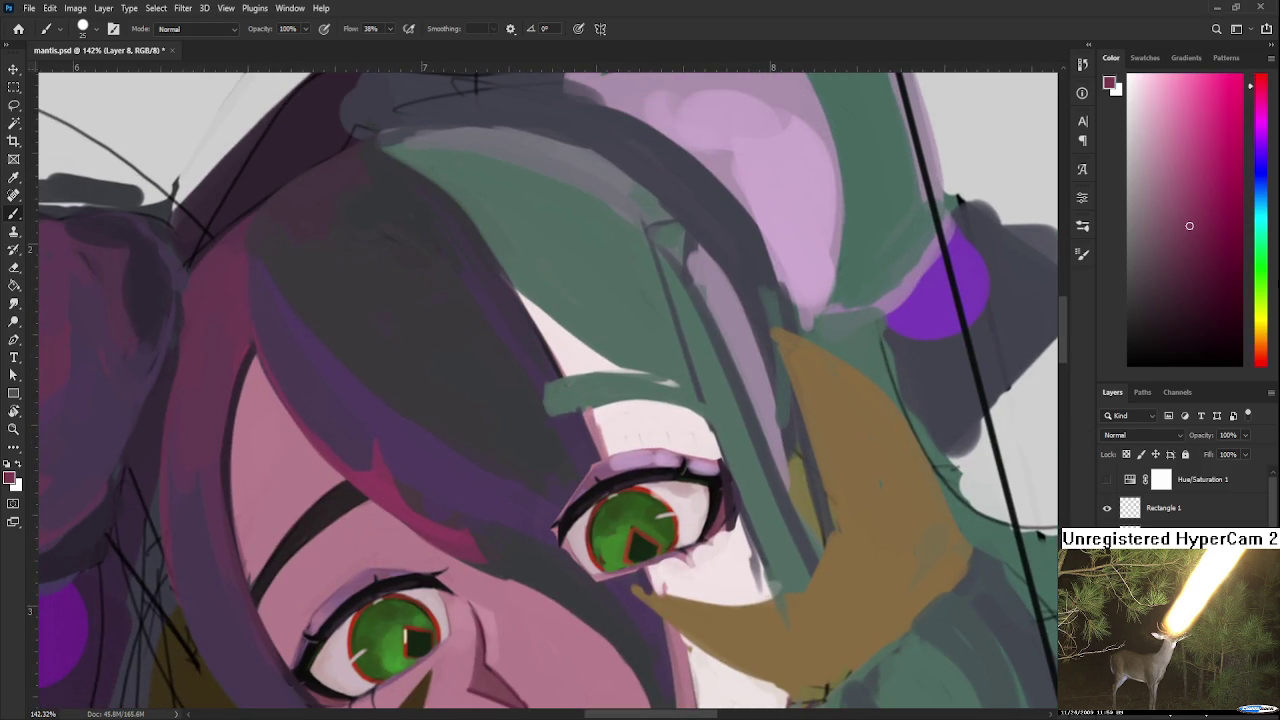
pyautogui.moveTo(1217, 142); pyautogui.dragTo(1206, 127)
pyautogui.moveTo(690, 565)
pyautogui.mouseDown()
pyautogui.moveTo(600, 565)
pyautogui.moveTo(635, 530)
pyautogui.moveTo(640, 498)
pyautogui.moveTo(594, 542)
pyautogui.mouseUp()
# Step: Repaint the right eye's iris around the pupil with brighter and darker greens
pyautogui.keyDown('alt'); pyautogui.click(549, 537); pyautogui.keyUp('alt')
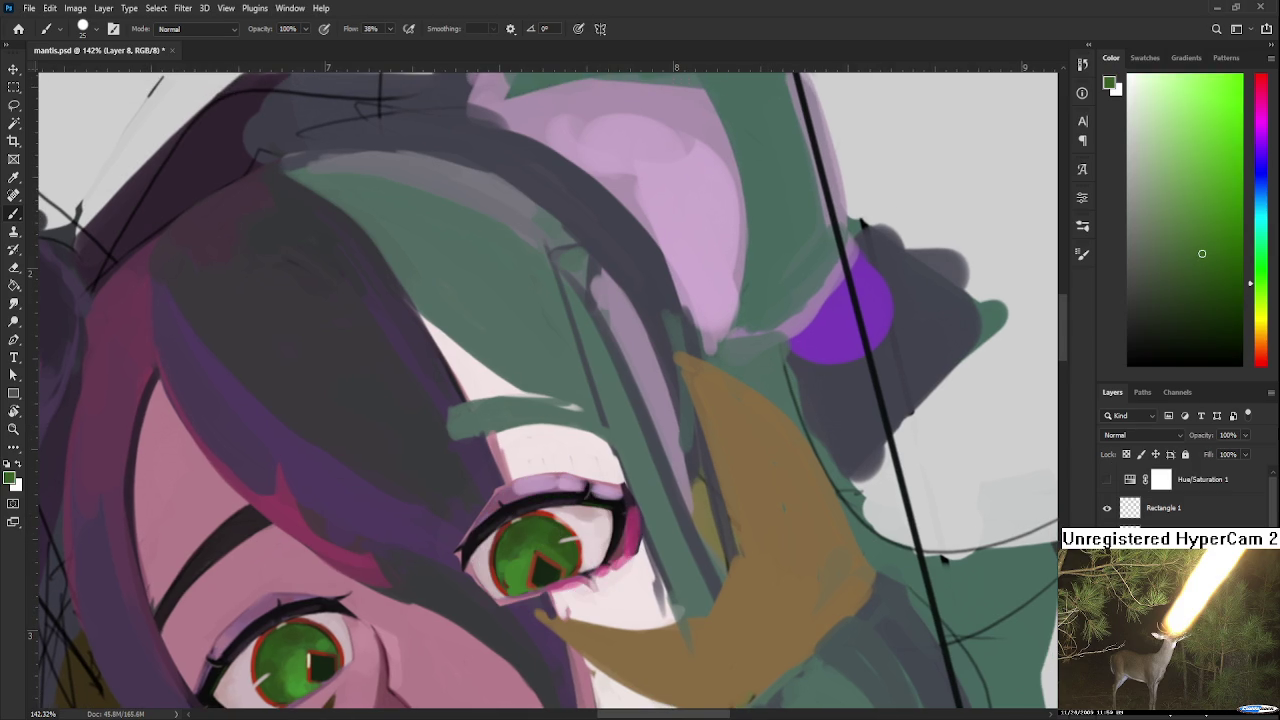
pyautogui.click(1211, 145)
pyautogui.moveTo(541, 567)
pyautogui.mouseDown()
pyautogui.moveTo(541, 551)
pyautogui.moveTo(560, 556)
pyautogui.moveTo(556, 540)
pyautogui.mouseUp()
pyautogui.keyDown('alt'); pyautogui.click(566, 533); pyautogui.keyUp('alt')
pyautogui.keyDown('alt'); pyautogui.click(566, 533); pyautogui.keyUp('alt')
pyautogui.keyDown('alt'); pyautogui.click(563, 533); pyautogui.keyUp('alt')
pyautogui.keyDown('alt'); pyautogui.click(551, 540); pyautogui.keyUp('alt')
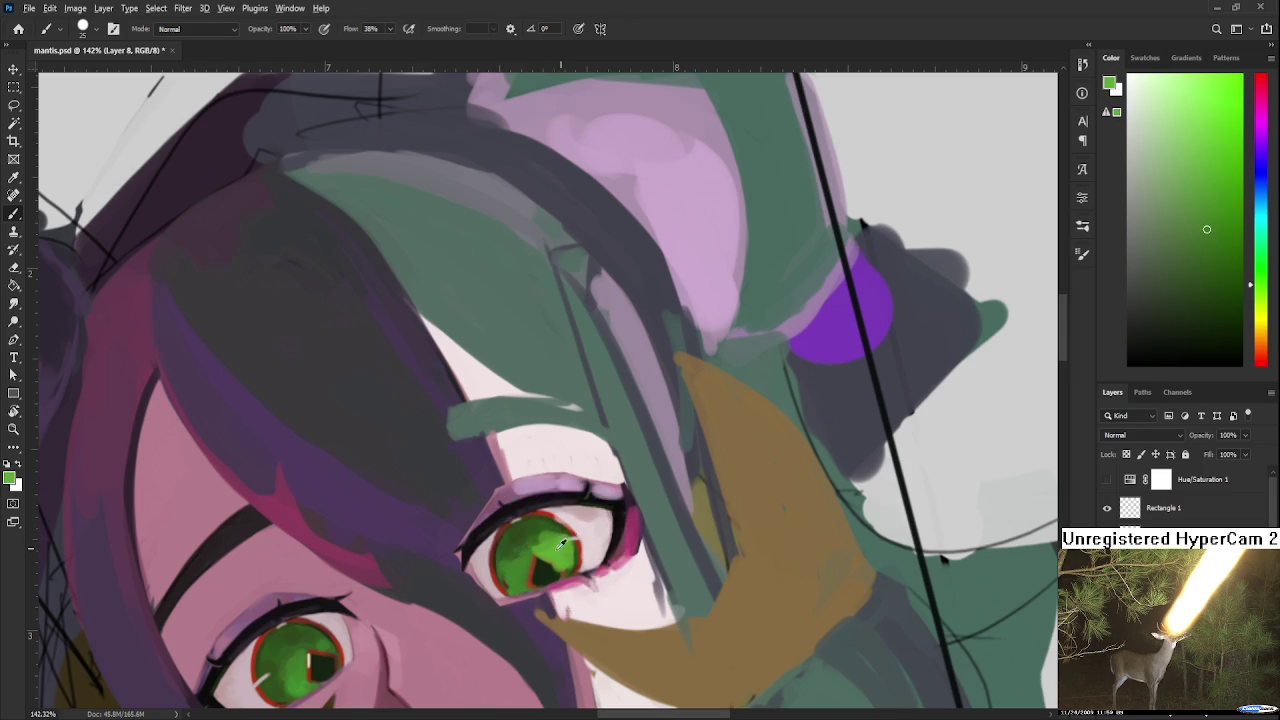
# Step: Pick a light pinkish white and tilt the canvas view about 6 degrees
pyautogui.keyDown('alt'); pyautogui.click(595, 540); pyautogui.keyUp('alt')
pyautogui.scroll(-5, 595, 553)
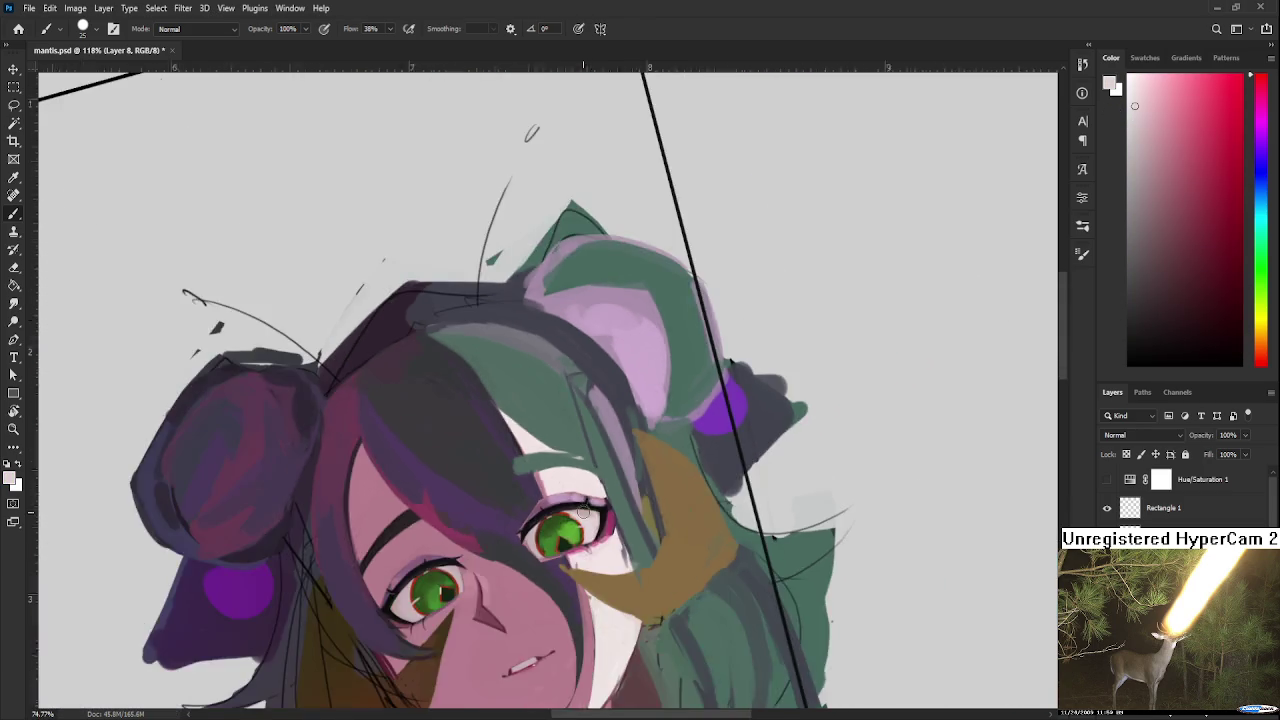
pyautogui.press('r')
pyautogui.moveTo(580, 560); pyautogui.dragTo(534, 593)
pyautogui.scroll(3, 534, 593)
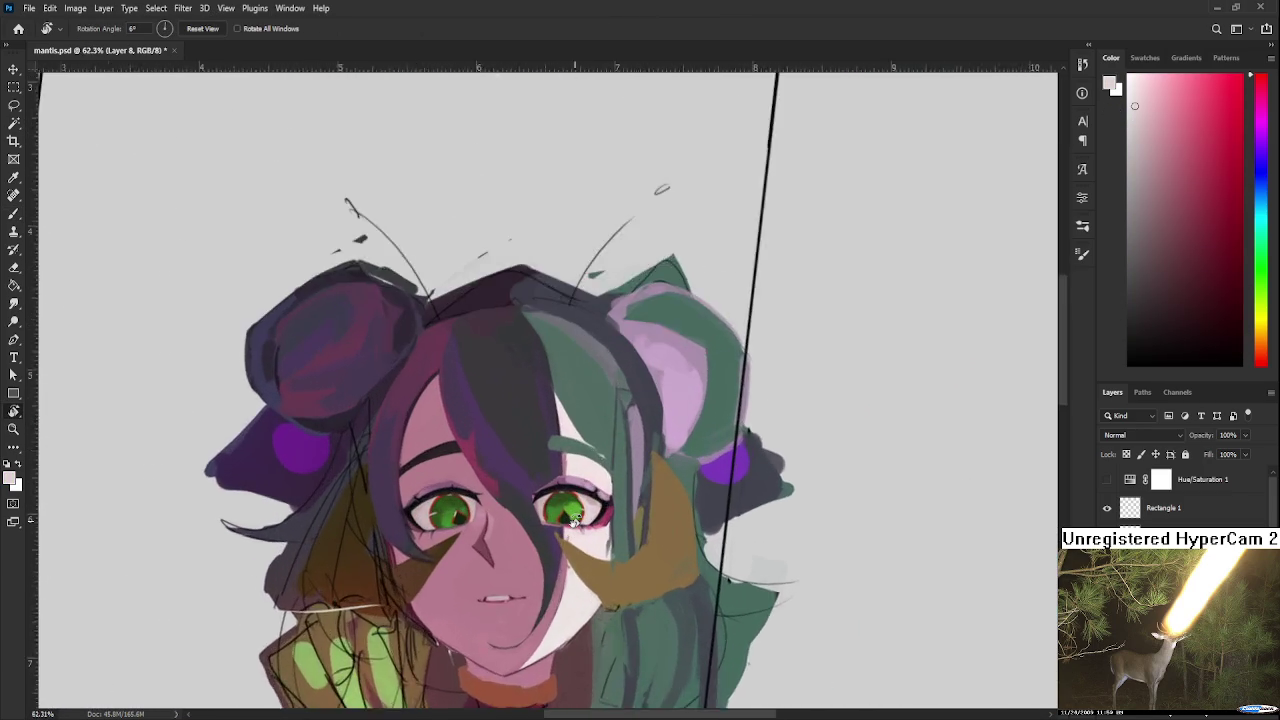
pyautogui.scroll(2, 534, 593)
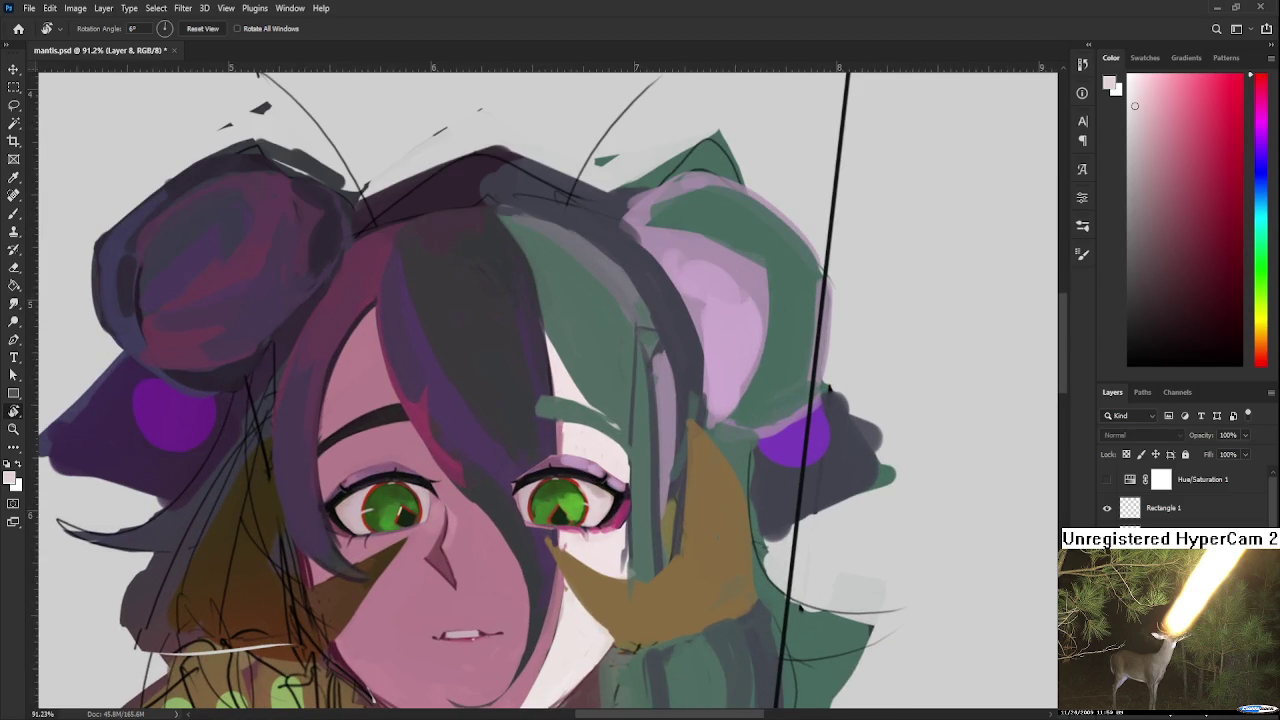
pyautogui.moveTo(510, 513); pyautogui.dragTo(498, 517)
# Step: Sample the hair's dark purple and paint a strand over the right eye's inner corner
pyautogui.press('b')
pyautogui.keyDown('alt'); pyautogui.click(491, 475); pyautogui.keyUp('alt')
pyautogui.moveTo(517, 452); pyautogui.dragTo(536, 530)
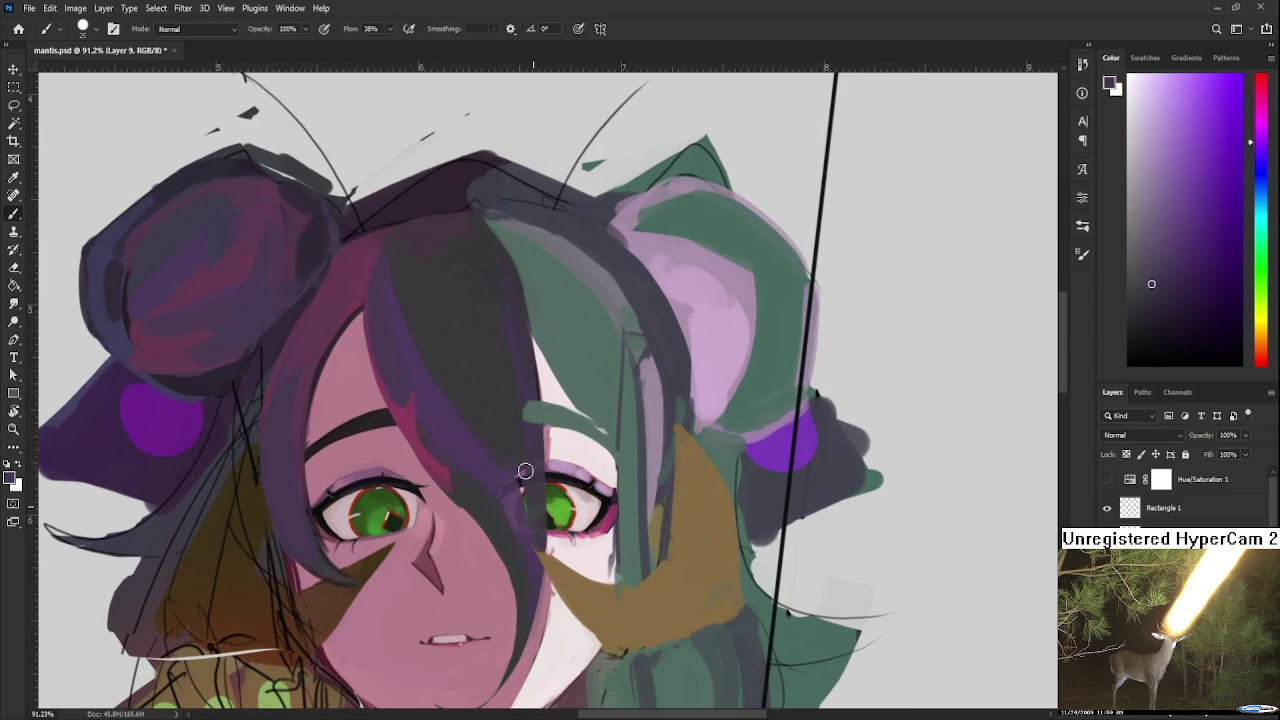
pyautogui.moveTo(538, 488); pyautogui.dragTo(509, 522)
pyautogui.keyDown('alt'); pyautogui.click(534, 480); pyautogui.keyUp('alt')
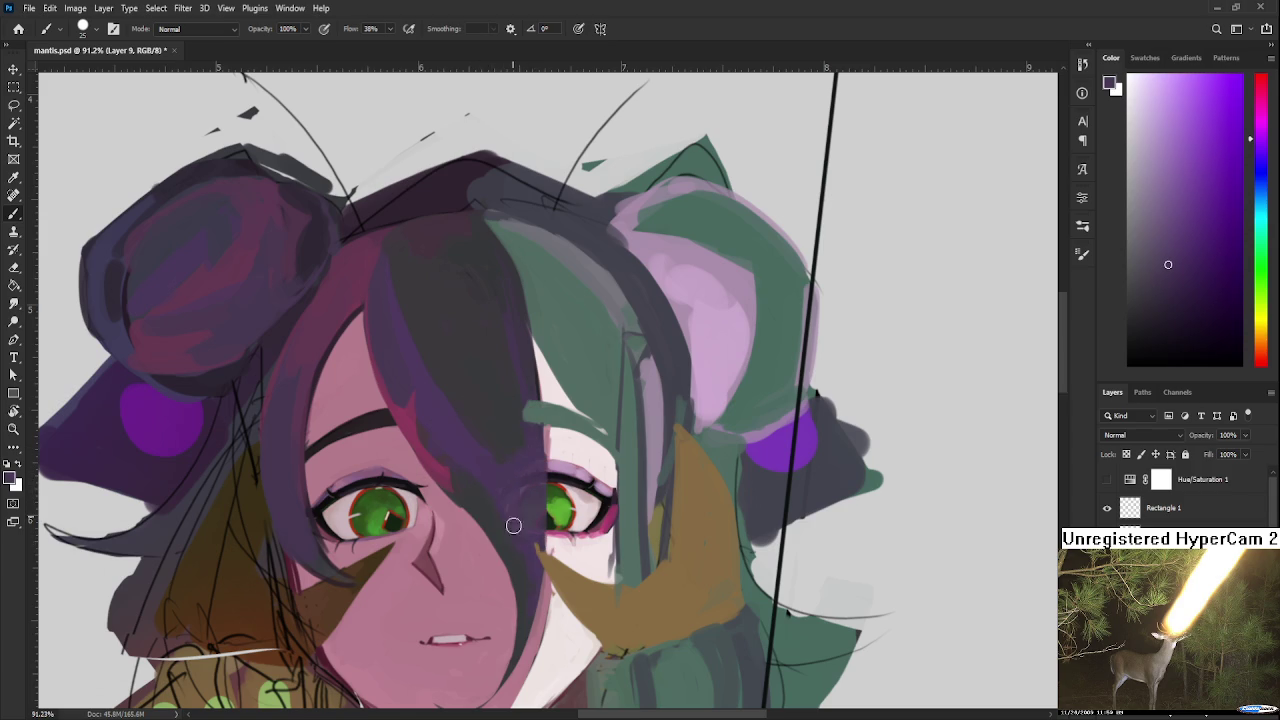
# Step: Rotate the canvas view back to nearly upright
pyautogui.keyDown('alt'); pyautogui.scroll(-3, 540, 486); pyautogui.keyUp('alt')
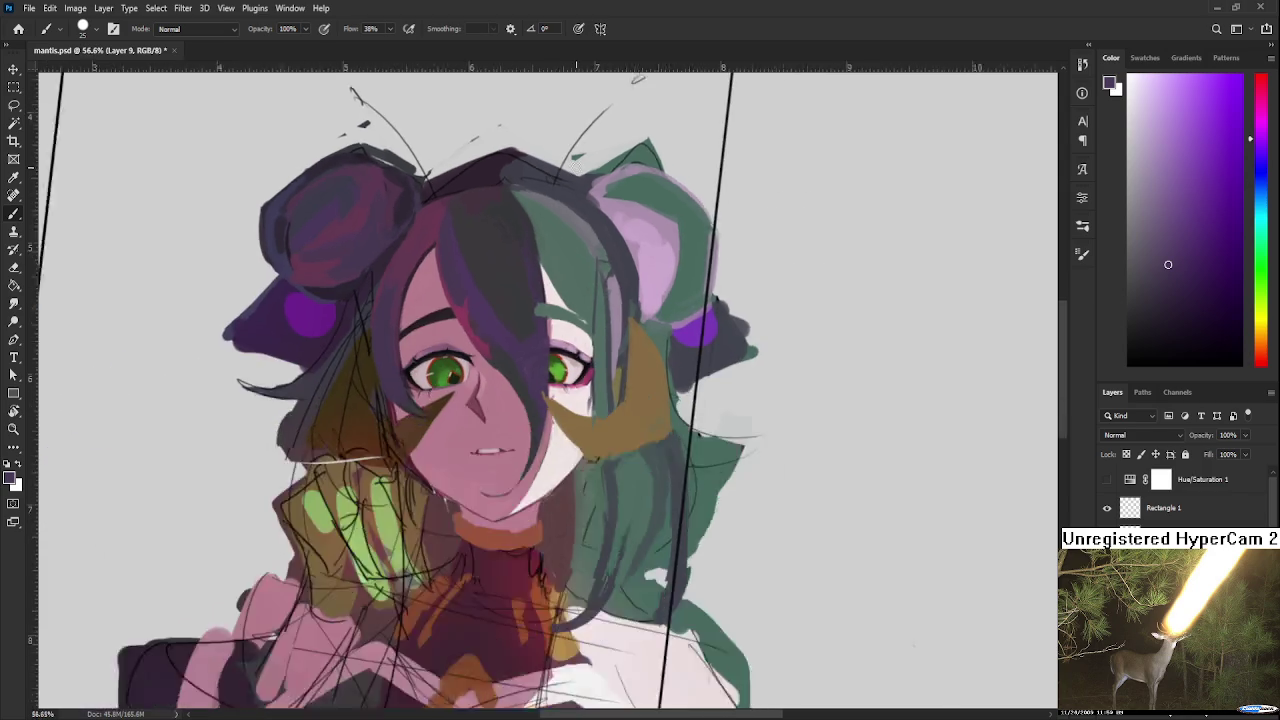
pyautogui.keyDown('alt'); pyautogui.scroll(-3, 600, 330); pyautogui.keyUp('alt')
pyautogui.keyDown('alt'); pyautogui.scroll(-3, 663, 175); pyautogui.keyUp('alt')
pyautogui.keyDown('alt'); pyautogui.scroll(2, 650, 250); pyautogui.keyUp('alt')
pyautogui.keyDown('alt'); pyautogui.scroll(2, 640, 320); pyautogui.keyUp('alt')
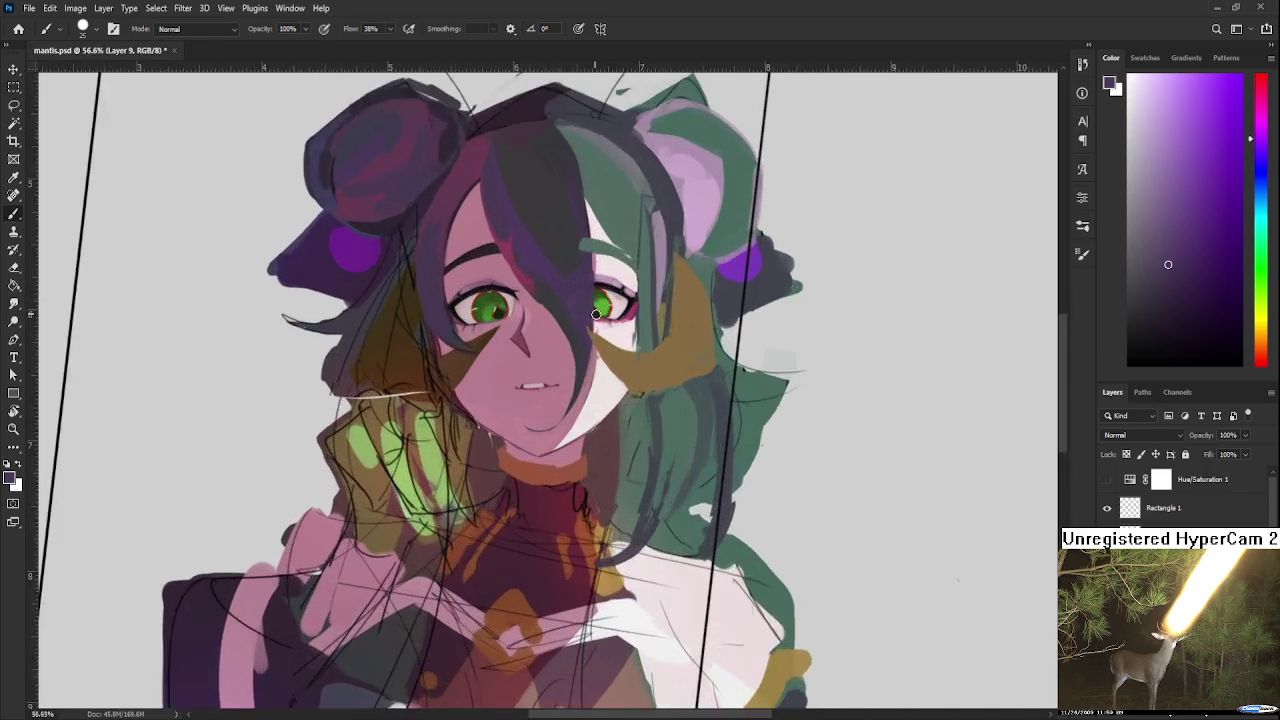
pyautogui.keyDown('alt'); pyautogui.scroll(2, 635, 400); pyautogui.keyUp('alt')
pyautogui.keyDown('alt'); pyautogui.scroll(2, 627, 470); pyautogui.keyUp('alt')
pyautogui.keyDown('alt'); pyautogui.scroll(1, 627, 470); pyautogui.keyUp('alt')
pyautogui.press('r')
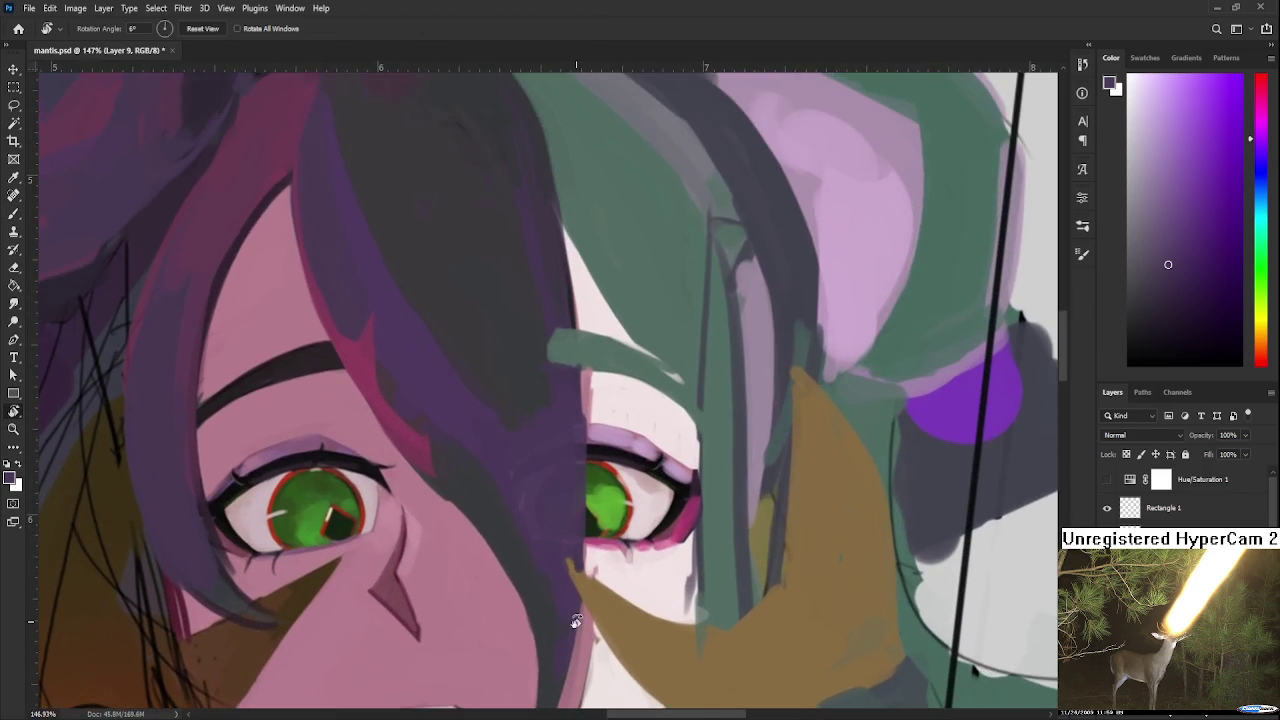
pyautogui.moveTo(620, 480); pyautogui.dragTo(600, 520)
pyautogui.keyDown('alt'); pyautogui.scroll(-2, 590, 530); pyautogui.keyUp('alt')
pyautogui.keyDown('alt'); pyautogui.scroll(-1, 590, 528); pyautogui.keyUp('alt')
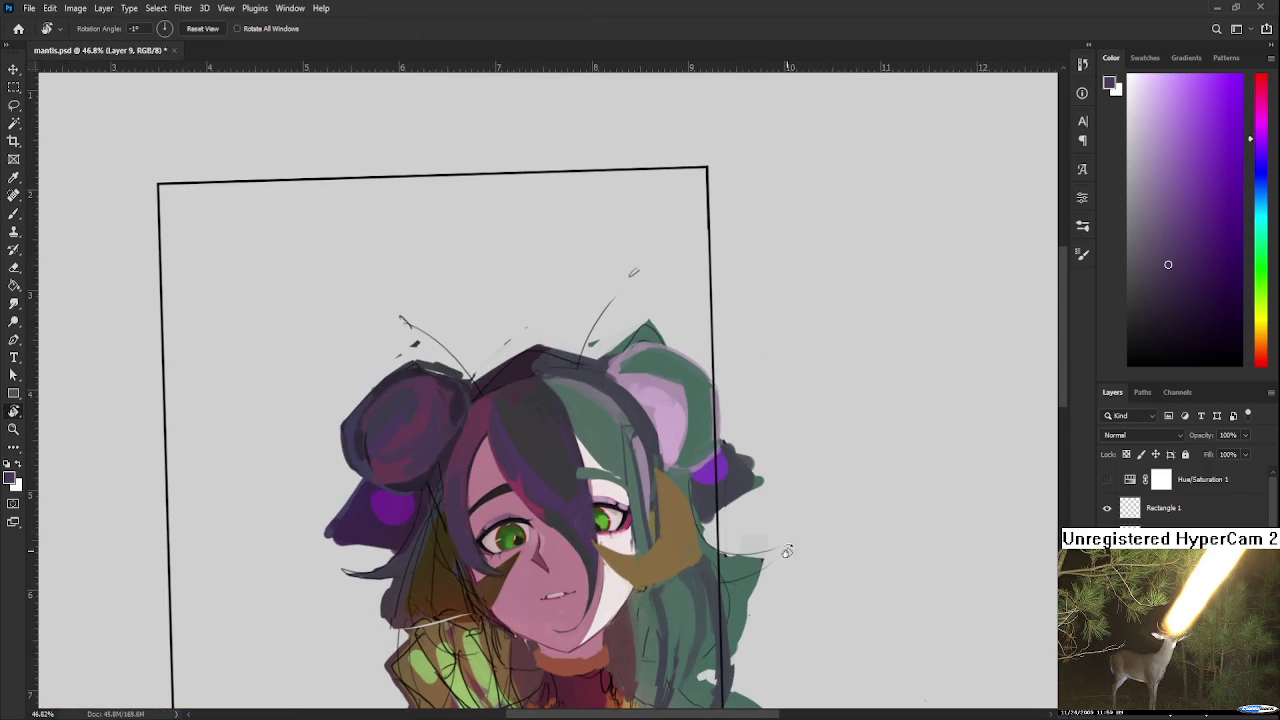
pyautogui.keyDown('alt'); pyautogui.scroll(1, 616, 599); pyautogui.keyUp('alt')
pyautogui.keyDown('alt'); pyautogui.scroll(2, 595, 585); pyautogui.keyUp('alt')
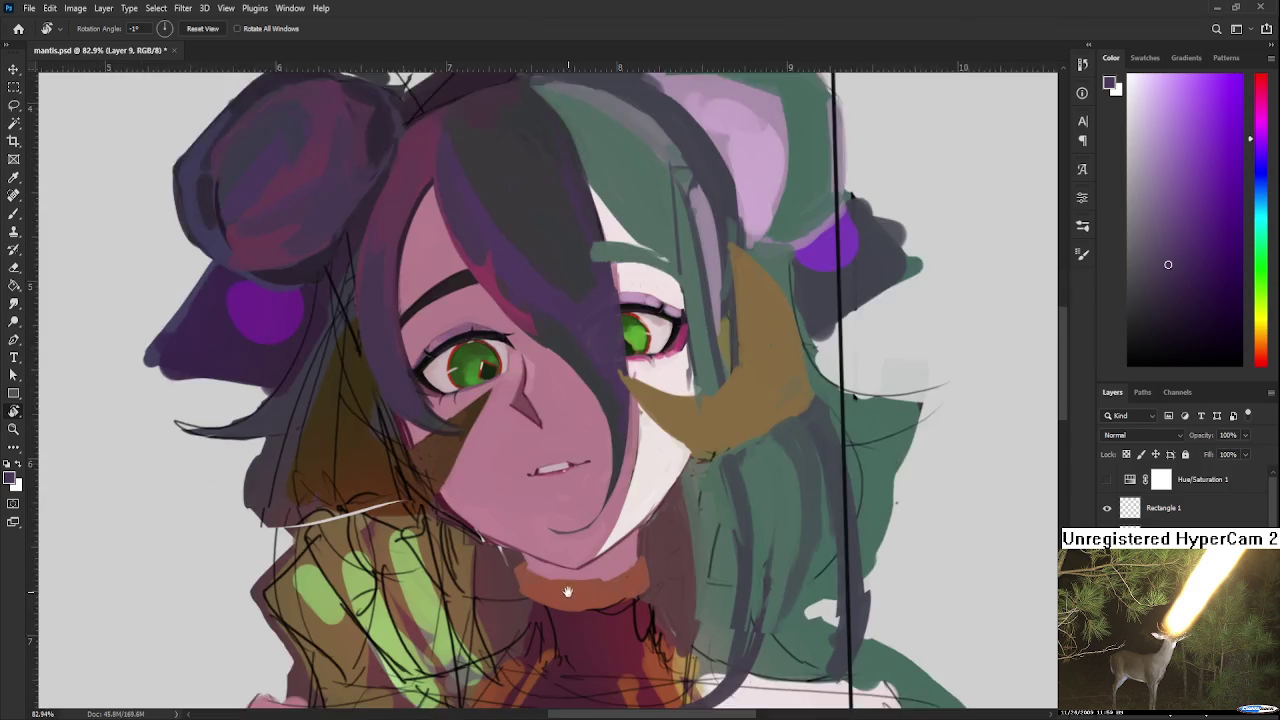
# Step: Sample a dark shadow tone from the neck and shade along the orange collar's top edge
pyautogui.keyDown('alt'); pyautogui.scroll(1, 570, 570); pyautogui.keyUp('alt')
pyautogui.press('b')
pyautogui.keyDown('alt'); pyautogui.click(557, 565); pyautogui.keyUp('alt')
pyautogui.moveTo(643, 528); pyautogui.dragTo(651, 509)
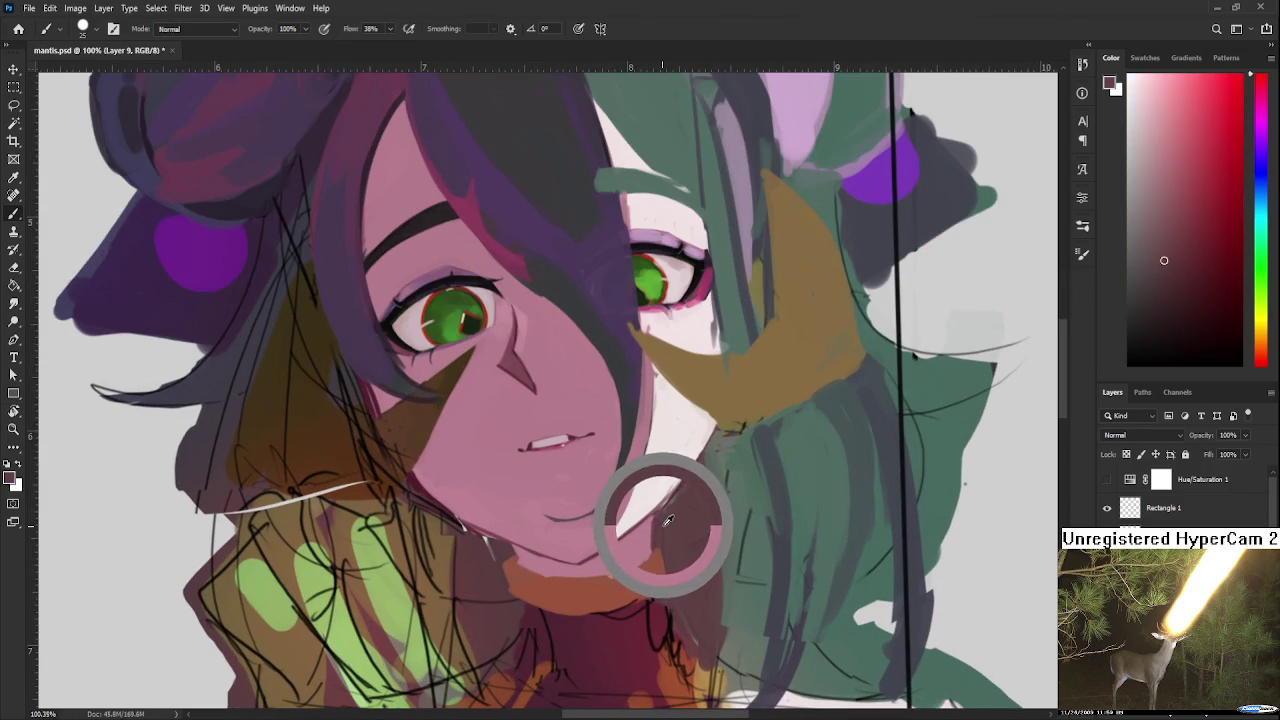
pyautogui.keyDown('alt'); pyautogui.click(453, 497); pyautogui.keyUp('alt')
pyautogui.moveTo(453, 497); pyautogui.dragTo(423, 474)
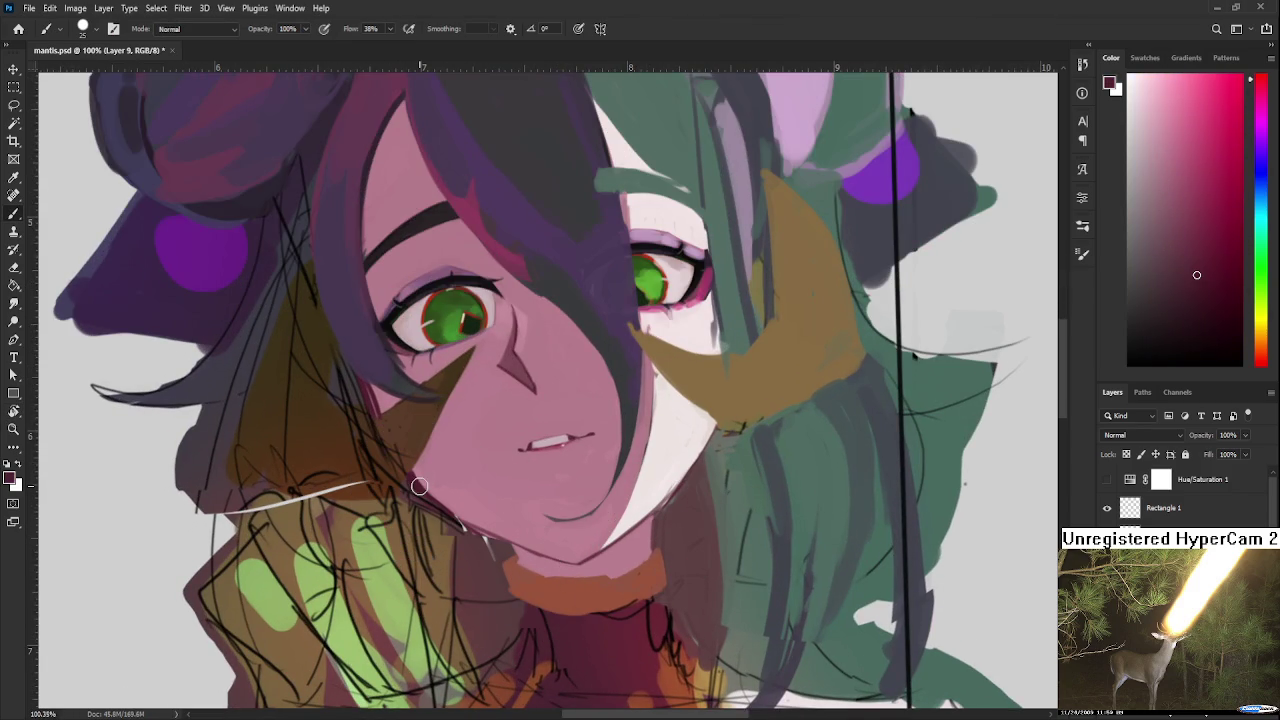
pyautogui.hscroll(1, 423, 478)
pyautogui.moveTo(478, 565)
pyautogui.mouseDown()
pyautogui.moveTo(556, 575)
pyautogui.moveTo(595, 545)
pyautogui.moveTo(559, 578)
pyautogui.mouseUp()
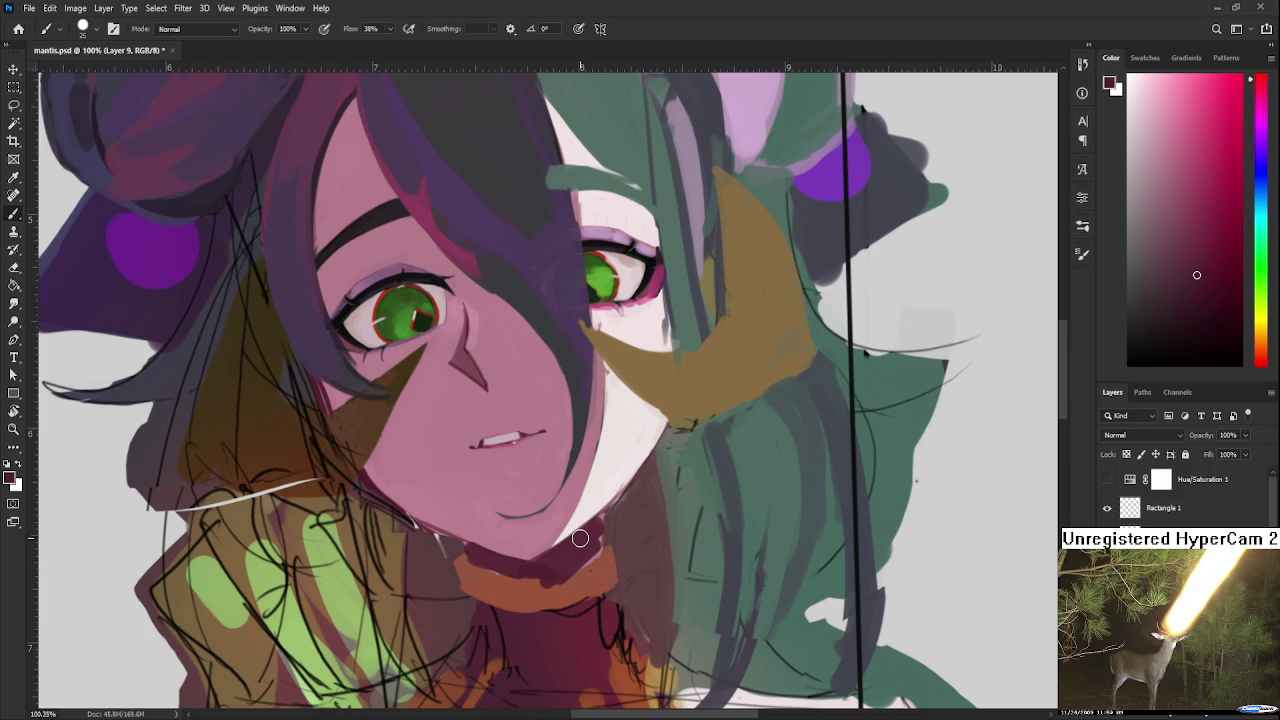
# Step: Resample the face's pink and a reddish-brown from below the chin
pyautogui.scroll(-5, 603, 436)
pyautogui.scroll(3, 590, 450)
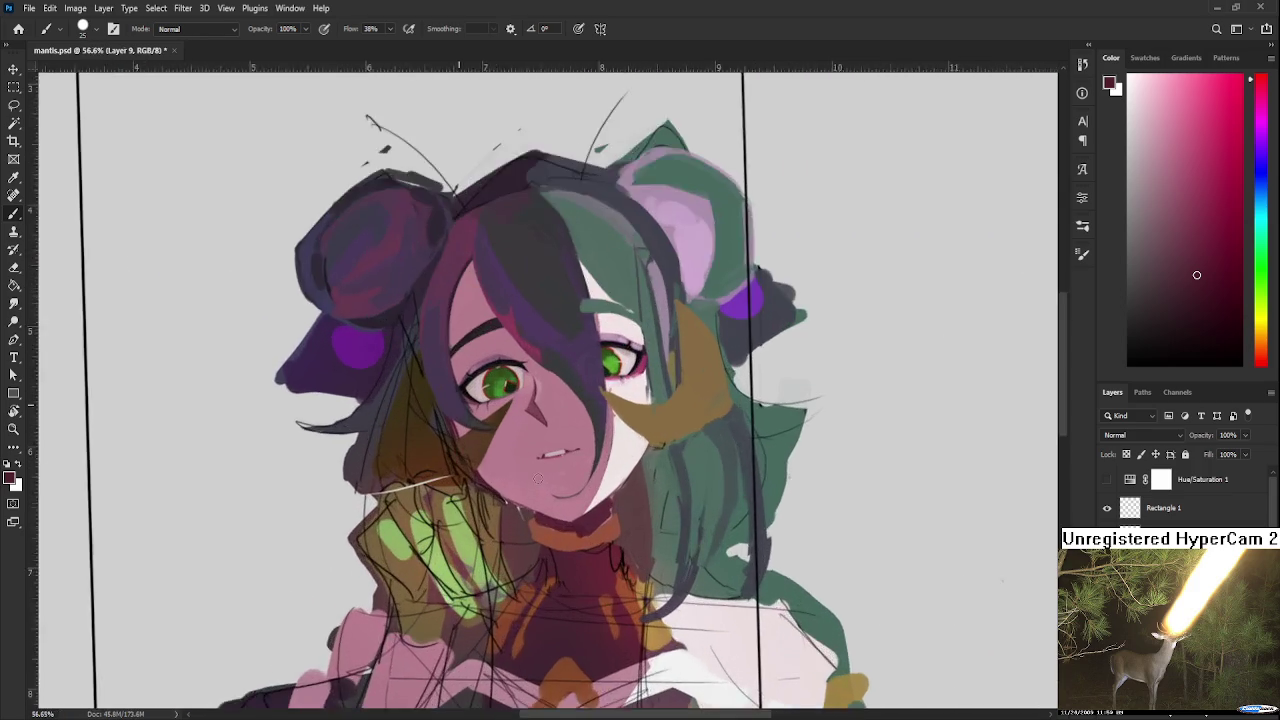
pyautogui.scroll(2, 570, 465)
pyautogui.scroll(1, 550, 480)
pyautogui.scroll(1, 540, 490)
pyautogui.keyDown('alt'); pyautogui.click(533, 495); pyautogui.keyUp('alt')
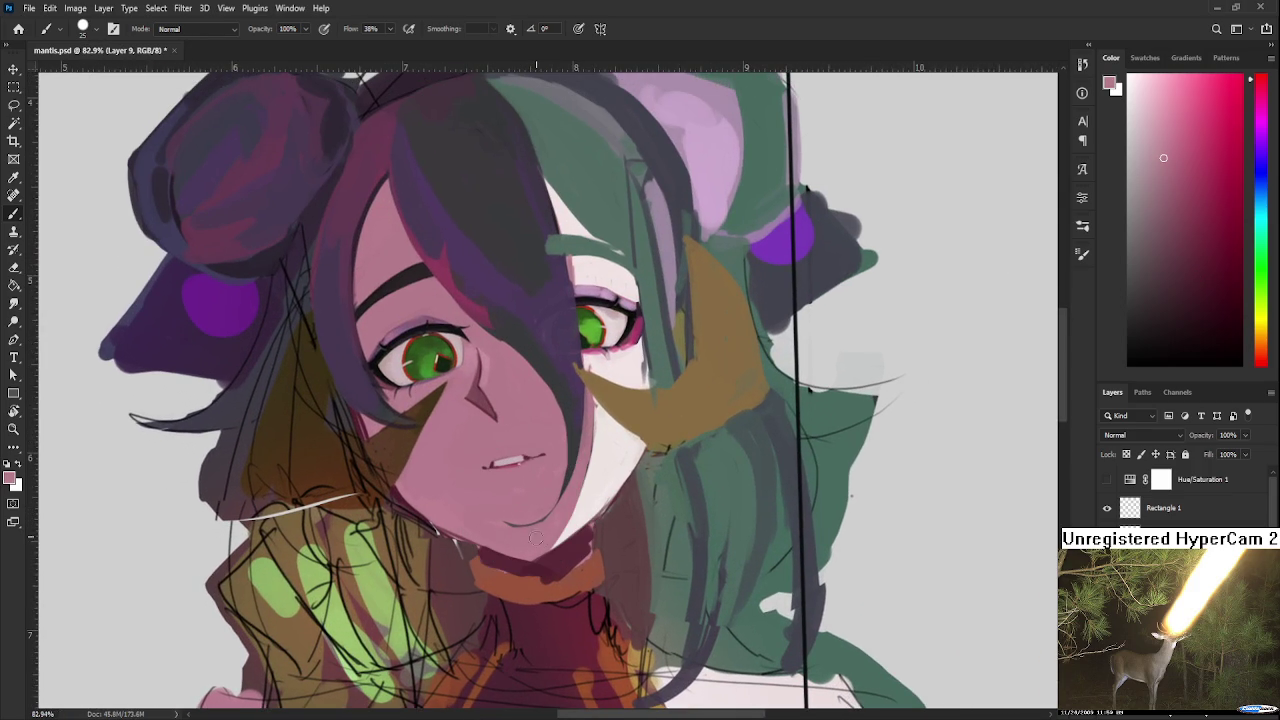
pyautogui.keyDown('alt'); pyautogui.click(500, 514); pyautogui.keyUp('alt')
pyautogui.keyDown('alt'); pyautogui.click(536, 572); pyautogui.keyUp('alt')
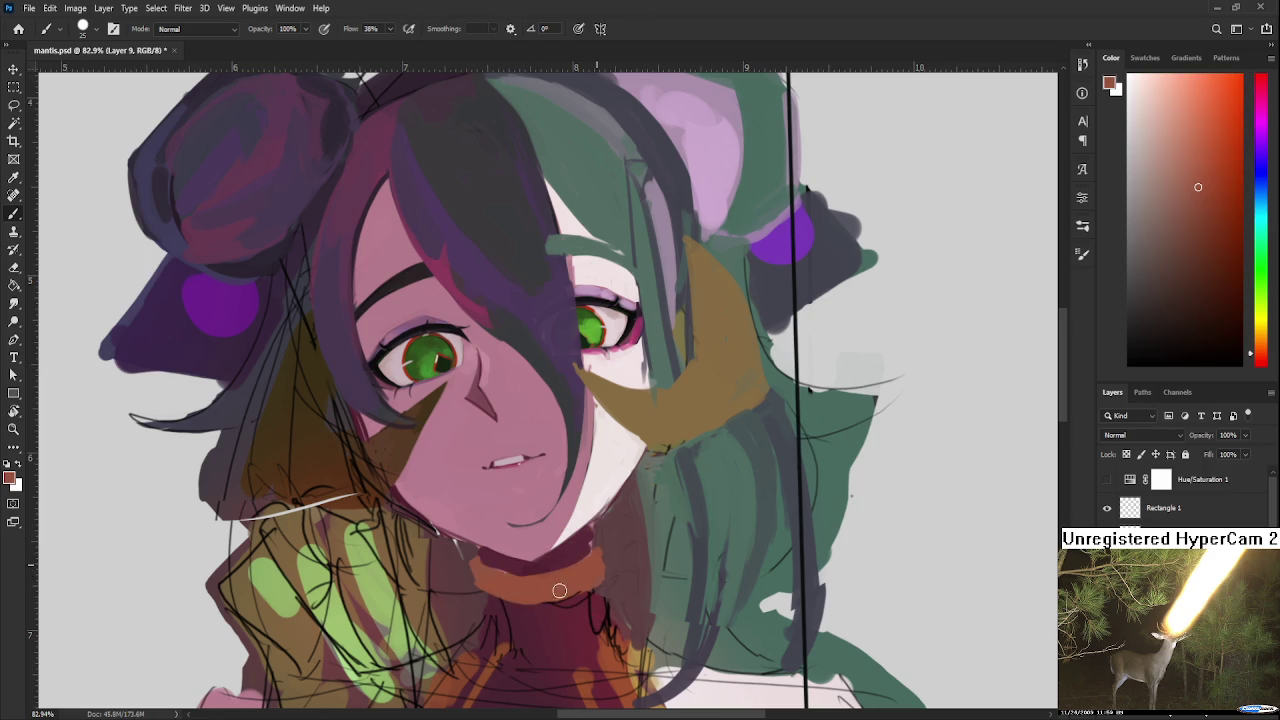
pyautogui.scroll(-5, 596, 573)
pyautogui.scroll(-2, 626, 455)
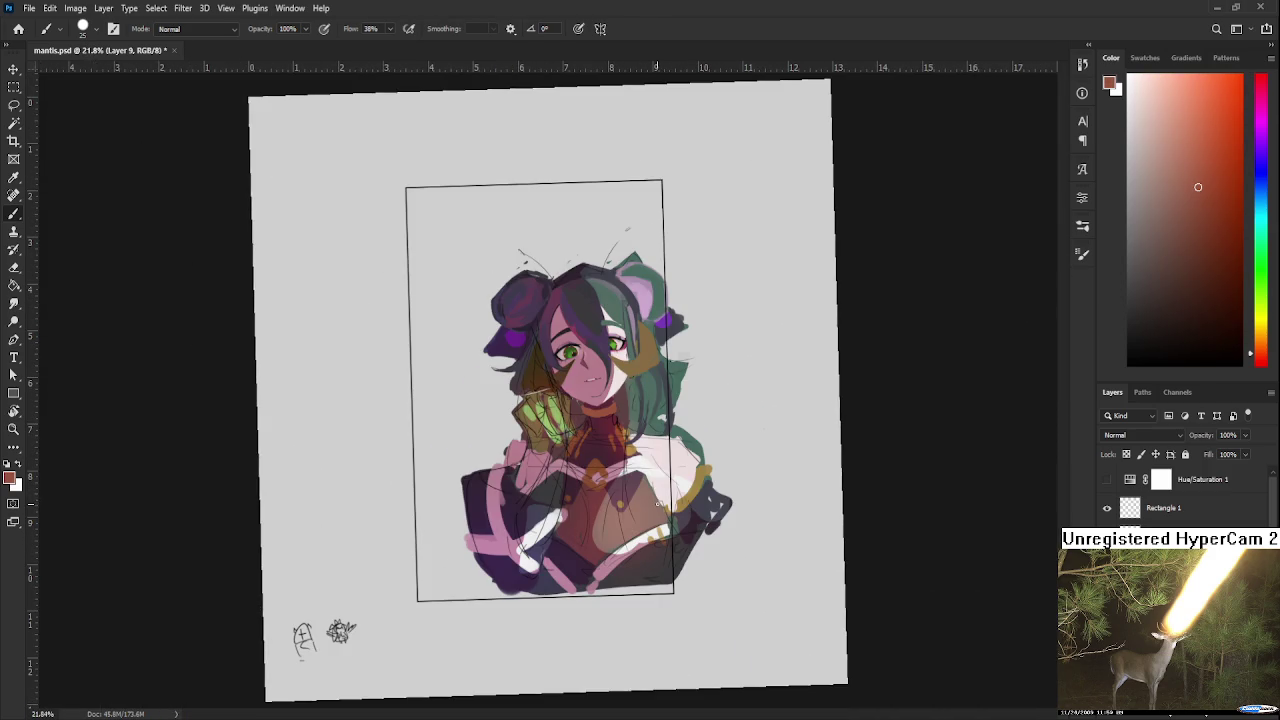
pyautogui.scroll(-3, 553, 365)
pyautogui.scroll(2, 553, 365)
pyautogui.press('h')
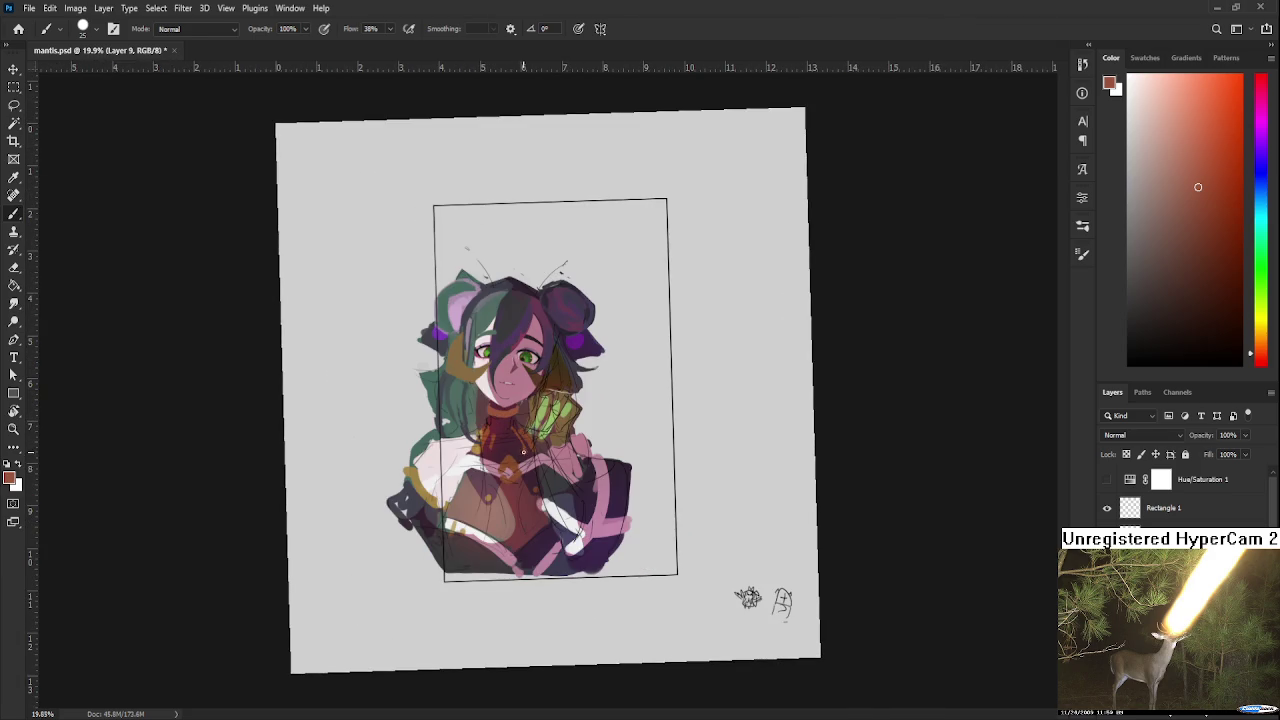
pyautogui.scroll(2, 464, 301)
pyautogui.scroll(2, 464, 301)
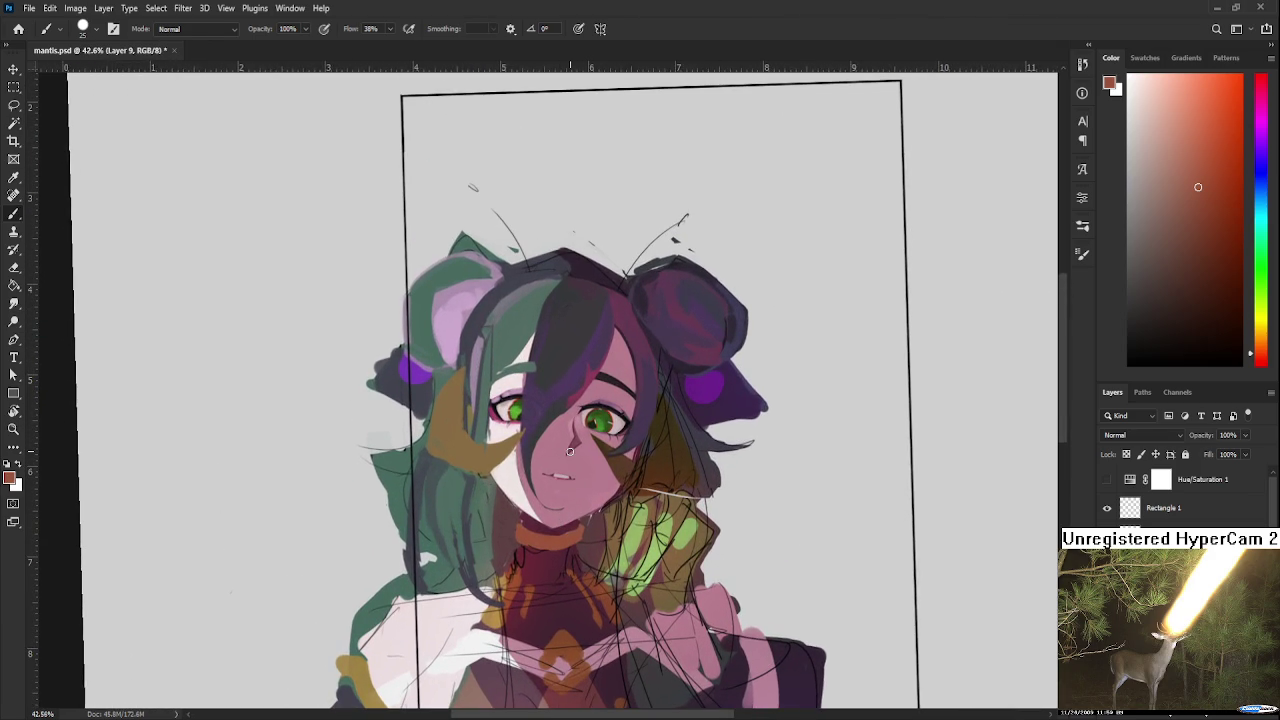
pyautogui.scroll(-2, 570, 450)
pyautogui.scroll(-1, 570, 450)
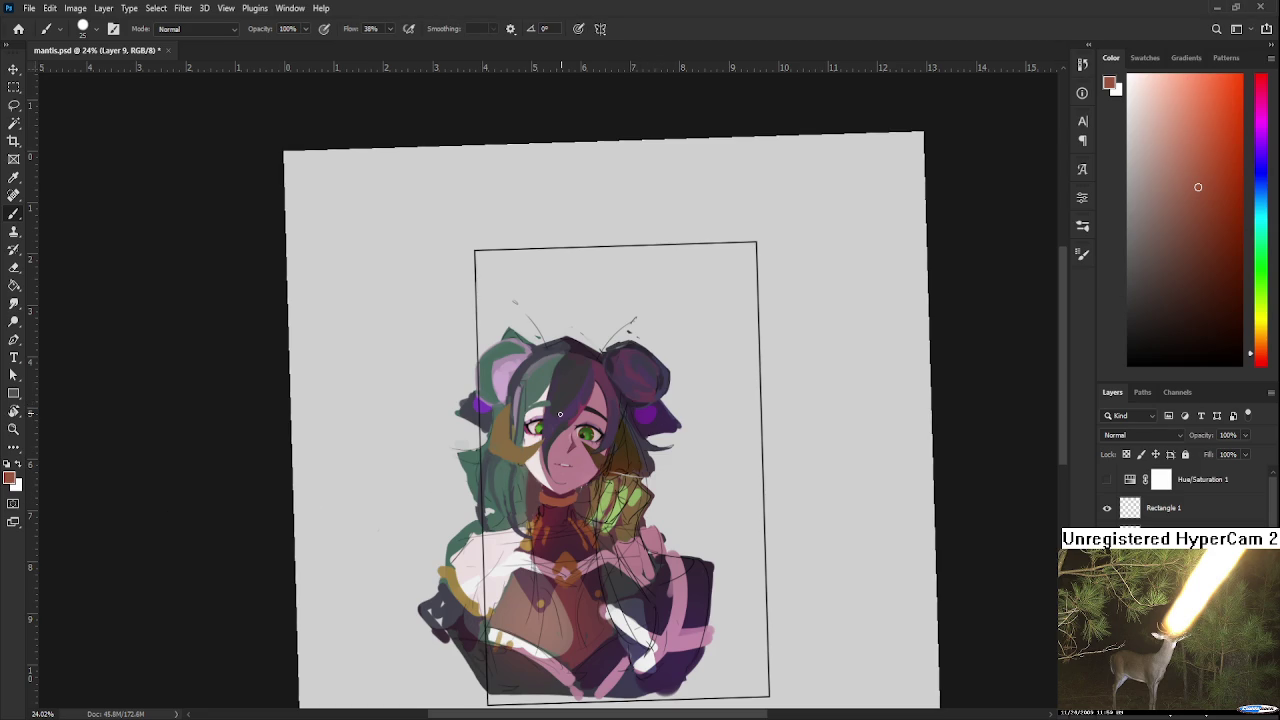
pyautogui.scroll(2, 560, 414)
pyautogui.scroll(2, 560, 414)
pyautogui.moveTo(589, 605)
pyautogui.mouseDown()
pyautogui.moveTo(573, 415)
pyautogui.moveTo(569, 435)
pyautogui.mouseUp()
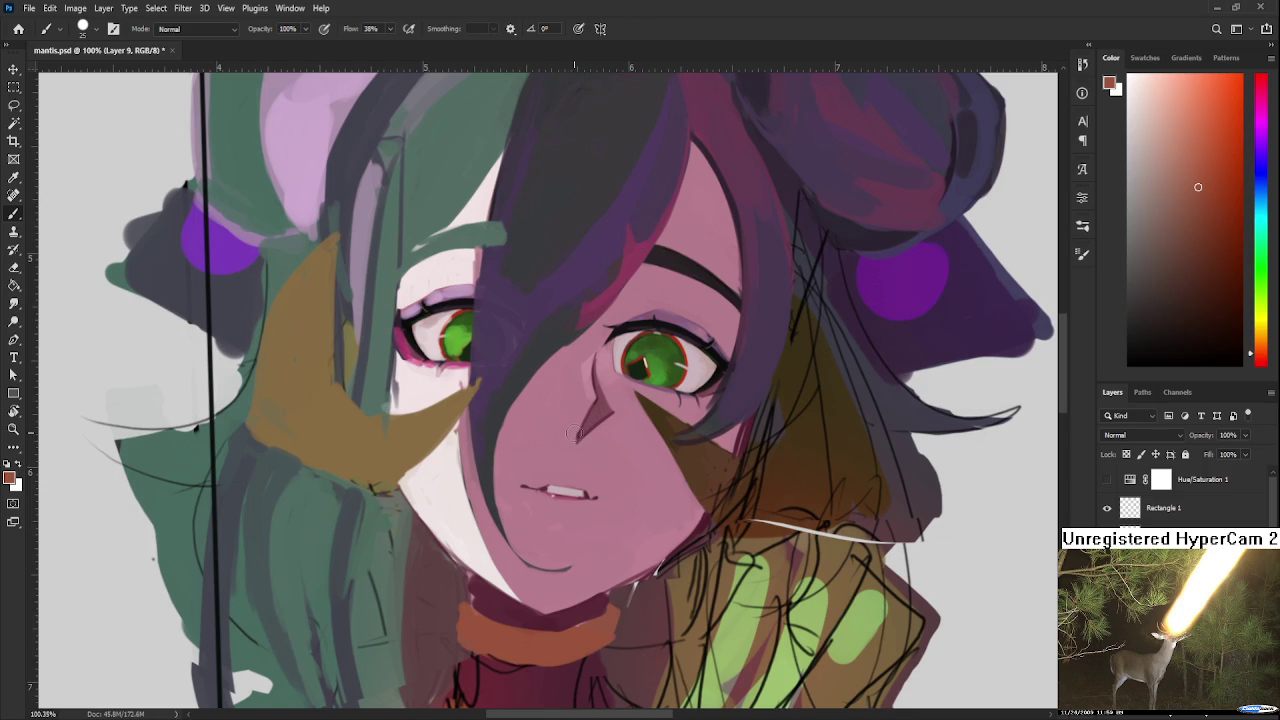
pyautogui.scroll(-3, 574, 433)
pyautogui.scroll(1, 590, 445)
pyautogui.scroll(1, 597, 451)
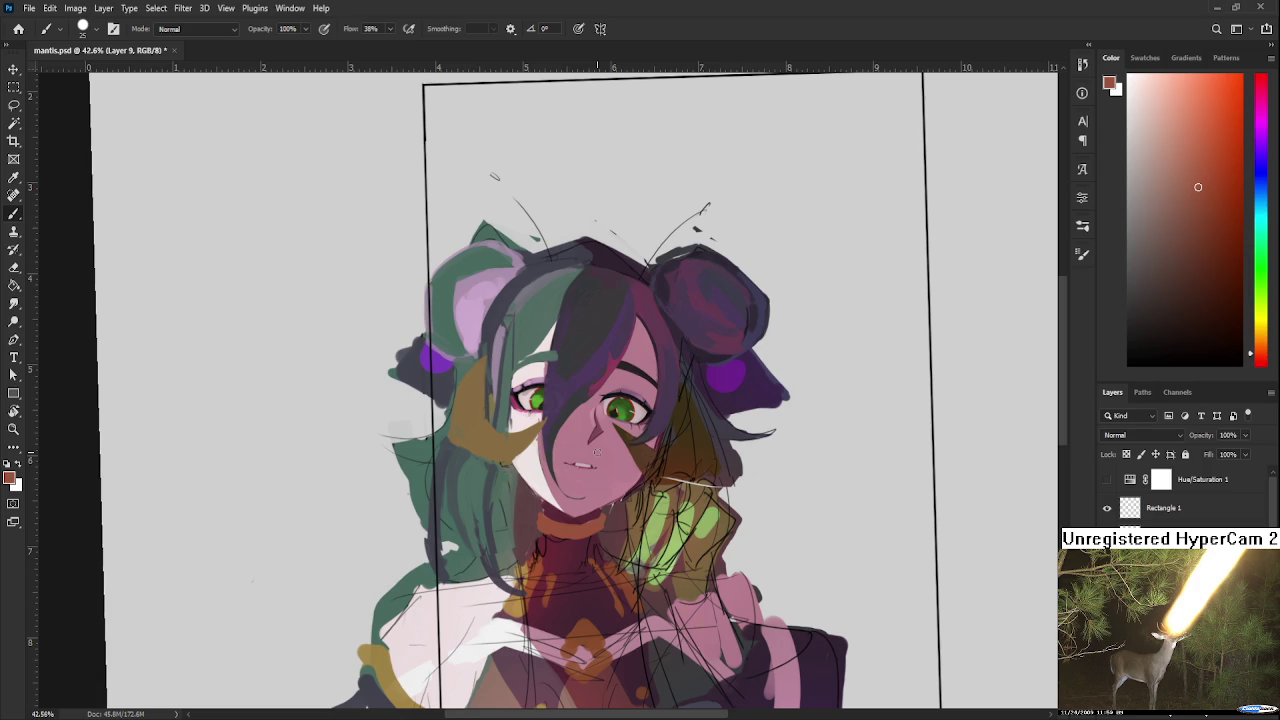
pyautogui.scroll(-5, 597, 452)
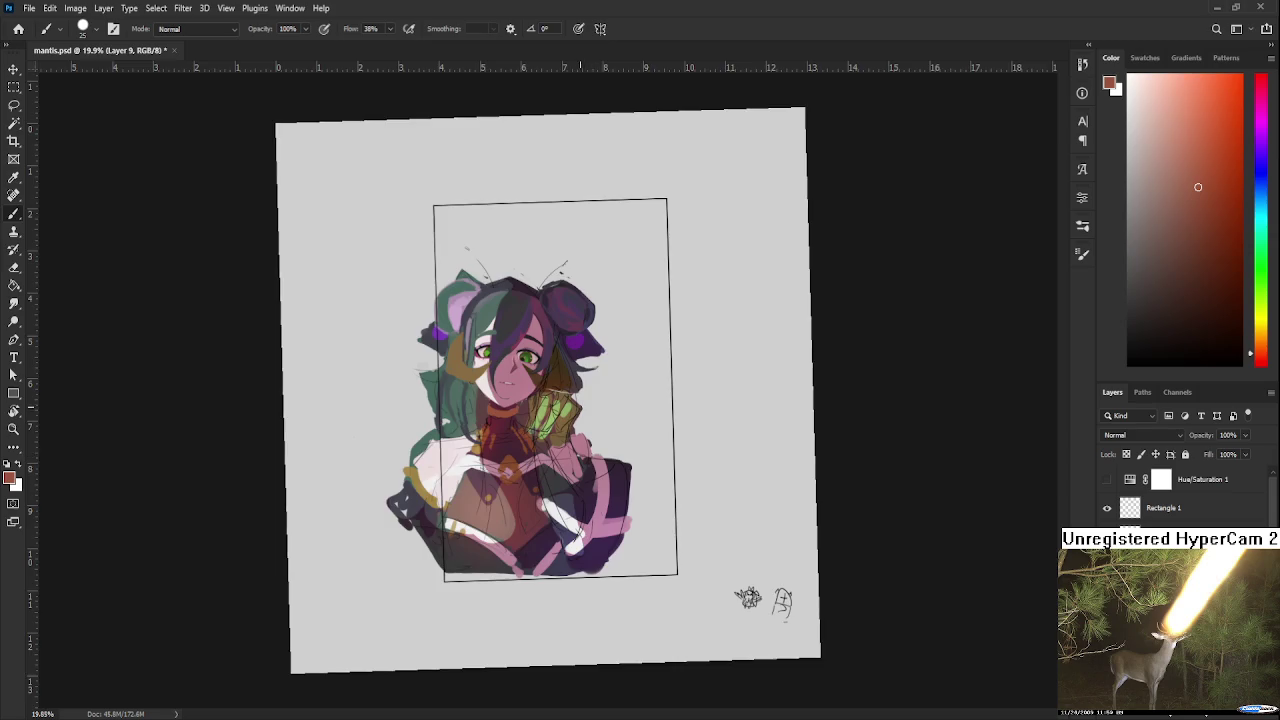
pyautogui.scroll(2, 595, 393)
pyautogui.press('r')
pyautogui.moveTo(603, 440); pyautogui.dragTo(608, 466)
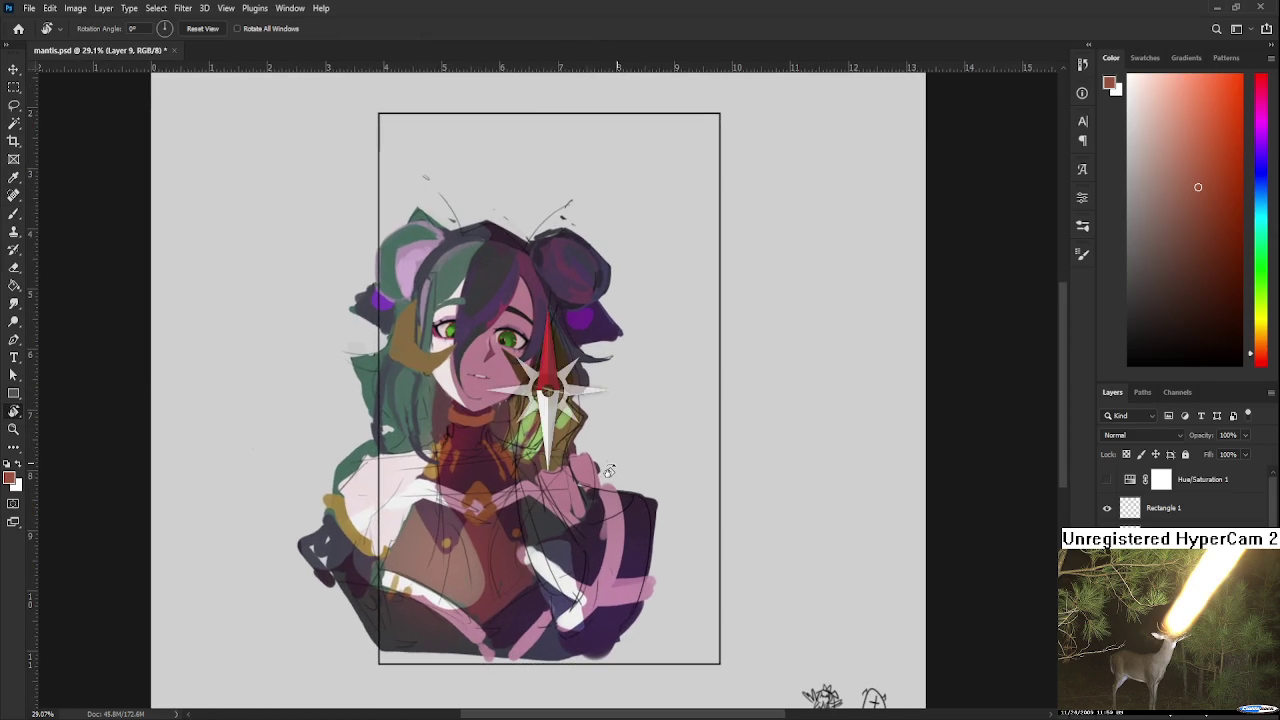
pyautogui.hotkey('shift', 'h')
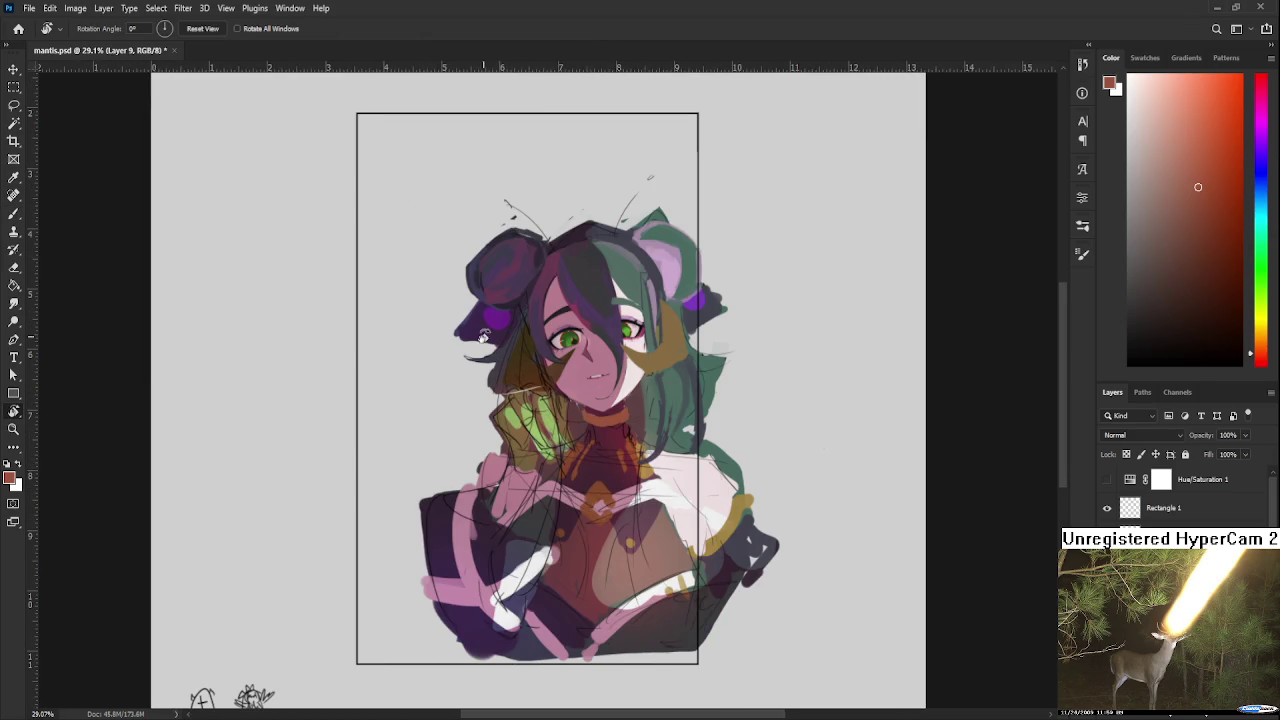
pyautogui.scroll(2, 469, 320)
pyautogui.scroll(1, 633, 428)
pyautogui.scroll(1, 620, 440)
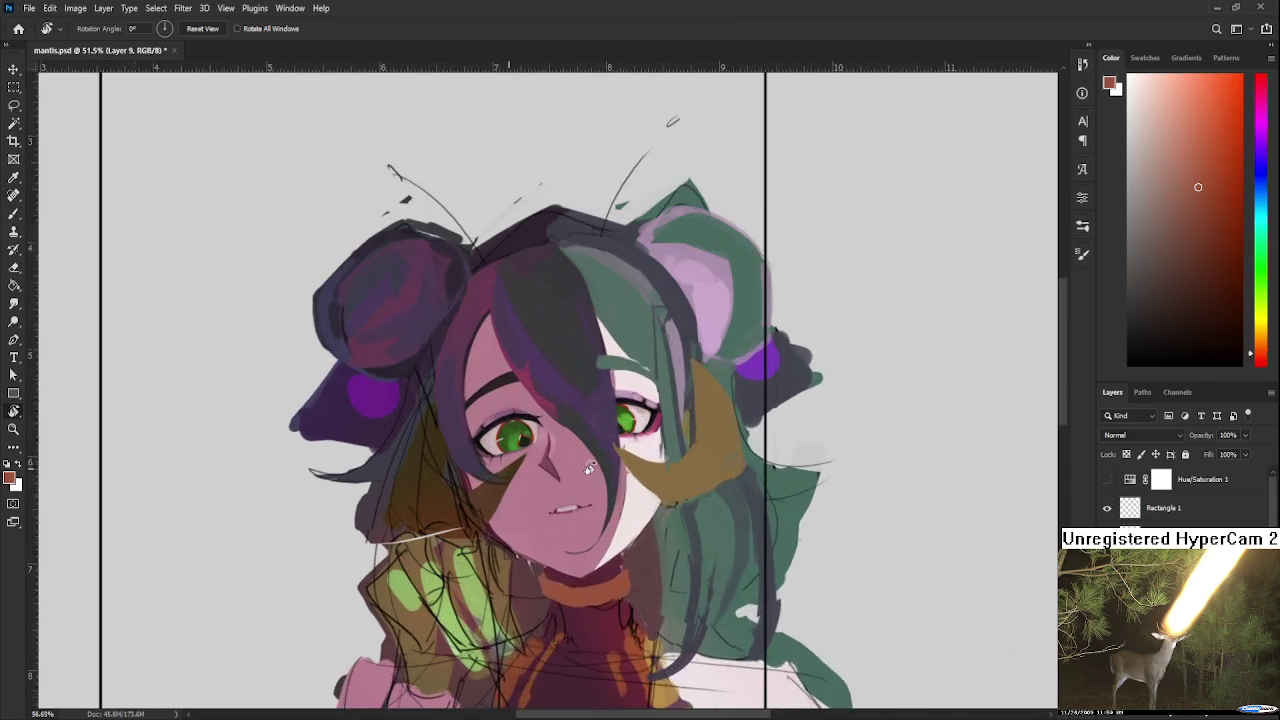
pyautogui.scroll(1, 605, 455)
pyautogui.scroll(1, 591, 471)
pyautogui.scroll(-3, 591, 471)
pyautogui.scroll(-1, 591, 471)
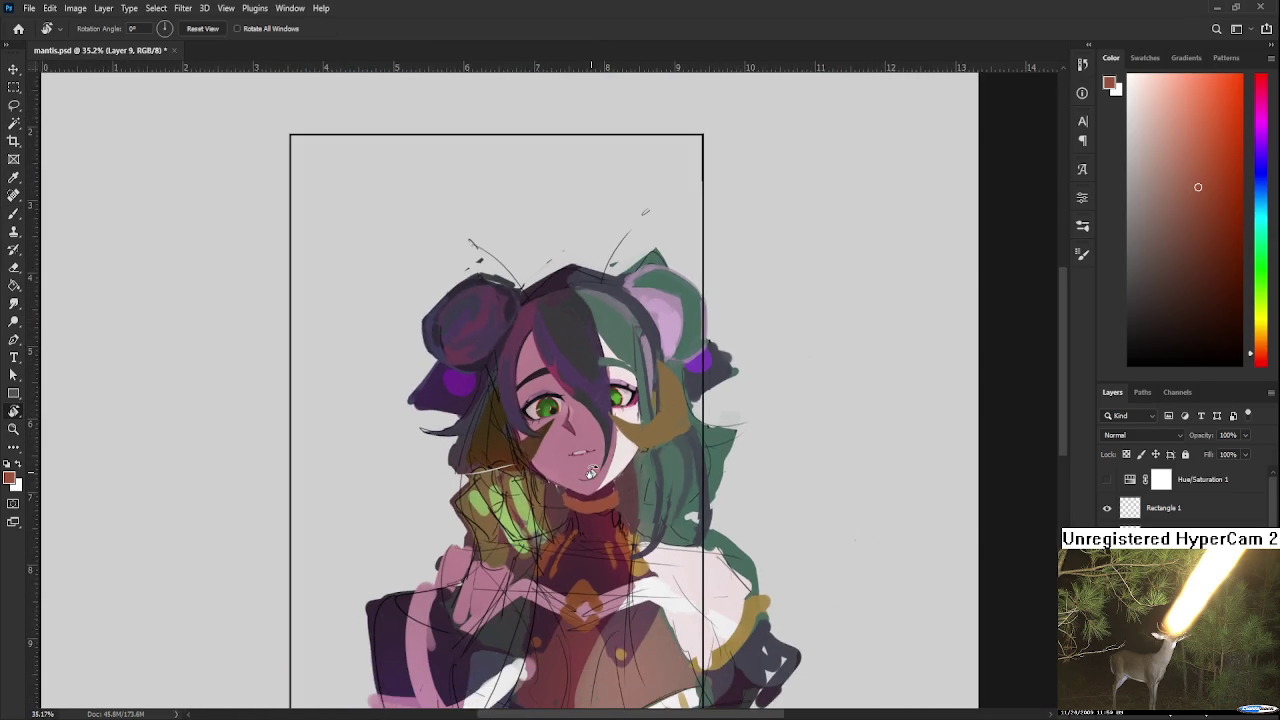
pyautogui.scroll(1, 591, 471)
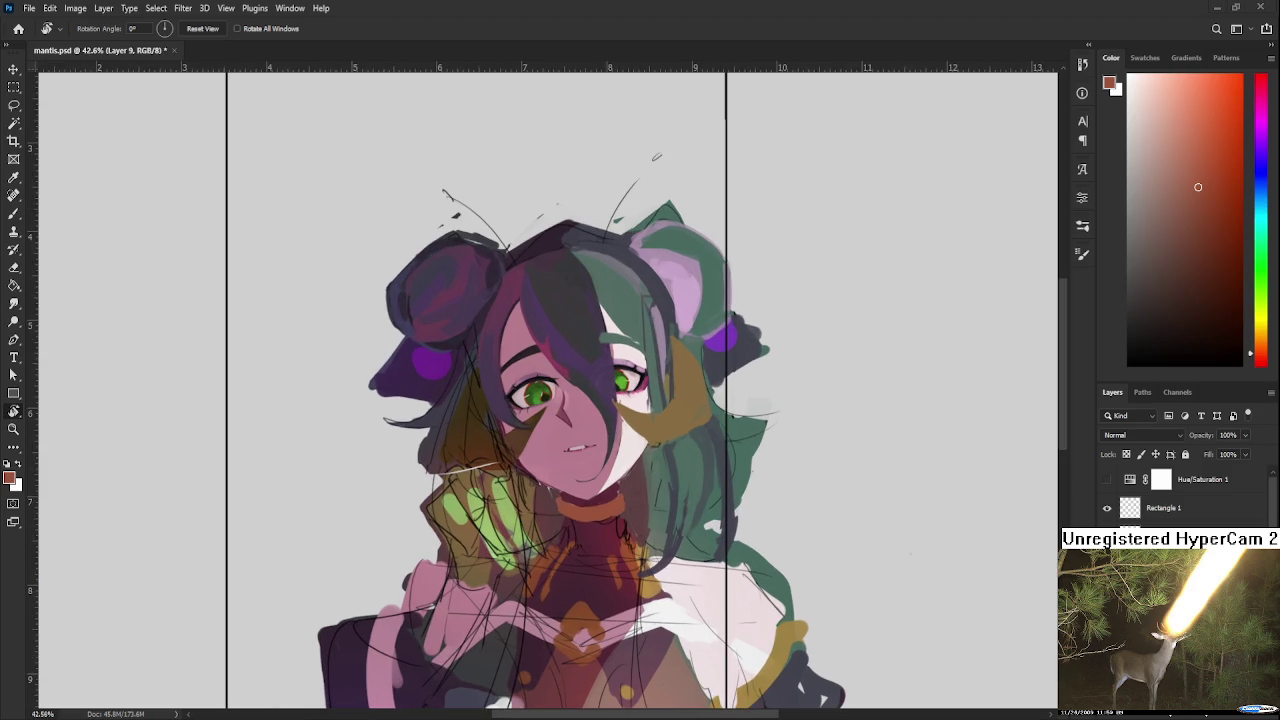
pyautogui.scroll(1, 508, 510)
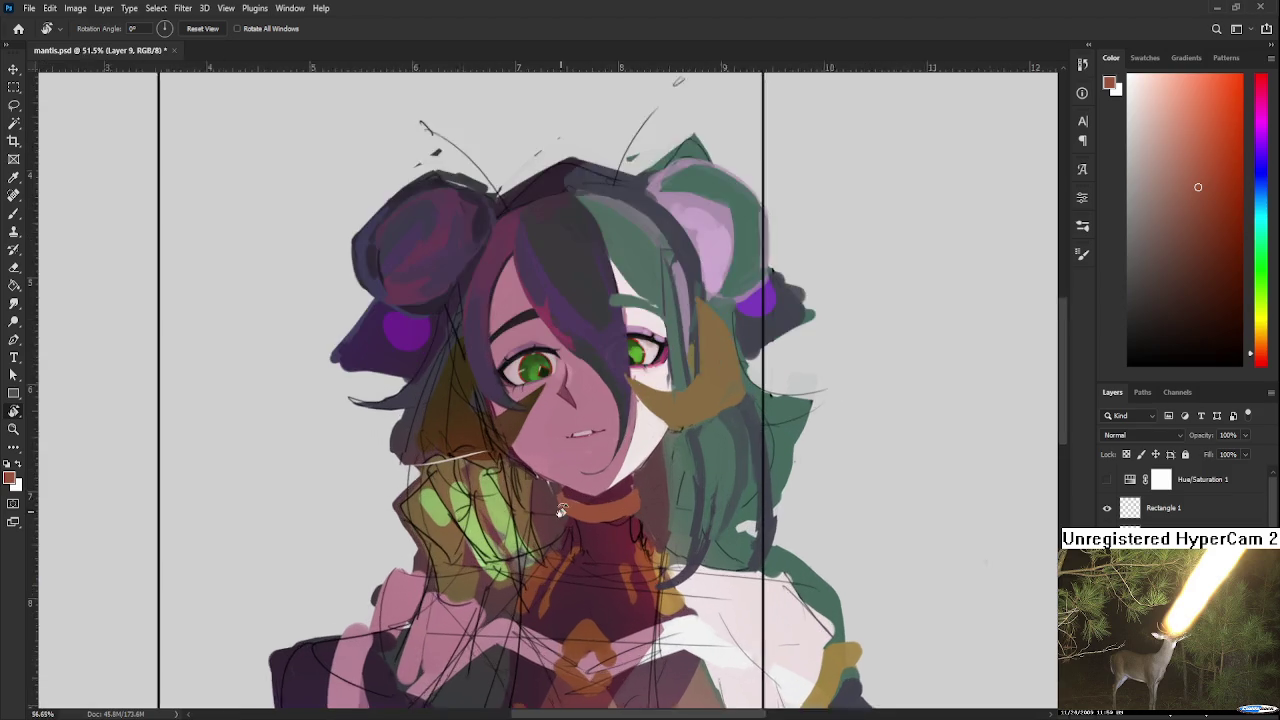
pyautogui.scroll(2, 508, 510)
pyautogui.scroll(1, 508, 510)
pyautogui.scroll(1, 508, 510)
pyautogui.keyDown('alt'); pyautogui.click(492, 526); pyautogui.keyUp('alt')
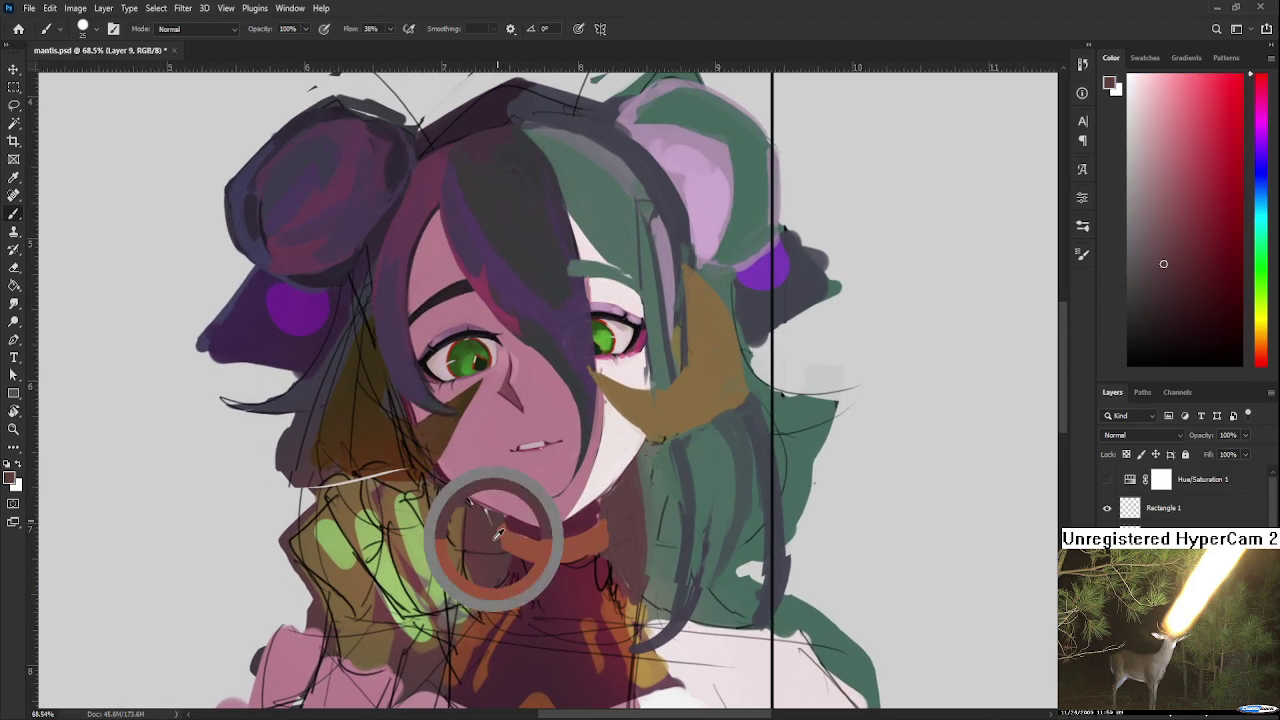
# Step: Sample the reddish-orange collar colour and extend the collar band along the neck
pyautogui.keyDown('alt'); pyautogui.click(606, 529); pyautogui.keyUp('alt')
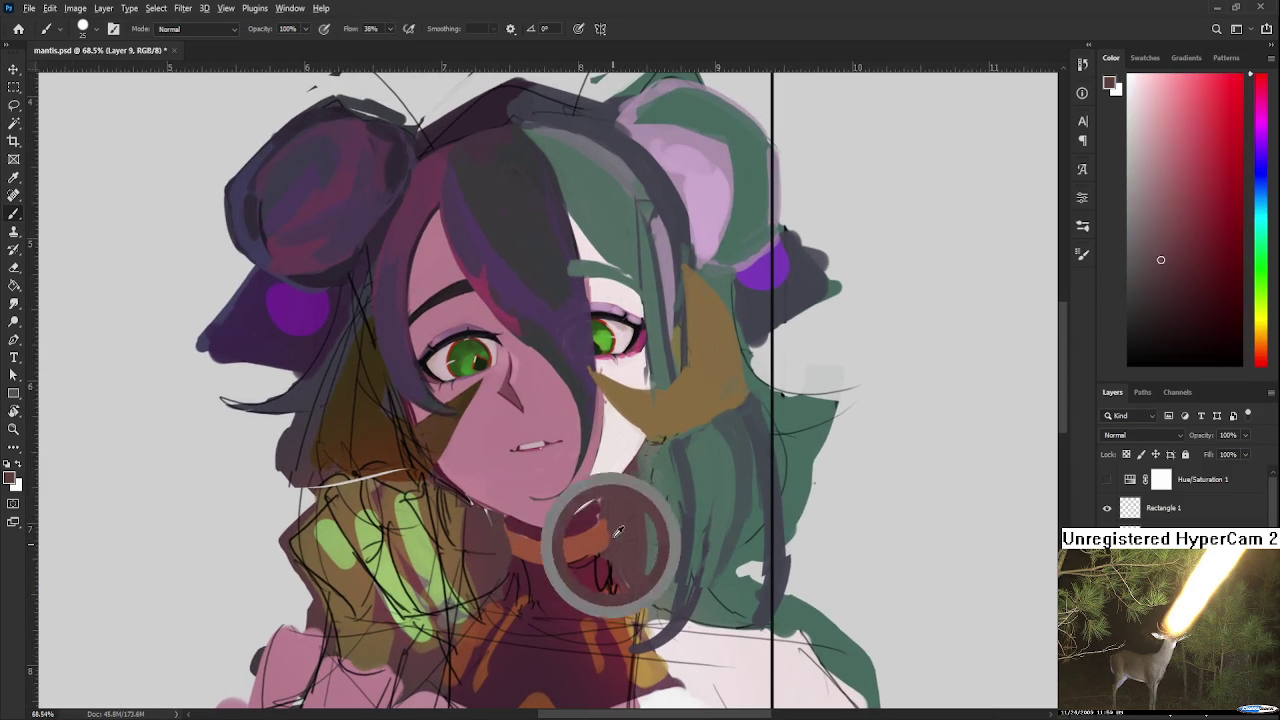
pyautogui.moveTo(596, 548); pyautogui.dragTo(606, 524)
pyautogui.keyDown('alt'); pyautogui.click(525, 503); pyautogui.keyUp('alt')
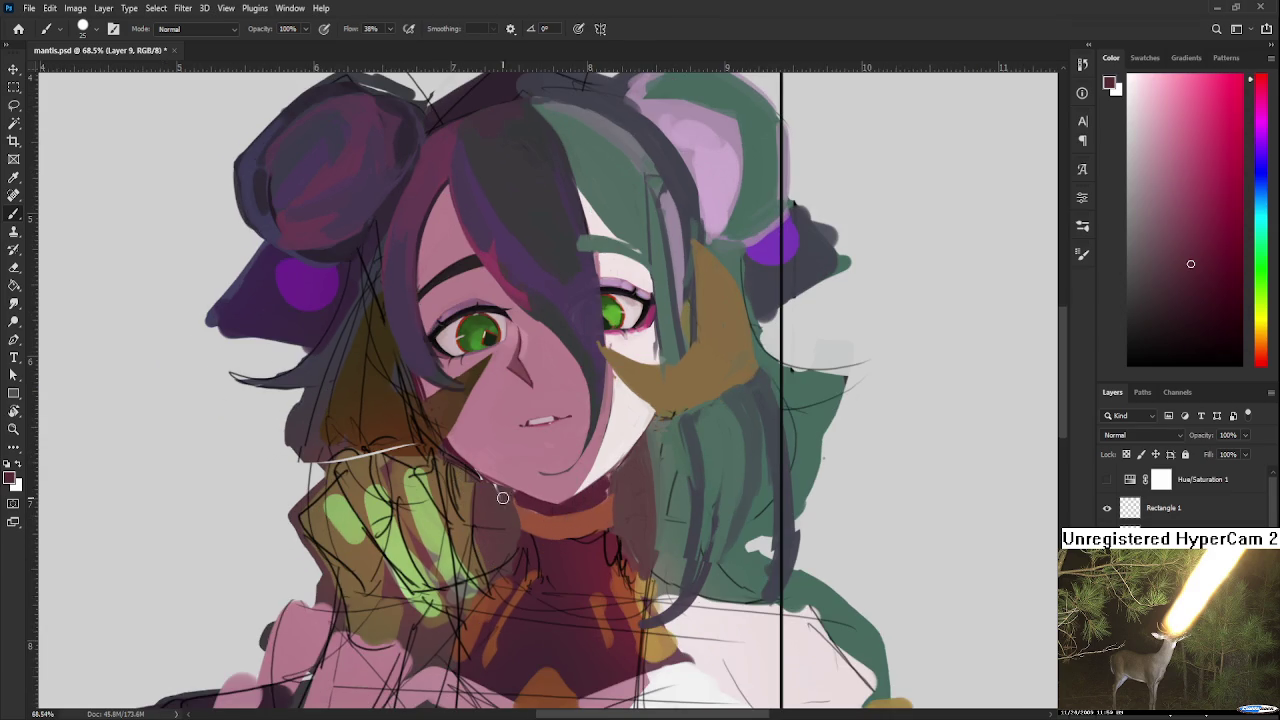
pyautogui.keyDown('alt'); pyautogui.click(523, 503); pyautogui.keyUp('alt')
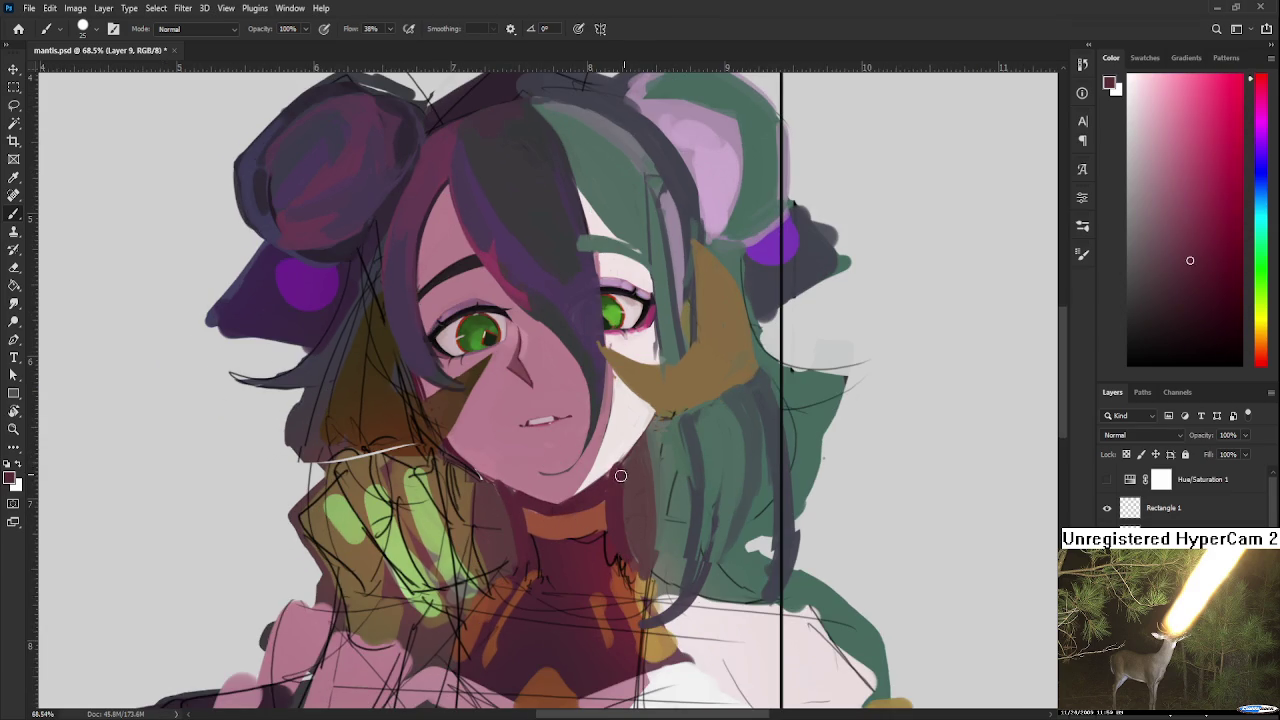
pyautogui.keyDown('alt'); pyautogui.click(635, 525); pyautogui.keyUp('alt')
pyautogui.keyDown('alt'); pyautogui.click(620, 472); pyautogui.keyUp('alt')
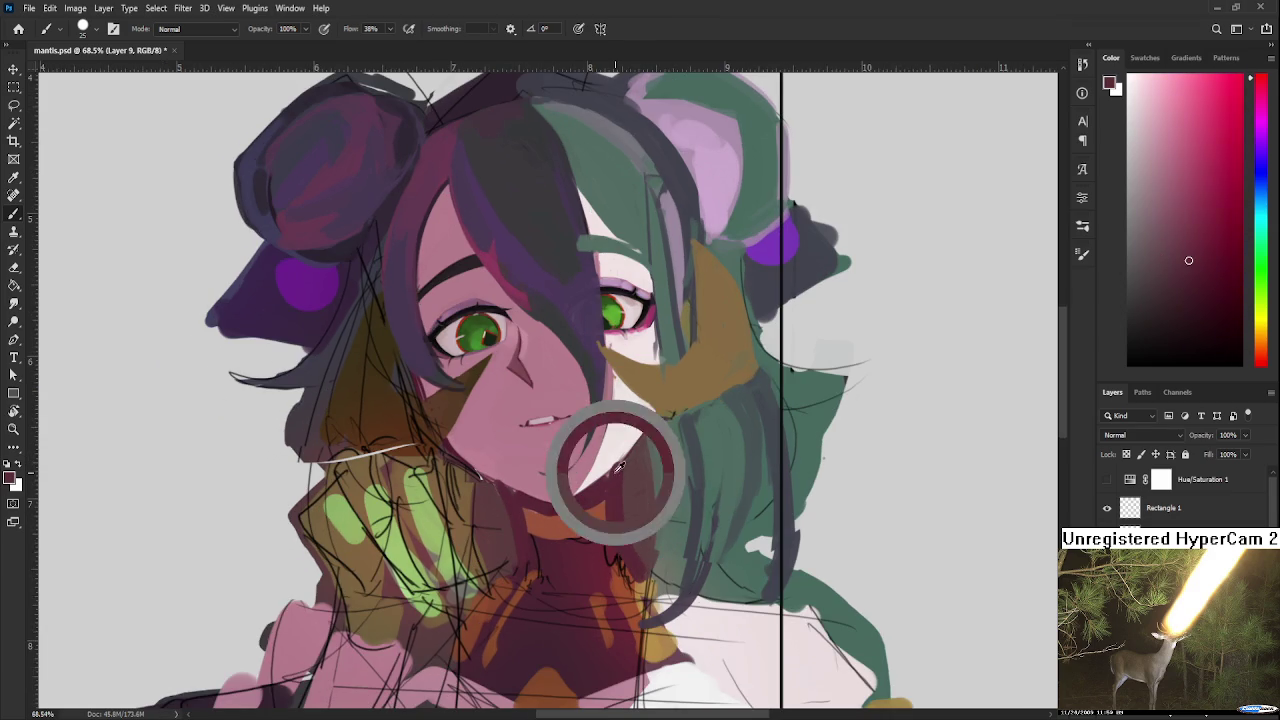
pyautogui.keyDown('alt'); pyautogui.click(528, 520); pyautogui.keyUp('alt')
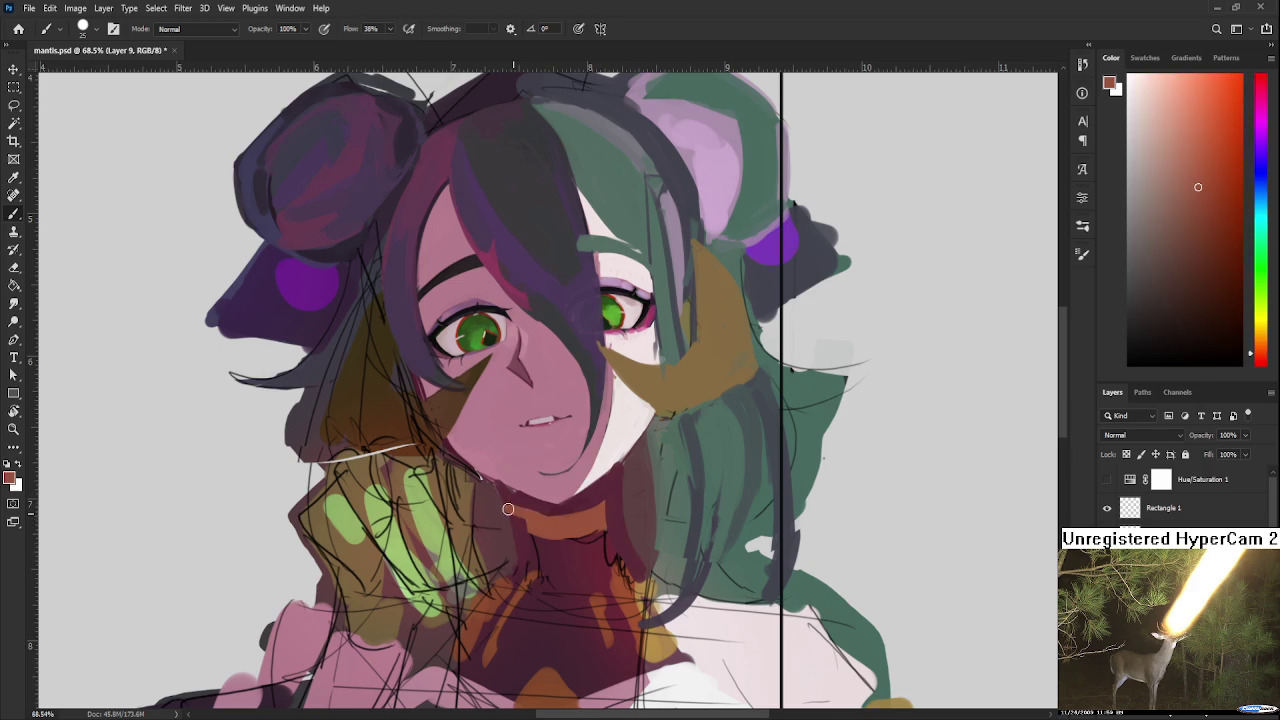
pyautogui.moveTo(548, 527); pyautogui.dragTo(613, 501)
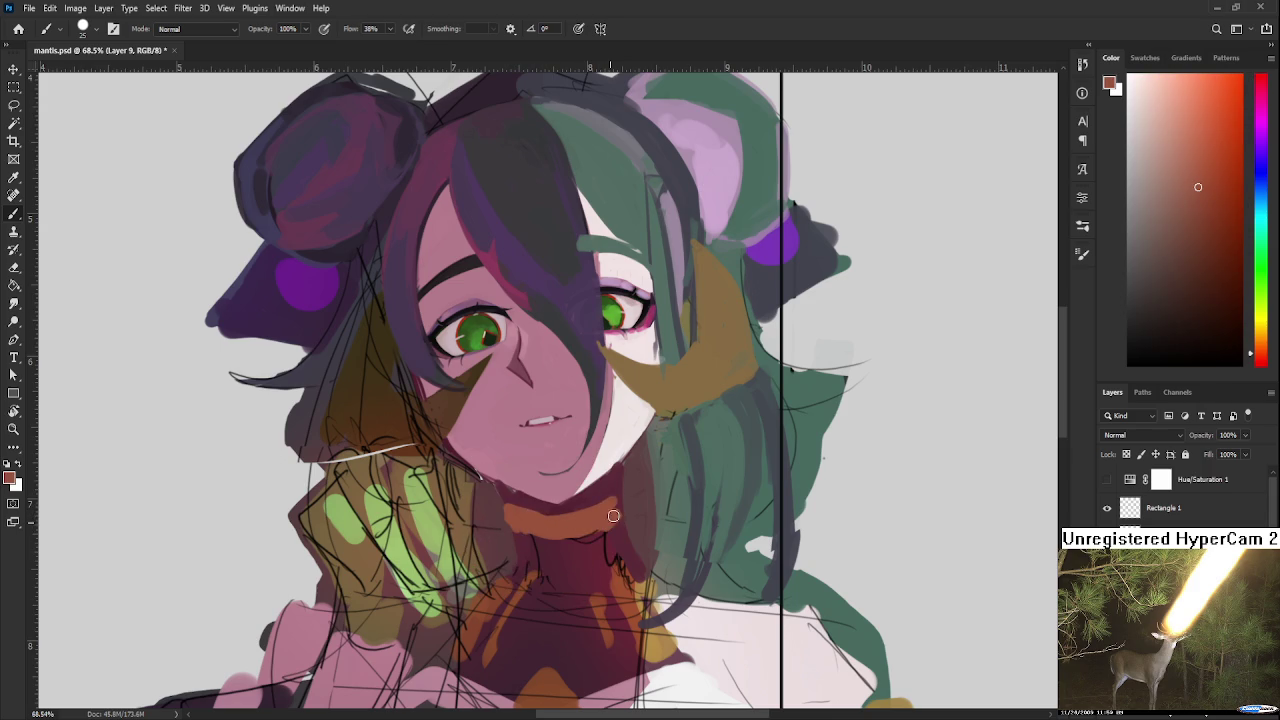
# Step: Sample dark maroon, reddish-brown and pinker tones from the chin and neck
pyautogui.keyDown('alt'); pyautogui.click(543, 523); pyautogui.keyUp('alt')
pyautogui.scroll(-4, 650, 480)
pyautogui.scroll(-4, 680, 450)
pyautogui.scroll(-4, 700, 424)
pyautogui.scroll(4, 620, 424)
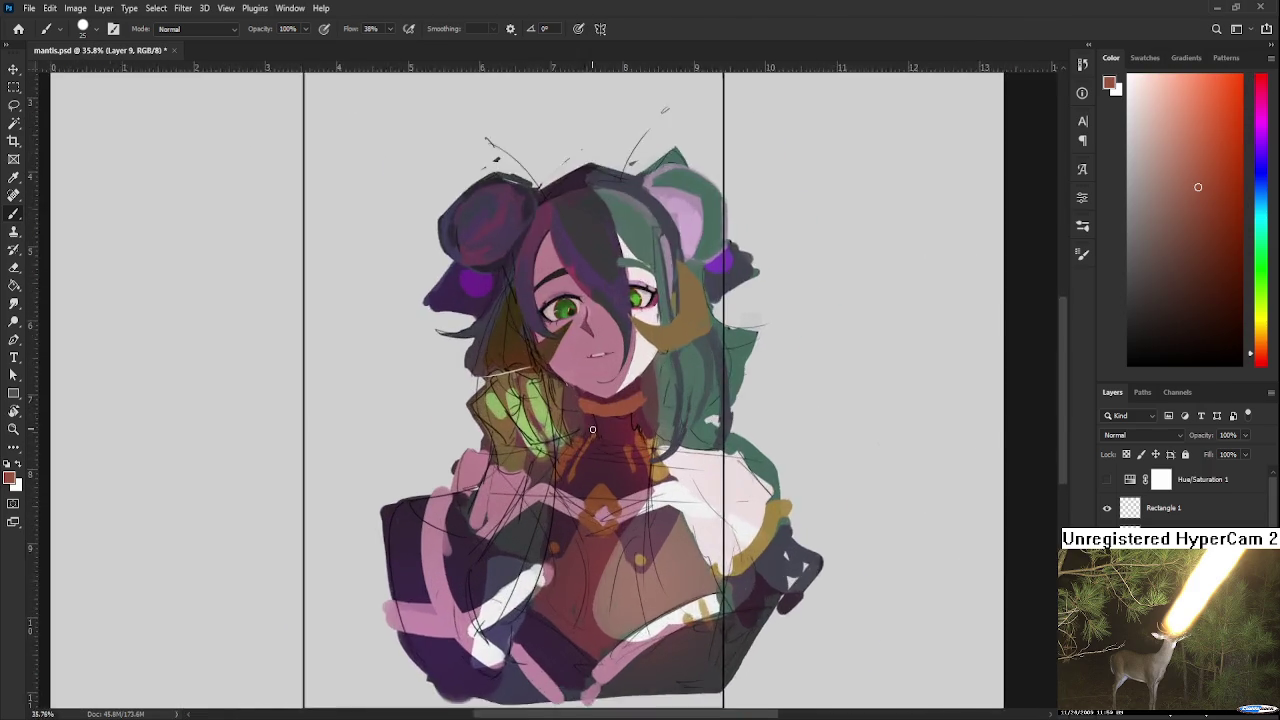
pyautogui.scroll(3, 595, 424)
pyautogui.scroll(-2, 560, 465)
pyautogui.keyDown('alt'); pyautogui.click(566, 494); pyautogui.keyUp('alt')
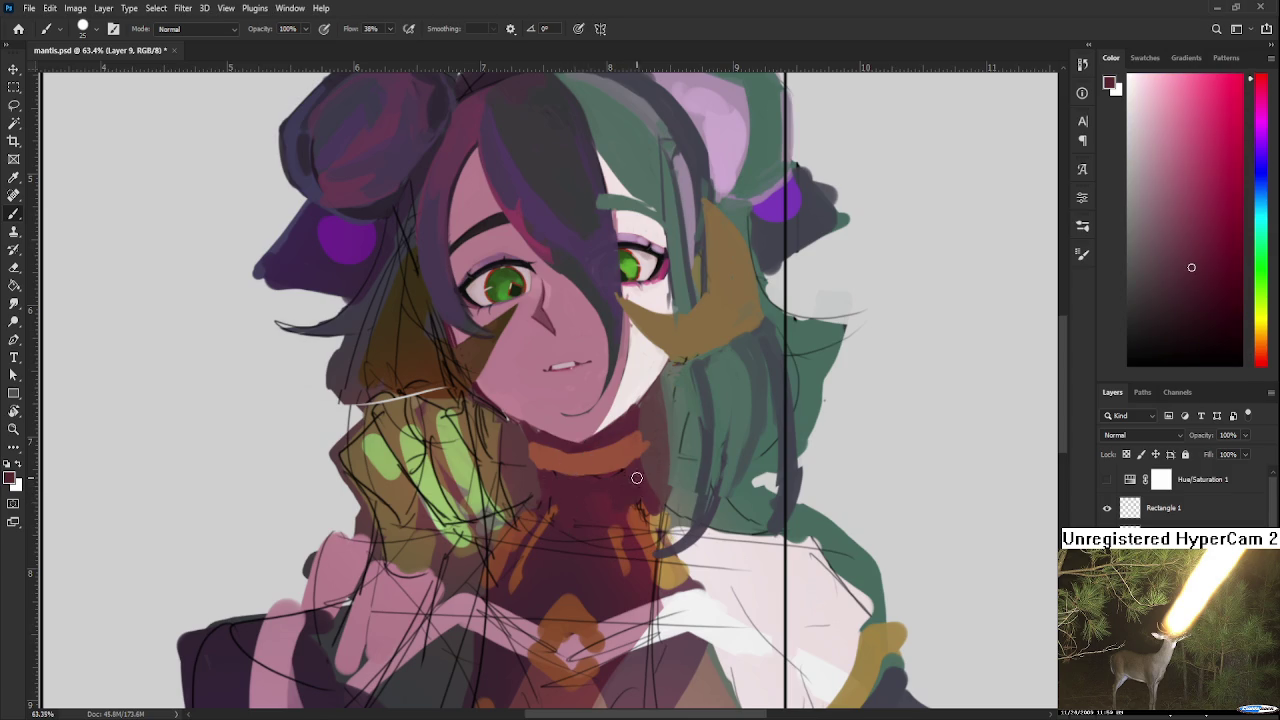
pyautogui.keyDown('alt'); pyautogui.click(605, 496); pyautogui.keyUp('alt')
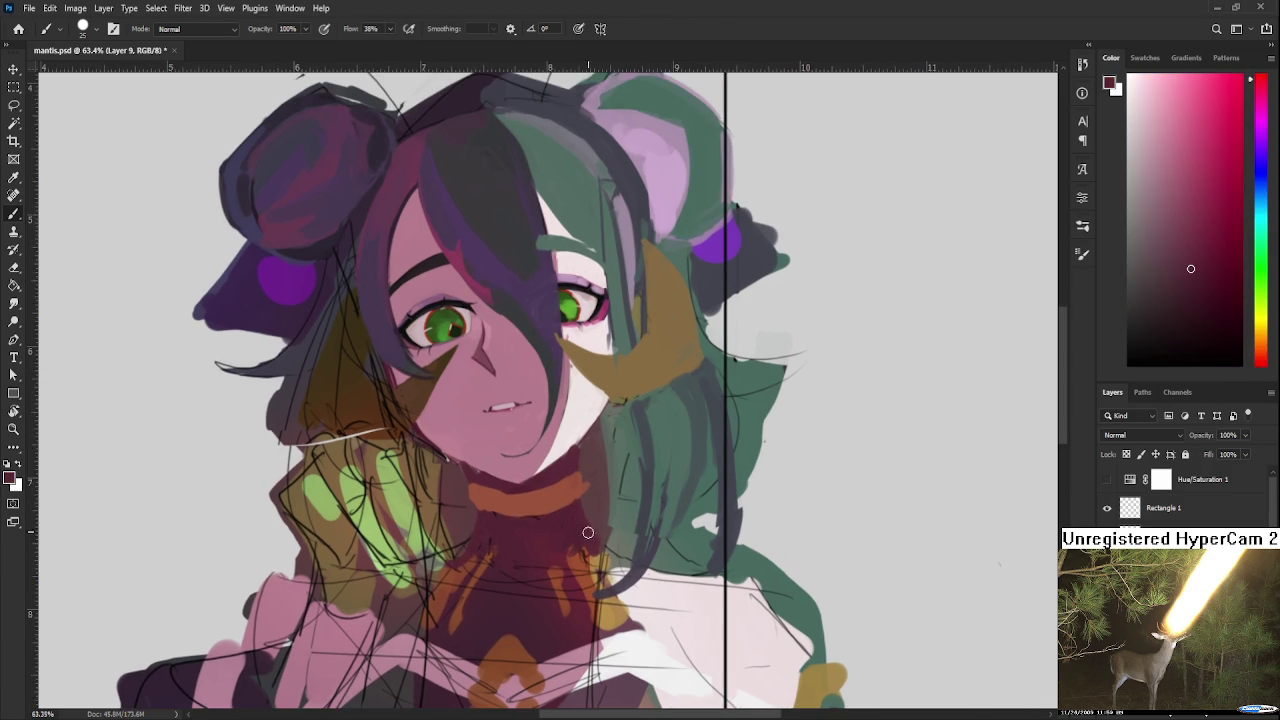
pyautogui.keyDown('alt'); pyautogui.click(580, 511); pyautogui.keyUp('alt')
pyautogui.keyDown('alt'); pyautogui.scroll(-3, 633, 437); pyautogui.keyUp('alt')
pyautogui.keyDown('alt'); pyautogui.scroll(-2, 633, 437); pyautogui.keyUp('alt')
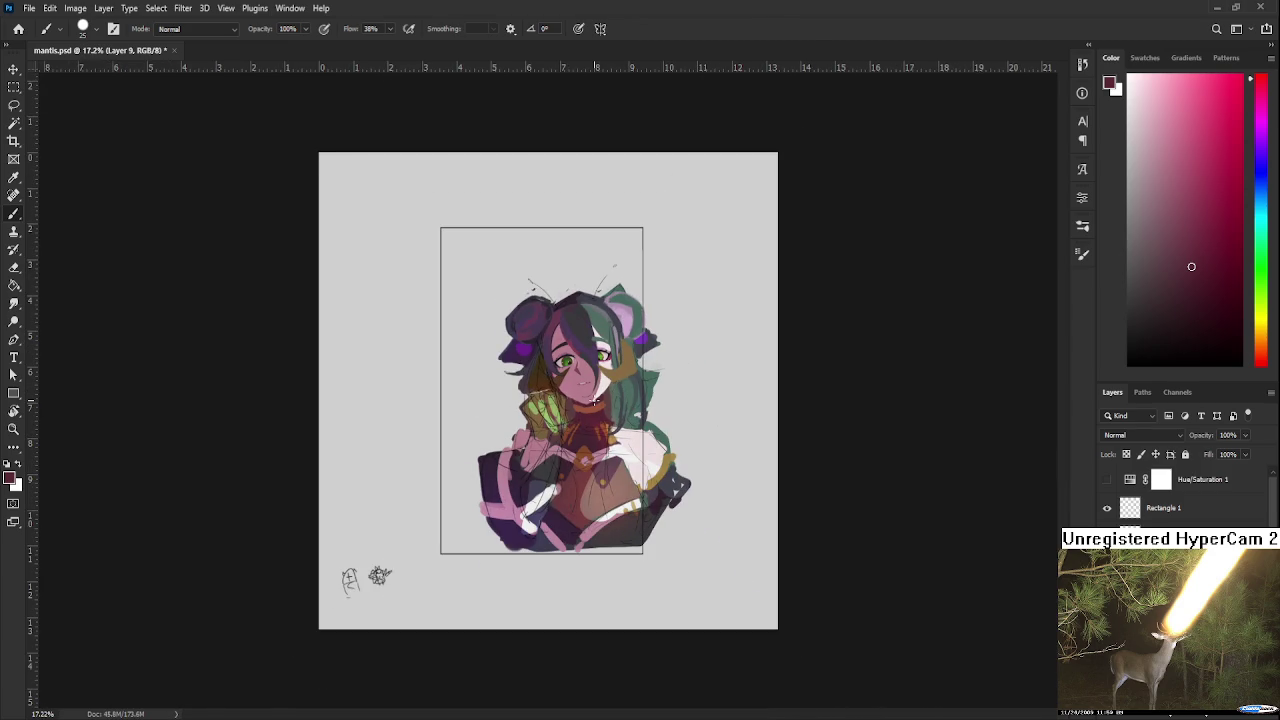
pyautogui.keyDown('alt'); pyautogui.scroll(3, 595, 400); pyautogui.keyUp('alt')
pyautogui.keyDown('alt'); pyautogui.scroll(1, 595, 400); pyautogui.keyUp('alt')
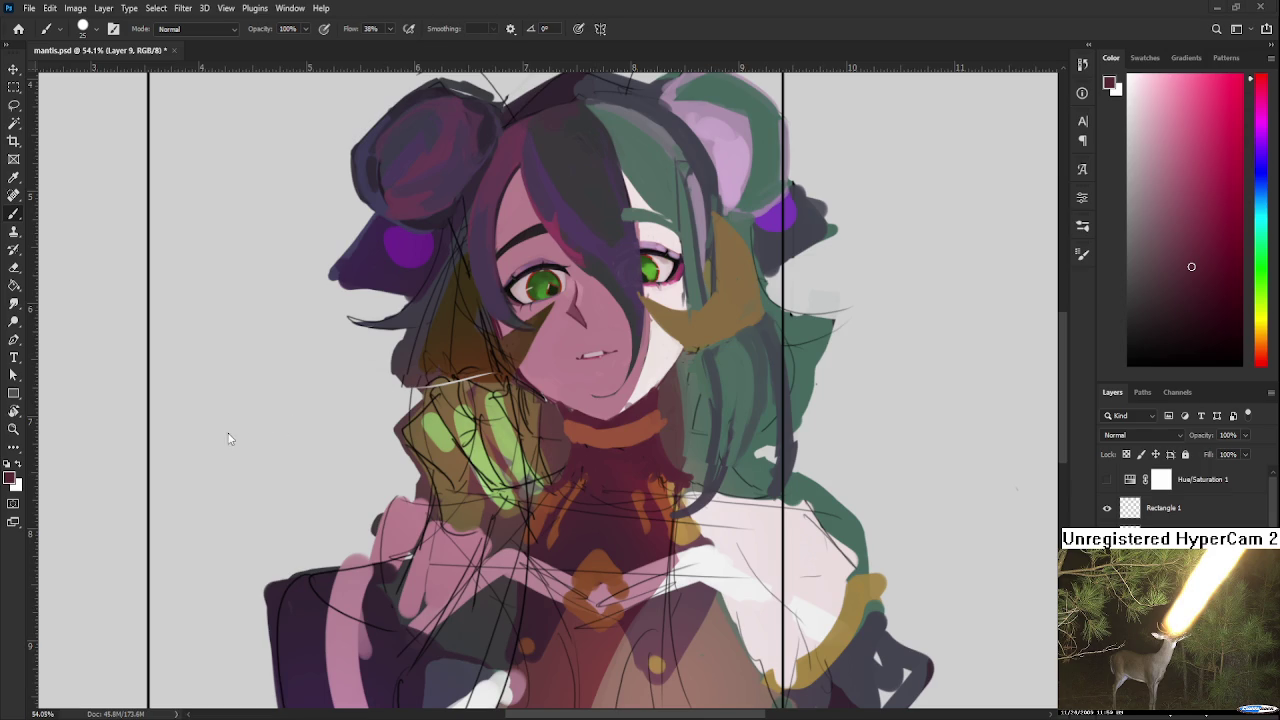
pyautogui.keyDown('alt'); pyautogui.scroll(-1, 695, 389); pyautogui.keyUp('alt')
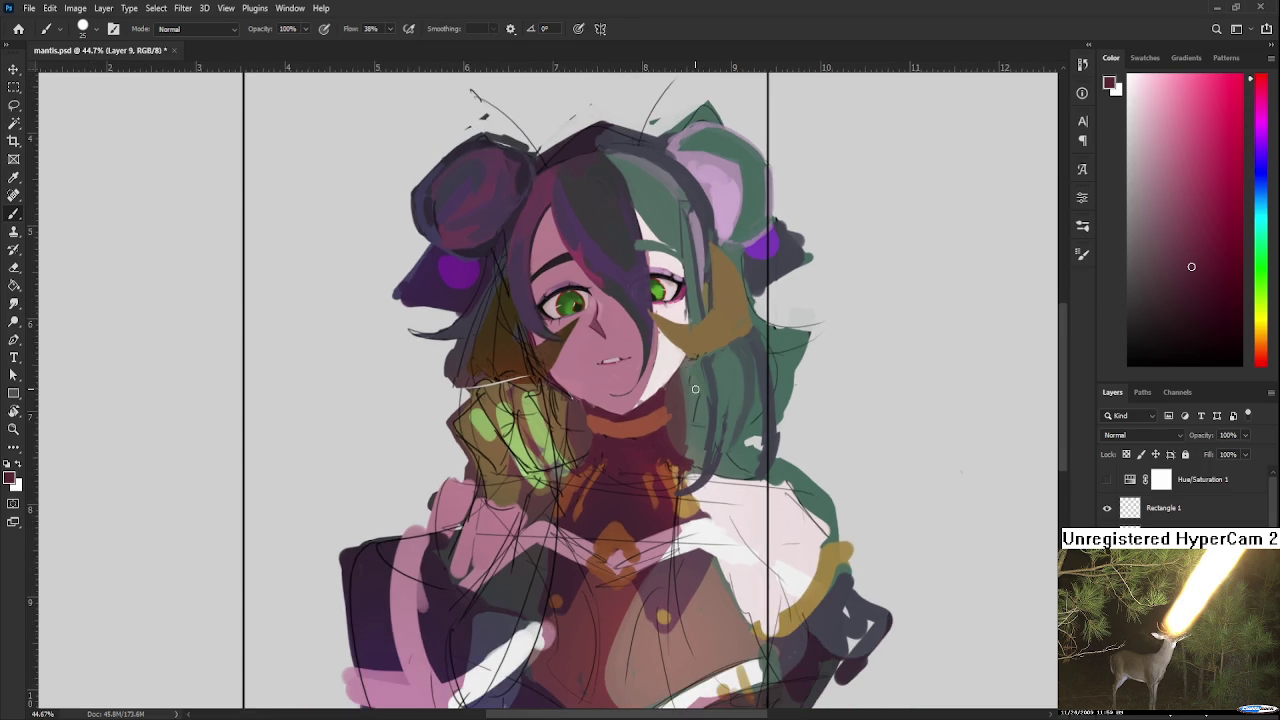
pyautogui.keyDown('alt'); pyautogui.scroll(-1, 695, 389); pyautogui.keyUp('alt')
pyautogui.keyDown('alt'); pyautogui.scroll(-1, 695, 389); pyautogui.keyUp('alt')
pyautogui.keyDown('alt'); pyautogui.scroll(-1, 695, 389); pyautogui.keyUp('alt')
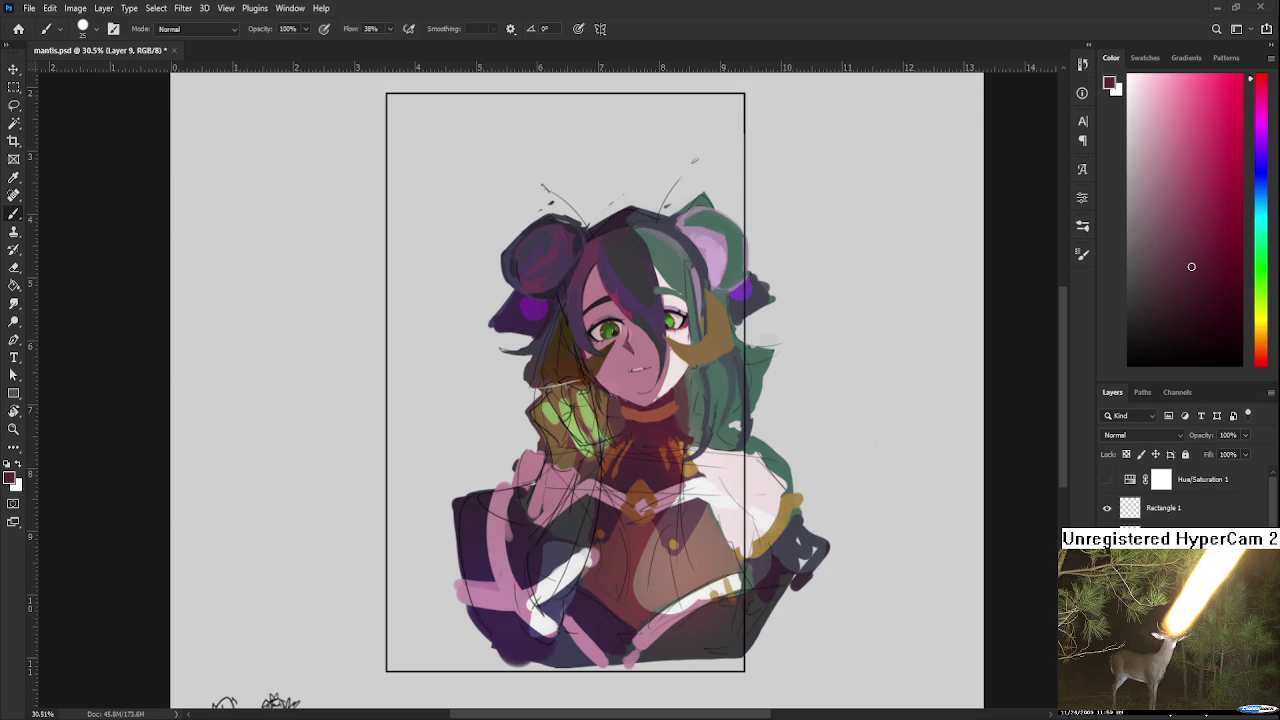
# Step: Lasso the head and hair, nudge them down with Free Transform, then deselect
pyautogui.scroll(1, 452, 355)
pyautogui.press('l')
pyautogui.moveTo(580, 412)
pyautogui.mouseDown()
pyautogui.moveTo(577, 400)
pyautogui.moveTo(715, 425)
pyautogui.moveTo(662, 430)
pyautogui.mouseUp()
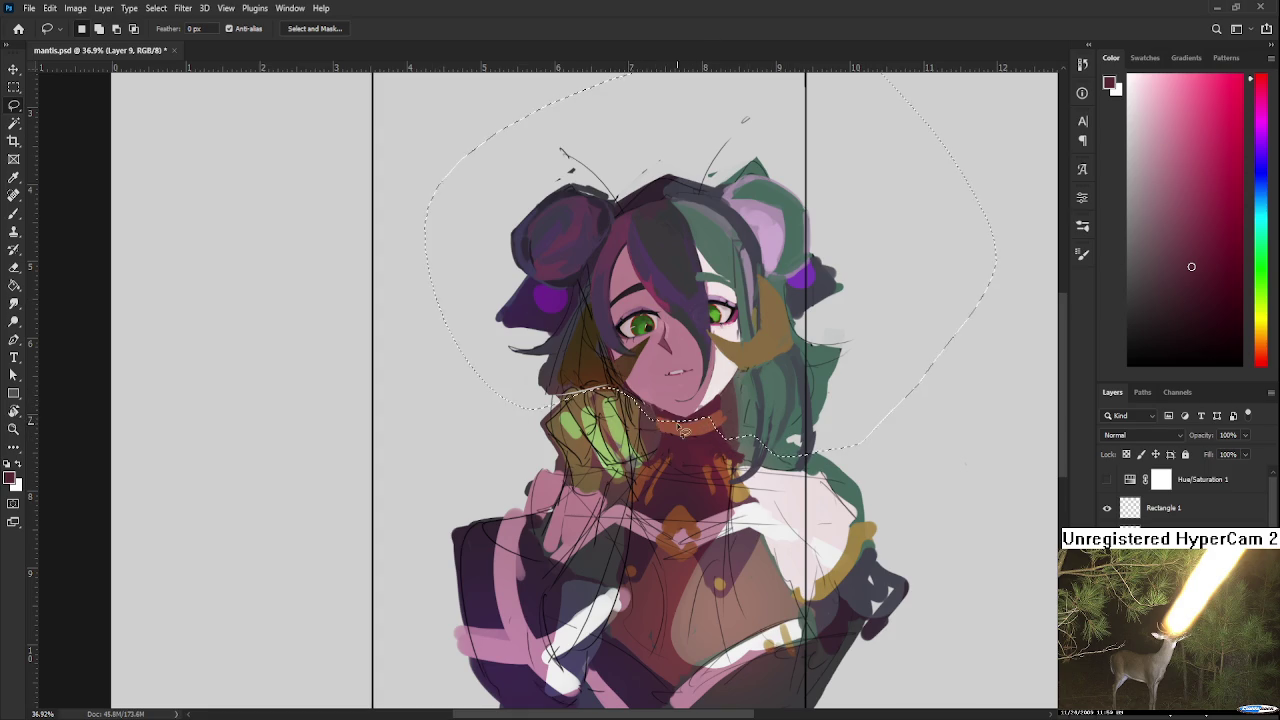
pyautogui.hotkey('ctrl', 't')
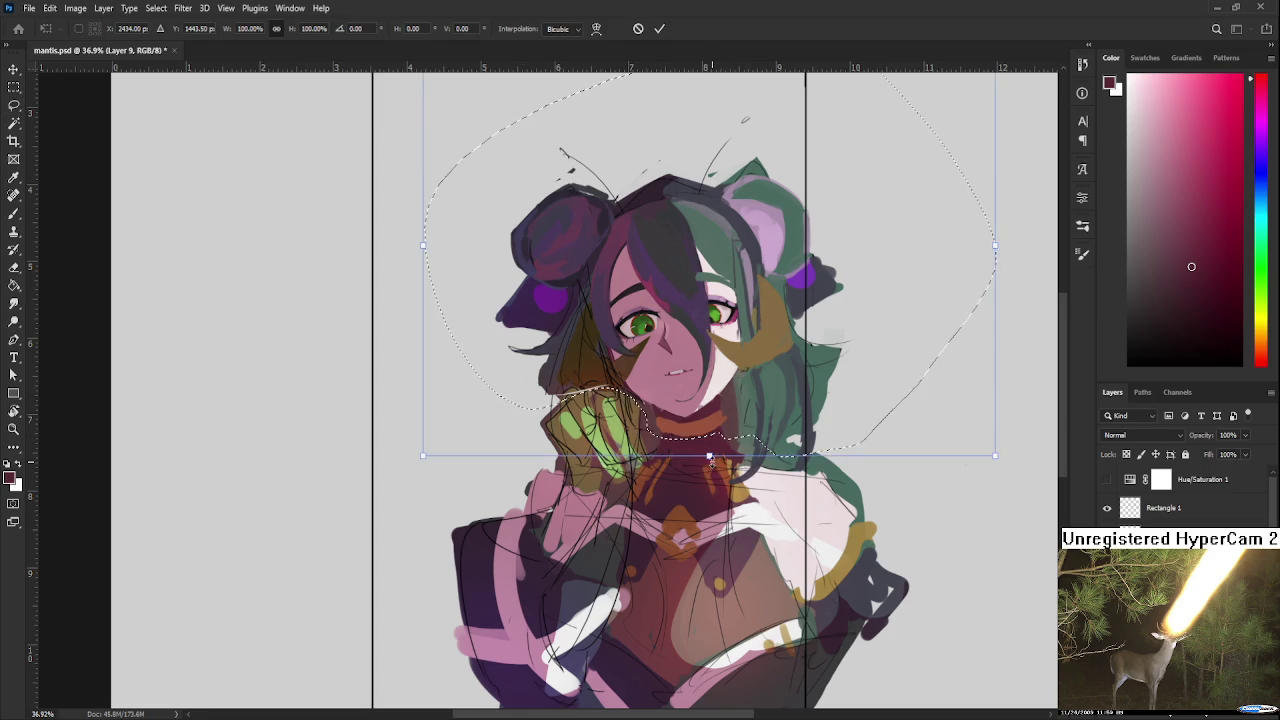
pyautogui.press('Escape')
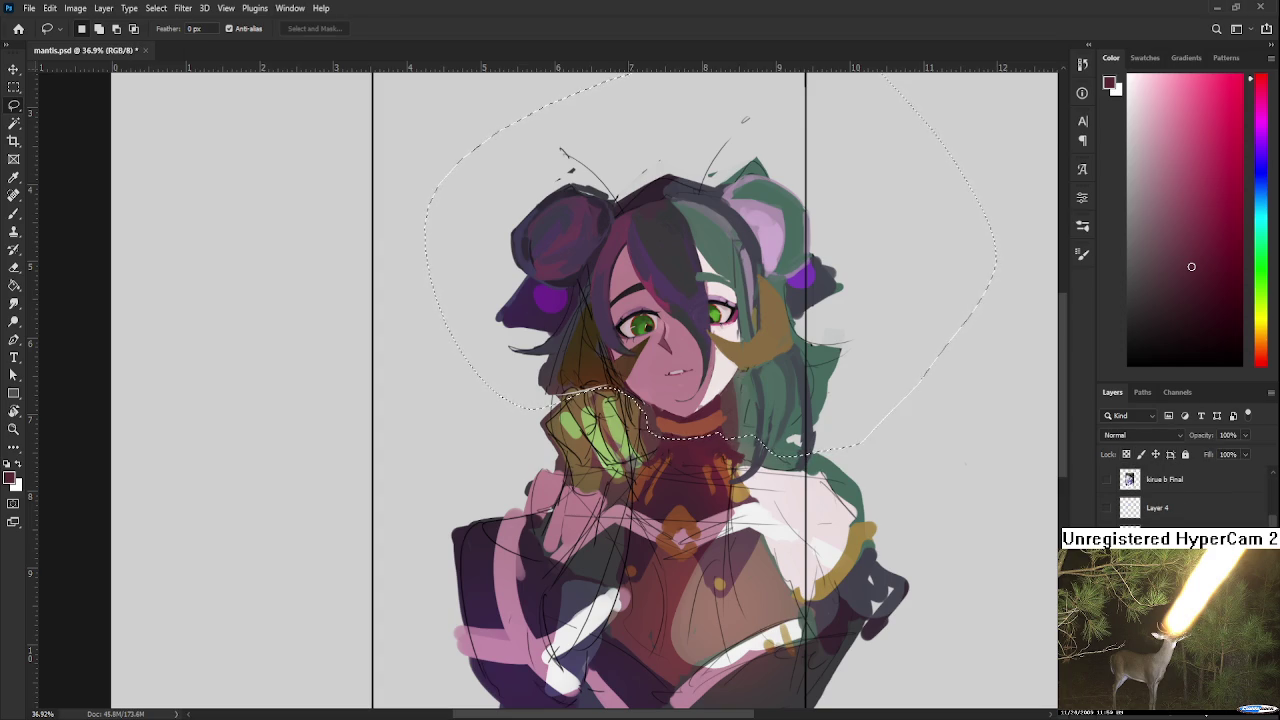
pyautogui.hotkey('ctrl', 't')
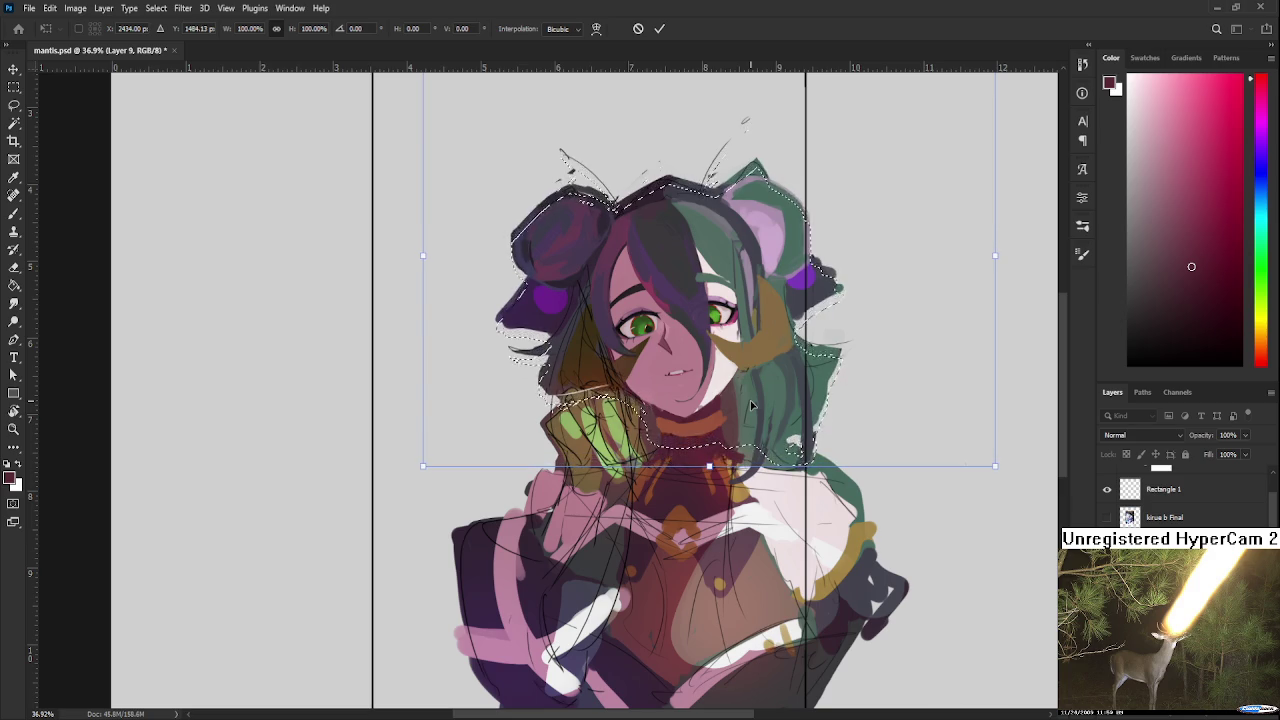
pyautogui.hotkey('shift', 'Down')
pyautogui.hotkey('shift', 'Down')
pyautogui.hotkey('shift', 'Down')
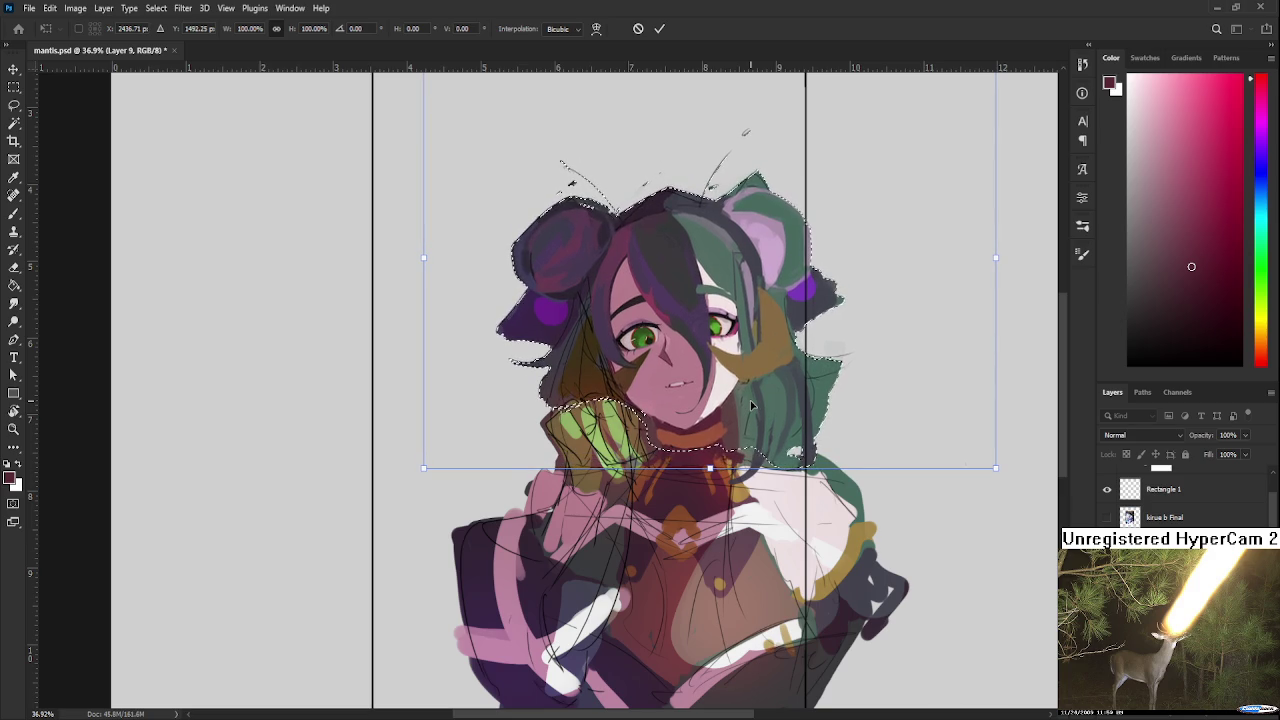
pyautogui.press('Return')
pyautogui.hotkey('ctrl', 'd')
# Step: Make a brief lasso selection across the figure and drop it again
pyautogui.scroll(-3, 930, 555)
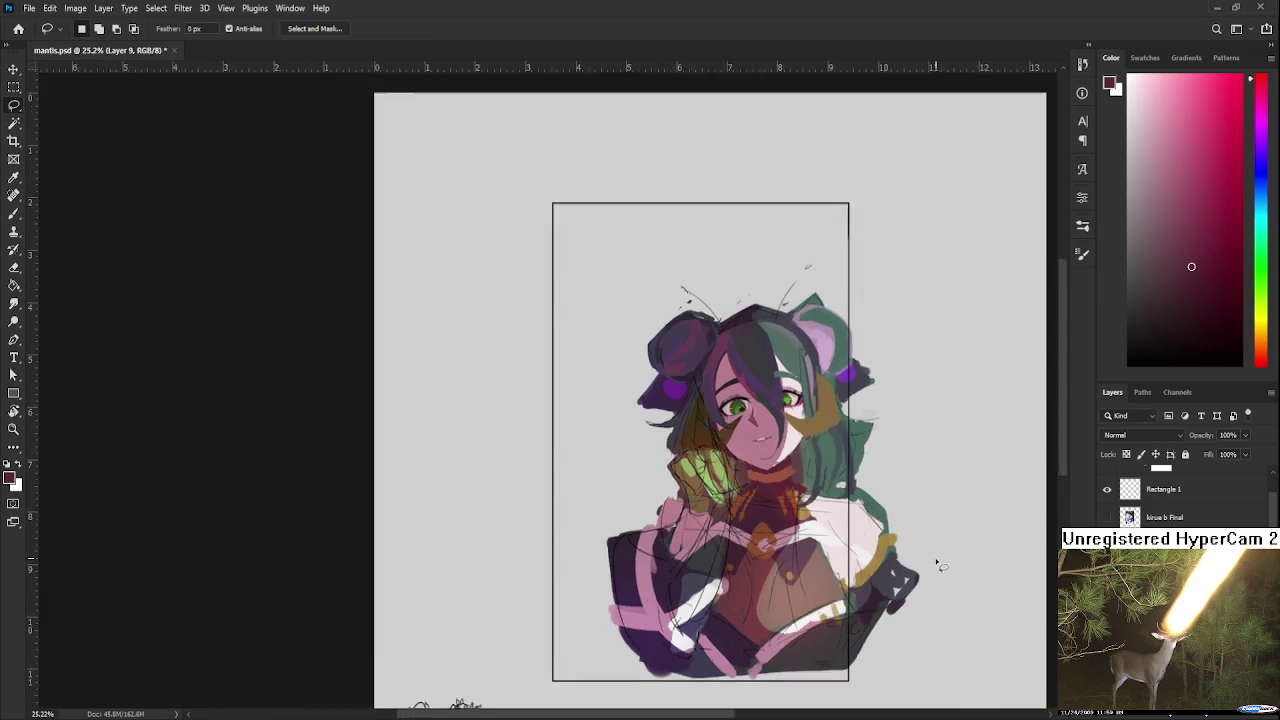
pyautogui.scroll(-3, 886, 537)
pyautogui.scroll(-1, 800, 500)
pyautogui.scroll(5, 580, 418)
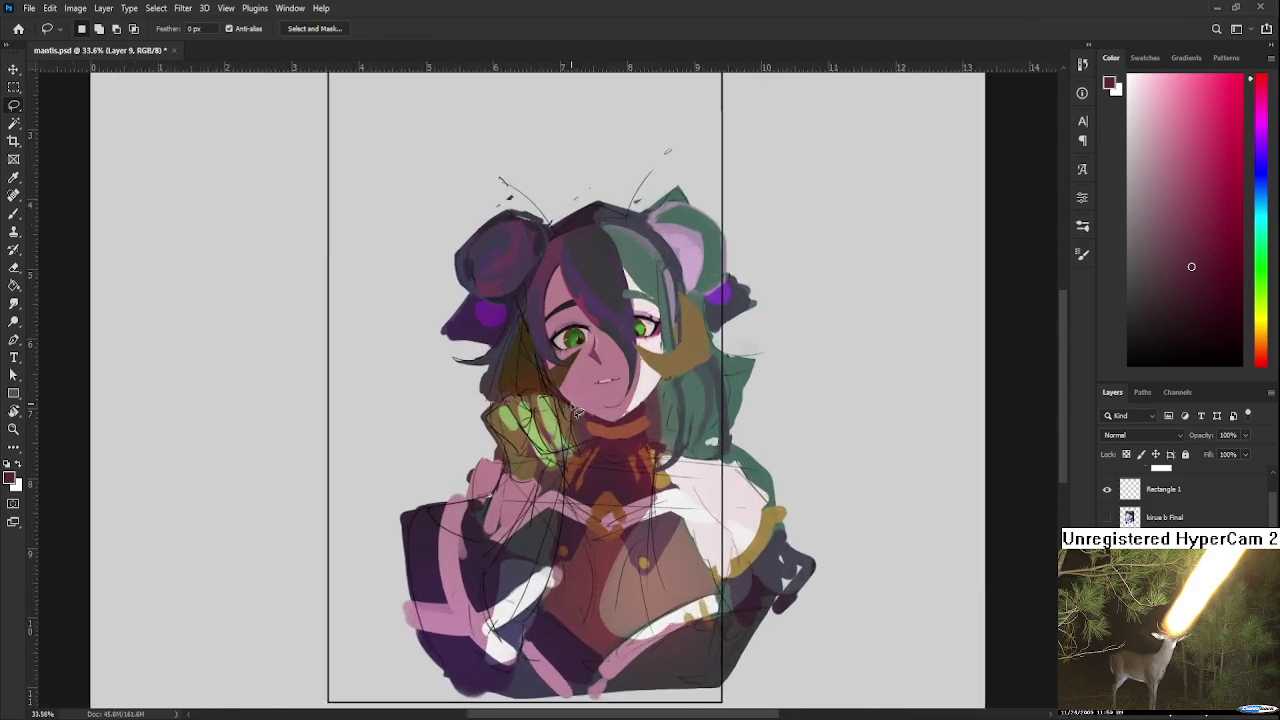
pyautogui.moveTo(640, 423); pyautogui.dragTo(685, 438)
pyautogui.hotkey('ctrl', 'd')
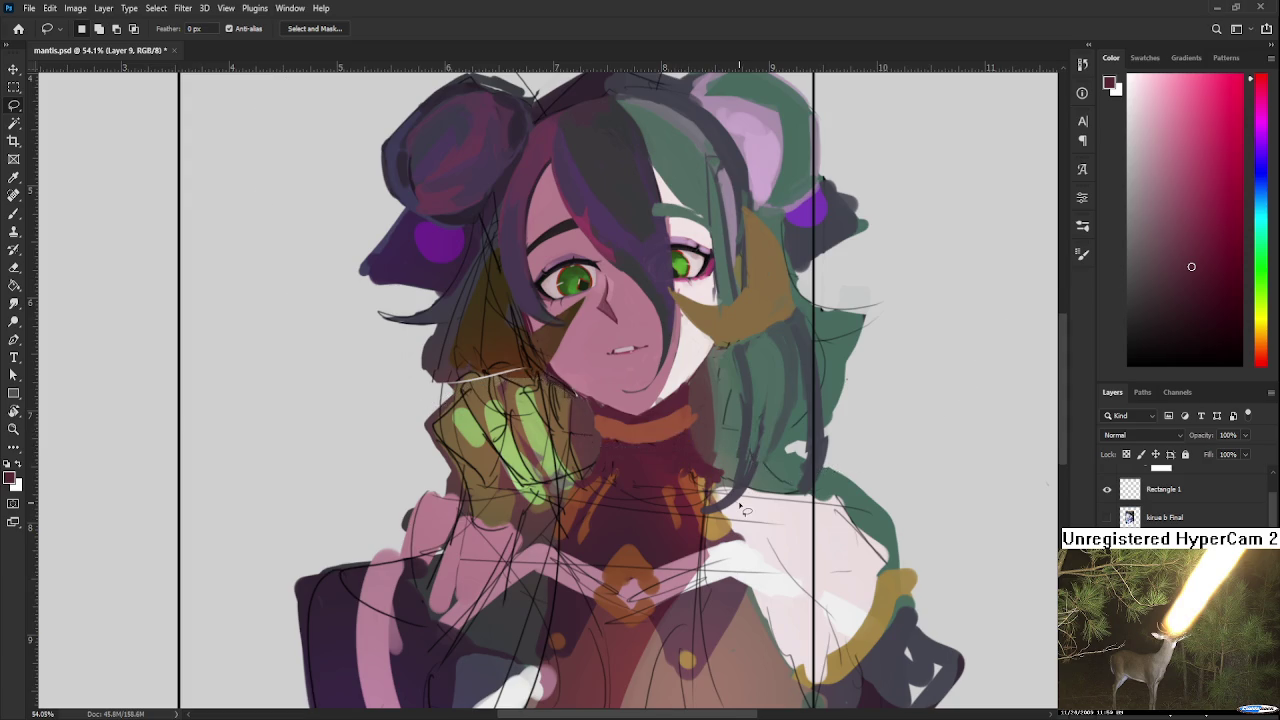
pyautogui.scroll(-1, 700, 460)
pyautogui.scroll(-1, 720, 480)
pyautogui.scroll(-1, 740, 505)
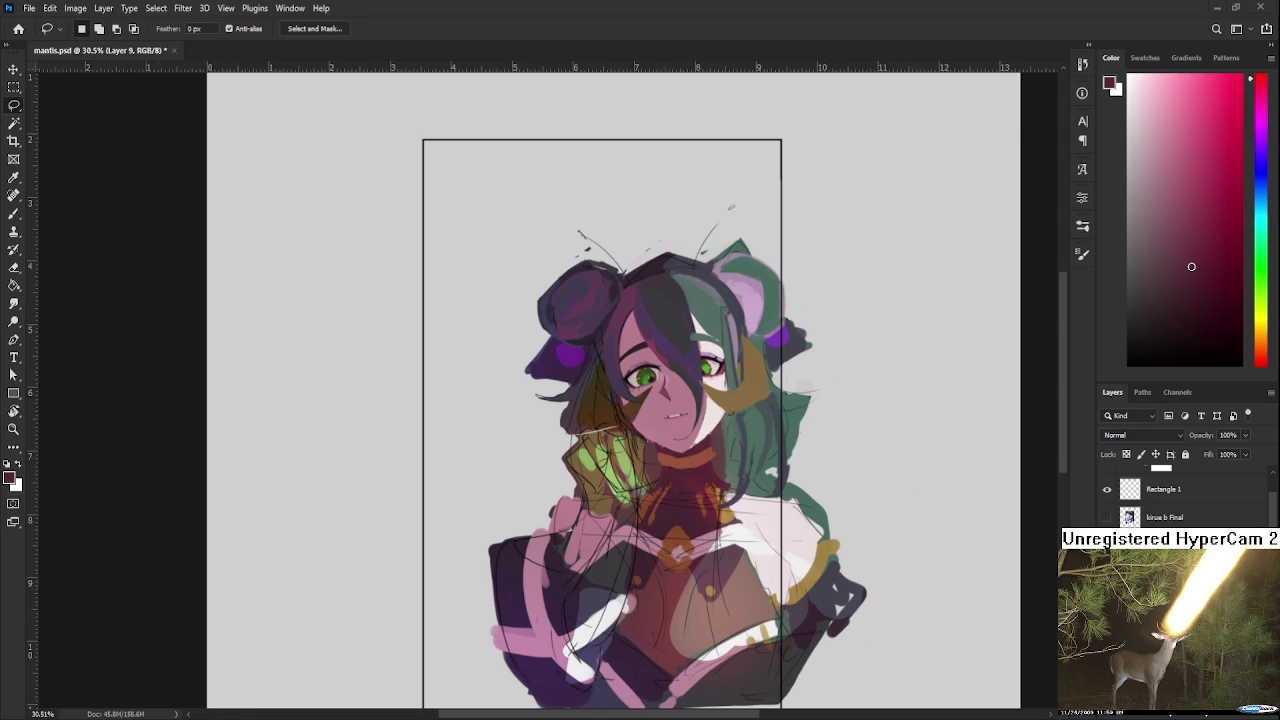
# Step: With the view temporarily rotated sideways, sample the face's light mauve-pink as the Brush colour
pyautogui.scroll(4, 697, 481)
pyautogui.press('b')
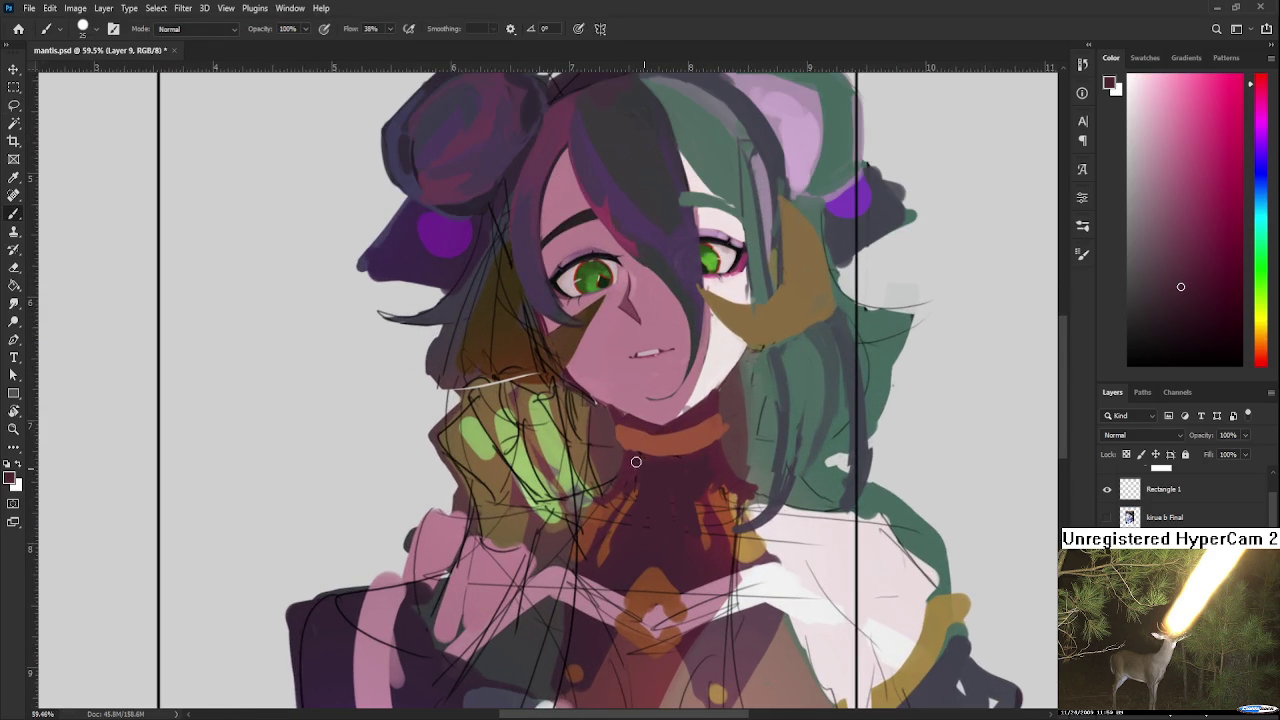
pyautogui.scroll(-3, 641, 505)
pyautogui.scroll(-2, 641, 505)
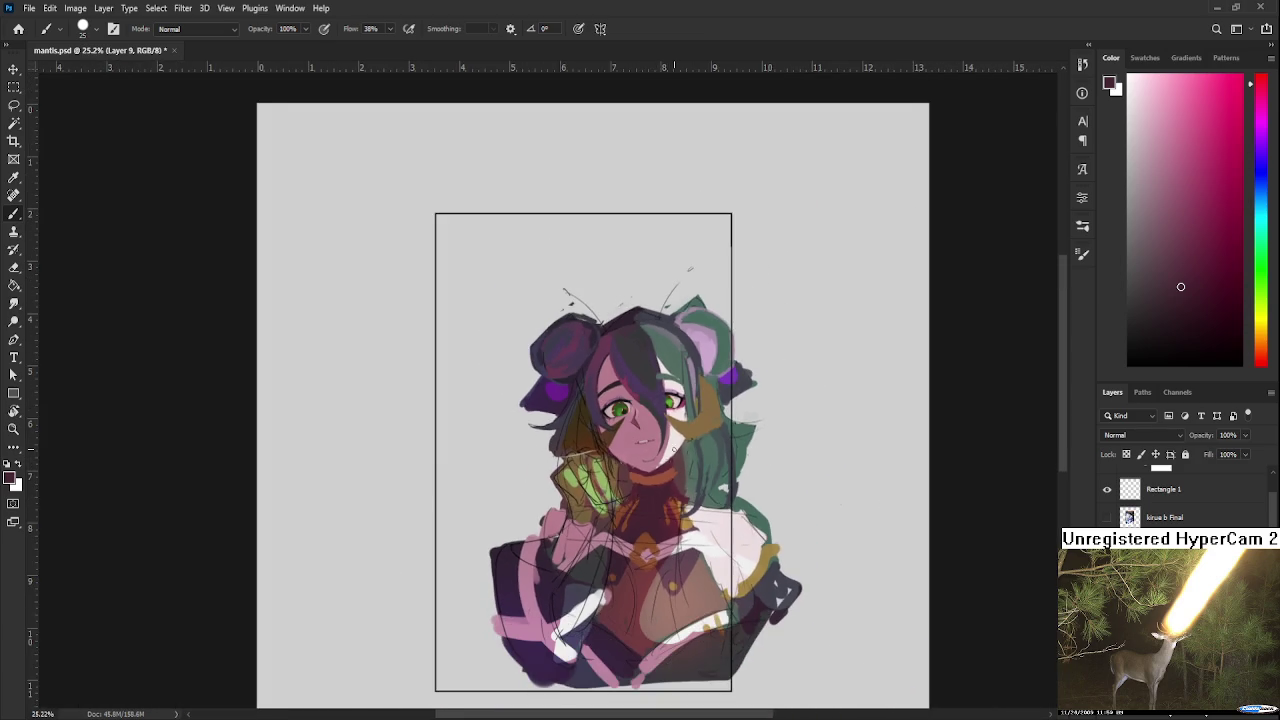
pyautogui.scroll(-3, 683, 430)
pyautogui.scroll(-2, 683, 430)
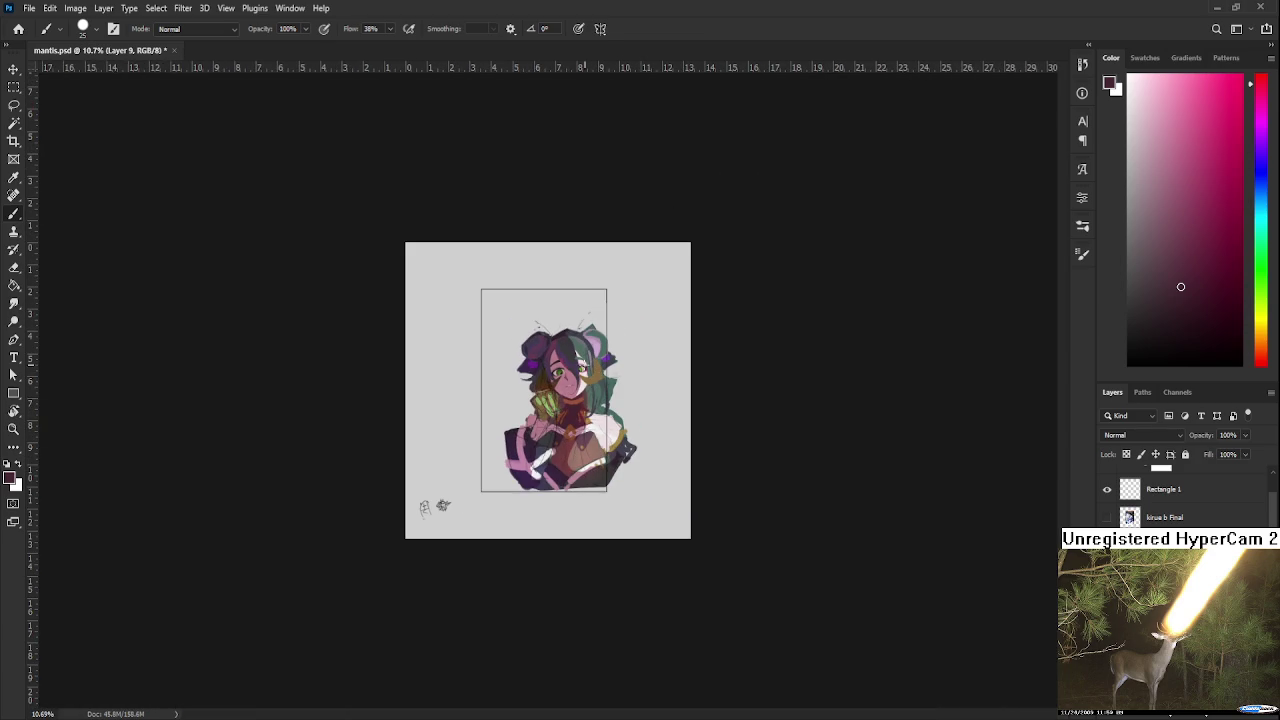
pyautogui.scroll(4, 571, 372)
pyautogui.scroll(4, 571, 372)
pyautogui.scroll(3, 571, 372)
pyautogui.press('r')
pyautogui.moveTo(748, 530)
pyautogui.mouseDown()
pyautogui.moveTo(390, 578)
pyautogui.moveTo(476, 444)
pyautogui.mouseUp()
pyautogui.press('b')
pyautogui.keyDown('alt'); pyautogui.click(424, 514); pyautogui.keyUp('alt')
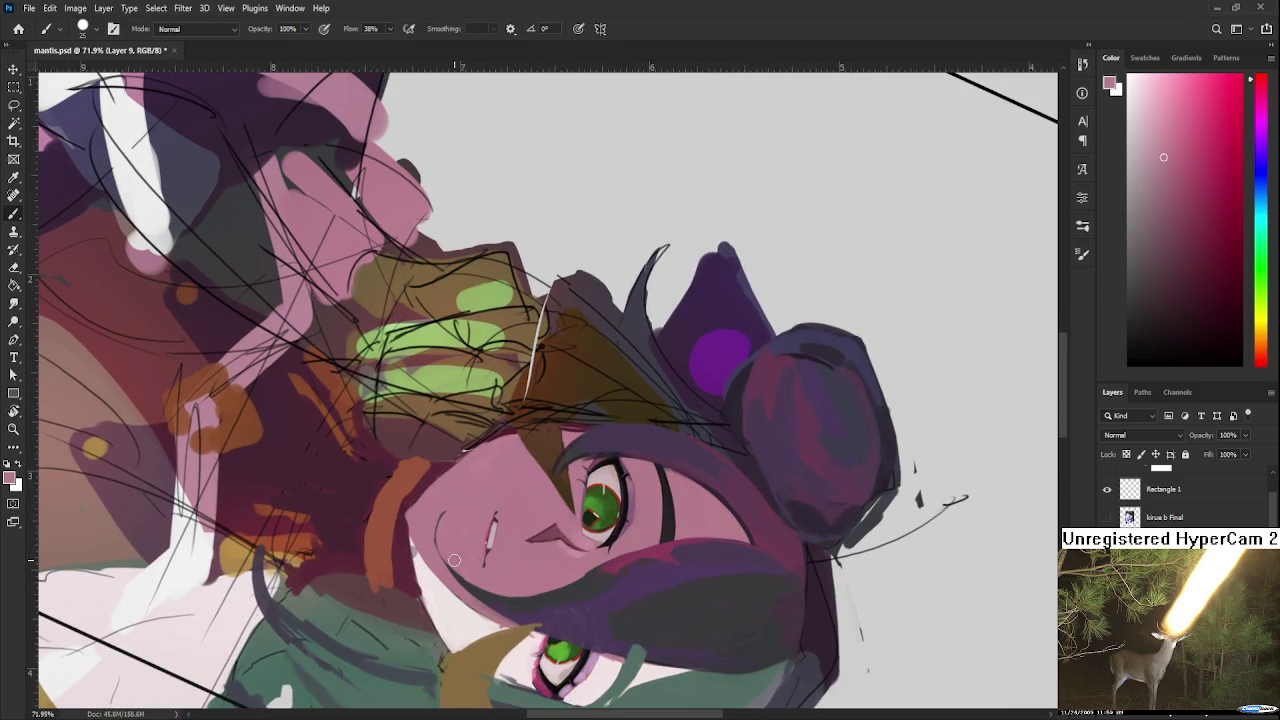
pyautogui.press('r')
pyautogui.moveTo(453, 561)
pyautogui.mouseDown()
pyautogui.moveTo(660, 435)
pyautogui.moveTo(630, 465)
pyautogui.mouseUp()
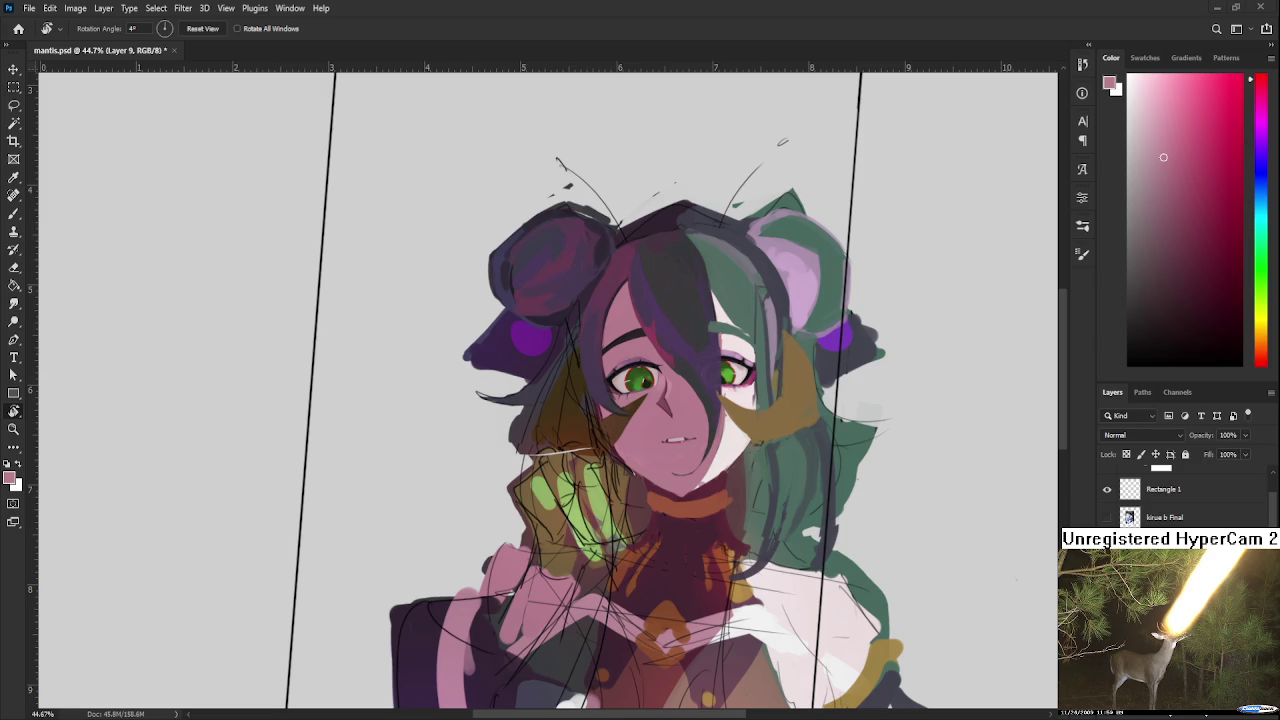
# Step: Lasso the green eye on the purple-haired side and free-transform it to a new shape and position
pyautogui.moveTo(727, 556)
pyautogui.mouseDown()
pyautogui.moveTo(790, 586)
pyautogui.moveTo(727, 514)
pyautogui.mouseUp()
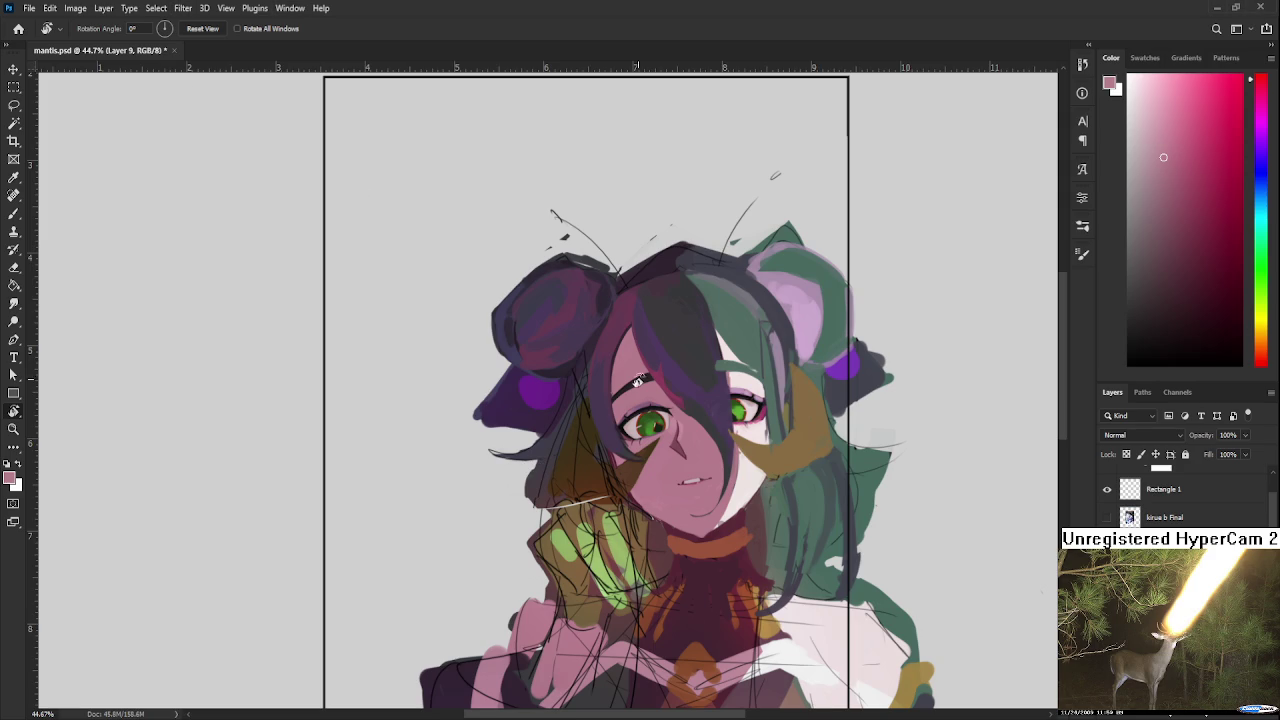
pyautogui.scroll(3, 677, 423)
pyautogui.press('l')
pyautogui.moveTo(680, 452)
pyautogui.mouseDown()
pyautogui.moveTo(658, 395)
pyautogui.moveTo(690, 479)
pyautogui.mouseUp()
pyautogui.hotkey('ctrl', 't')
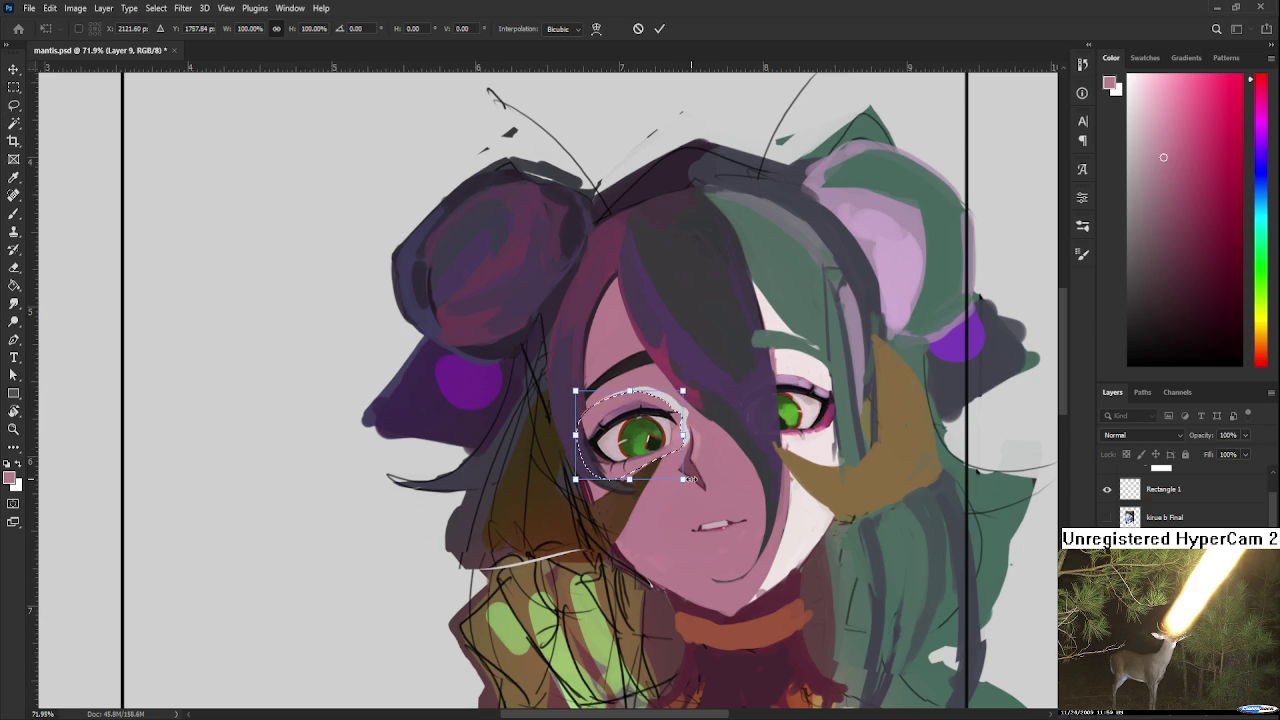
pyautogui.press('Return')
pyautogui.hotkey('ctrl', 'd')
# Step: With the Brush active again, pan and zoom to recentre the view on the whole portrait
pyautogui.moveTo(697, 463); pyautogui.dragTo(625, 511)
pyautogui.press('b')
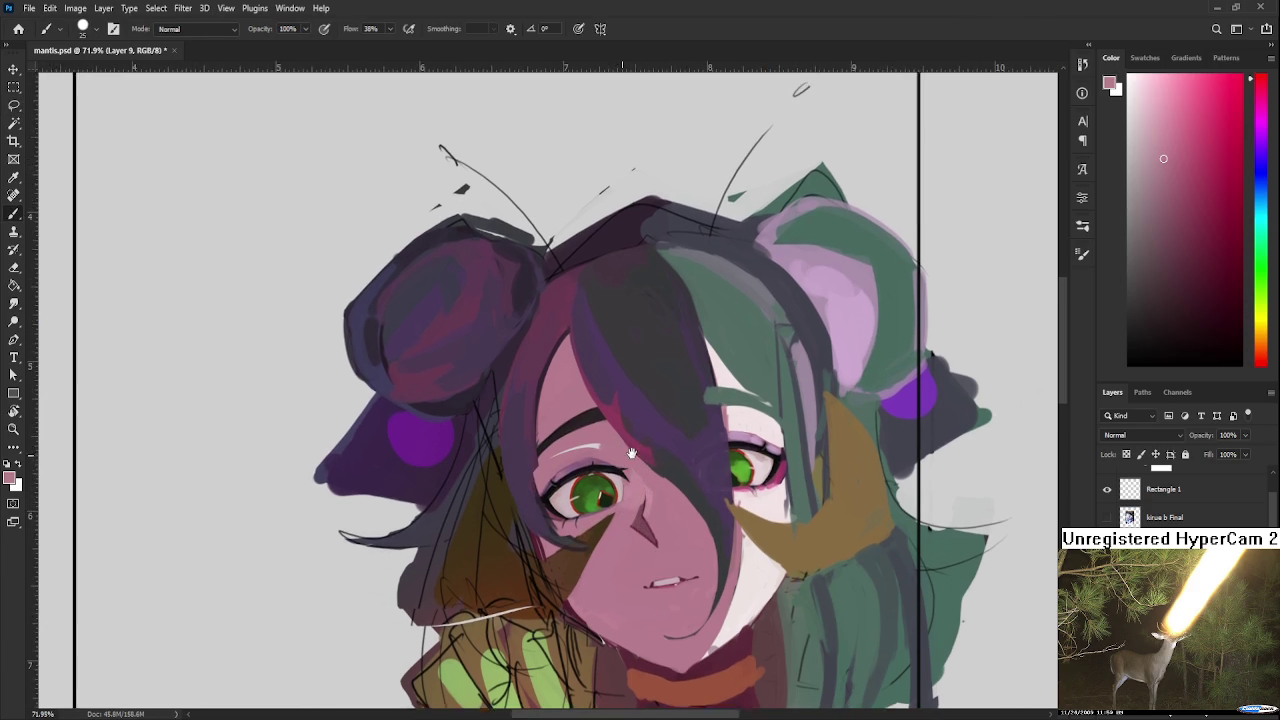
pyautogui.moveTo(604, 452); pyautogui.dragTo(639, 395)
pyautogui.scroll(-5, 637, 395)
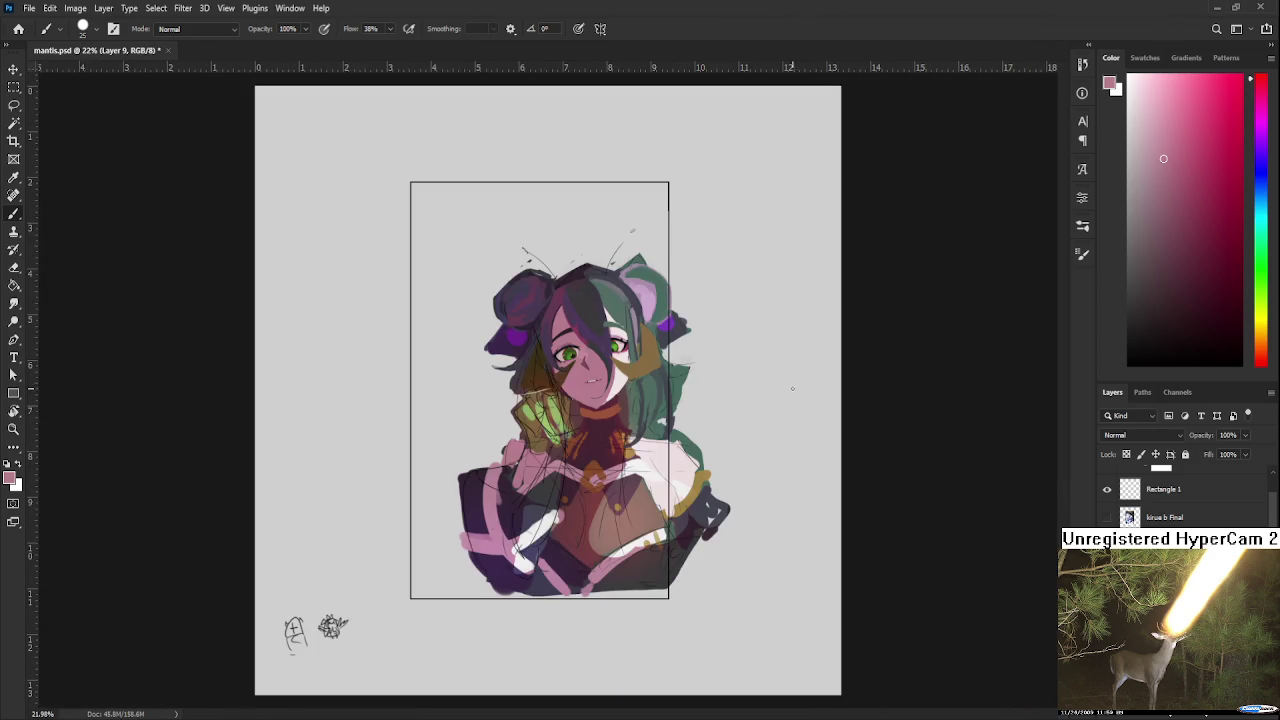
pyautogui.scroll(2, 609, 325)
pyautogui.moveTo(609, 325); pyautogui.dragTo(790, 341)
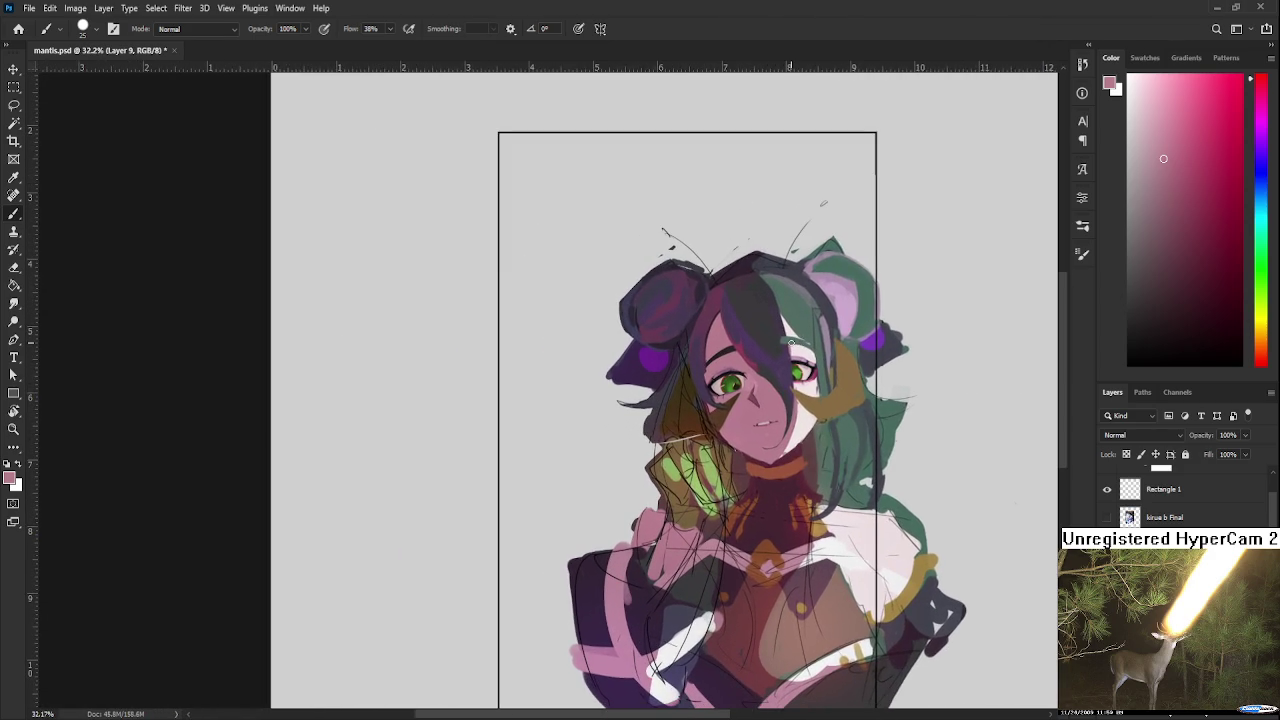
pyautogui.scroll(2, 790, 343)
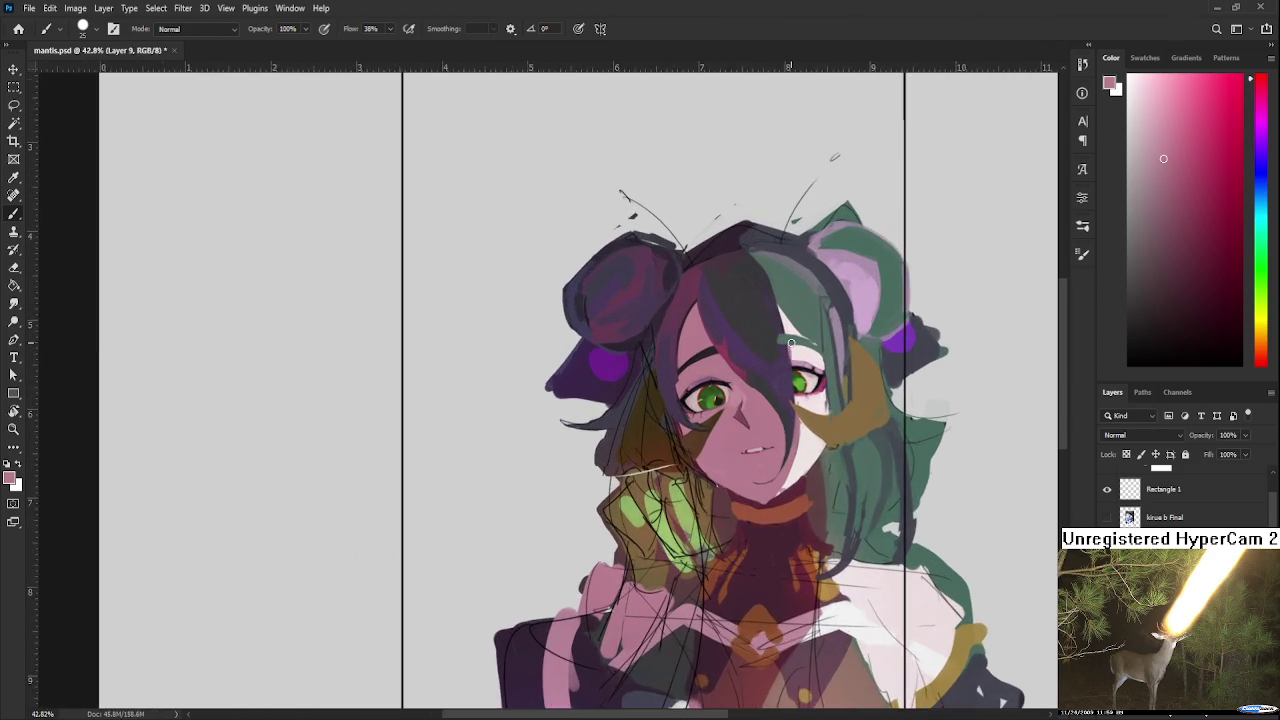
pyautogui.scroll(1, 790, 343)
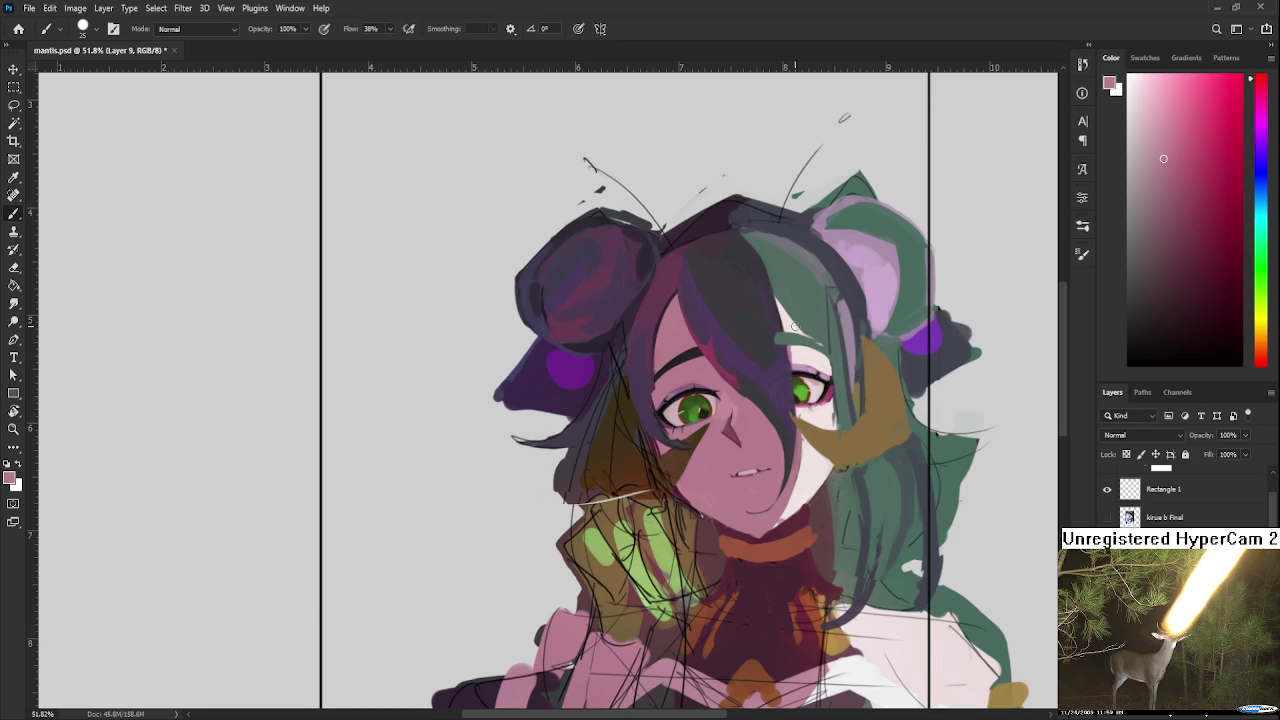
pyautogui.scroll(1, 781, 484)
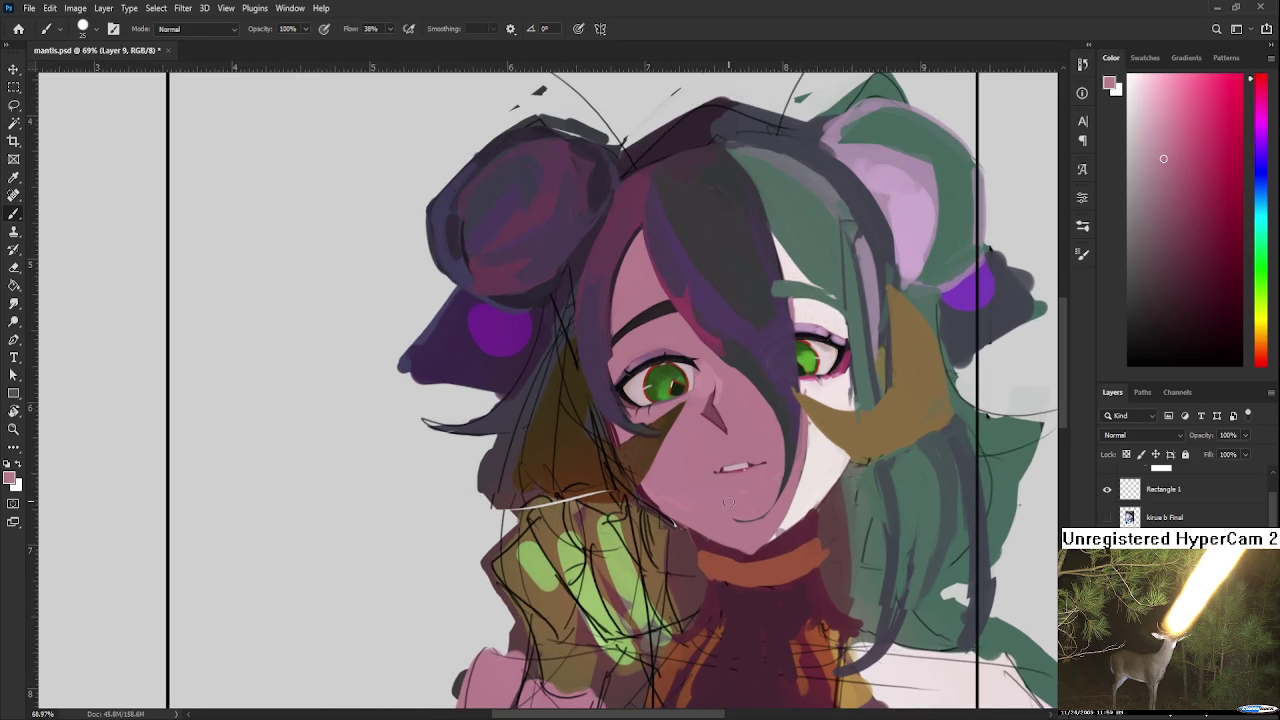
# Step: Lasso the mouth and free-transform it to reshape and shift it
pyautogui.press('l')
pyautogui.moveTo(745, 445); pyautogui.dragTo(740, 447)
pyautogui.hotkey('ctrl', 't')
pyautogui.moveTo(772, 494); pyautogui.dragTo(785, 470)
pyautogui.press('Return')
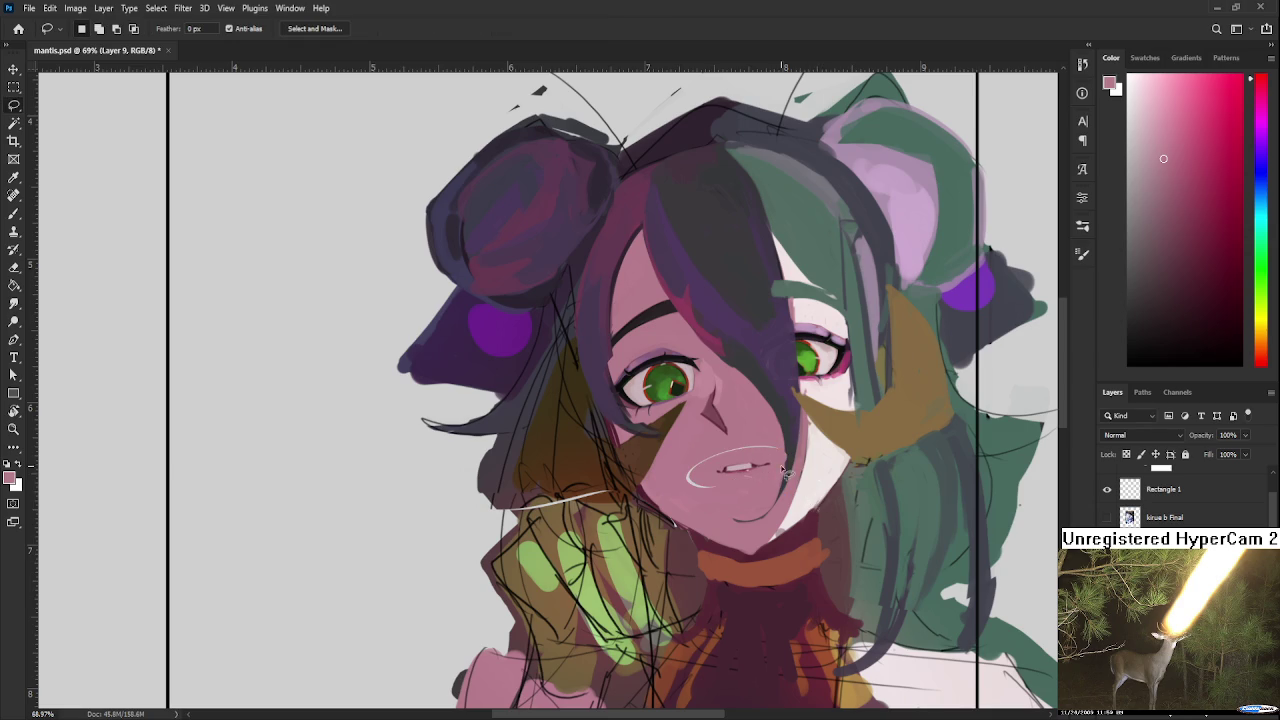
# Step: Paint skin pink over the line above the mouth
pyautogui.press('b')
pyautogui.moveTo(690, 466); pyautogui.dragTo(758, 447)
pyautogui.scroll(-1, 810, 440)
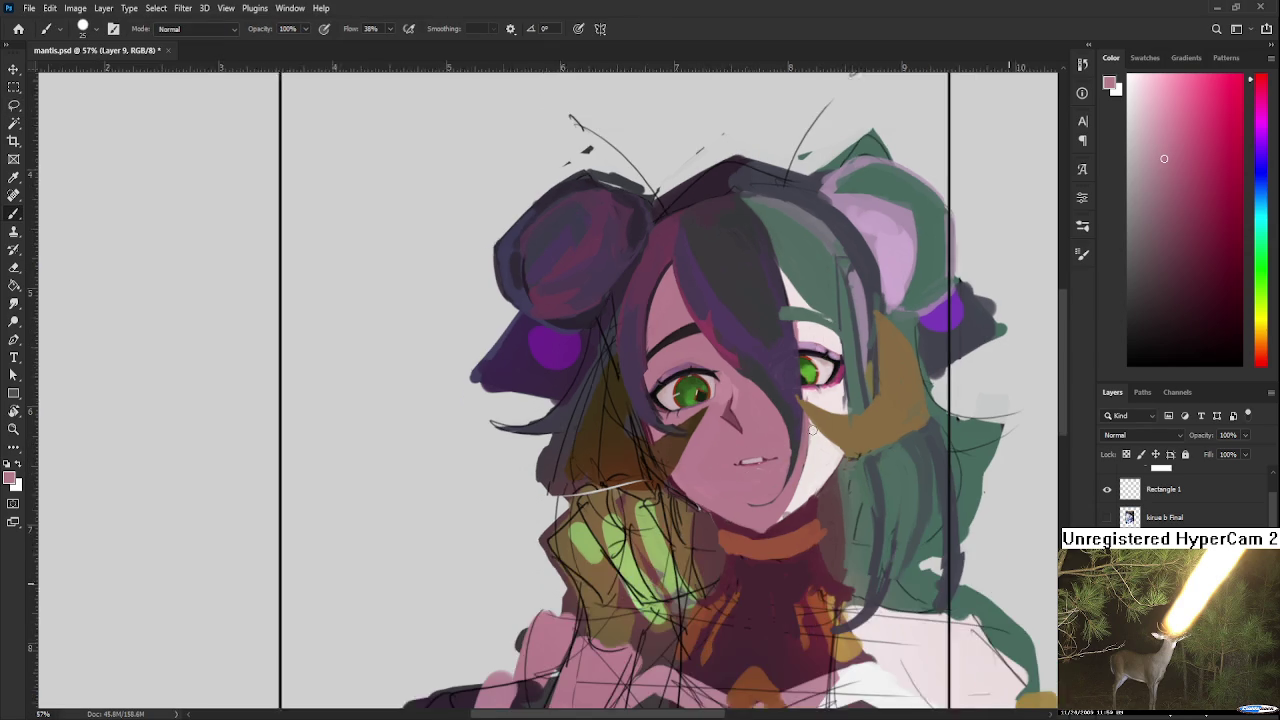
pyautogui.scroll(-1, 813, 434)
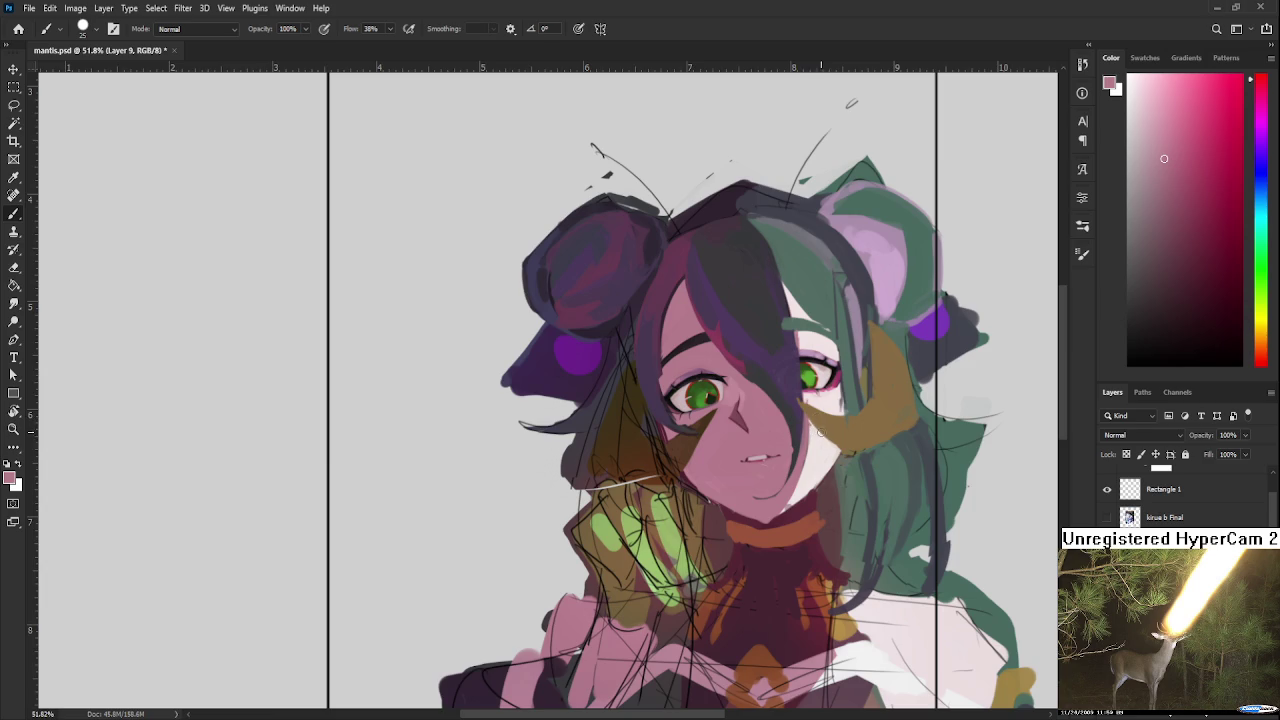
pyautogui.scroll(1, 752, 484)
pyautogui.hscroll(2, 734, 513)
# Step: Paint a near-white band along the neck just above the orange collar
pyautogui.keyDown('alt'); pyautogui.click(614, 514); pyautogui.keyUp('alt')
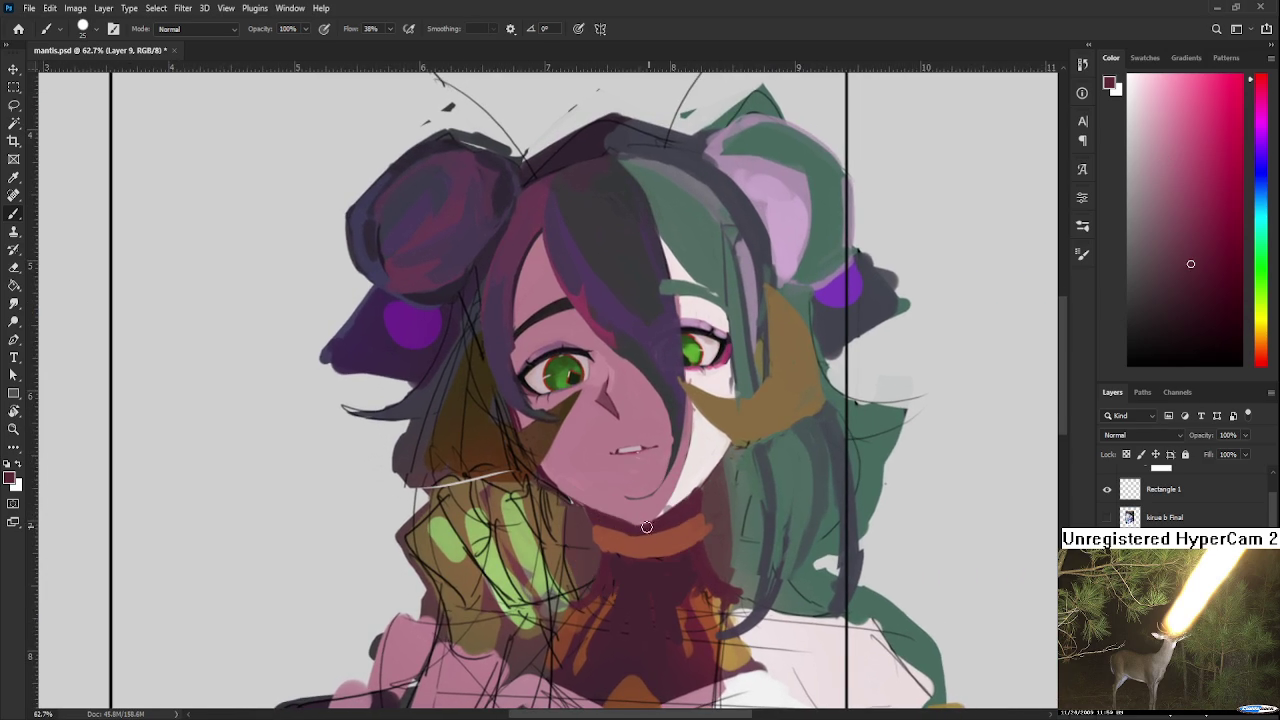
pyautogui.moveTo(657, 511); pyautogui.dragTo(761, 496)
pyautogui.keyDown('alt'); pyautogui.click(706, 490); pyautogui.keyUp('alt')
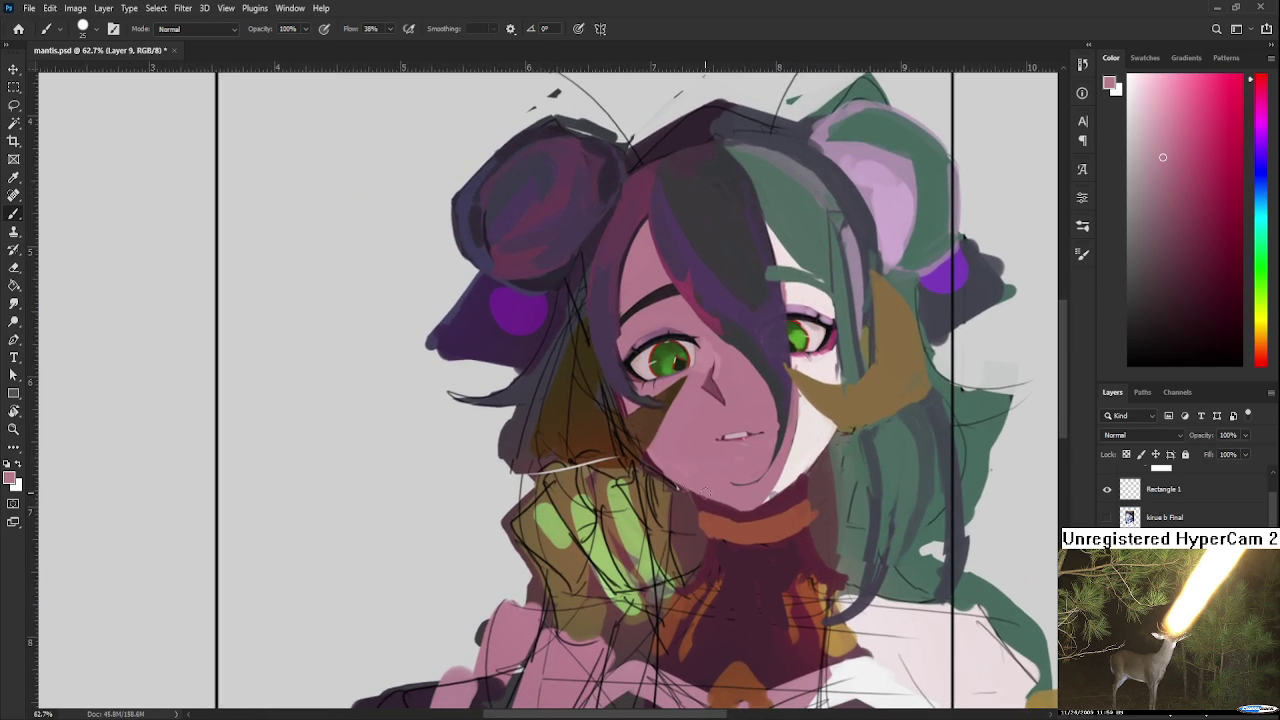
pyautogui.keyDown('alt'); pyautogui.click(684, 505); pyautogui.keyUp('alt')
pyautogui.moveTo(703, 510); pyautogui.dragTo(652, 582)
pyautogui.keyDown('alt'); pyautogui.click(732, 535); pyautogui.keyUp('alt')
pyautogui.keyDown('alt'); pyautogui.click(743, 538); pyautogui.keyUp('alt')
pyautogui.moveTo(744, 556)
pyautogui.mouseDown()
pyautogui.moveTo(694, 594)
pyautogui.moveTo(646, 572)
pyautogui.moveTo(736, 574)
pyautogui.mouseUp()
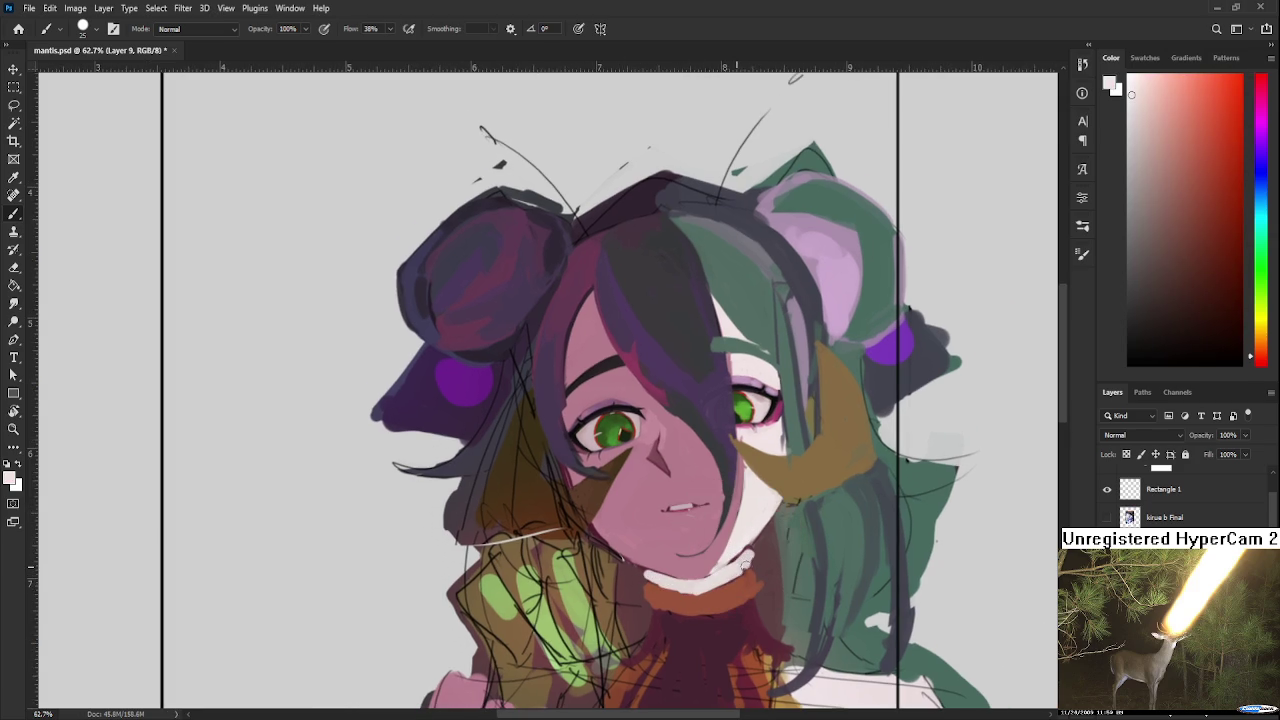
# Step: Sample pale pinkish-white skin tones near the chin and enlarge the brush
pyautogui.keyDown('alt'); pyautogui.click(645, 575); pyautogui.keyUp('alt')
pyautogui.keyDown('alt'); pyautogui.click(652, 560); pyautogui.keyUp('alt')
pyautogui.keyDown('alt'); pyautogui.click(633, 558); pyautogui.keyUp('alt')
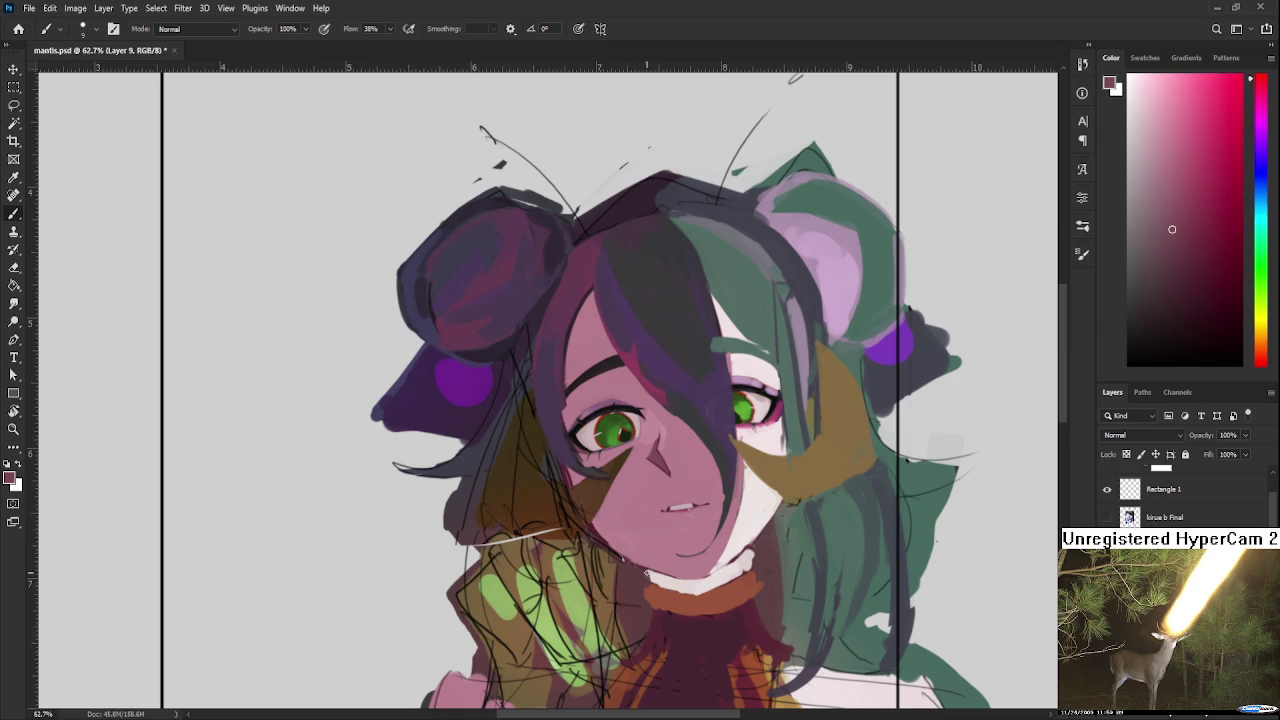
pyautogui.keyDown('alt'); pyautogui.click(651, 578); pyautogui.keyUp('alt')
pyautogui.keyDown('alt'); pyautogui.click(652, 560); pyautogui.keyUp('alt')
pyautogui.press(']')
pyautogui.press(']')
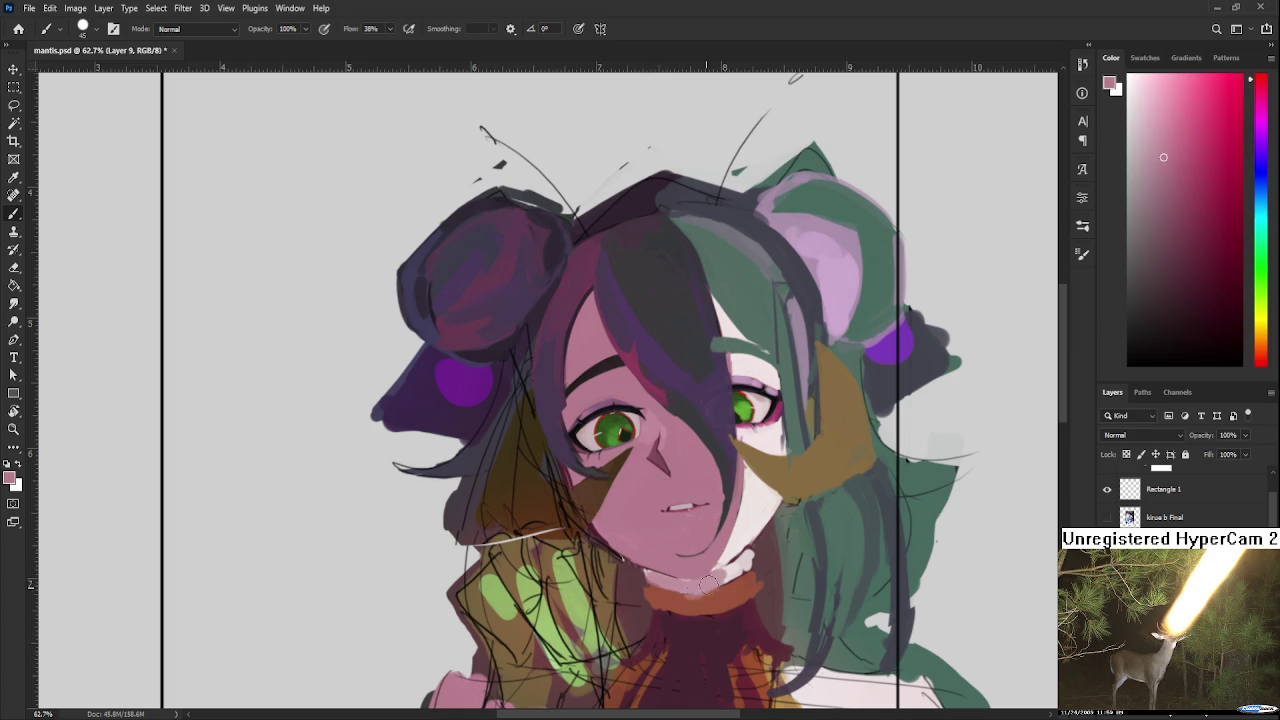
pyautogui.keyDown('alt'); pyautogui.click(711, 578); pyautogui.keyUp('alt')
pyautogui.moveTo(711, 578); pyautogui.dragTo(741, 528)
pyautogui.scroll(-5, 790, 462)
pyautogui.scroll(1, 795, 455)
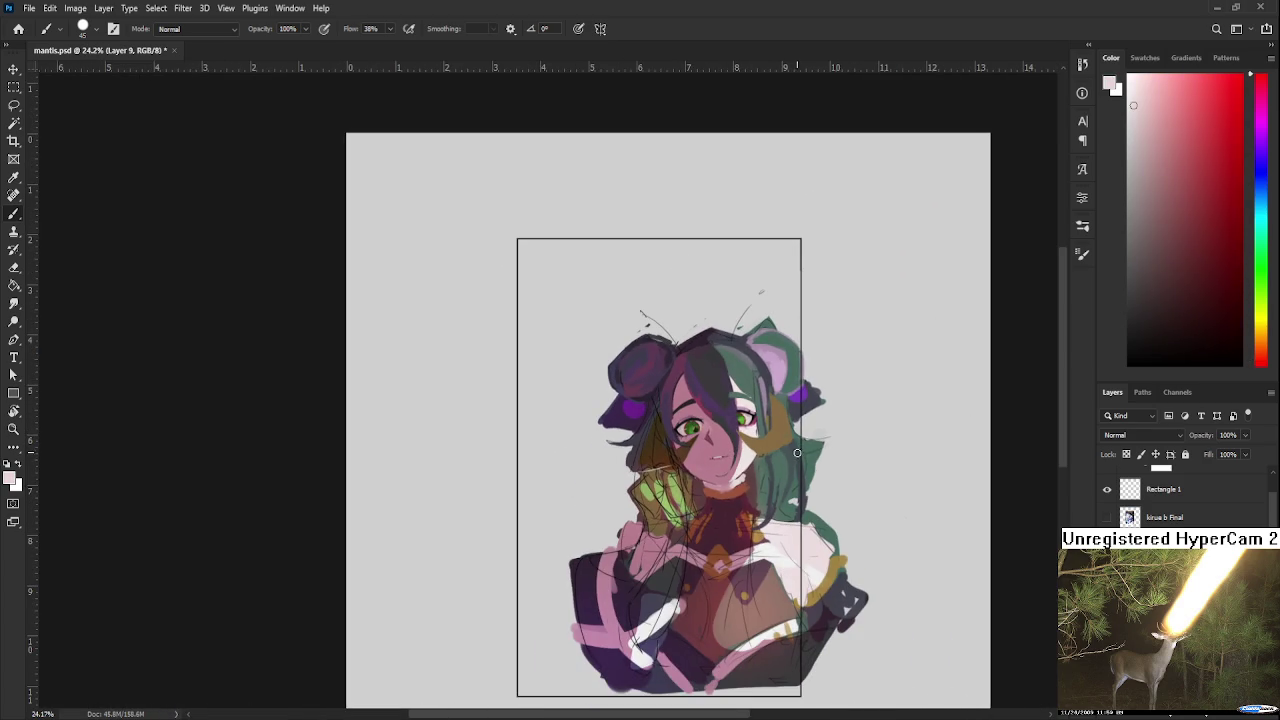
# Step: Tilt the canvas and paint a thin dark red stroke along the jaw and neck with a size-6 brush
pyautogui.scroll(2, 785, 470)
pyautogui.scroll(3, 727, 475)
pyautogui.press('r')
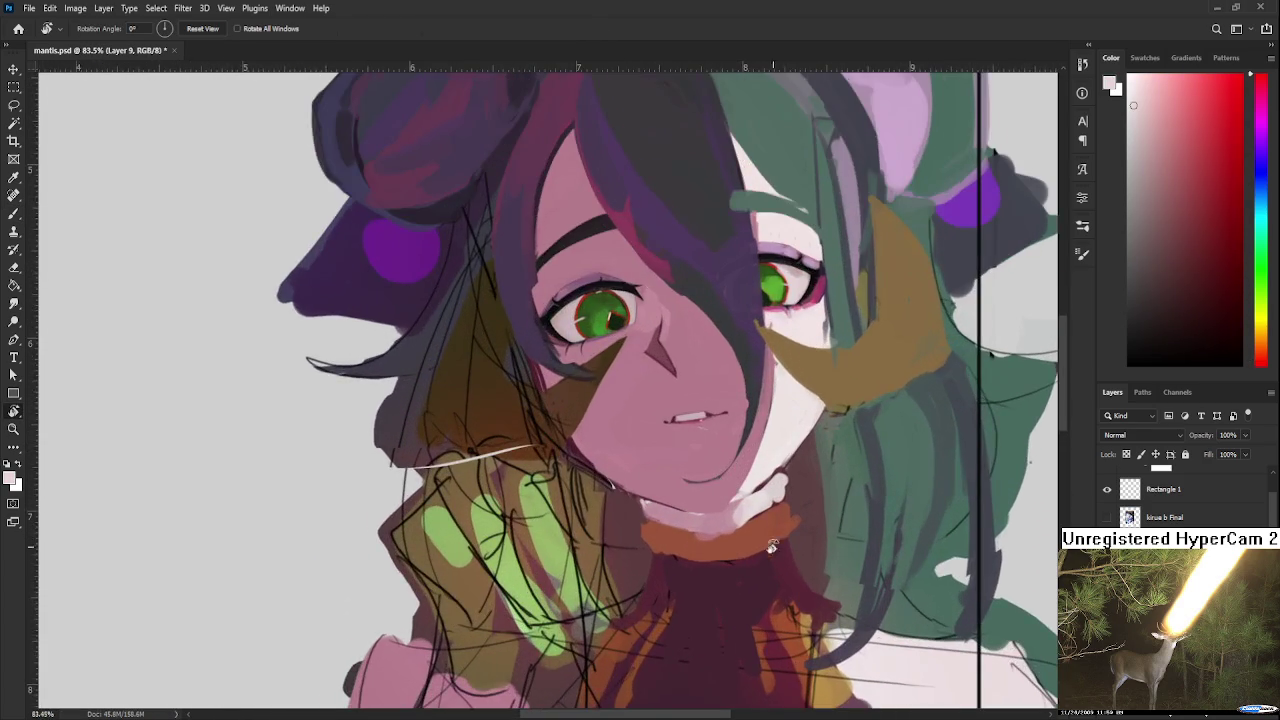
pyautogui.moveTo(773, 546); pyautogui.dragTo(694, 543)
pyautogui.keyDown('alt'); pyautogui.click(715, 325); pyautogui.keyUp('alt')
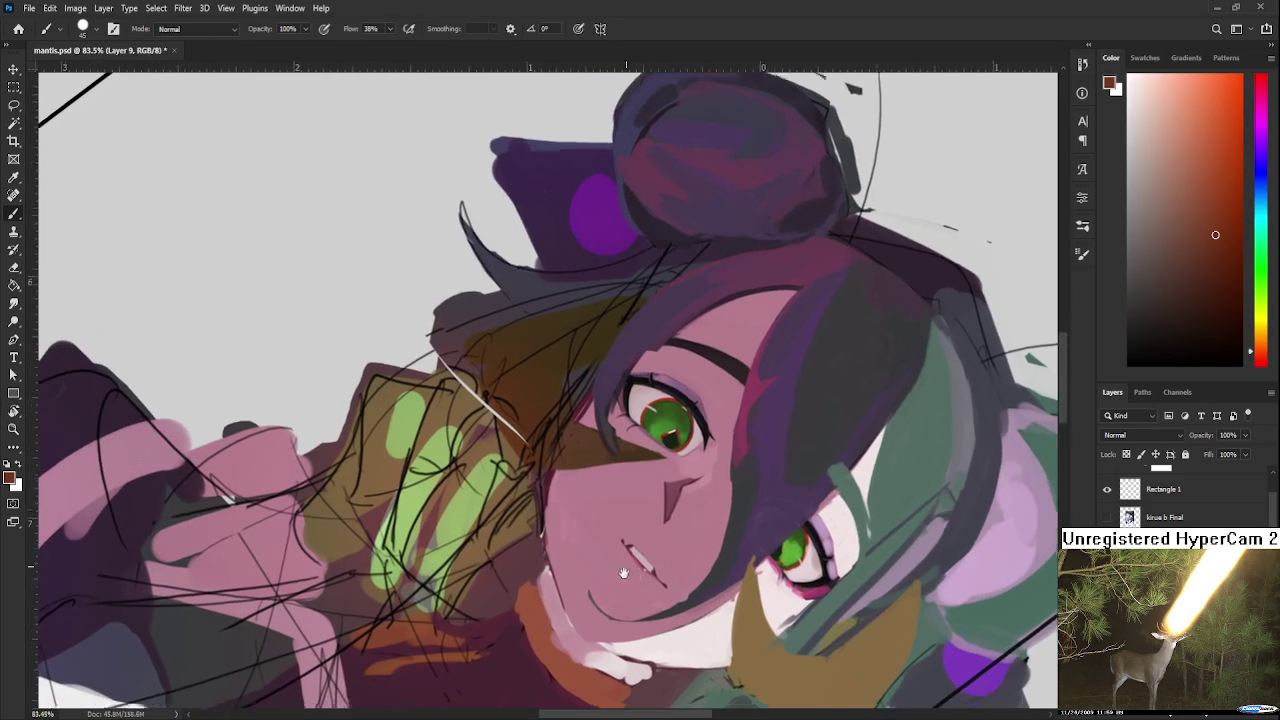
pyautogui.moveTo(715, 325); pyautogui.dragTo(780, 235)
pyautogui.keyDown('alt'); pyautogui.click(711, 585); pyautogui.keyUp('alt')
pyautogui.moveTo(647, 544); pyautogui.dragTo(627, 588)
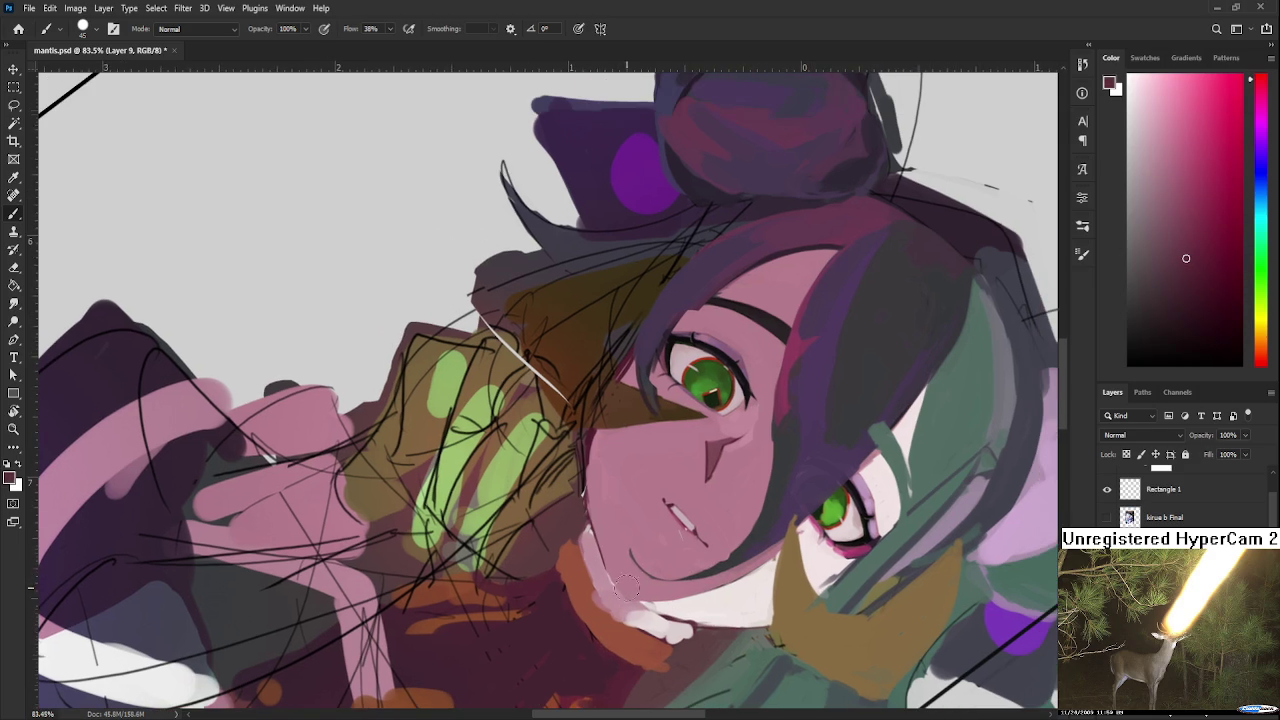
pyautogui.press('[')
pyautogui.press('[')
pyautogui.press('[')
pyautogui.moveTo(592, 512)
pyautogui.mouseDown()
pyautogui.moveTo(610, 581)
pyautogui.moveTo(686, 619)
pyautogui.moveTo(641, 567)
pyautogui.mouseUp()
# Step: Re-tilt the canvas view from 17 to 5 degrees and reframe the neck
pyautogui.press('r')
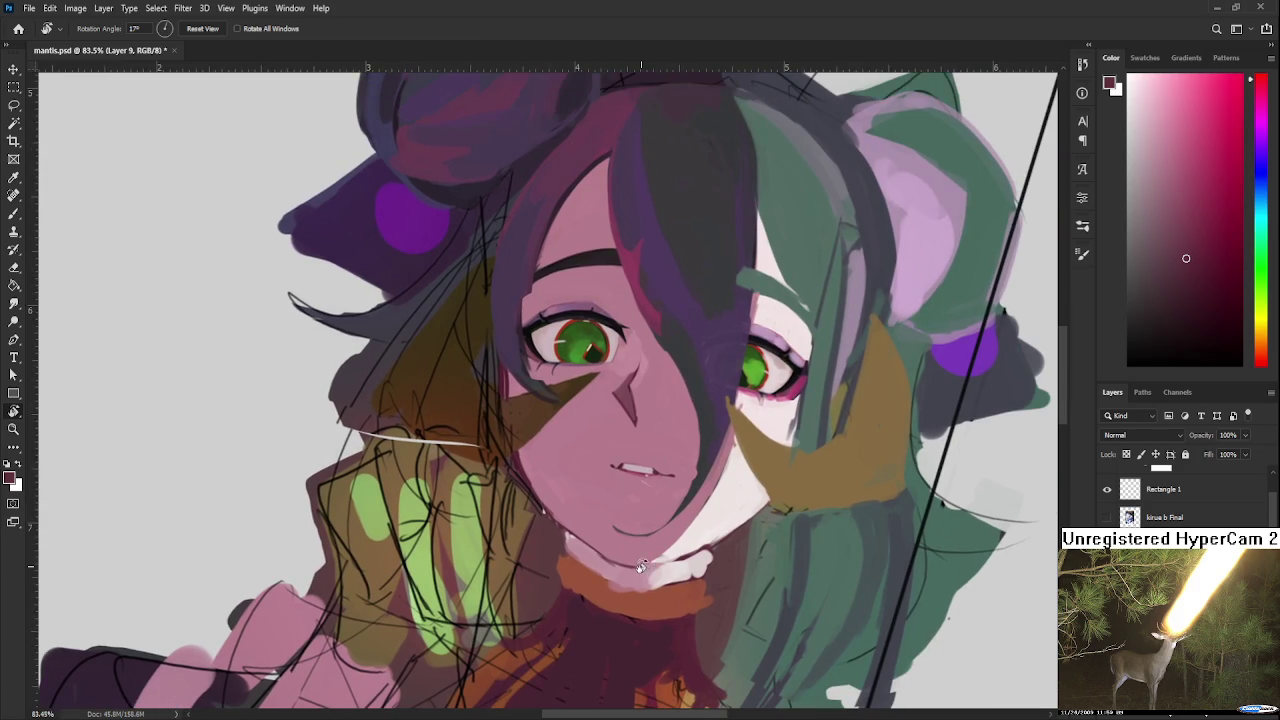
pyautogui.press('b')
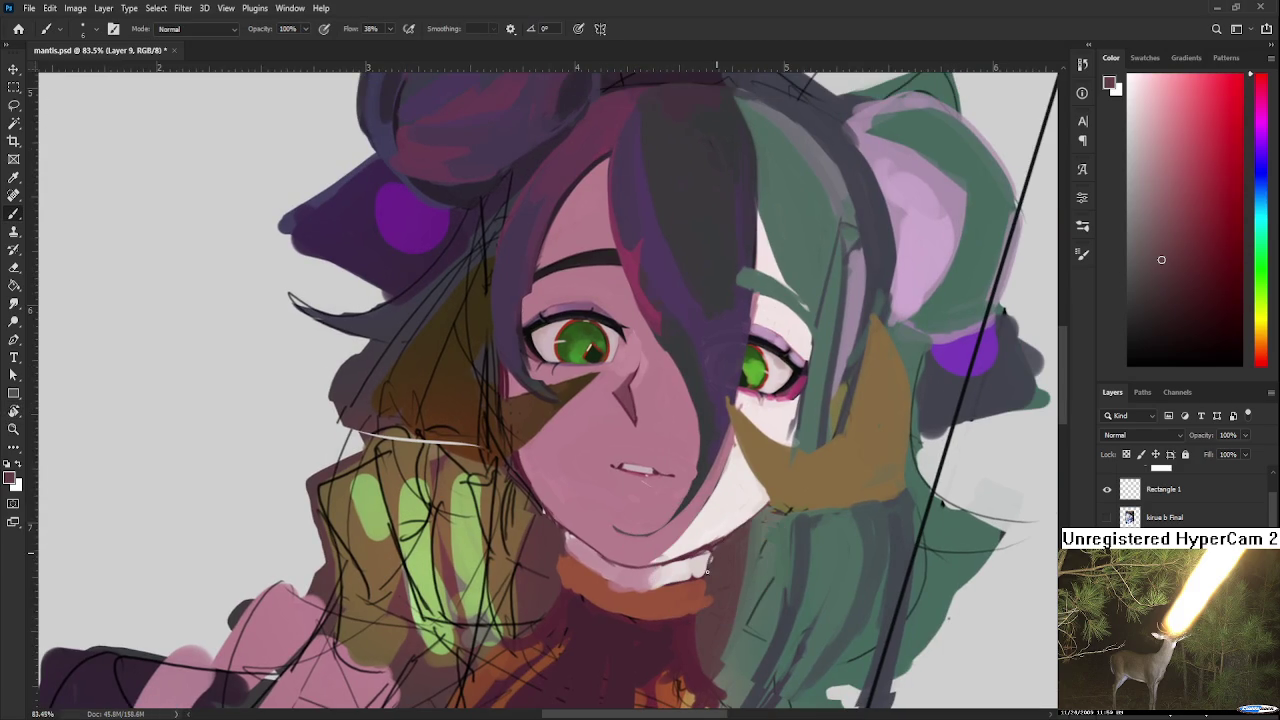
pyautogui.press('r')
pyautogui.moveTo(708, 570); pyautogui.dragTo(787, 580)
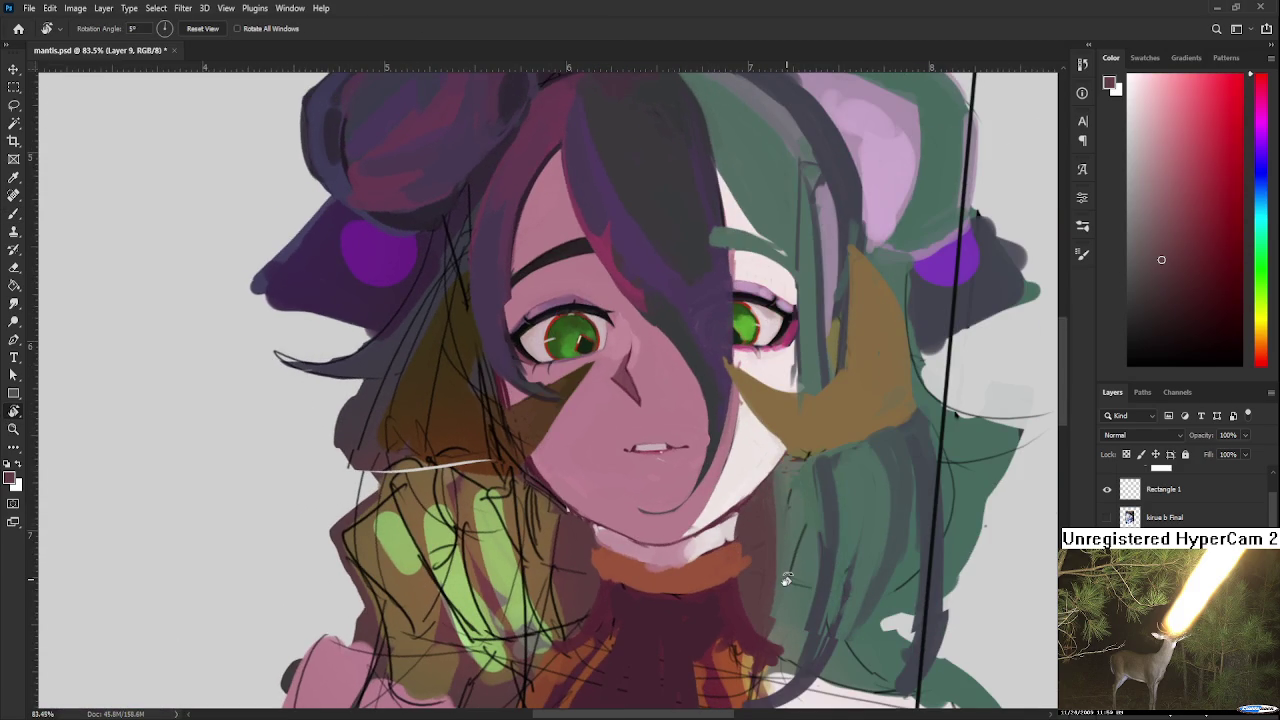
pyautogui.scroll(-3, 787, 580)
pyautogui.scroll(-2, 770, 590)
pyautogui.scroll(4, 750, 605)
pyautogui.scroll(3, 729, 625)
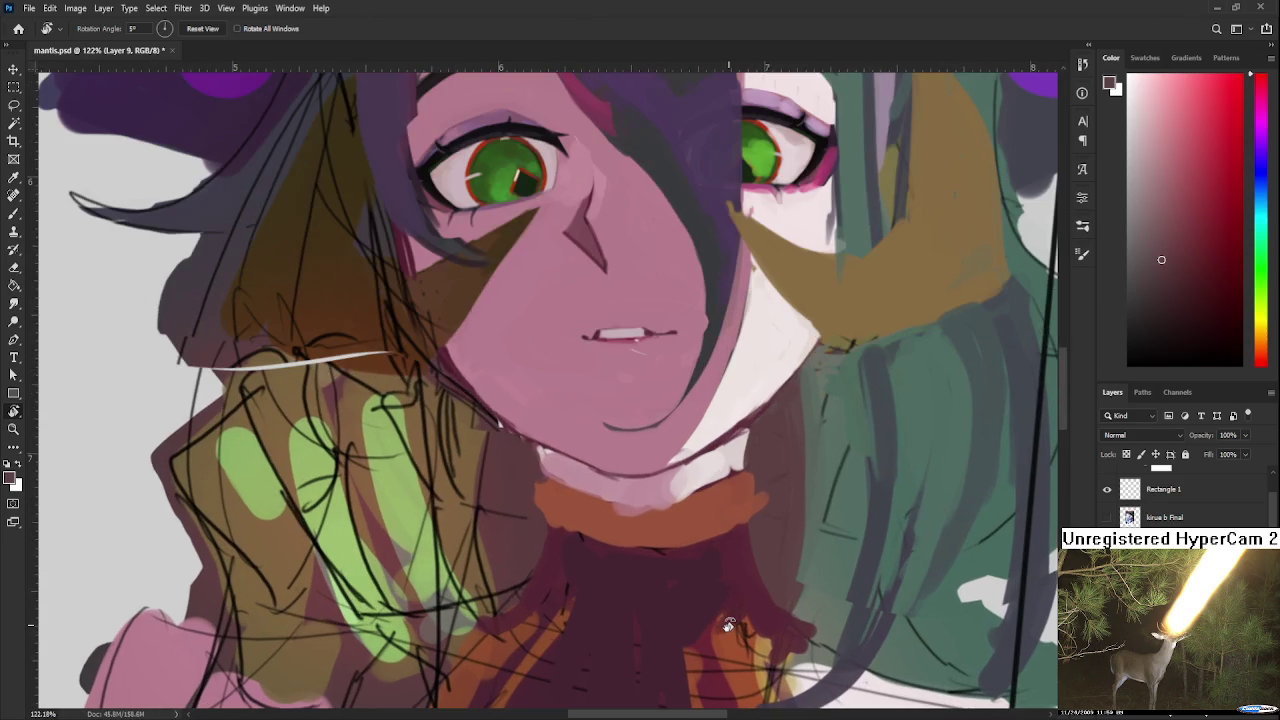
# Step: Darken the pale strip atop the orange collar with reddish brown
pyautogui.press('b')
pyautogui.keyDown('alt'); pyautogui.click(627, 515); pyautogui.keyUp('alt')
pyautogui.moveTo(668, 517)
pyautogui.mouseDown()
pyautogui.moveTo(616, 508)
pyautogui.moveTo(682, 504)
pyautogui.mouseUp()
pyautogui.moveTo(682, 504); pyautogui.dragTo(624, 513)
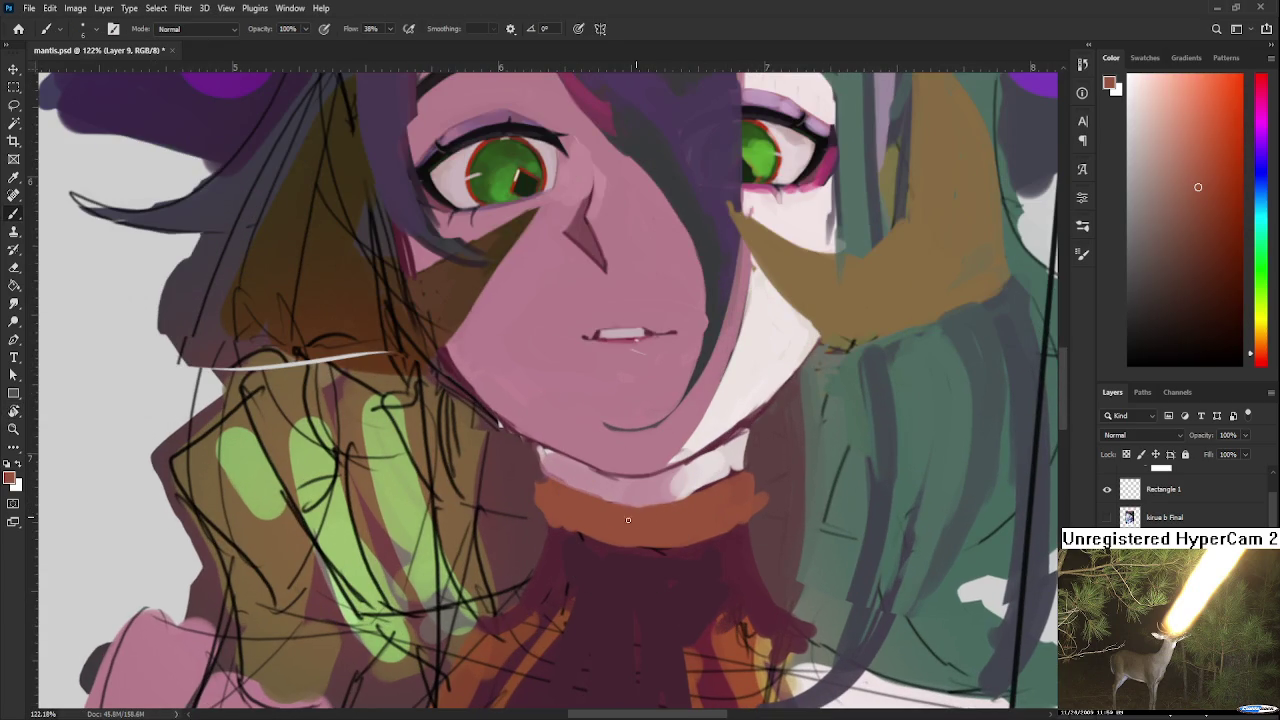
# Step: Paint a light skin-pink stroke along the chin edge
pyautogui.keyDown('alt'); pyautogui.click(706, 477); pyautogui.keyUp('alt')
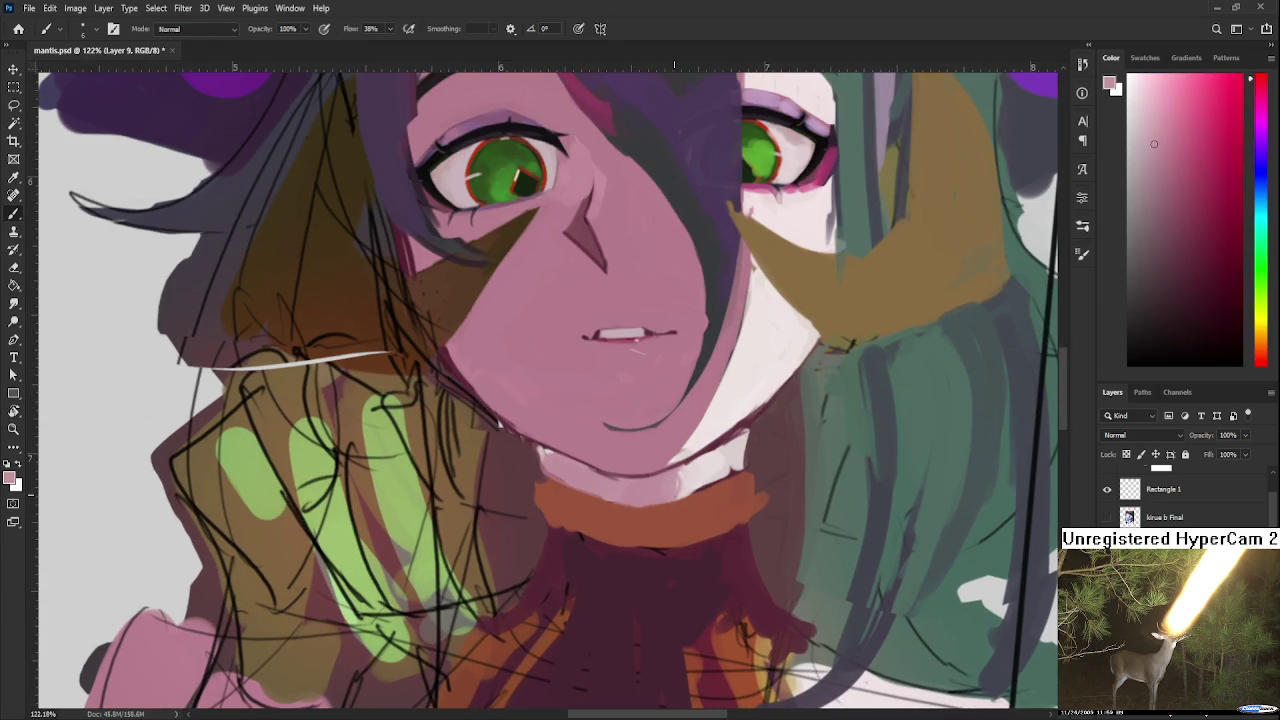
pyautogui.moveTo(688, 511); pyautogui.dragTo(713, 563)
pyautogui.scroll(-3, 723, 516)
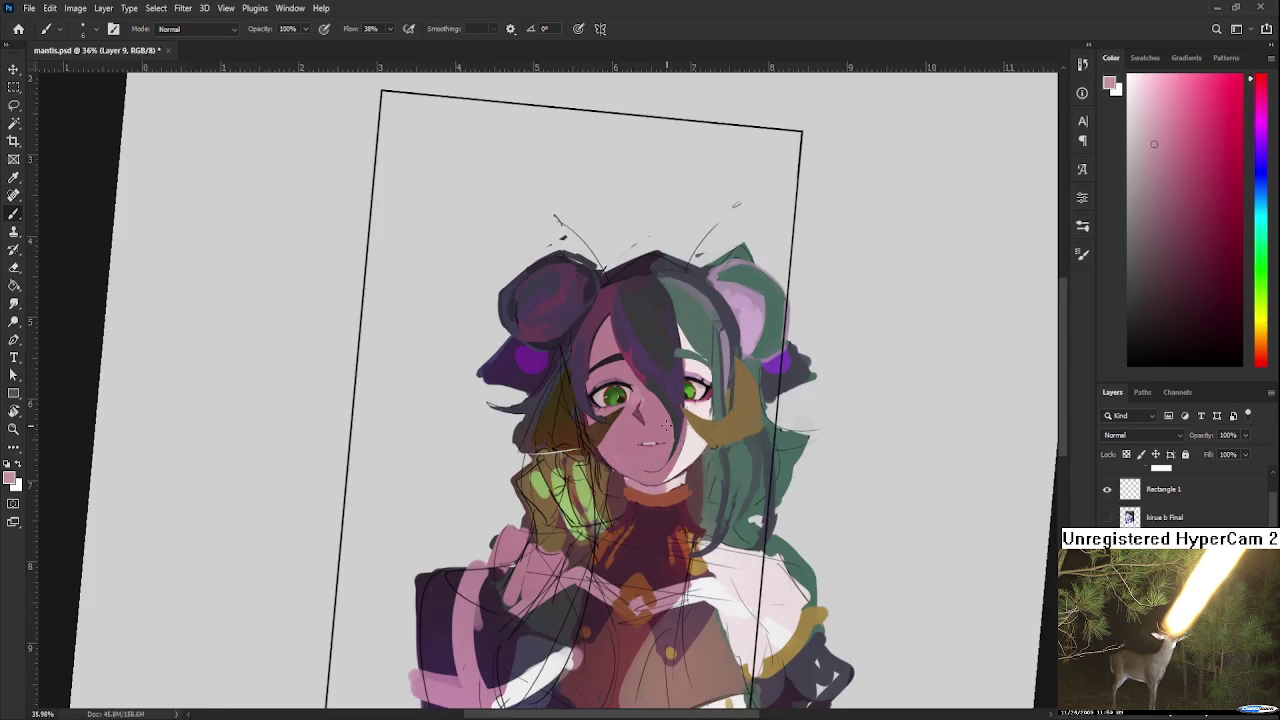
pyautogui.scroll(3, 638, 478)
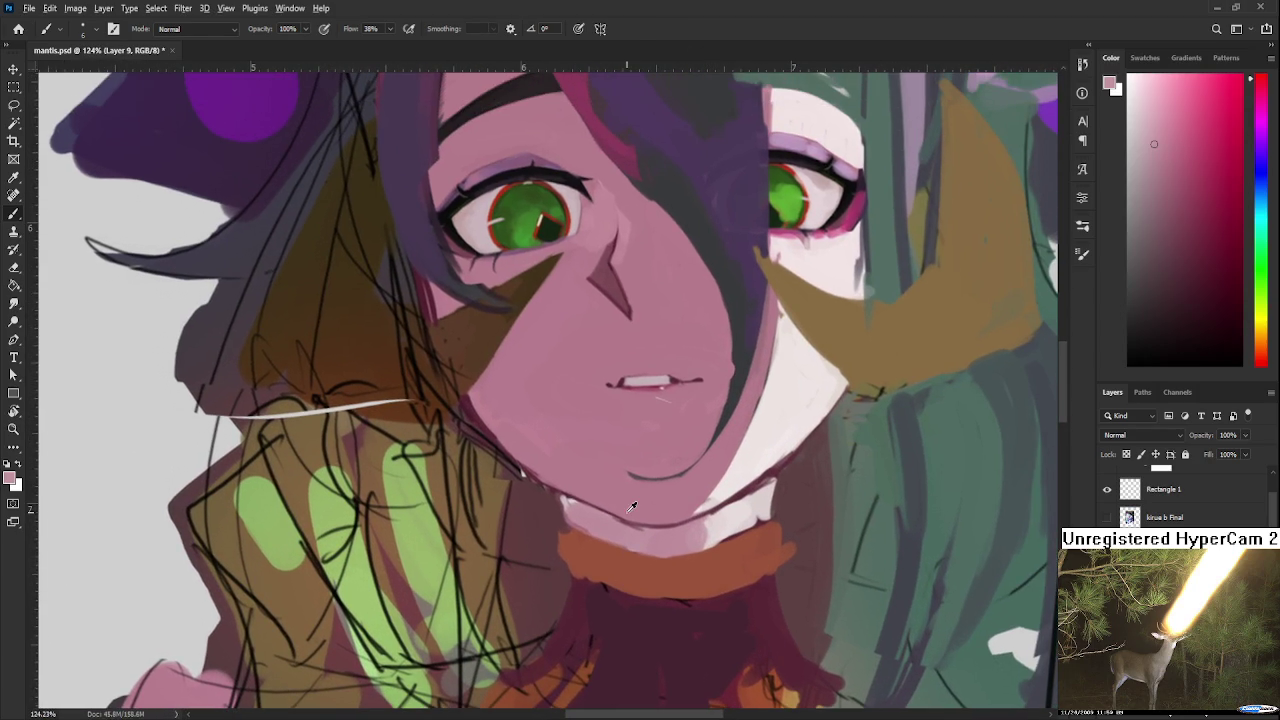
pyautogui.keyDown('alt'); pyautogui.click(605, 505); pyautogui.keyUp('alt')
pyautogui.moveTo(669, 531)
pyautogui.mouseDown()
pyautogui.moveTo(616, 516)
pyautogui.moveTo(703, 534)
pyautogui.mouseUp()
# Step: Lighten the band under the chin with a lighter pink, then sample a very light pink
pyautogui.keyDown('alt'); pyautogui.click(716, 494); pyautogui.keyUp('alt')
pyautogui.keyDown('alt'); pyautogui.click(645, 509); pyautogui.keyUp('alt')
pyautogui.moveTo(616, 510)
pyautogui.mouseDown()
pyautogui.moveTo(680, 527)
pyautogui.moveTo(580, 494)
pyautogui.moveTo(698, 538)
pyautogui.mouseUp()
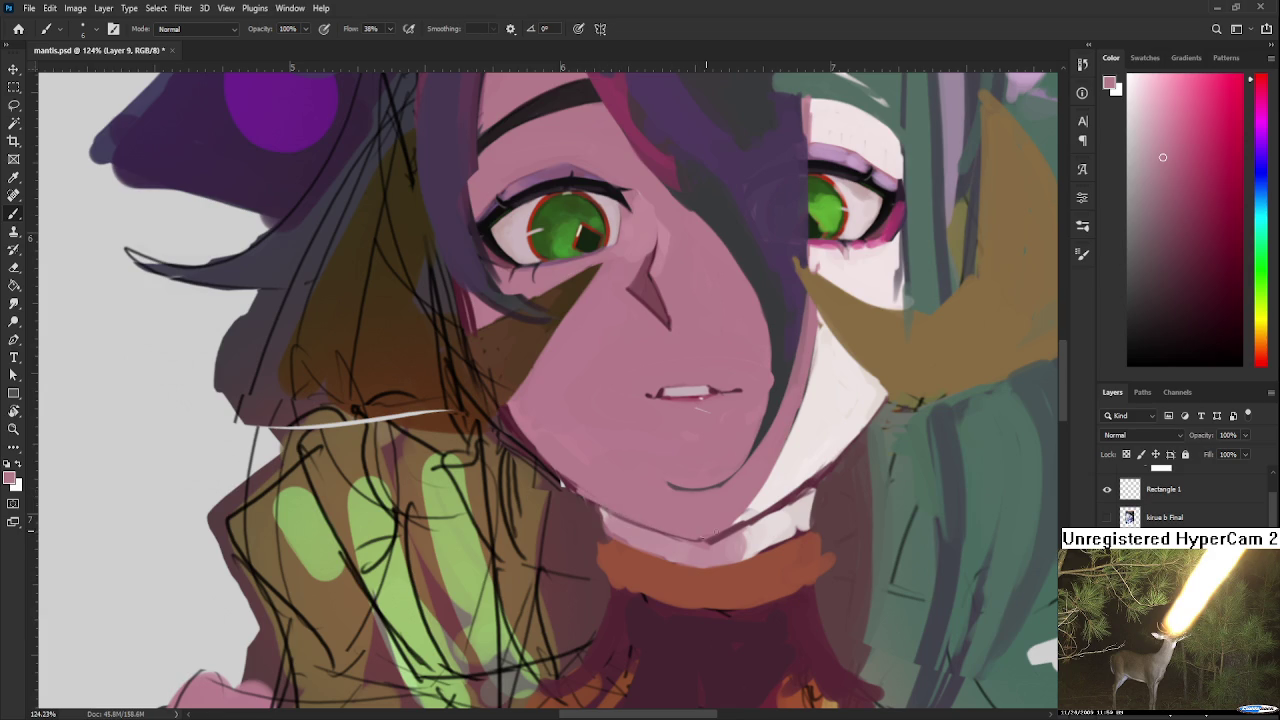
pyautogui.scroll(-4, 741, 511)
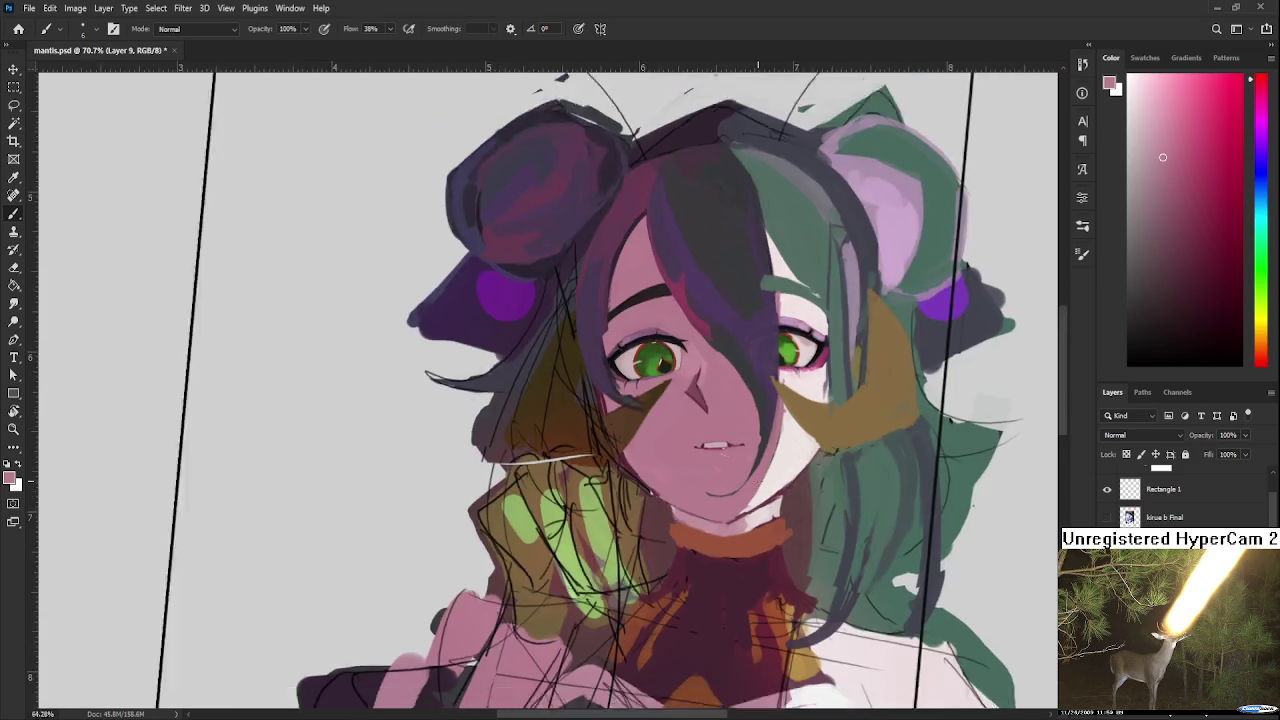
pyautogui.scroll(3, 760, 490)
pyautogui.moveTo(767, 494); pyautogui.dragTo(730, 532)
pyautogui.keyDown('alt'); pyautogui.click(712, 532); pyautogui.keyUp('alt')
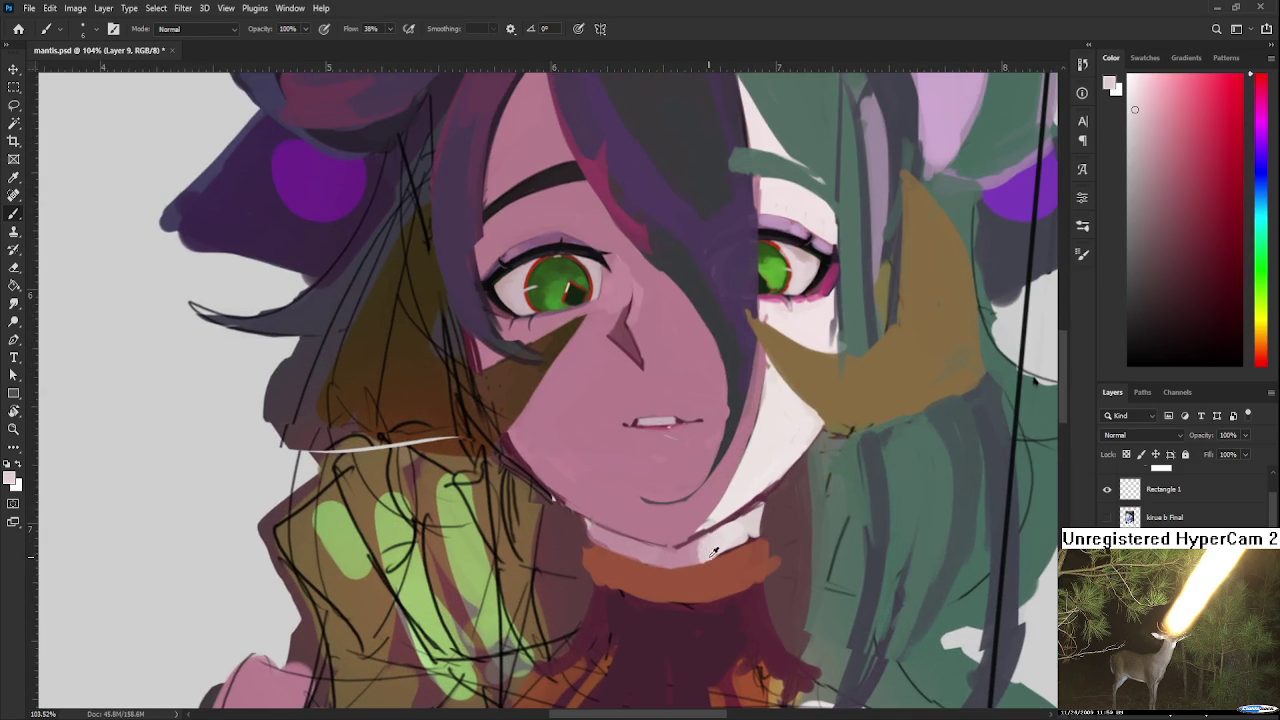